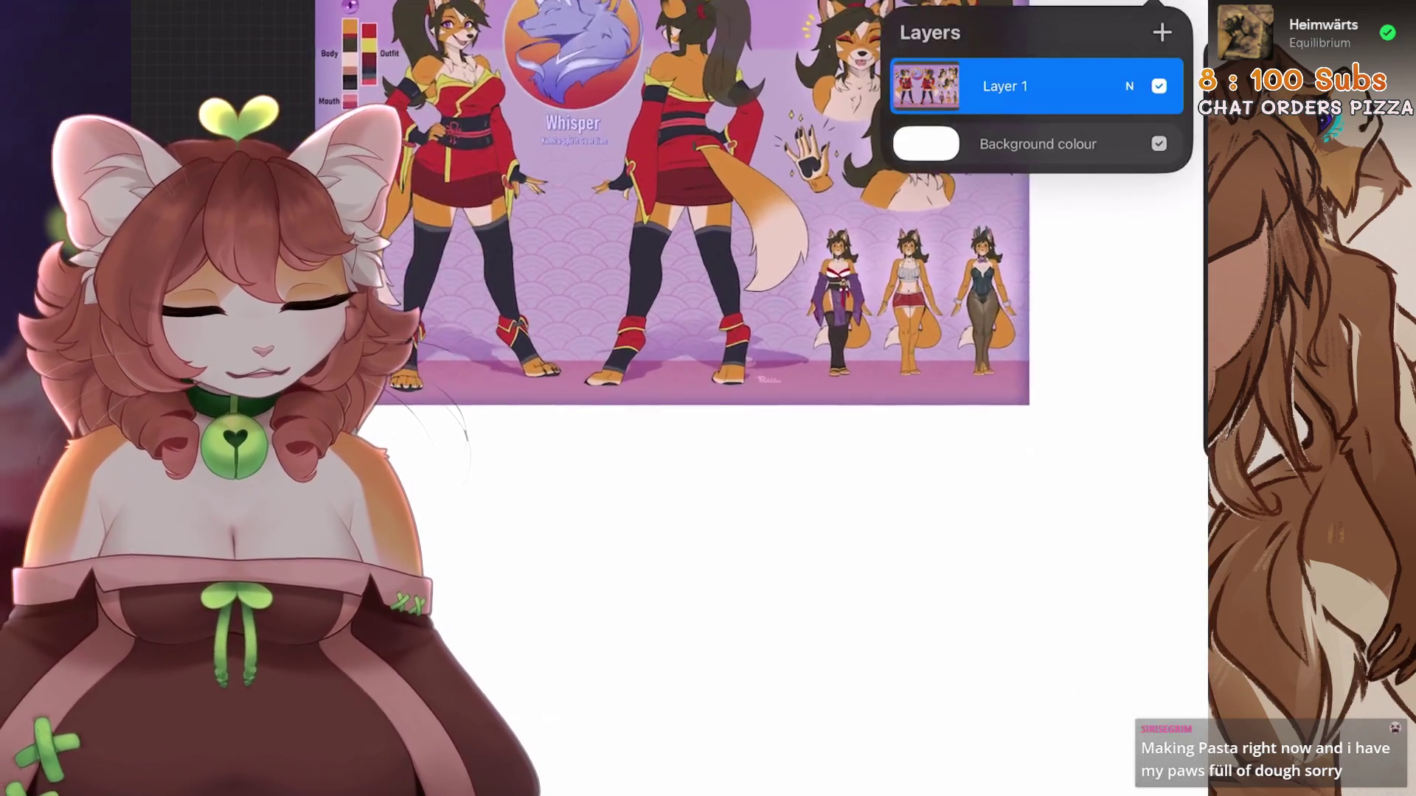
Lasso the three small fox figures freehand and move them below the main artwork
key("s")
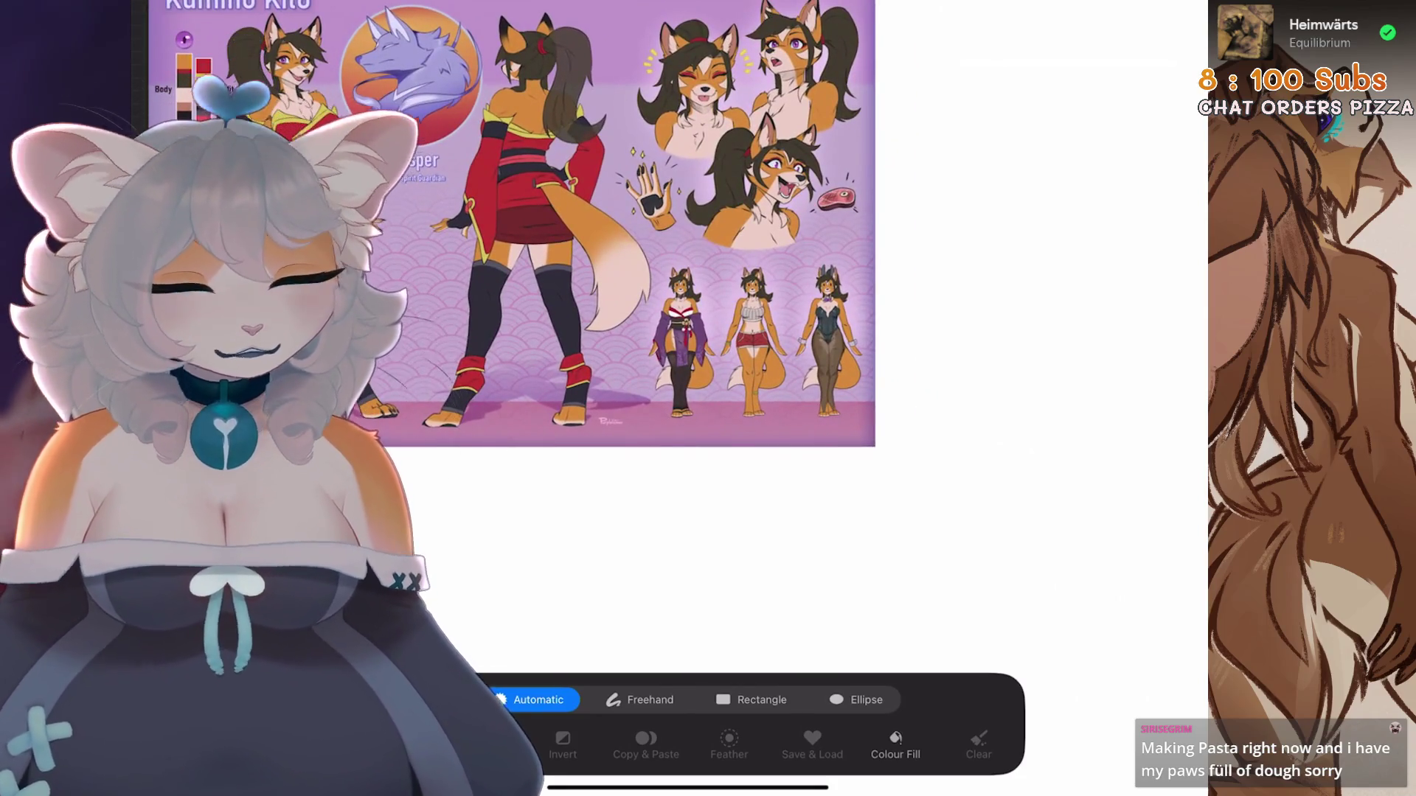
left_click(1032, 553)
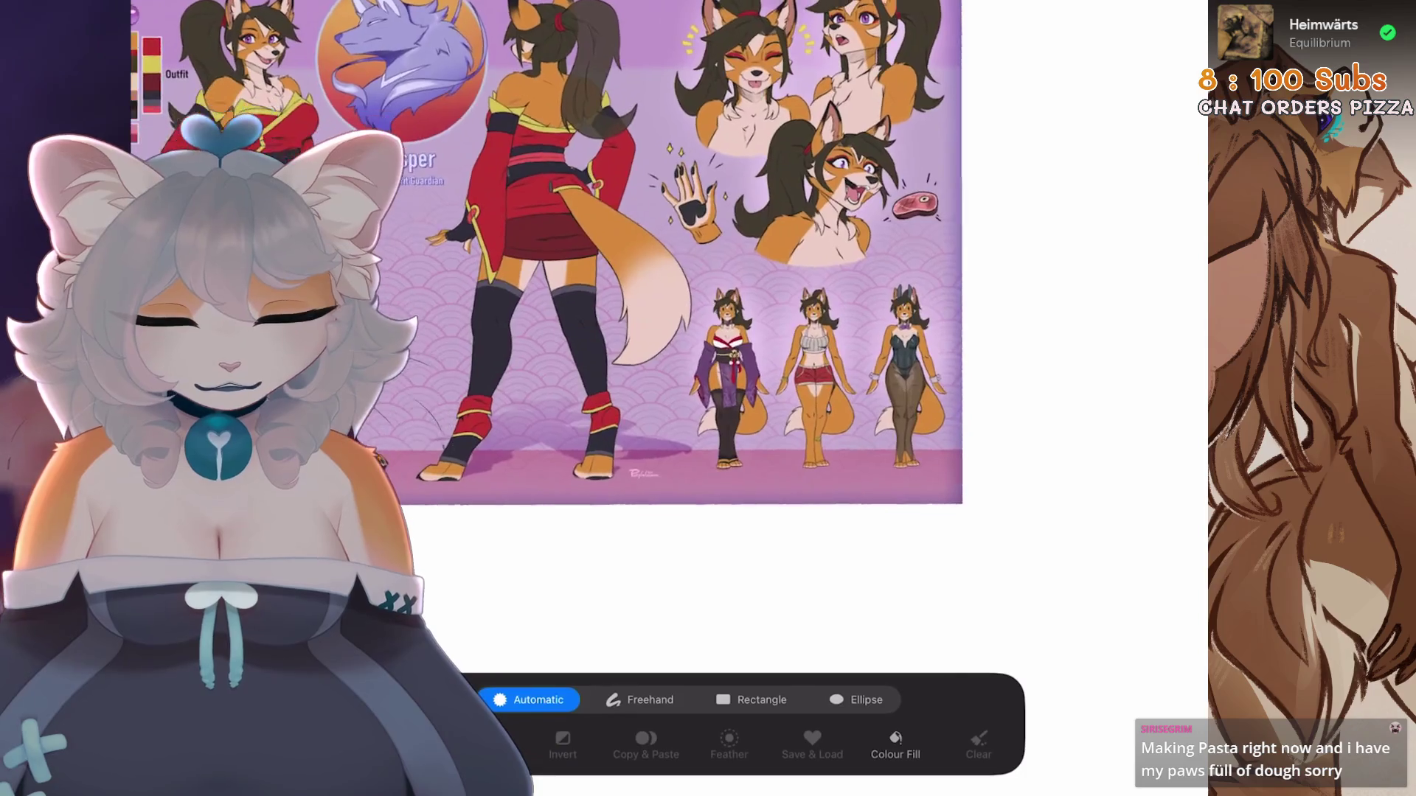
left_click(640, 700)
mouse_move(863, 266)
left_mouse_down()
mouse_move(1036, 398)
mouse_move(811, 270)
mouse_move(686, 501)
mouse_move(981, 479)
mouse_move(1034, 402)
left_mouse_up()
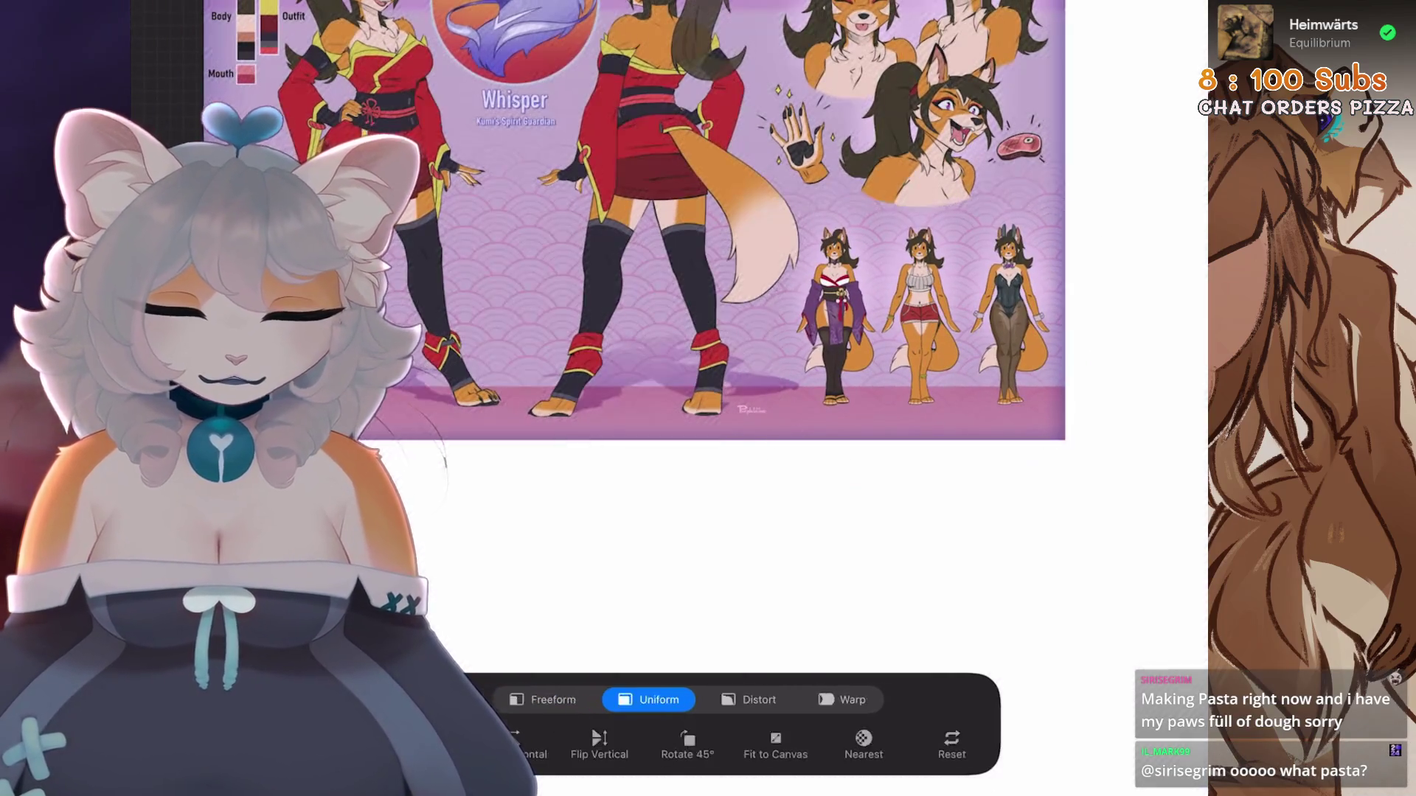
scroll(649, 221, "down", 3)
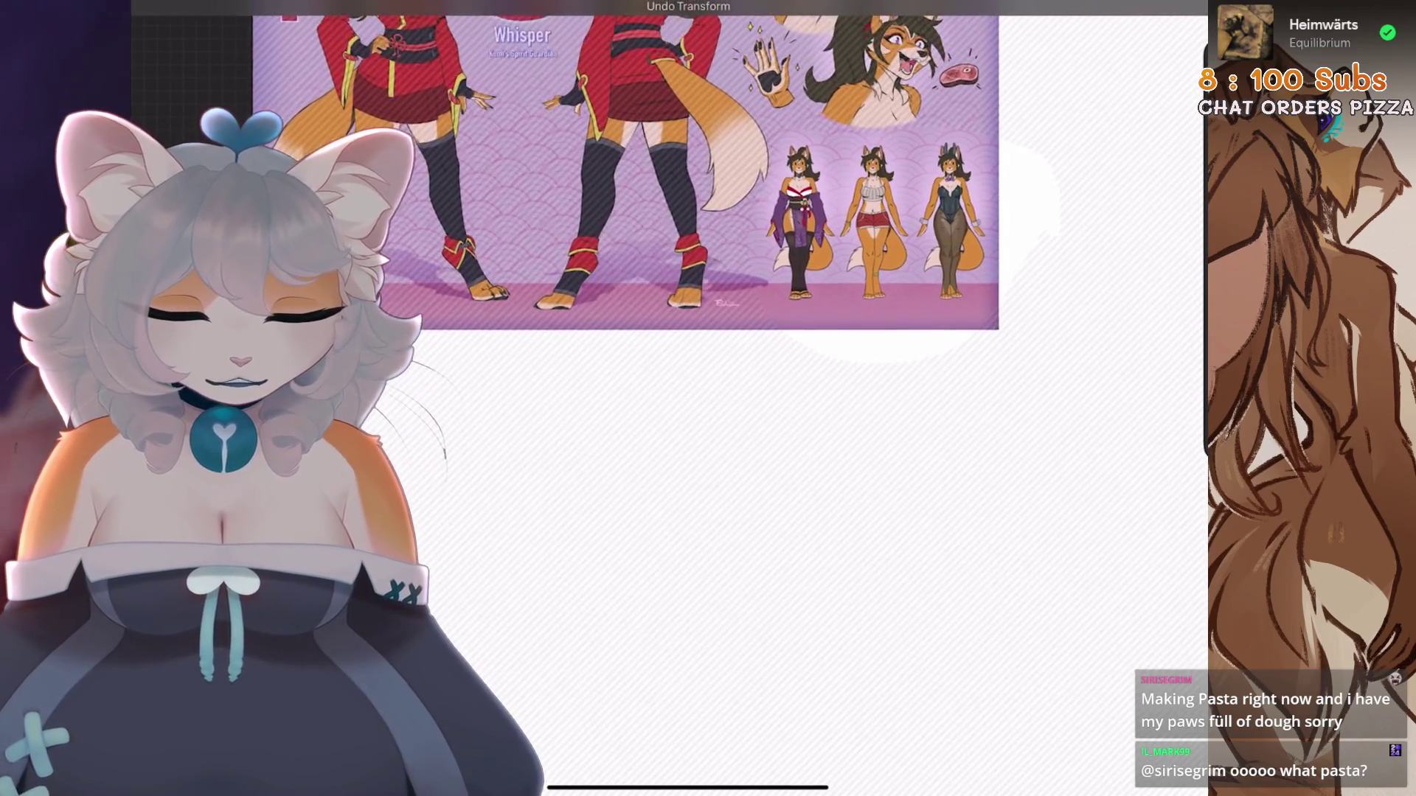
mouse_move(871, 236)
left_mouse_down()
mouse_move(559, 409)
mouse_move(365, 409)
left_mouse_up()
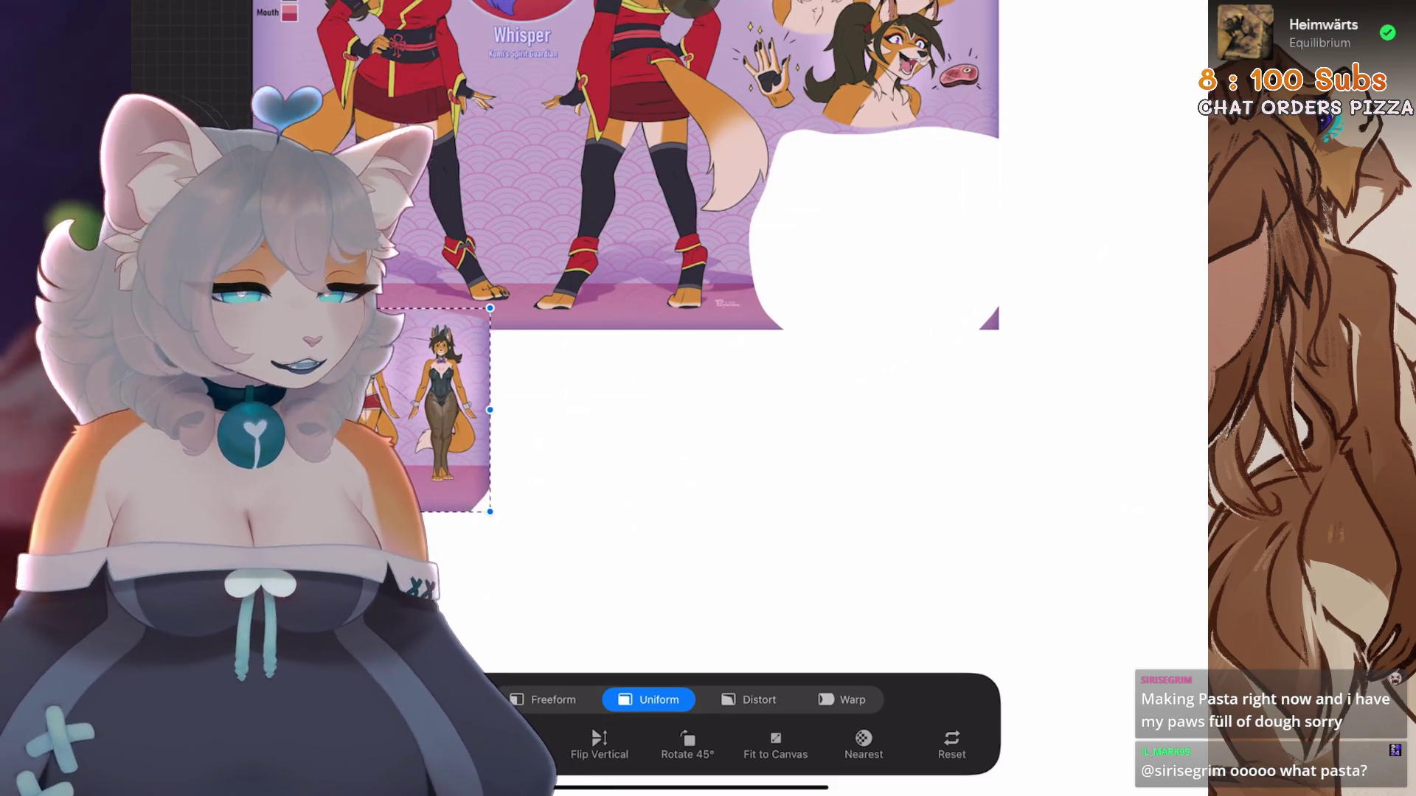
scroll(730, 295, "down", 3)
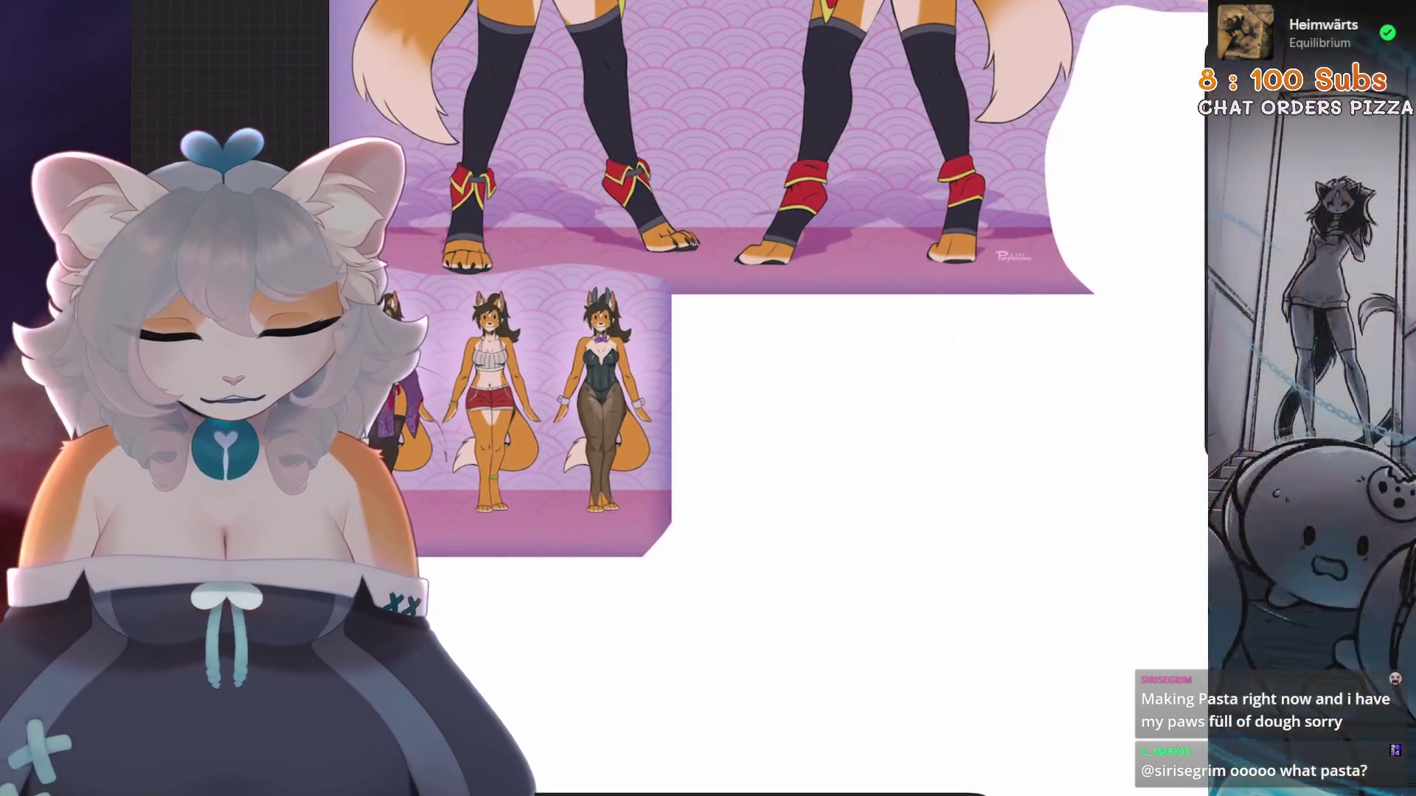
scroll(730, 295, "down", 3)
scroll(730, 295, "up", 2)
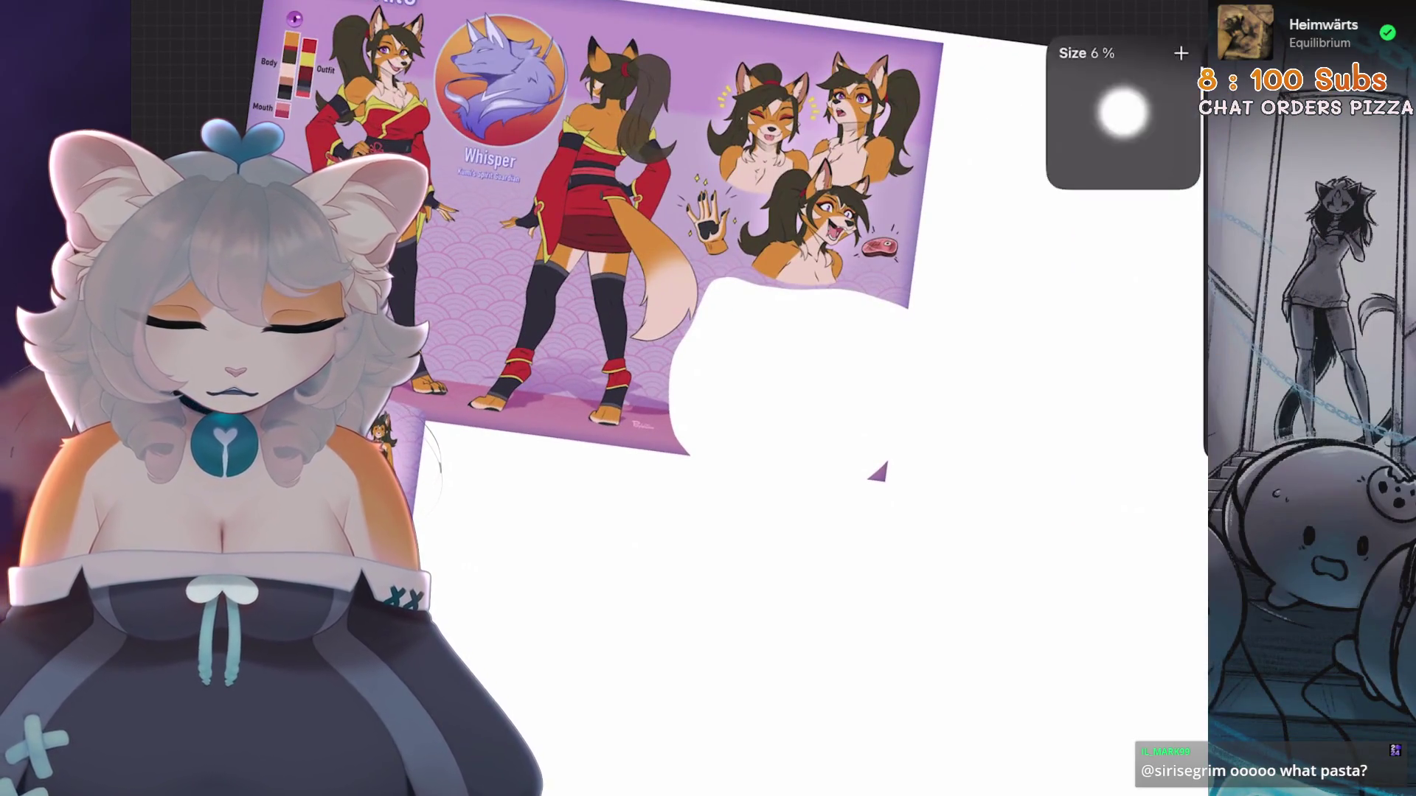
scroll(730, 398, "down", 3)
Lasso the whole fox reference and scale it down into the canvas's top-left corner
key("l")
key("v")
mouse_move(553, 295)
left_mouse_down()
mouse_move(821, 285)
mouse_move(885, 317)
mouse_move(952, 324)
left_mouse_up()
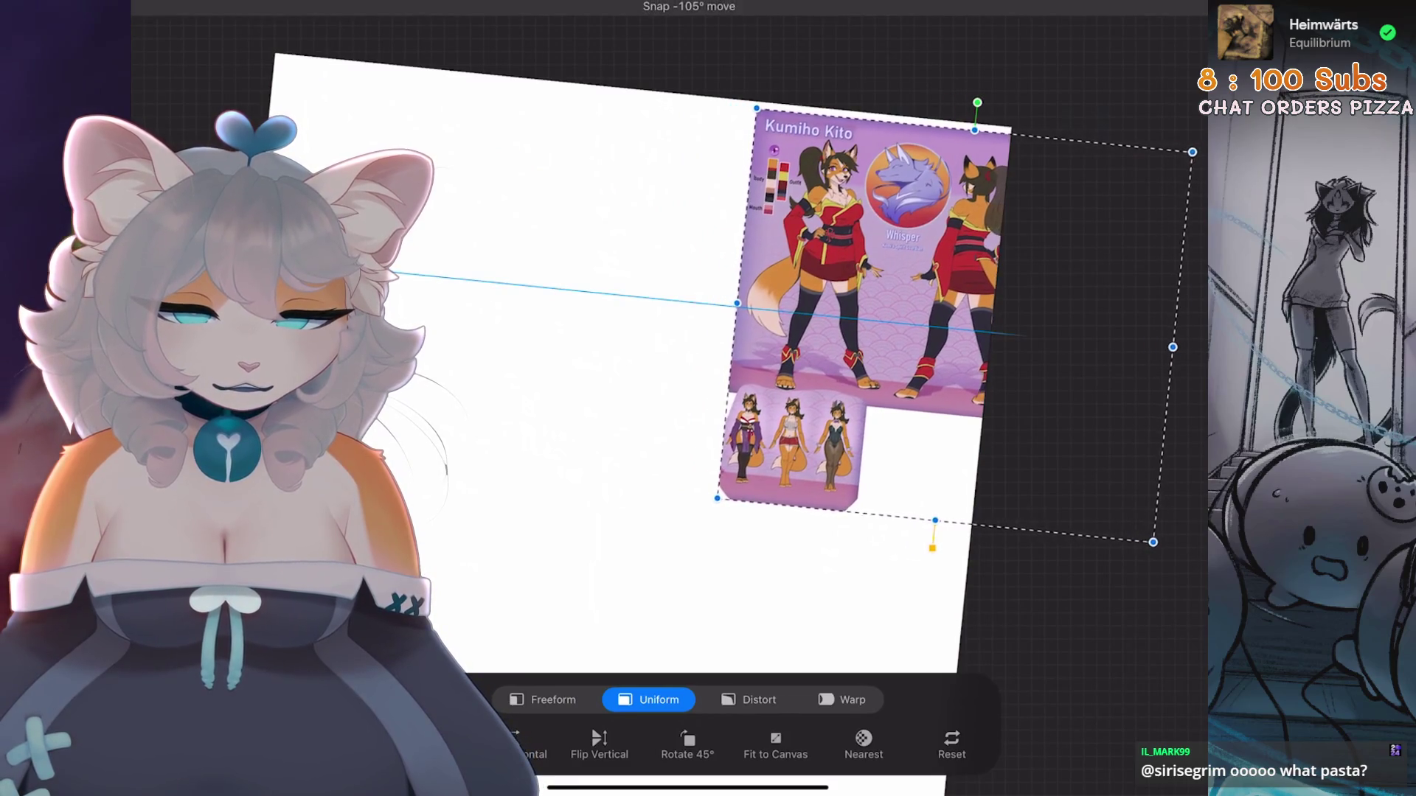
left_click_drag(849, 295, 413, 273)
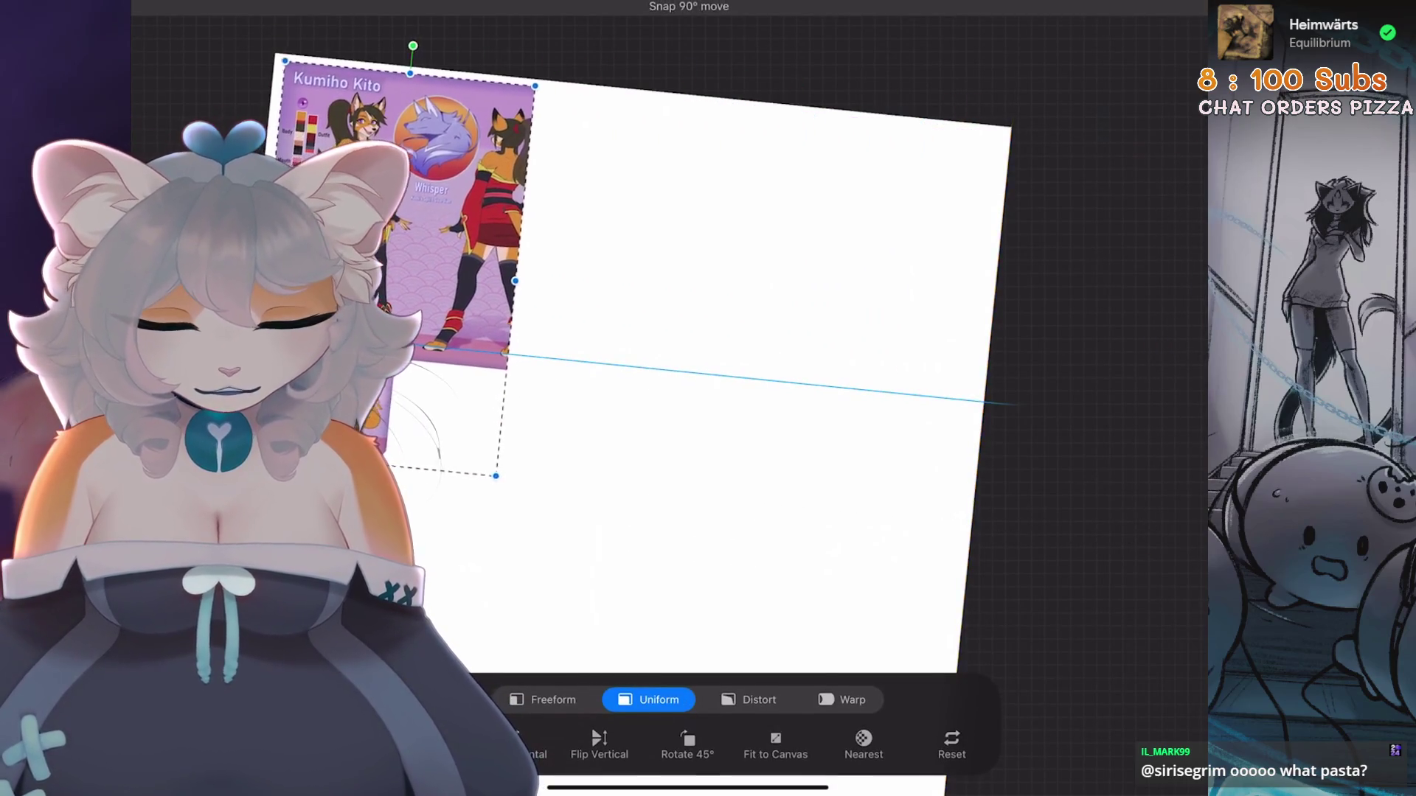
mouse_move(634, 506)
left_mouse_down()
mouse_move(642, 478)
mouse_move(585, 386)
left_mouse_up()
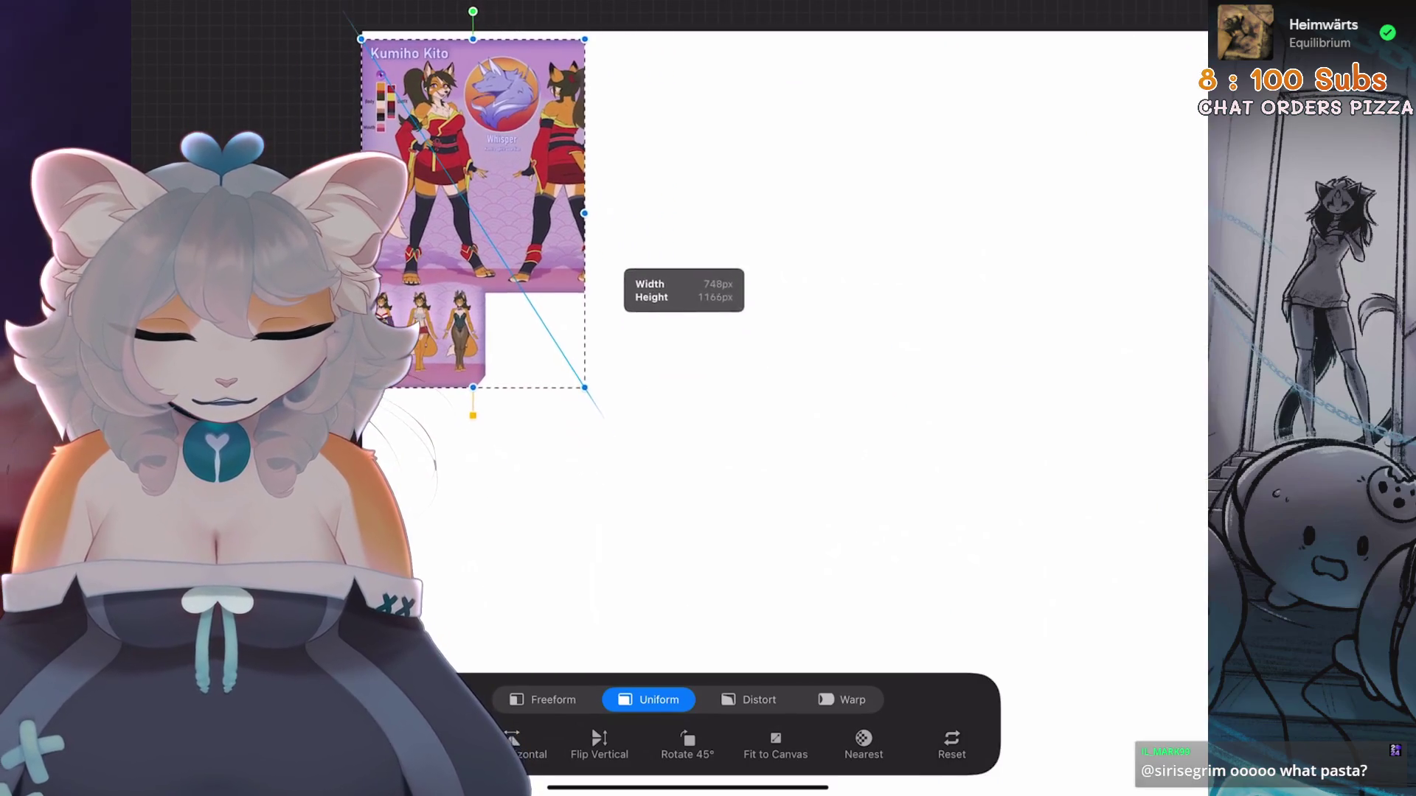
key("ctrl+z")
key("s")
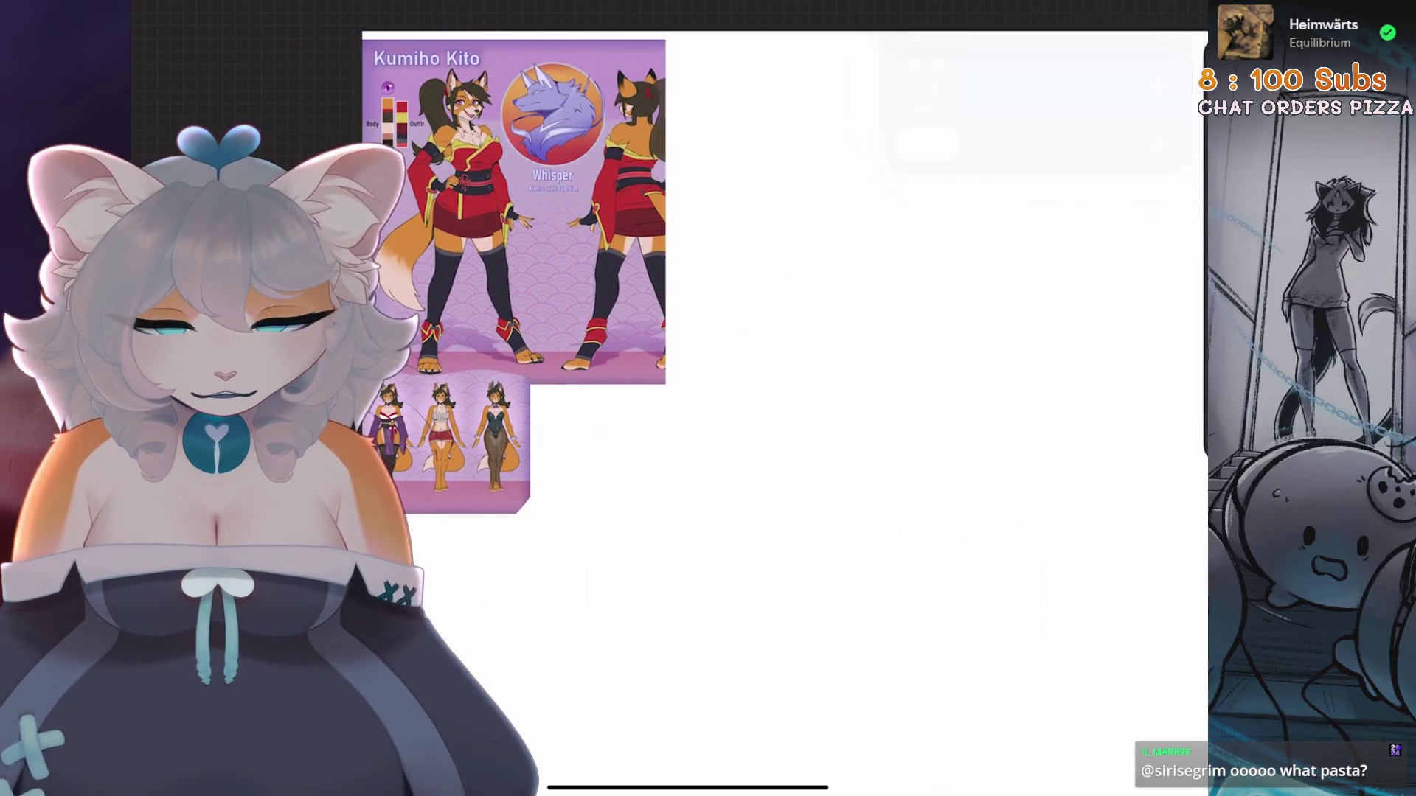
mouse_move(752, 201)
left_mouse_down()
mouse_move(743, 165)
mouse_move(295, 148)
left_mouse_up()
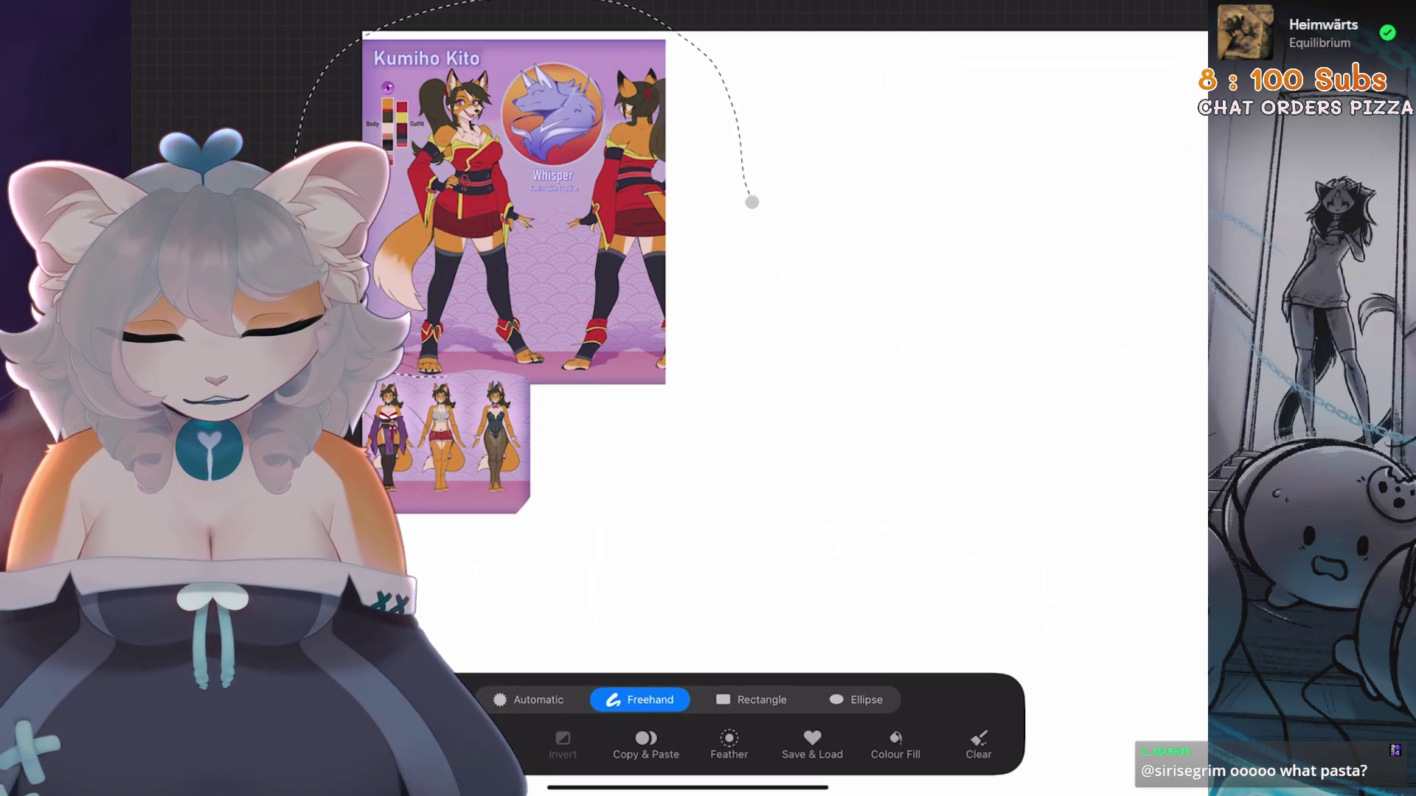
key("v")
mouse_move(665, 39)
left_mouse_down()
mouse_move(573, 95)
mouse_move(560, 155)
left_mouse_up()
left_click_drag(461, 332, 460, 208)
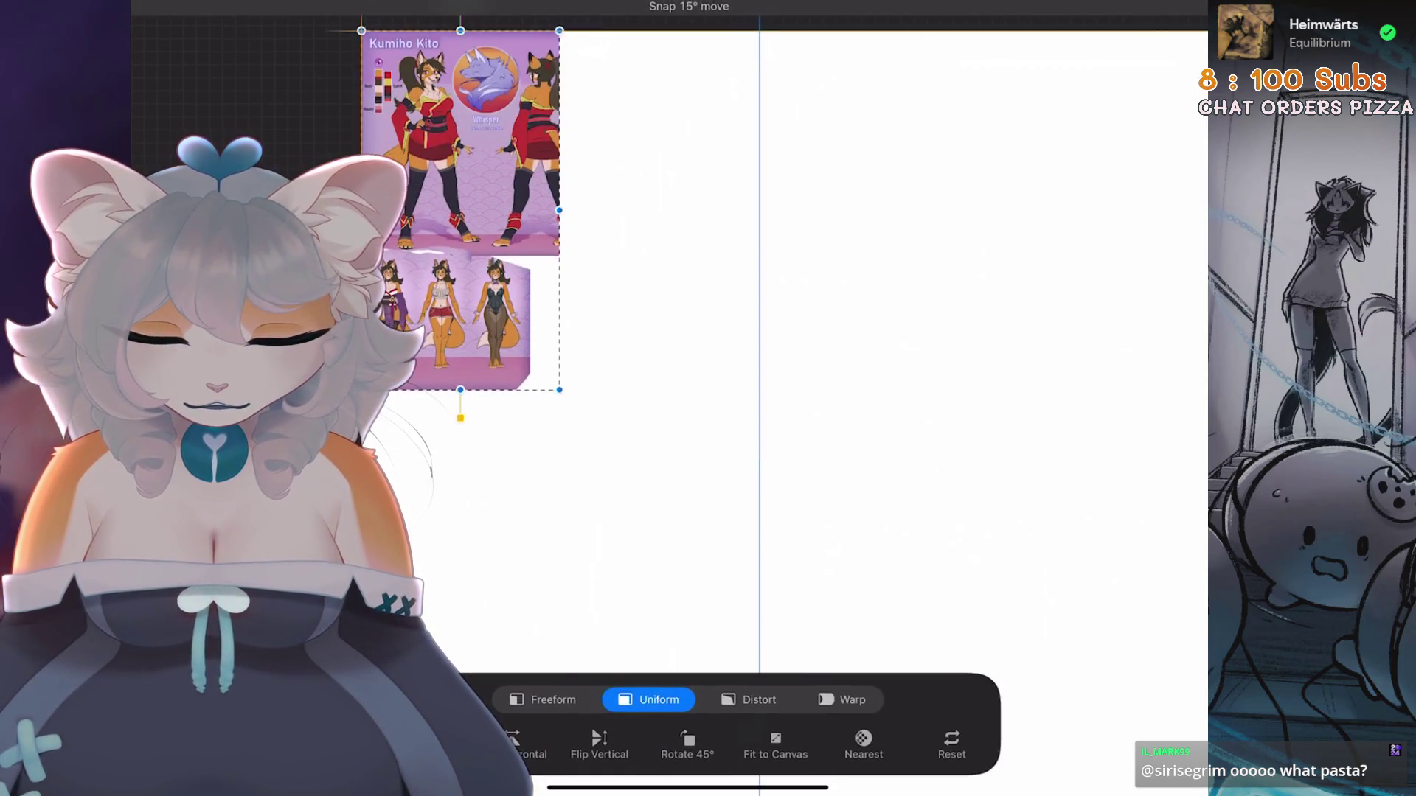
scroll(782, 399, "down", 2)
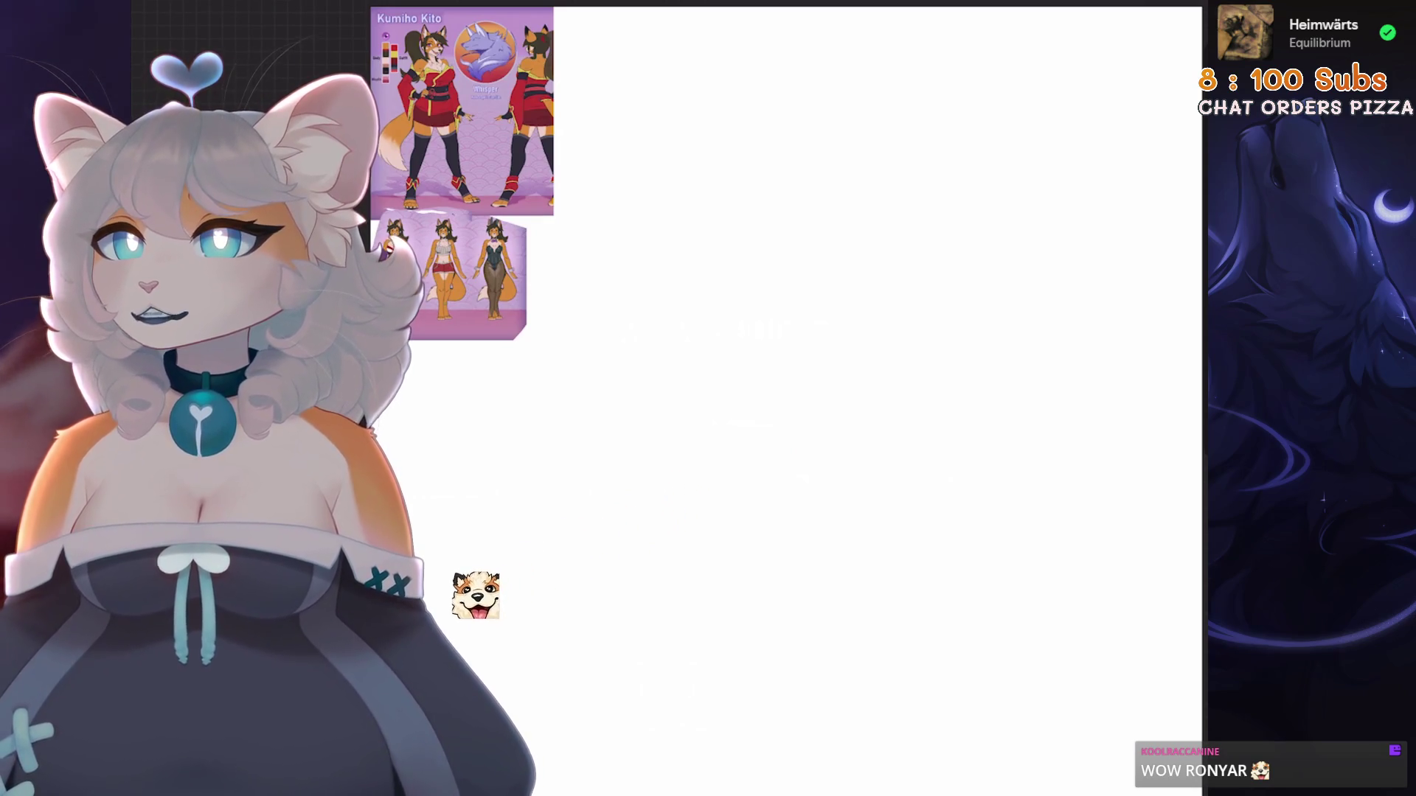
scroll(752, 384, "down", 1)
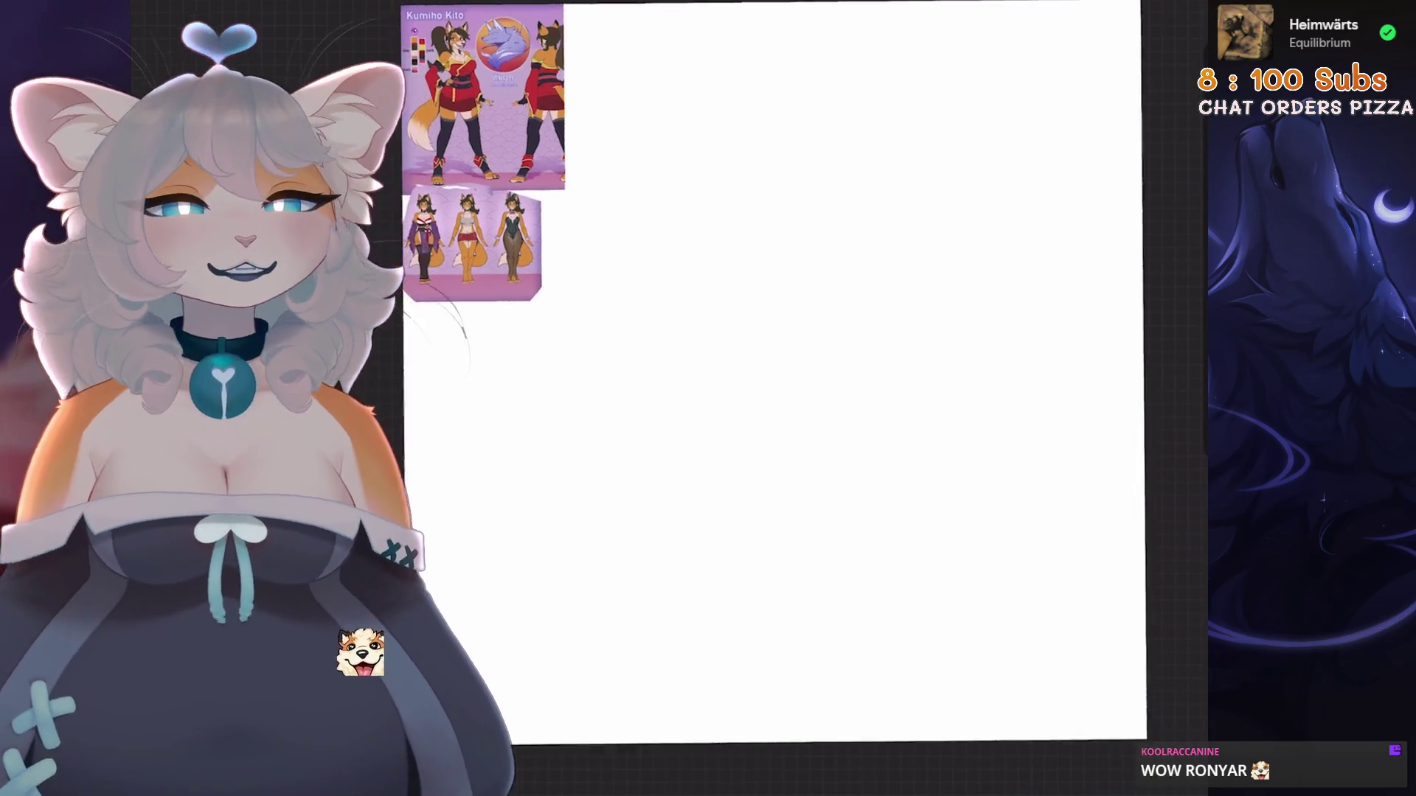
Set the canvas background colour to light grey
scroll(753, 384, "down", 2)
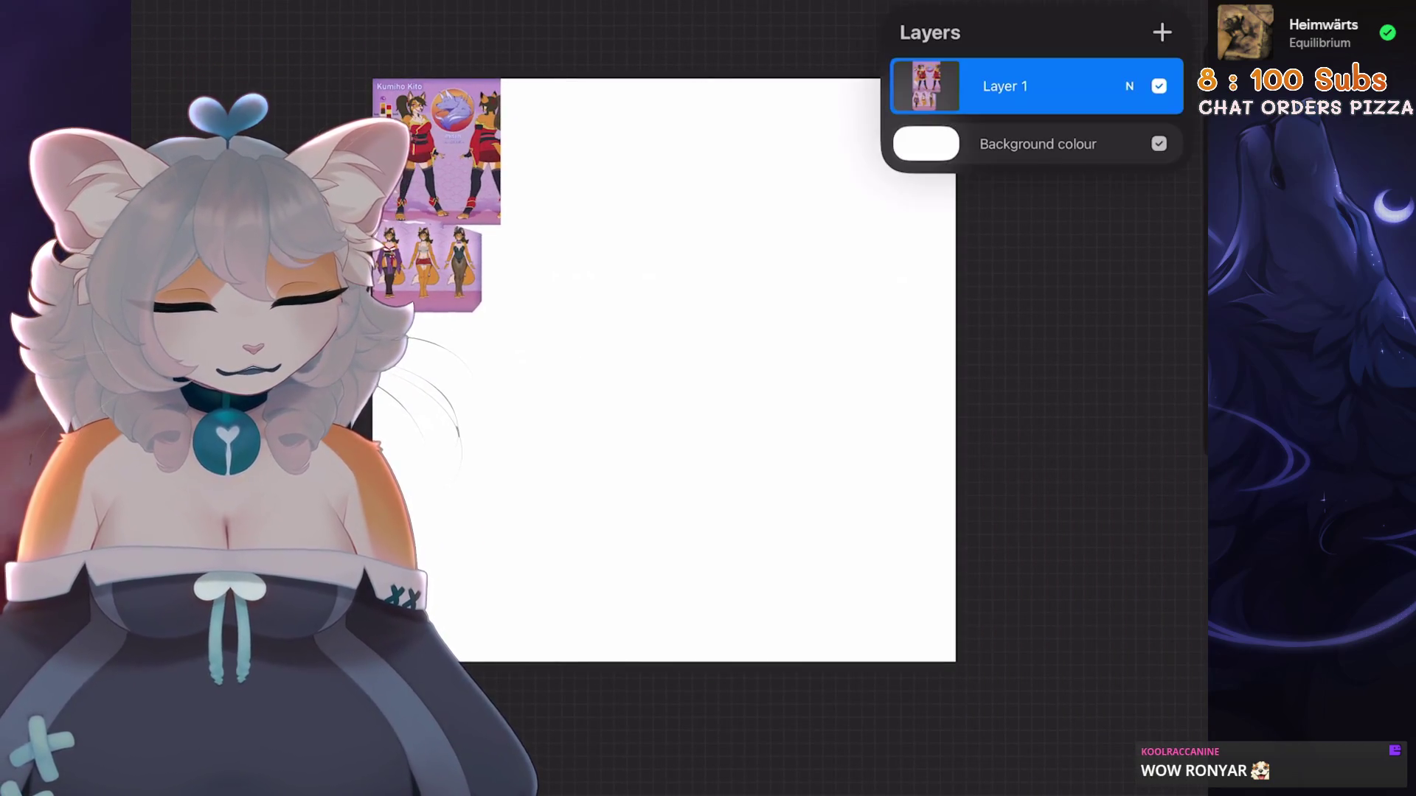
left_click(1017, 142)
left_click_drag(901, 62, 901, 91)
left_click(1164, 31)
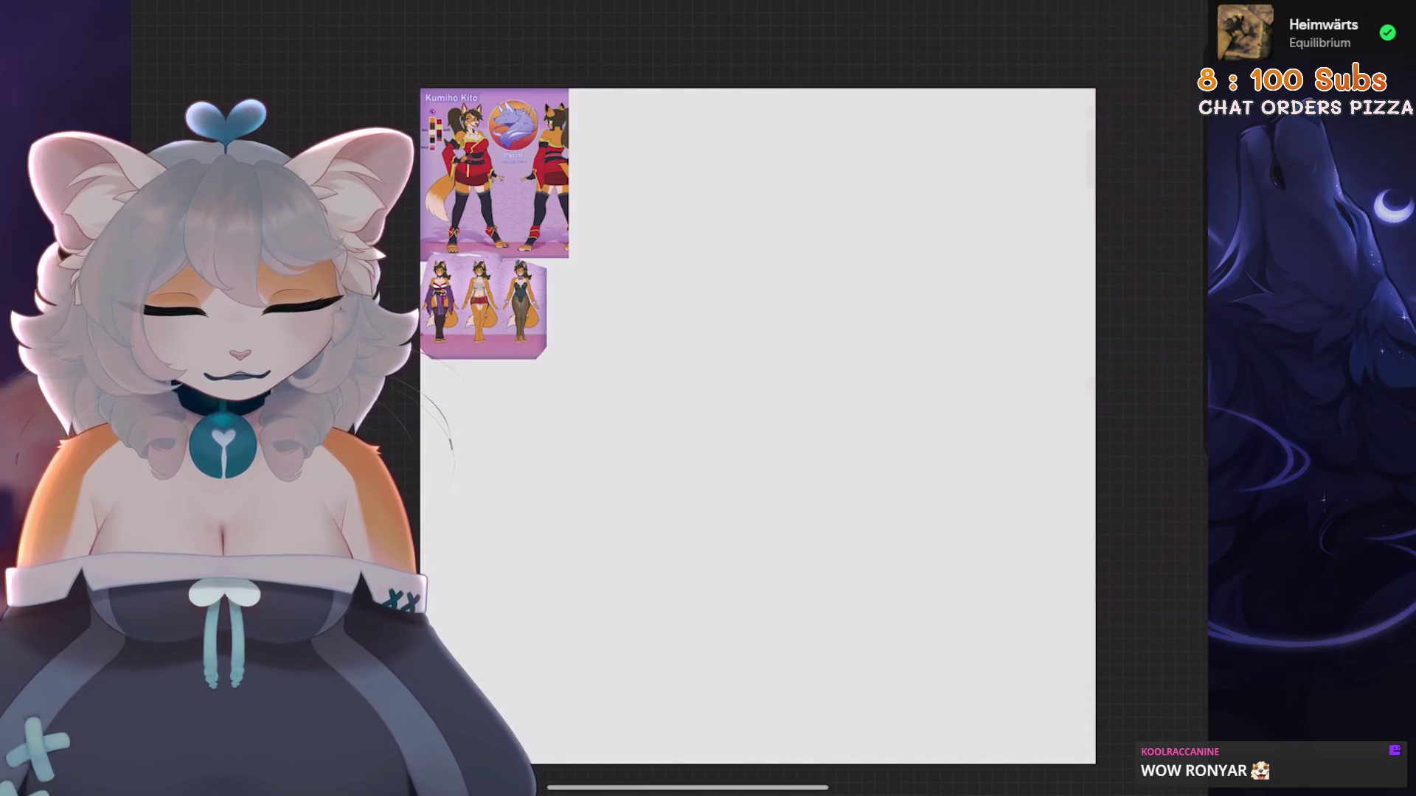
Add an empty Layer 2 and pick dark plum in the Classic colour picker
left_click(1163, 32)
scroll(760, 427, "up", 2)
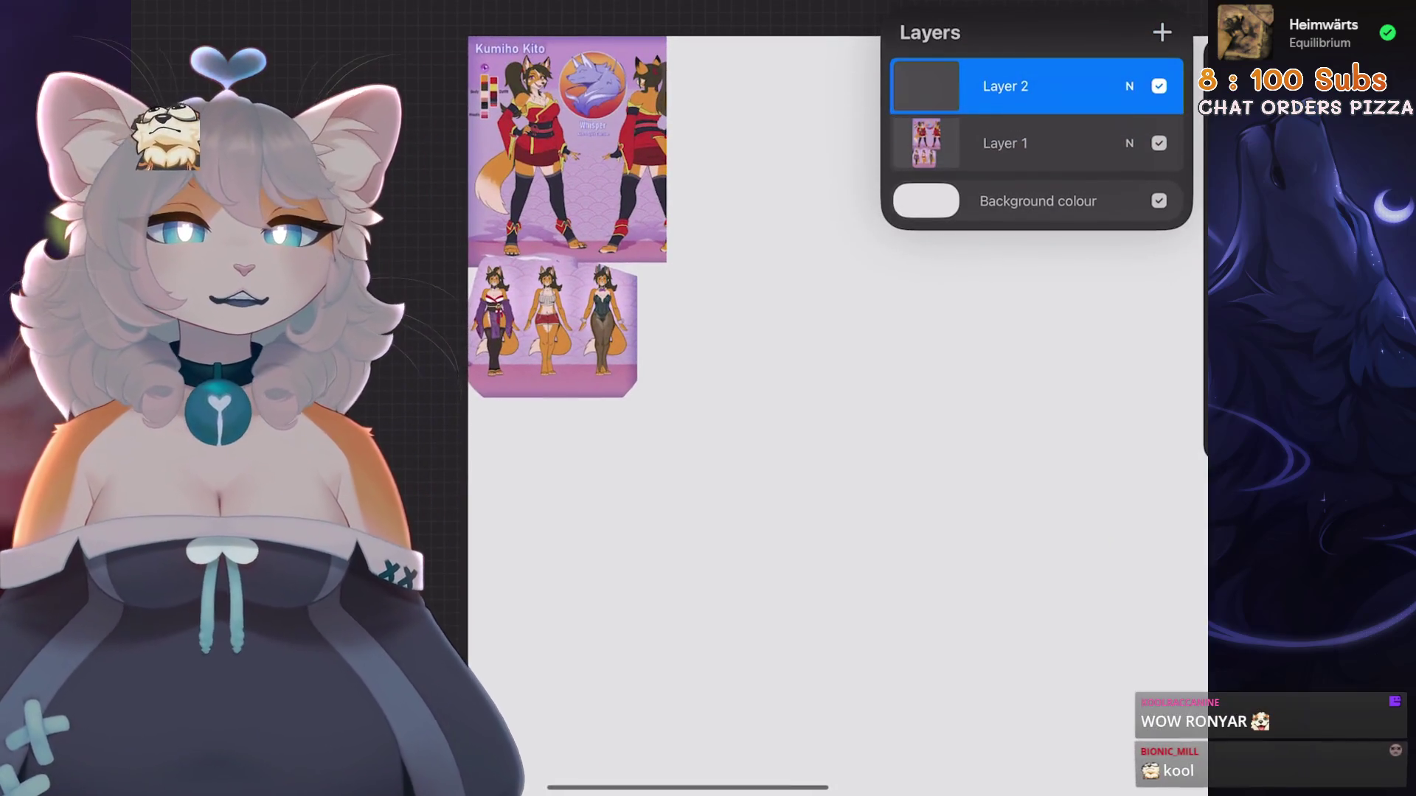
left_click(1152, 3)
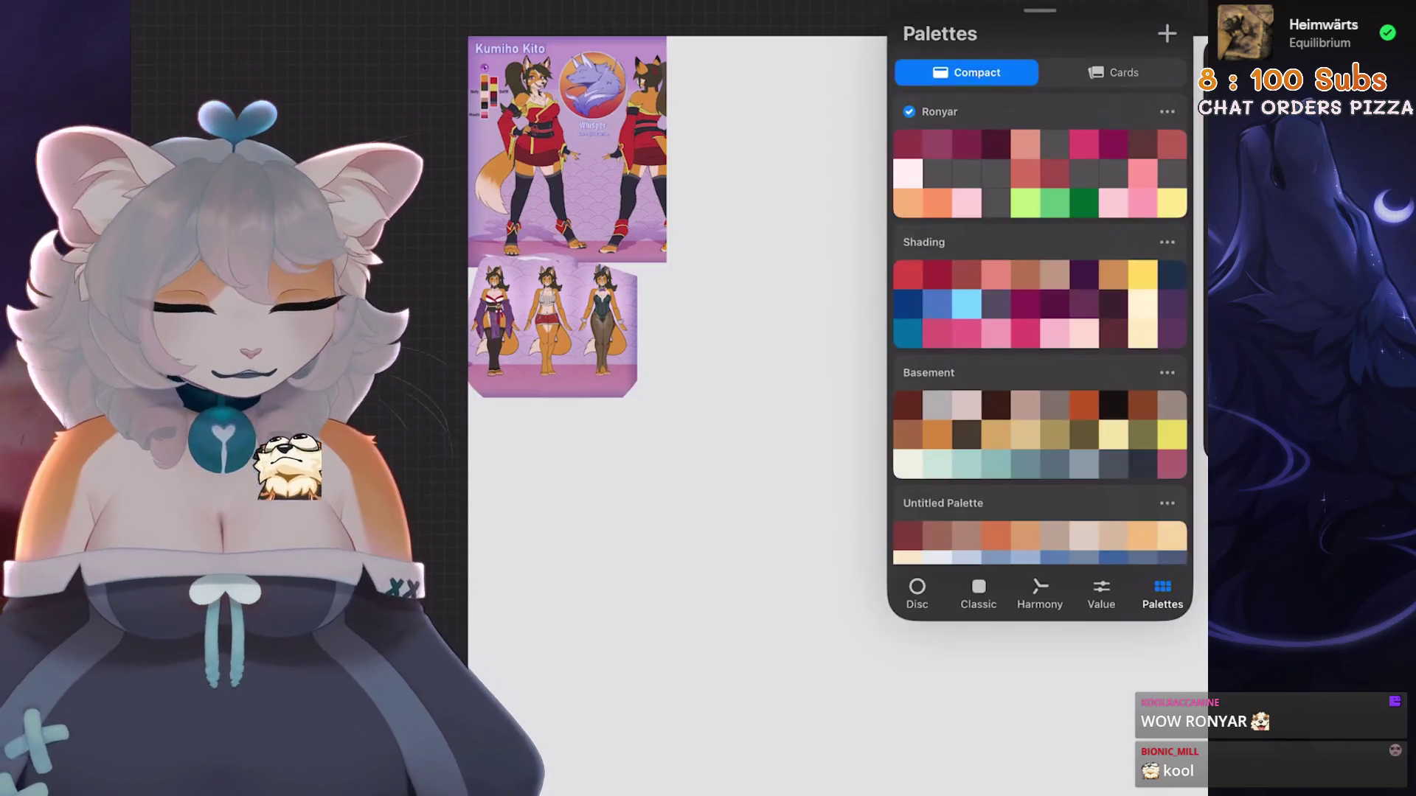
left_click(978, 593)
scroll(590, 221, "up", 2)
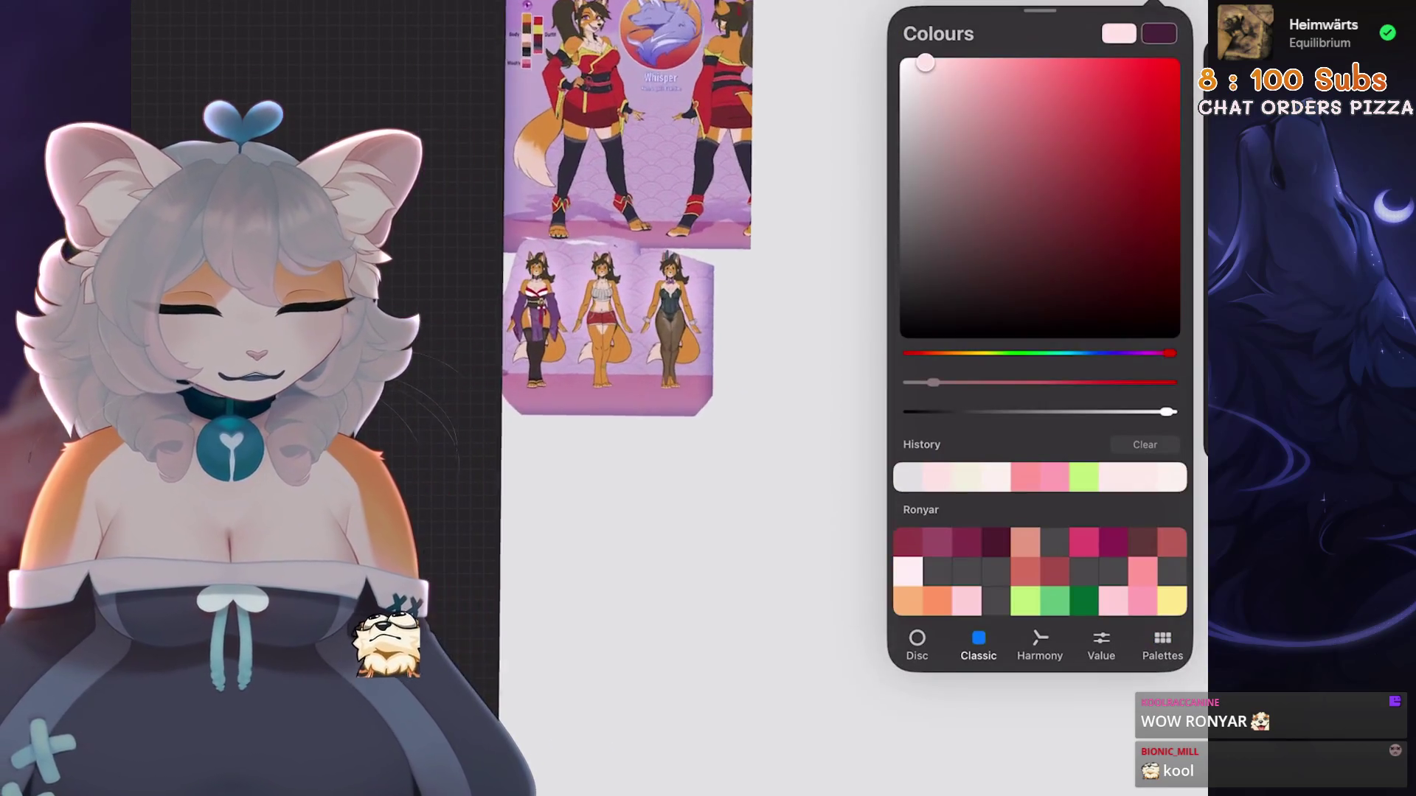
left_click(1158, 33)
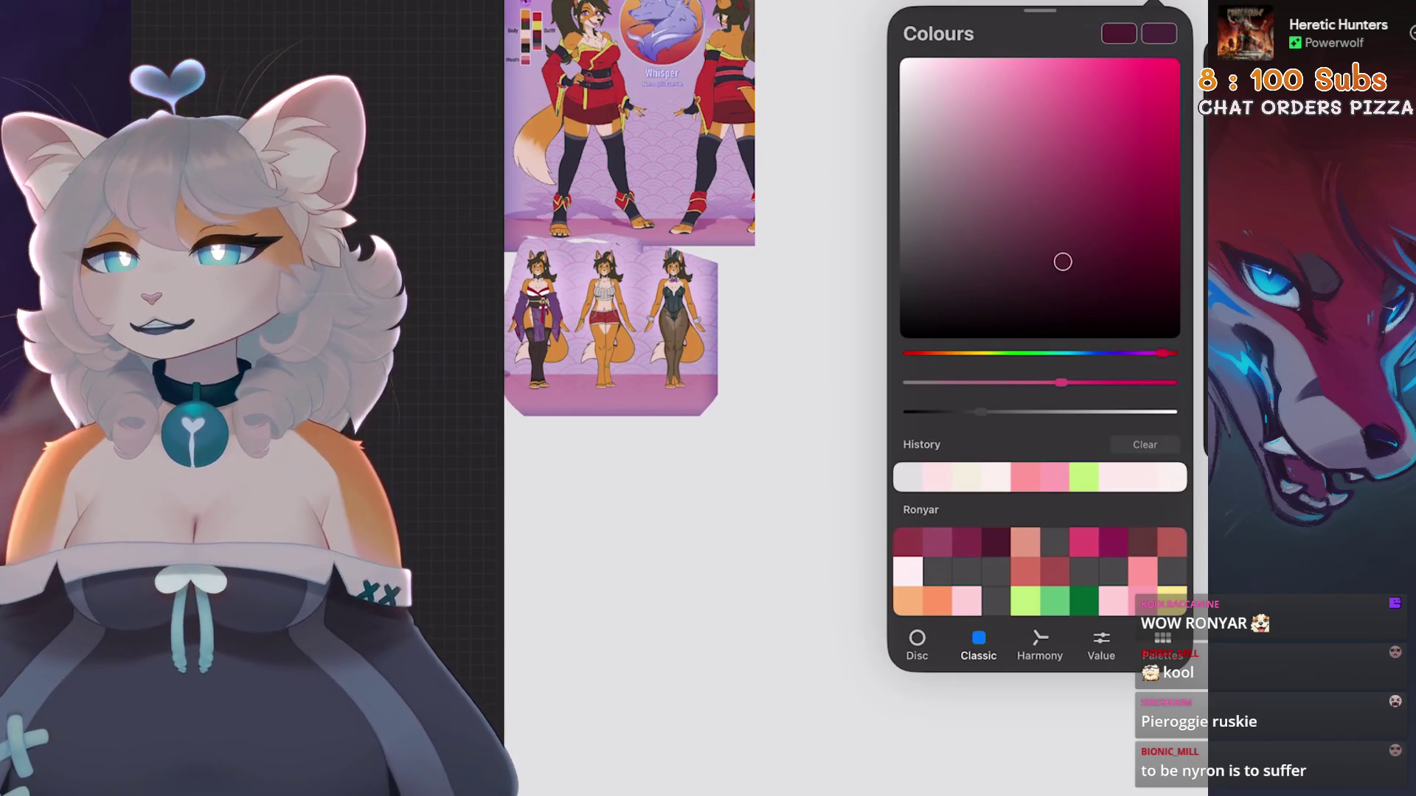
left_click(999, 2)
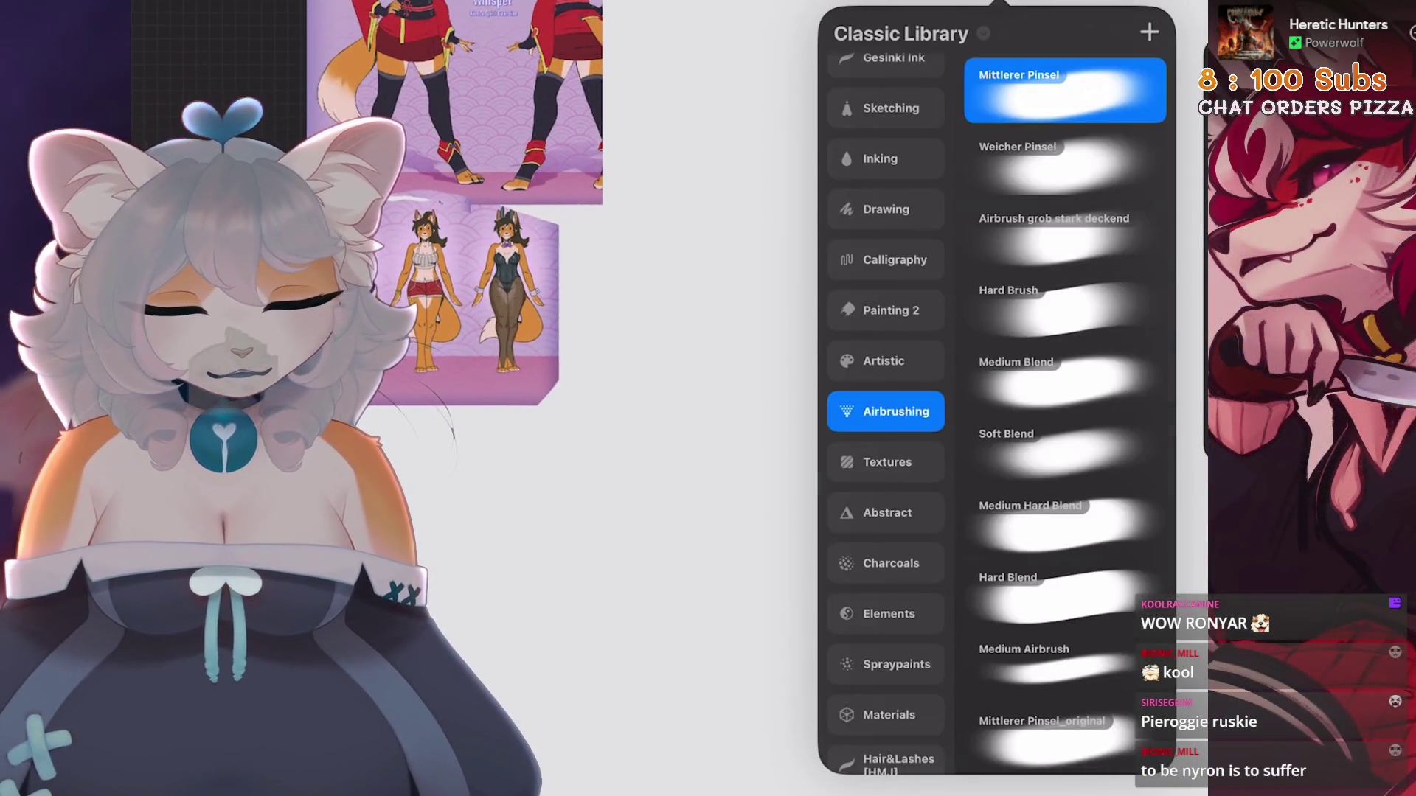
Choose a Sketching brush and draw the pierogi's curved top and ruffled edge
left_click(1136, 4)
left_click(999, 2)
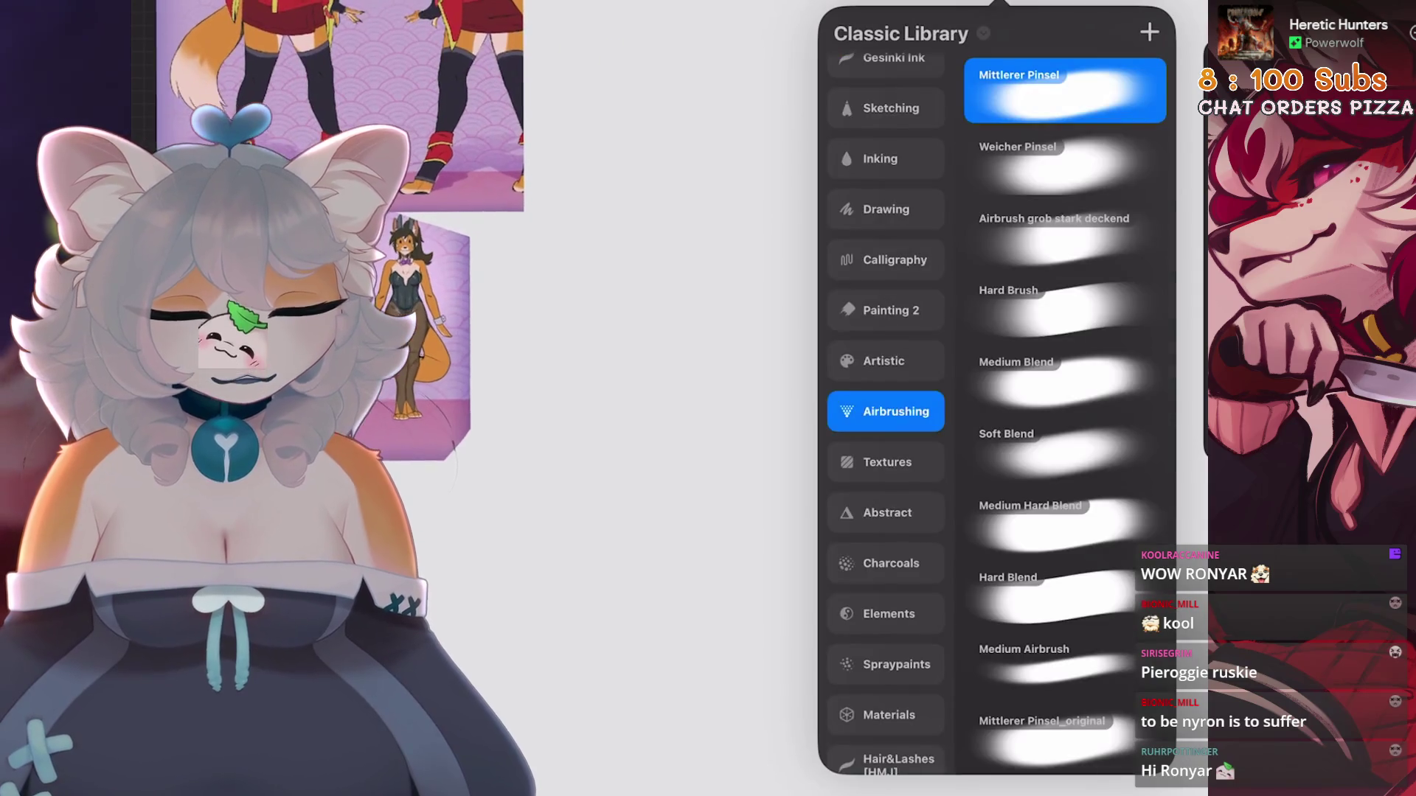
left_click(885, 212)
left_click(885, 152)
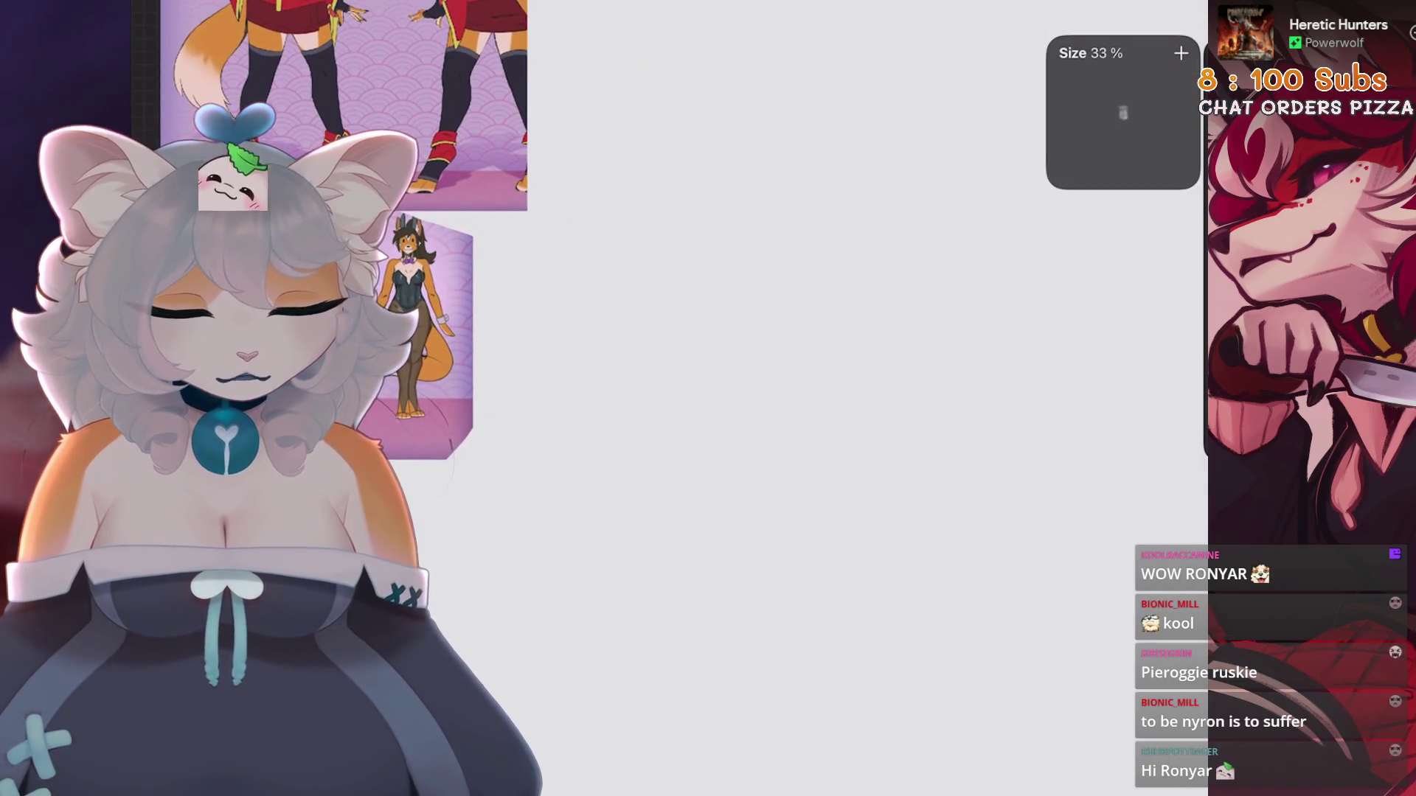
mouse_move(564, 431)
left_mouse_down()
mouse_move(793, 243)
mouse_move(823, 398)
mouse_move(604, 464)
mouse_move(528, 455)
mouse_move(710, 511)
left_mouse_up()
key("ctrl+z")
mouse_move(531, 454)
left_mouse_down()
mouse_move(575, 490)
mouse_move(708, 520)
mouse_move(790, 494)
mouse_move(865, 380)
left_mouse_up()
mouse_move(787, 251)
left_mouse_down()
mouse_move(811, 233)
mouse_move(830, 264)
mouse_move(863, 381)
left_mouse_up()
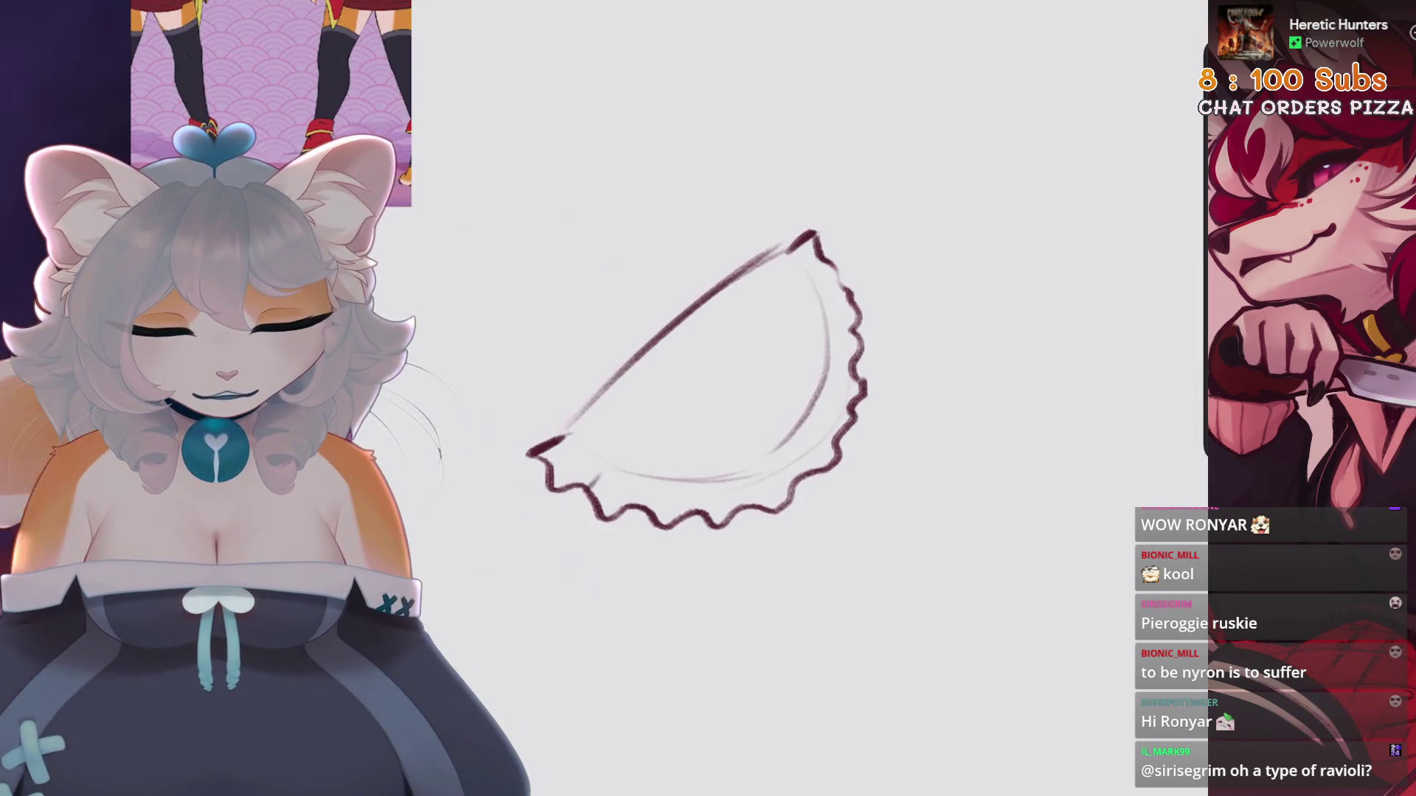
mouse_move(701, 380)
left_mouse_down()
mouse_move(686, 457)
mouse_move(789, 361)
left_mouse_up()
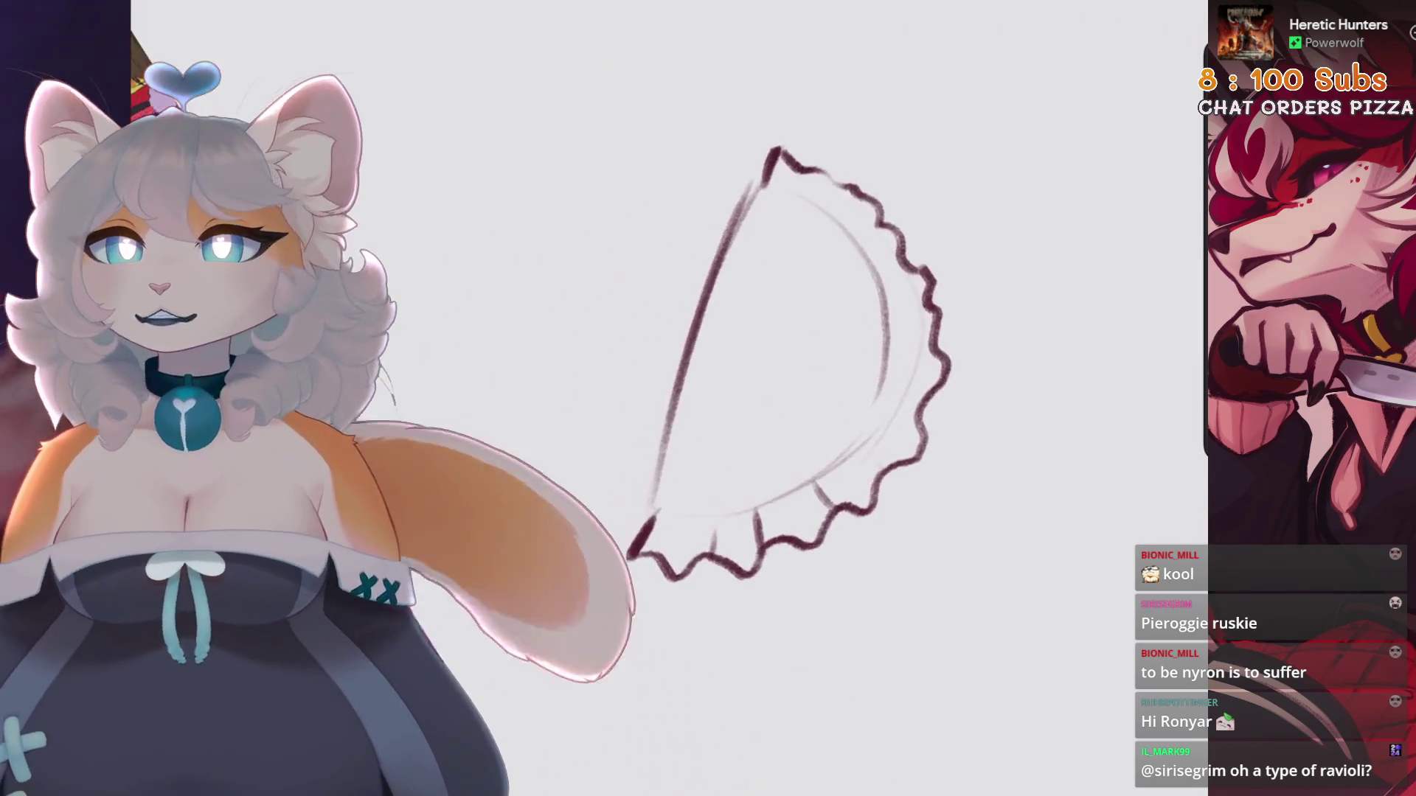
key("ctrl+z")
Thicken the pierogi's left edge, add an inner fold, and hatch its lower-left shading
left_click_drag(767, 180, 655, 472)
left_click_drag(752, 233, 671, 464)
left_click_drag(738, 383, 708, 443)
mouse_move(756, 394)
left_mouse_down()
mouse_move(730, 432)
mouse_move(775, 409)
left_mouse_up()
left_click_drag(848, 273, 778, 406)
left_click_drag(807, 232, 848, 273)
left_click_drag(882, 369, 819, 464)
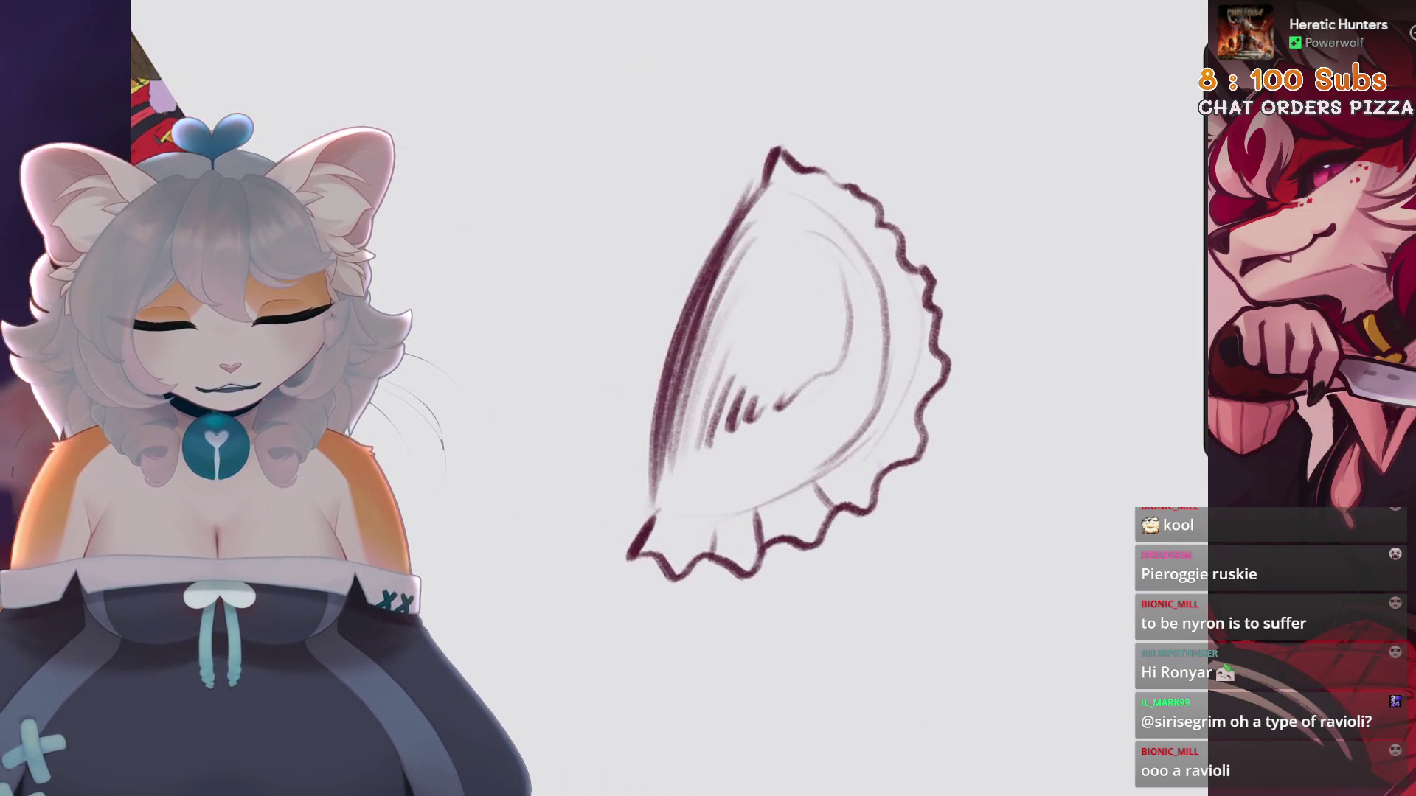
scroll(737, 369, "down", 2)
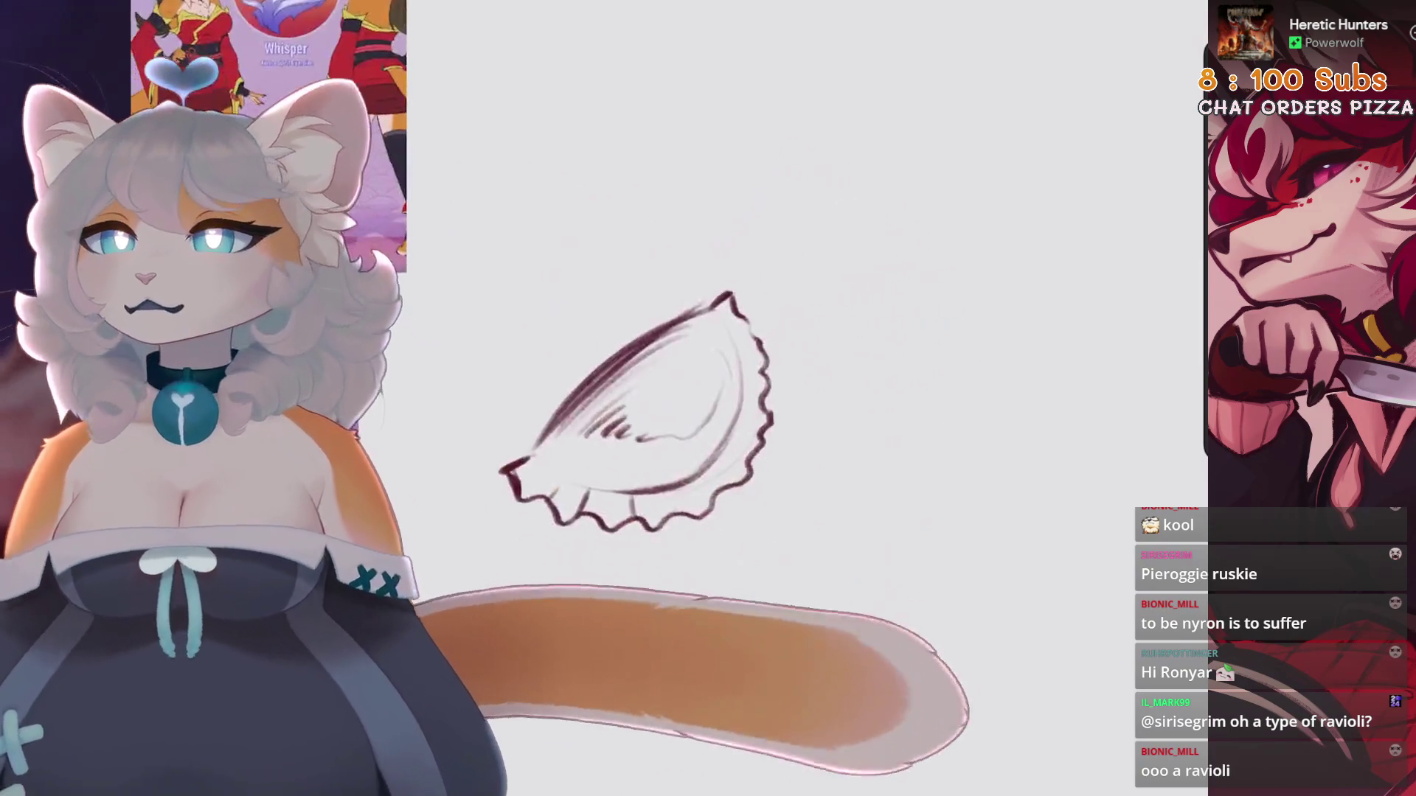
scroll(664, 354, "down", 2)
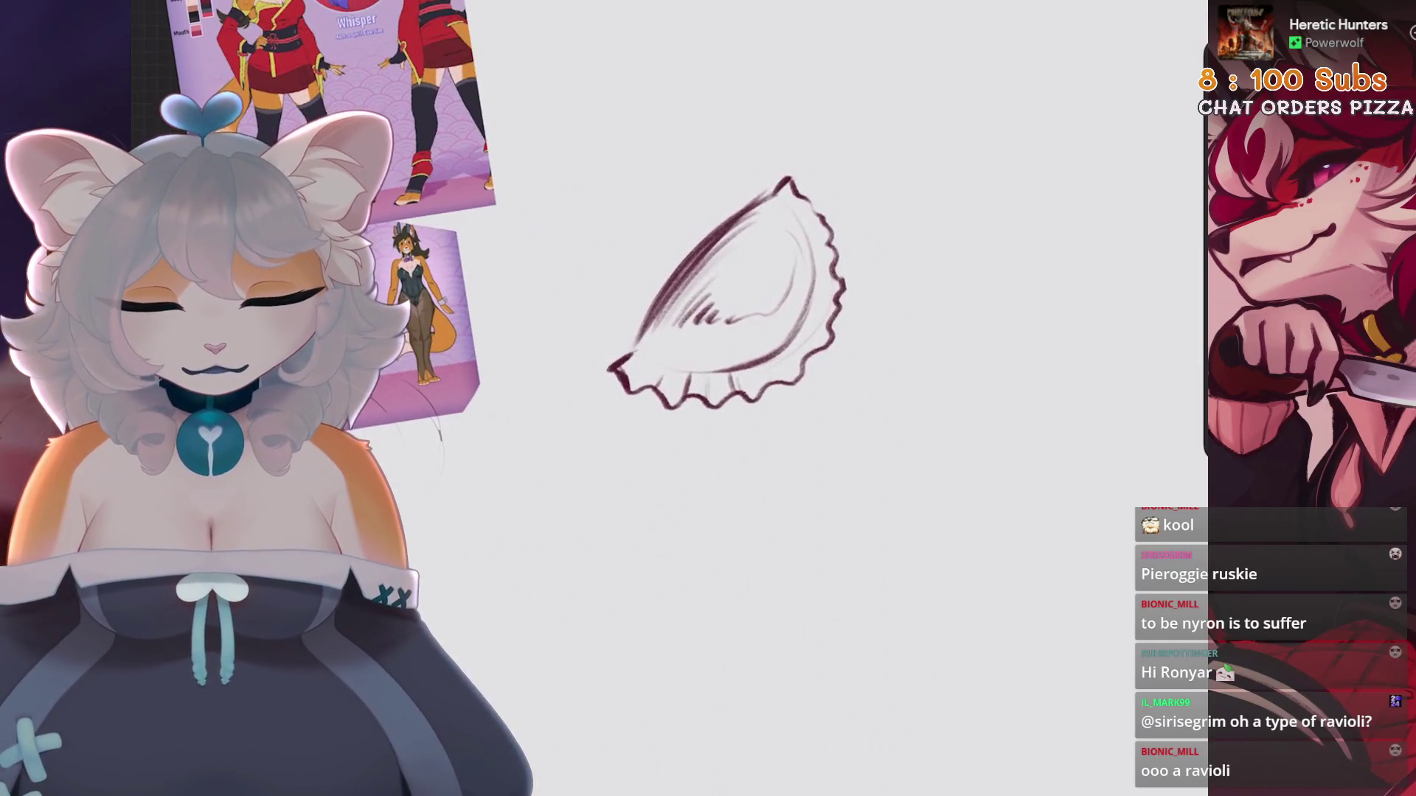
scroll(686, 295, "down", 3)
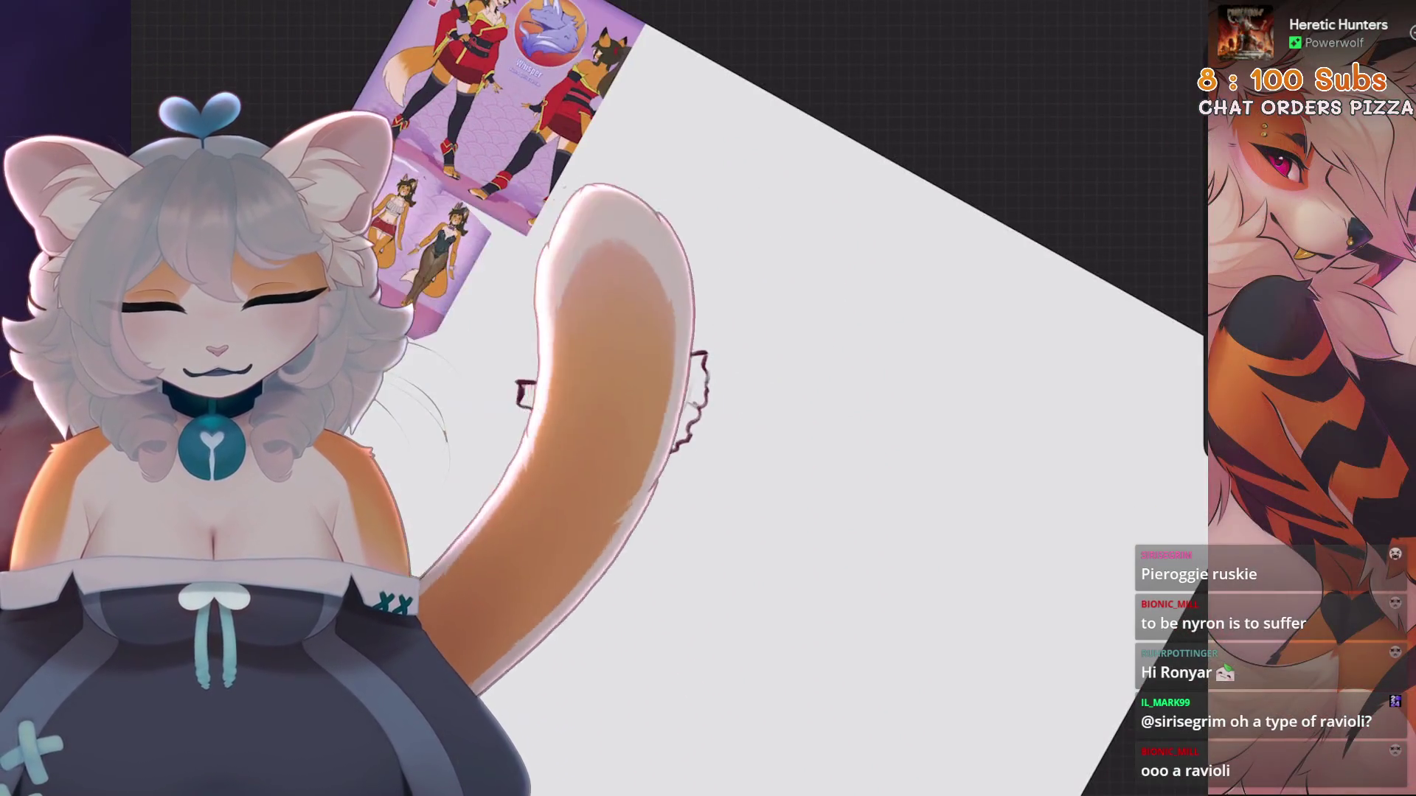
key("5")
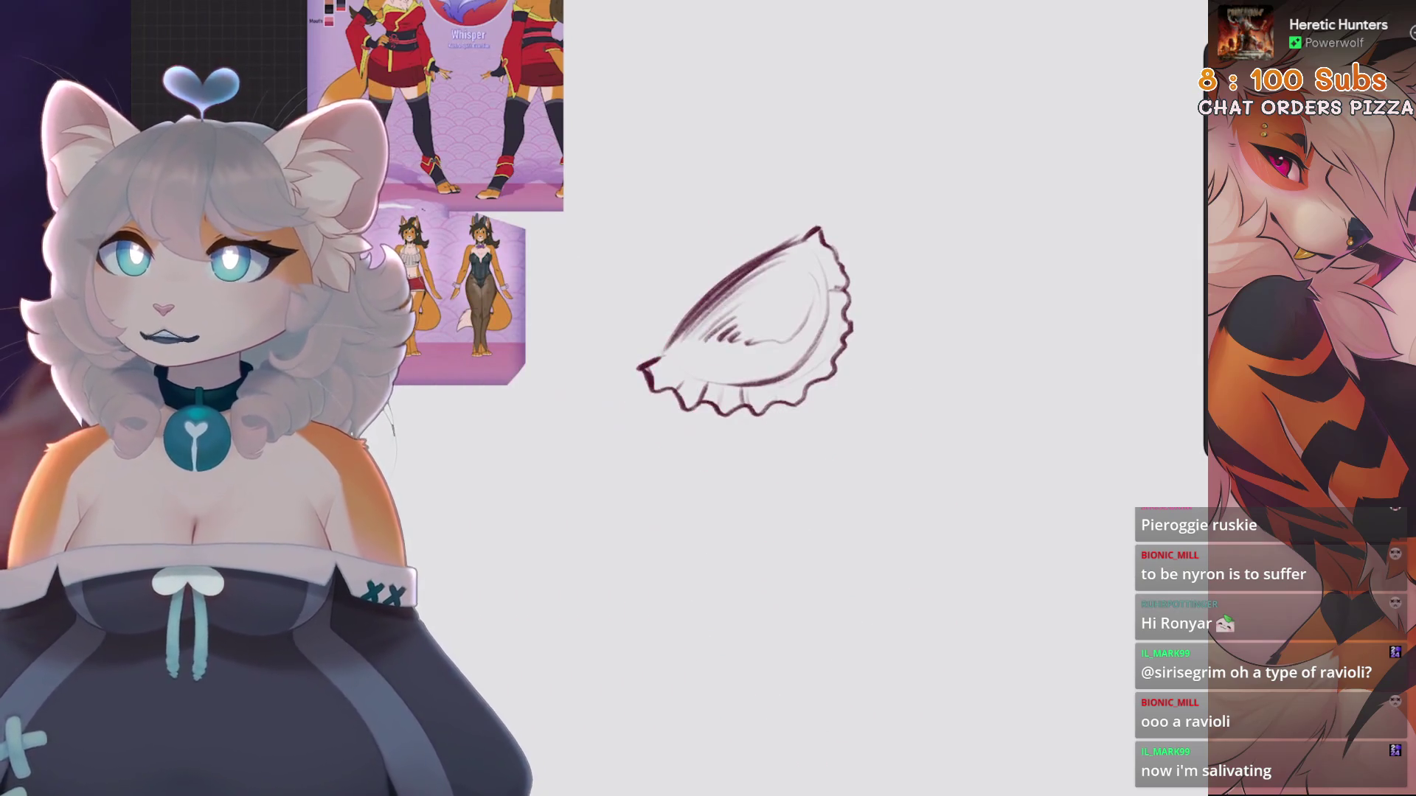
Delete the old pierogi sketch layer
scroll(745, 321, "down", 2)
left_click(1162, 7)
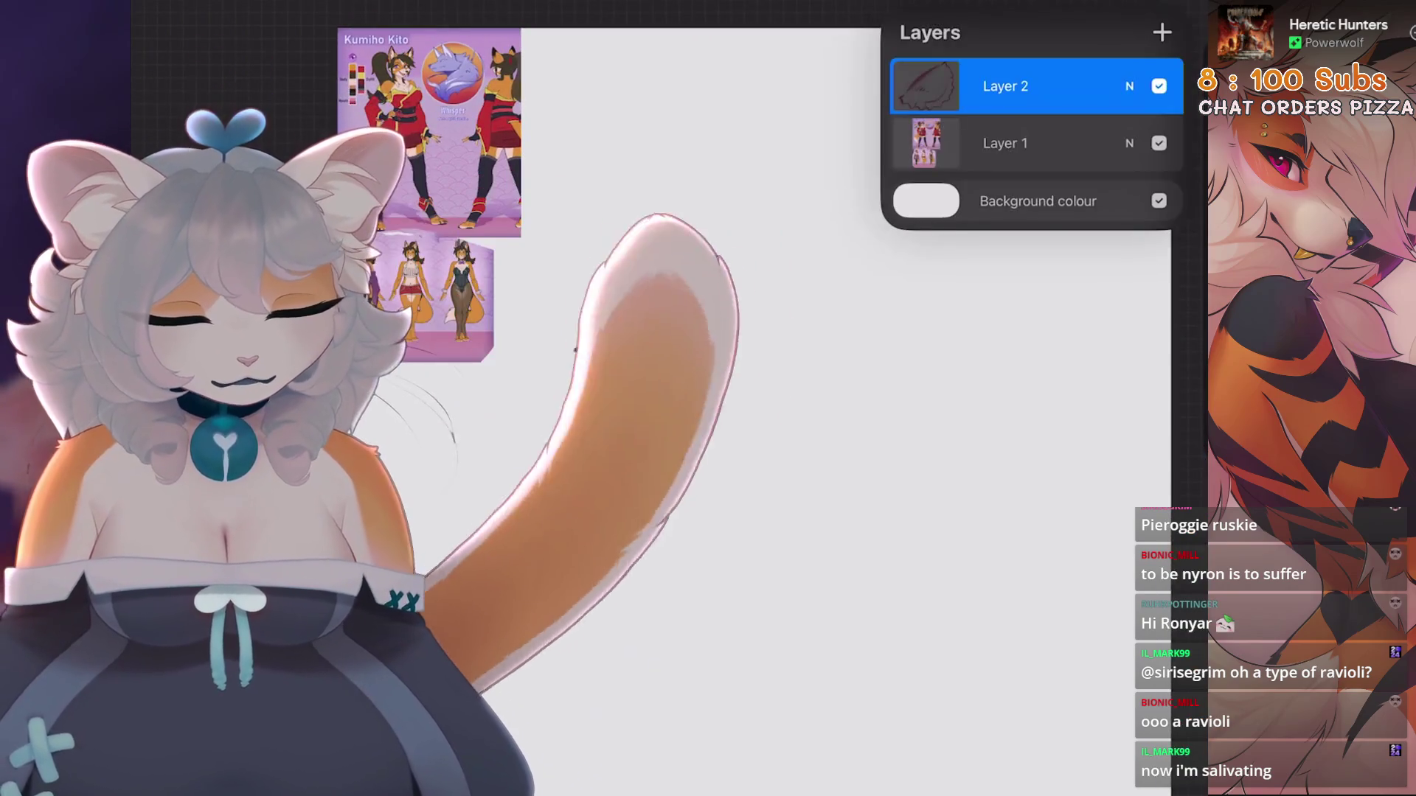
left_click_drag(1106, 85, 959, 85)
left_click(1149, 85)
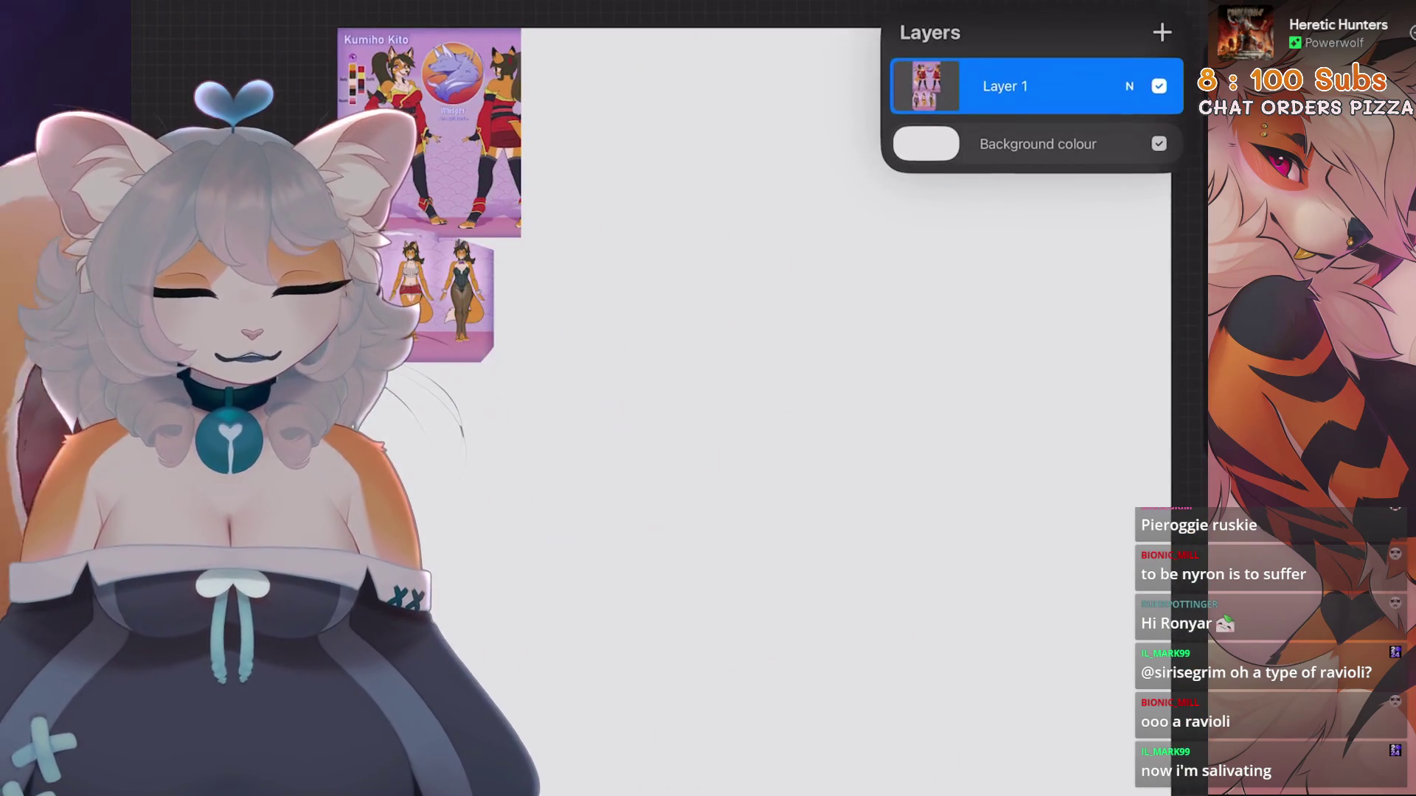
Add a new layer and fill it entirely with grey using ColorDrop
left_click(1162, 31)
left_click(1062, 7)
key("Escape")
scroll(590, 295, "up", 2)
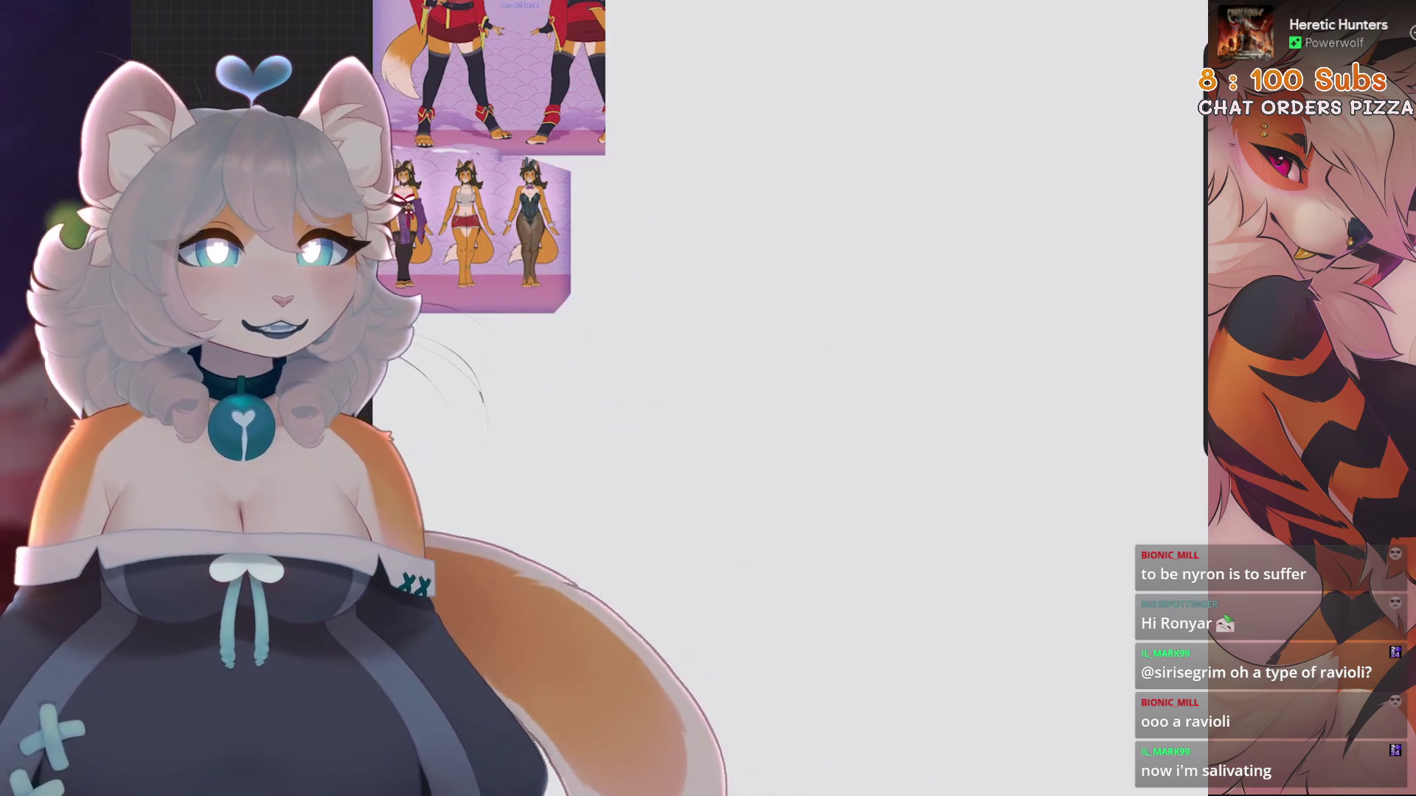
left_click(1048, 4)
left_click(590, 368)
left_click(1155, 4)
left_click(1184, 7)
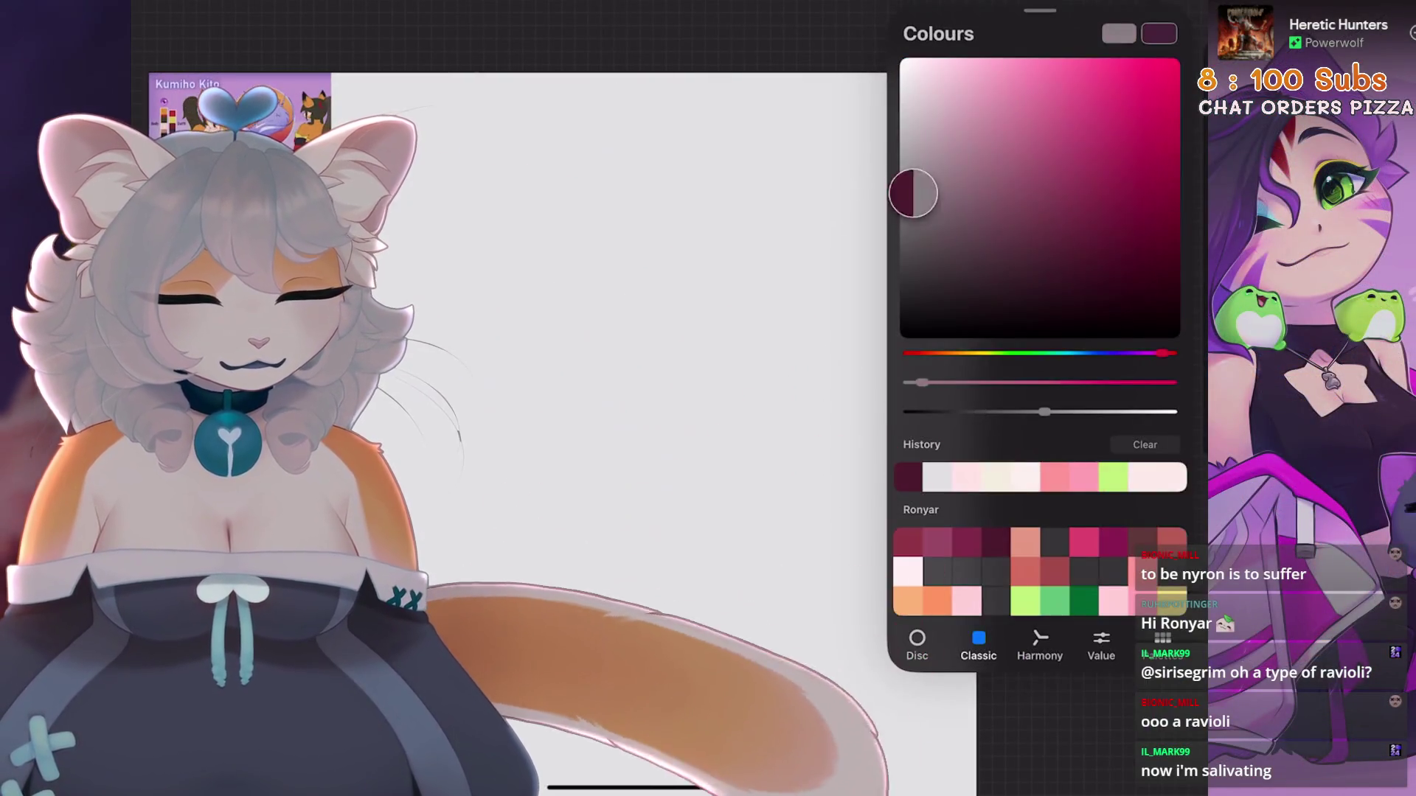
left_click_drag(1119, 34, 841, 306)
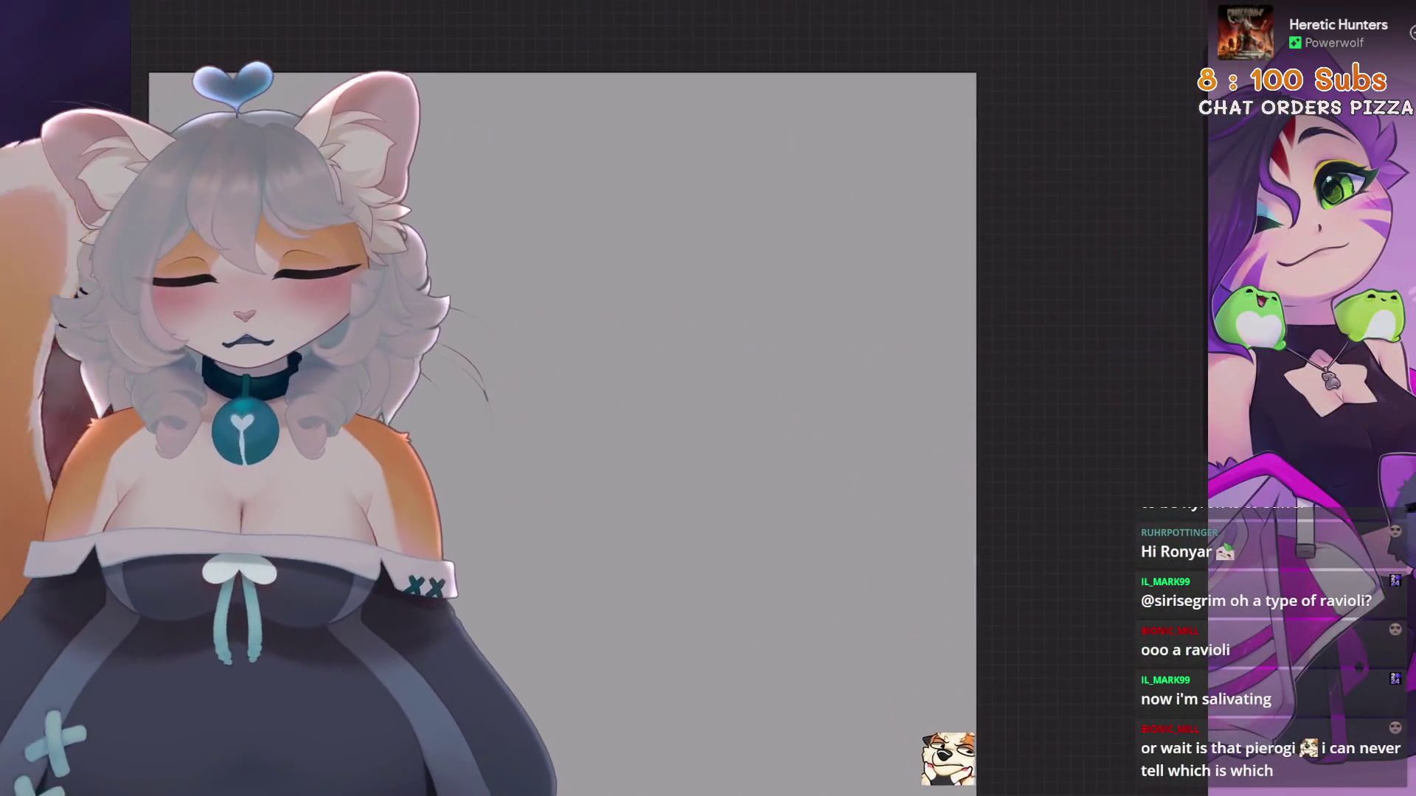
Transform the grey layer into a smaller rectangle positioned on the page
key("l")
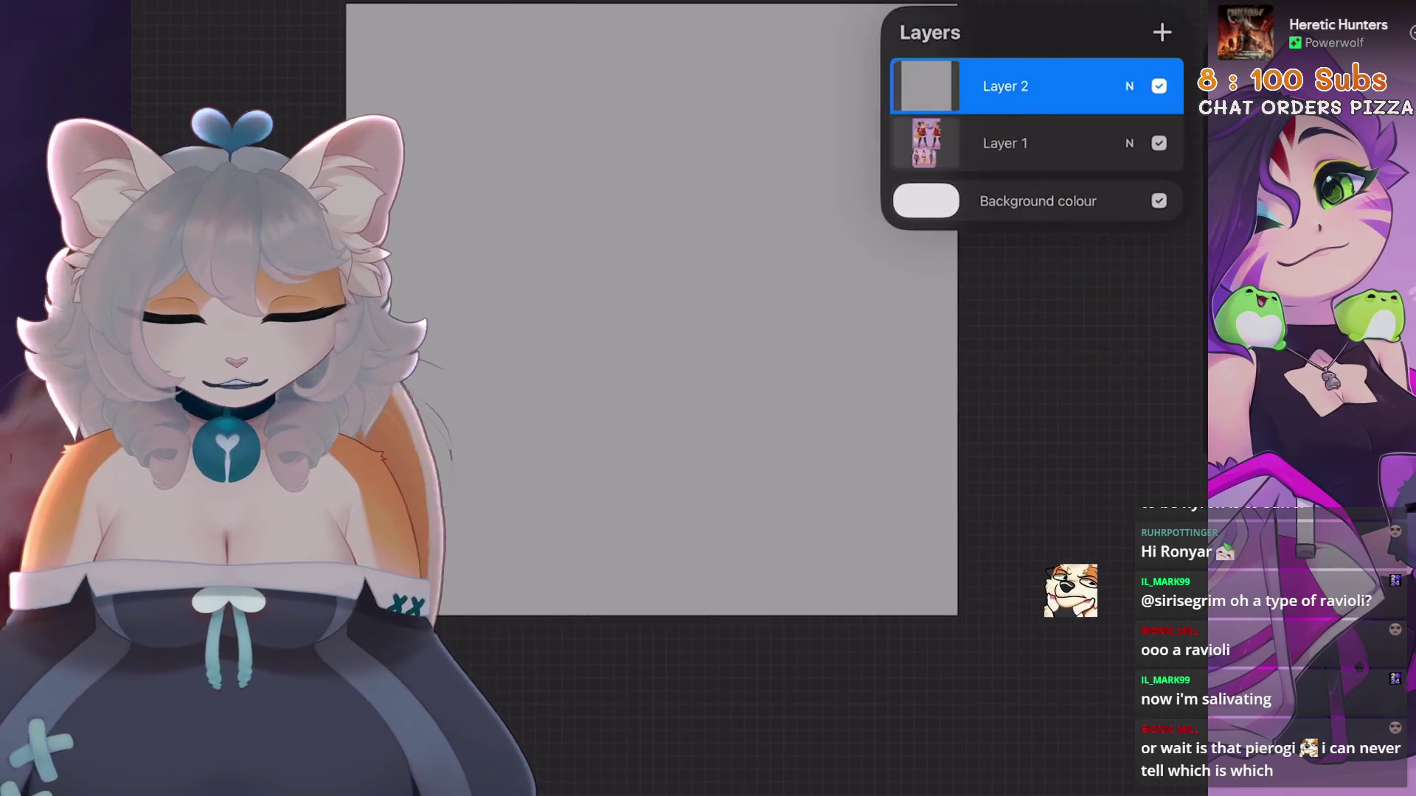
key("v")
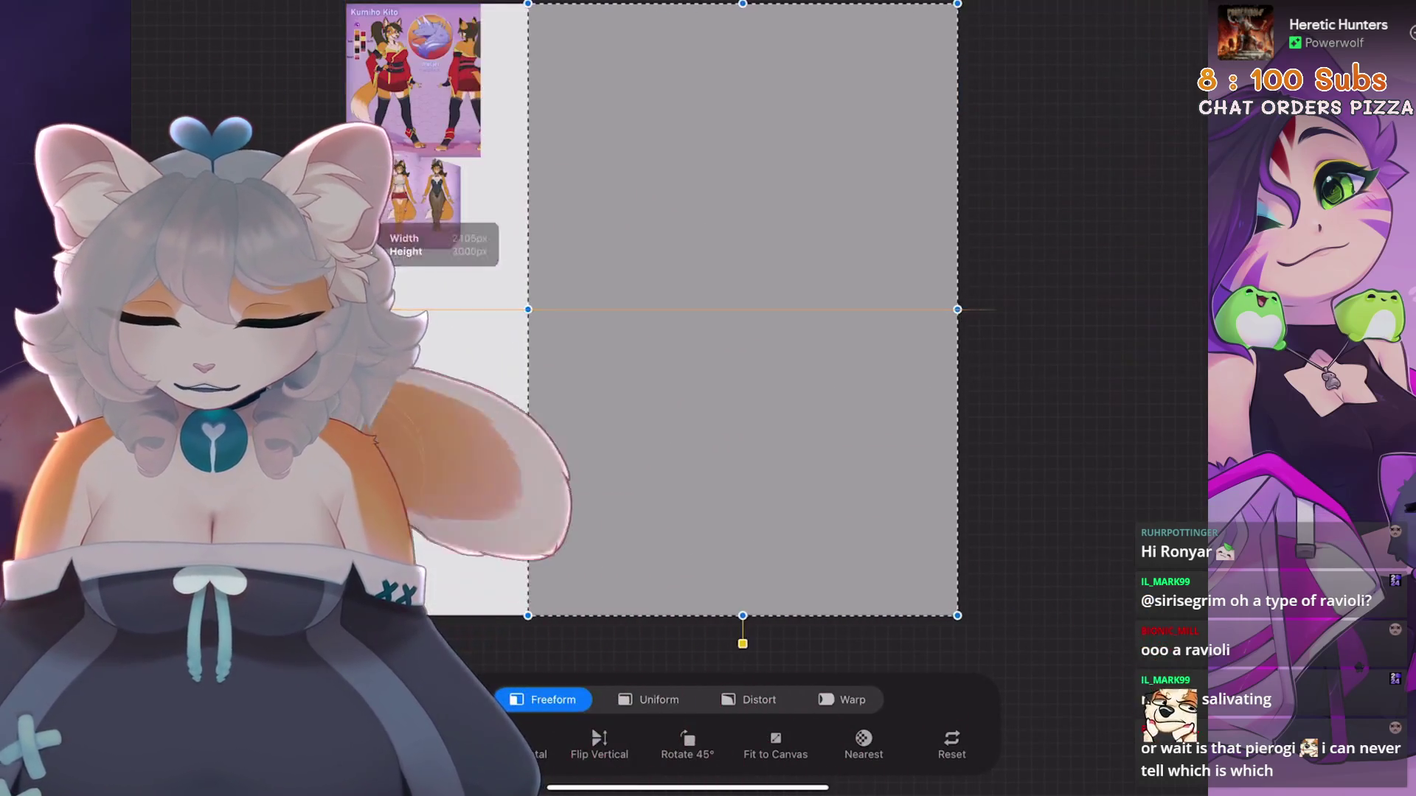
left_click(649, 699)
left_click_drag(652, 616, 742, 248)
scroll(743, 295, "up", 3)
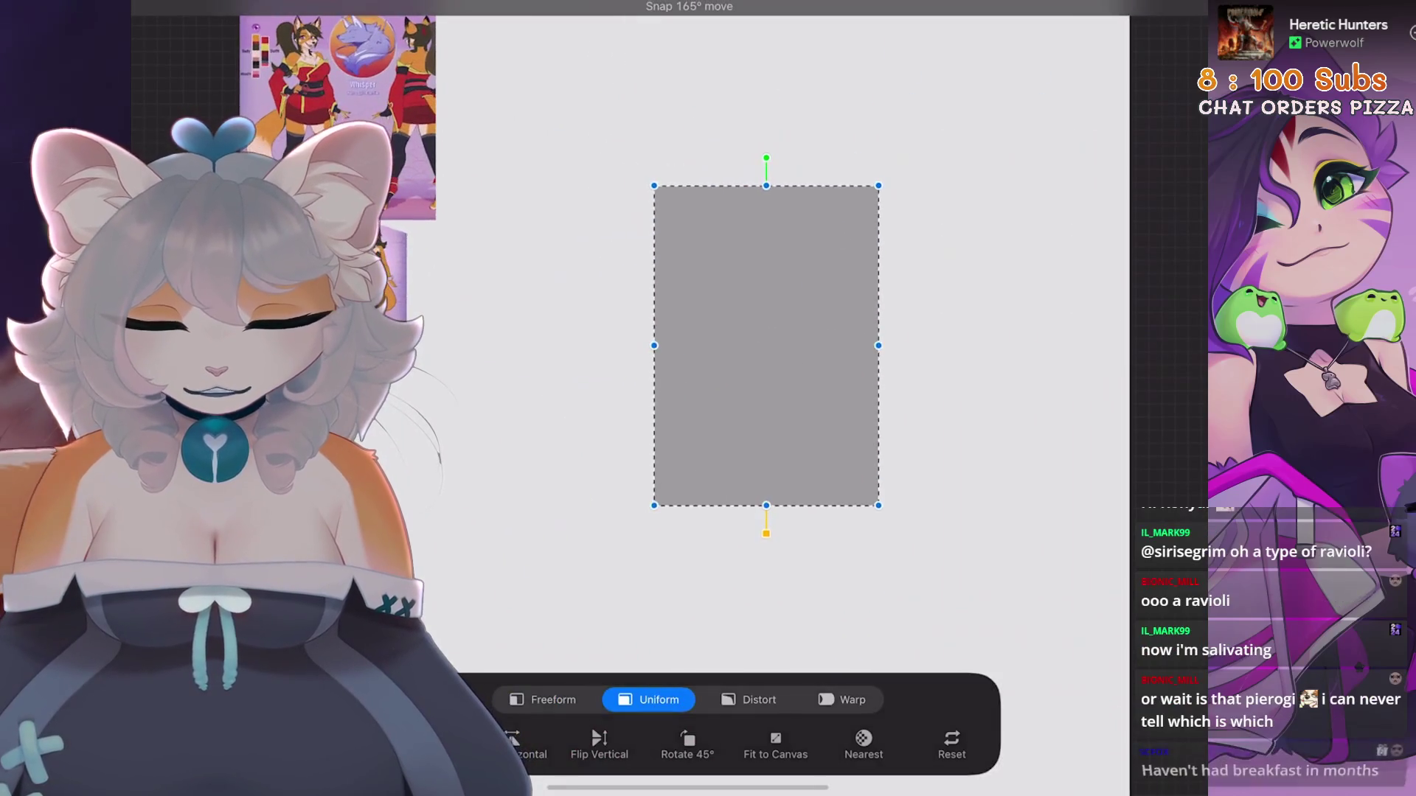
left_click(542, 699)
scroll(692, 354, "down", 3)
left_click_drag(767, 196, 780, 174)
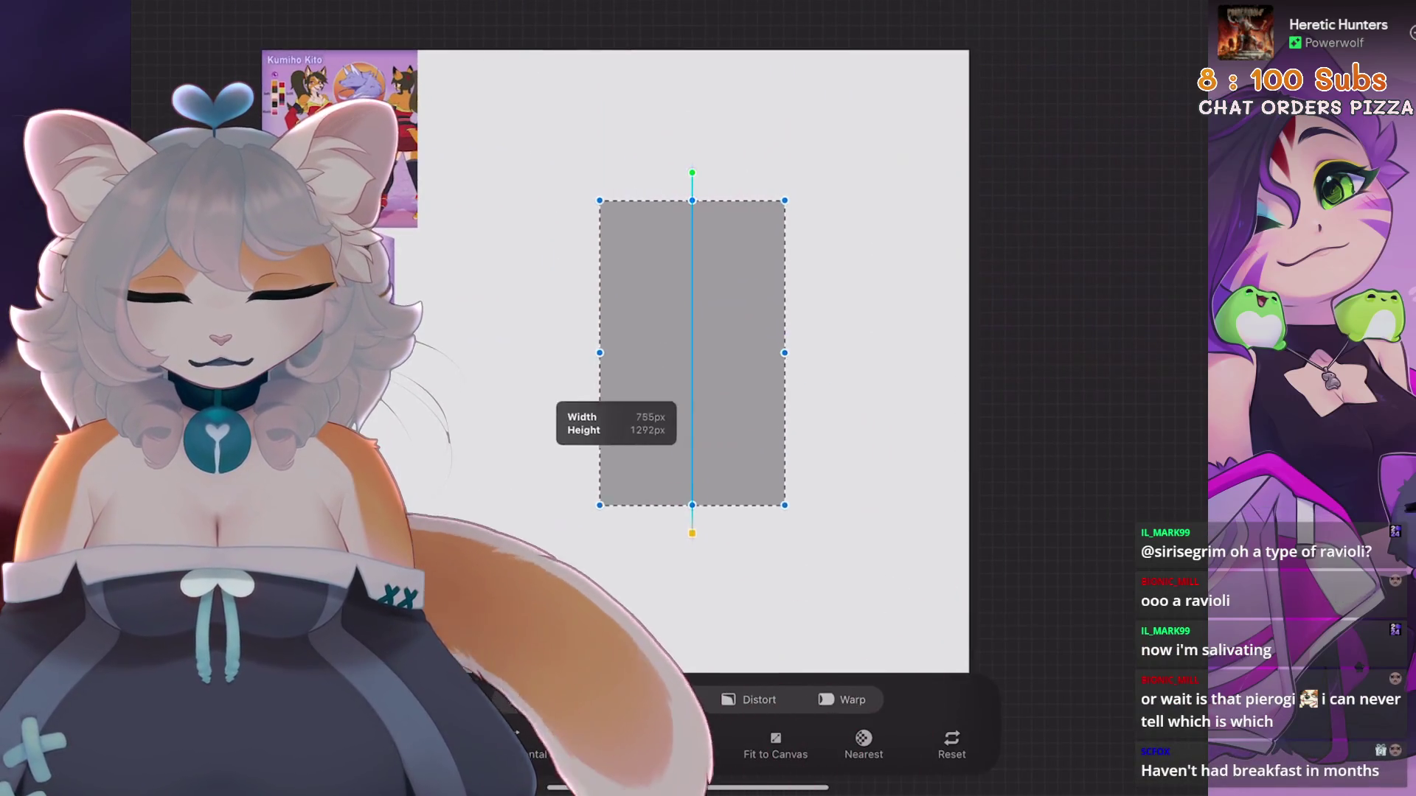
left_click_drag(691, 474, 692, 507)
left_click_drag(599, 354, 578, 354)
left_click_drag(691, 354, 648, 337)
scroll(692, 295, "up", 2)
key("v")
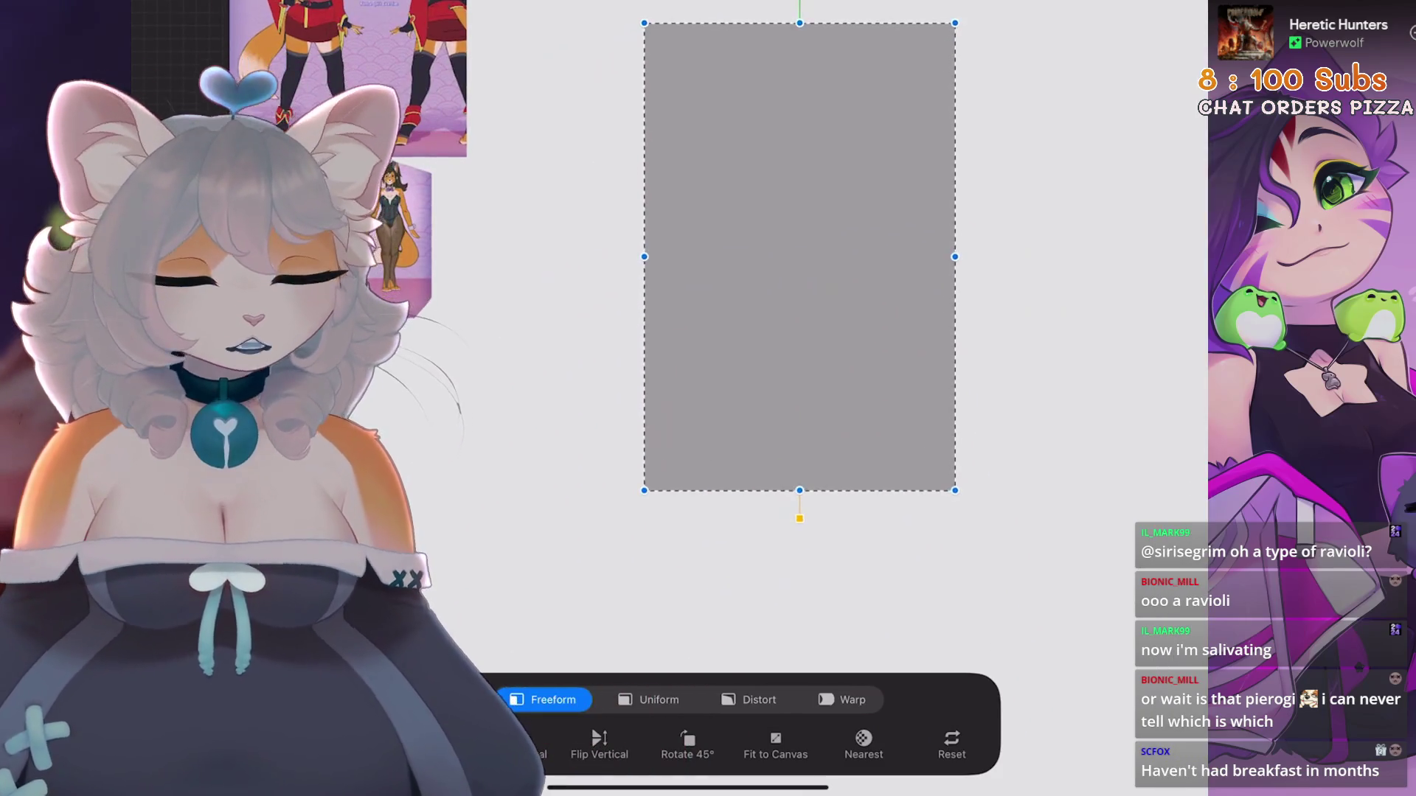
Lower the grey layer's opacity to about 41% and add an empty Layer 3
key("l")
left_click_drag(1168, 155, 1012, 155)
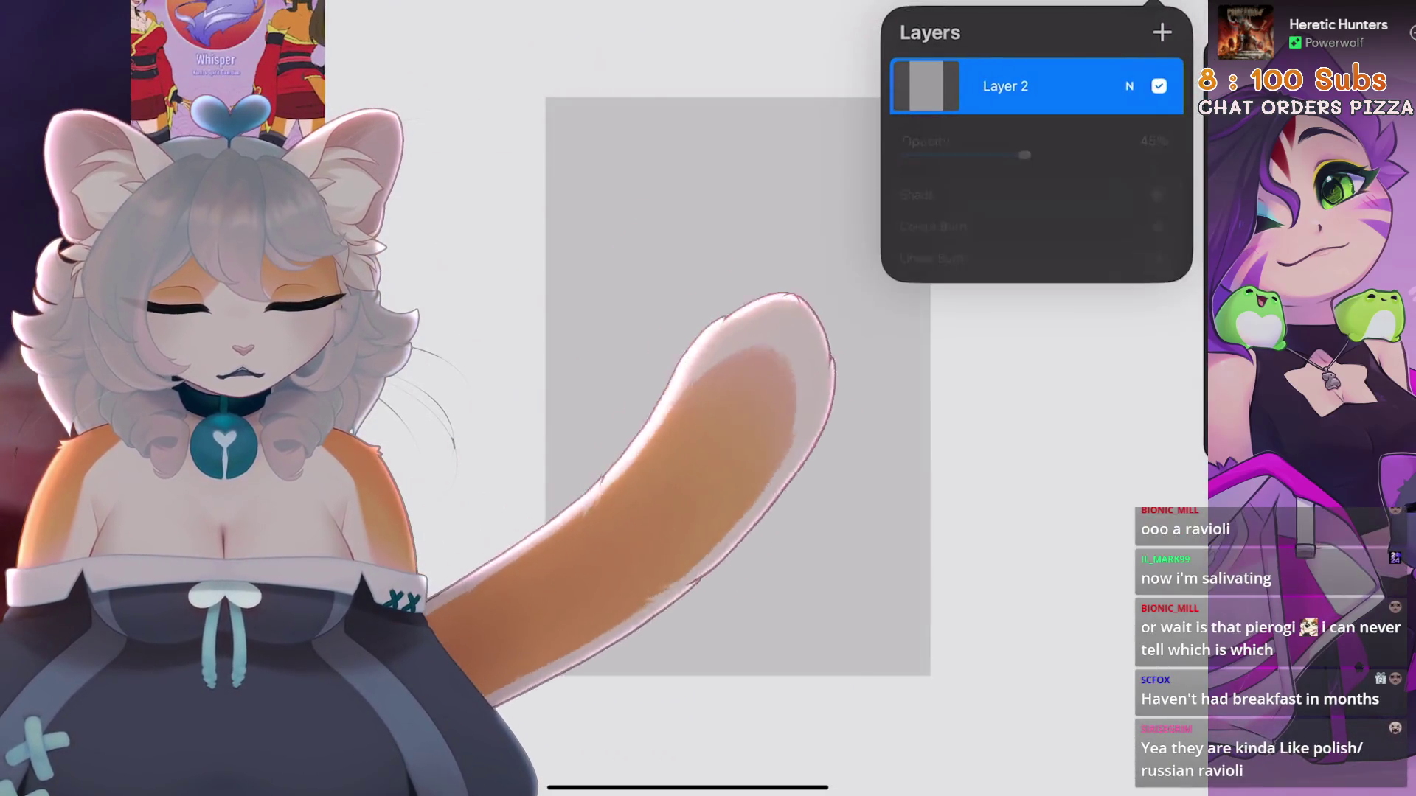
key("c")
key("c")
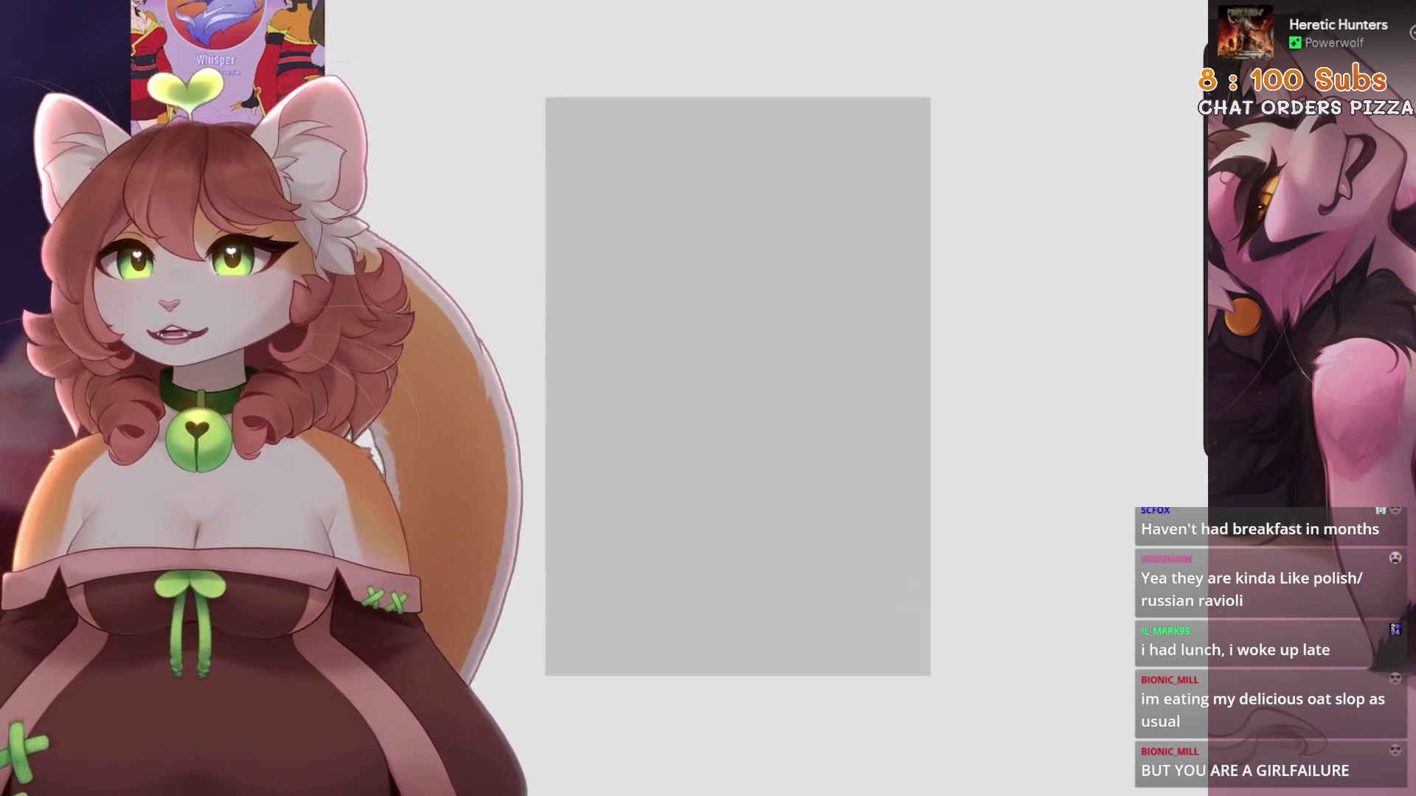
left_click(1055, 4)
left_click(1156, 4)
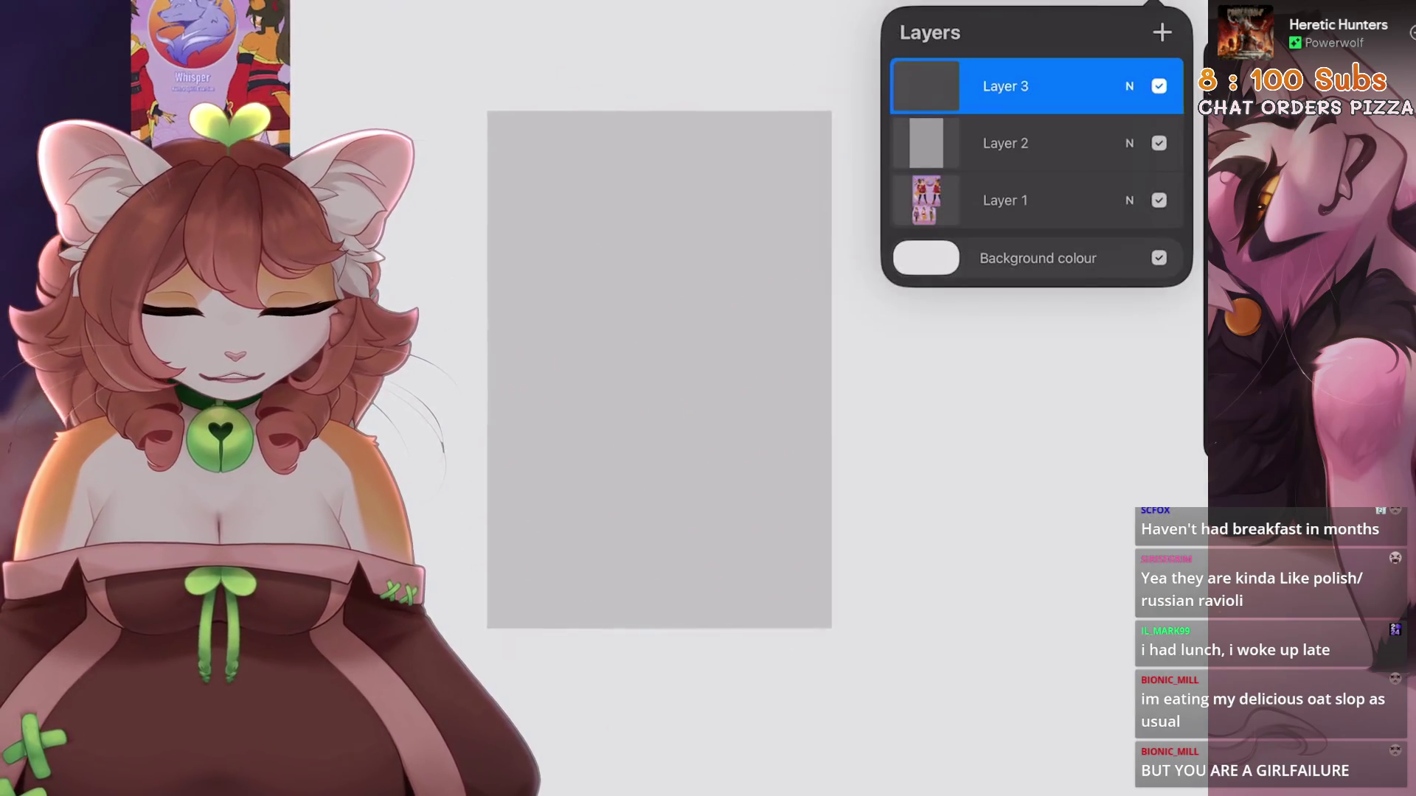
Undo the test pencil ovals on the rectangle and fit the canvas to screen
left_click(1055, 4)
left_click_drag(734, 243, 814, 199)
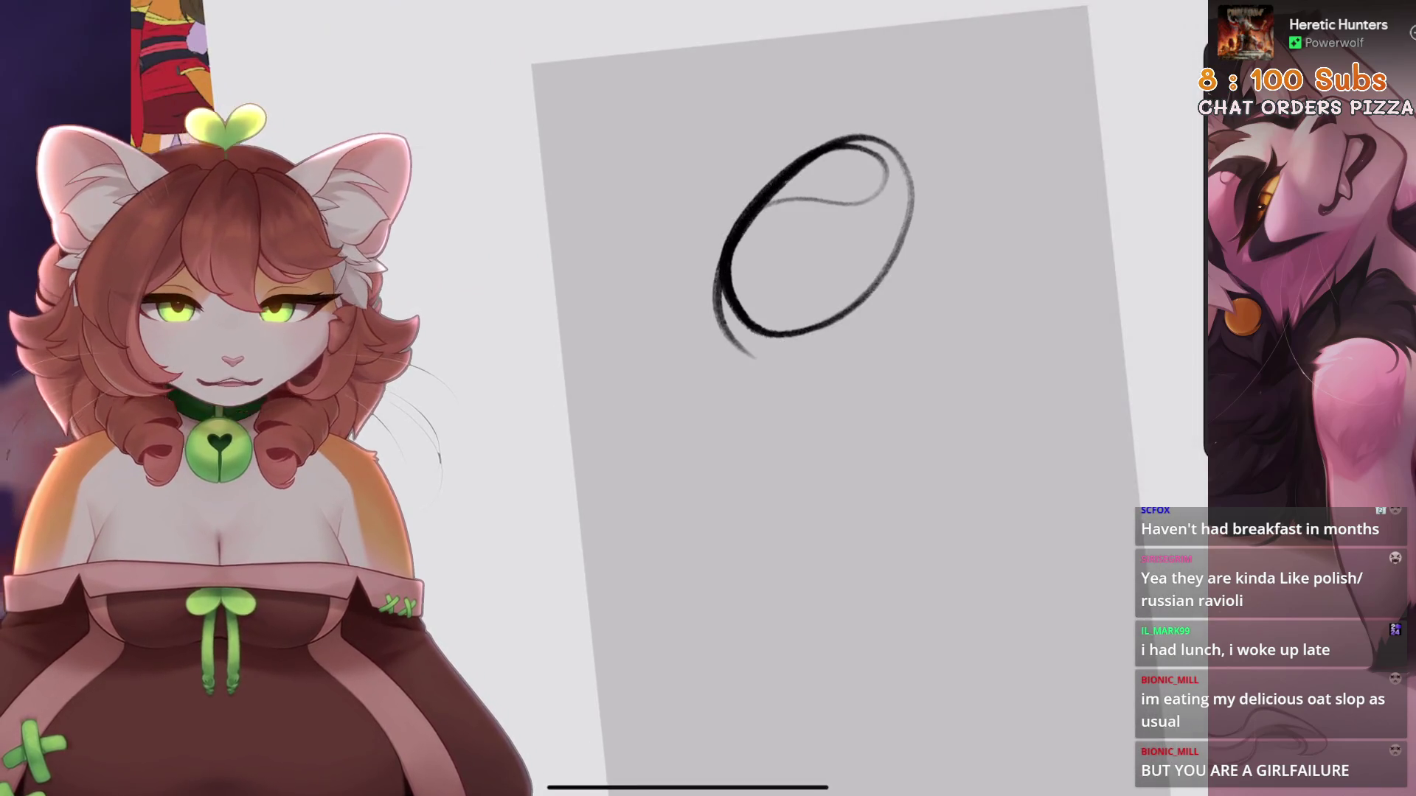
key("ctrl+z")
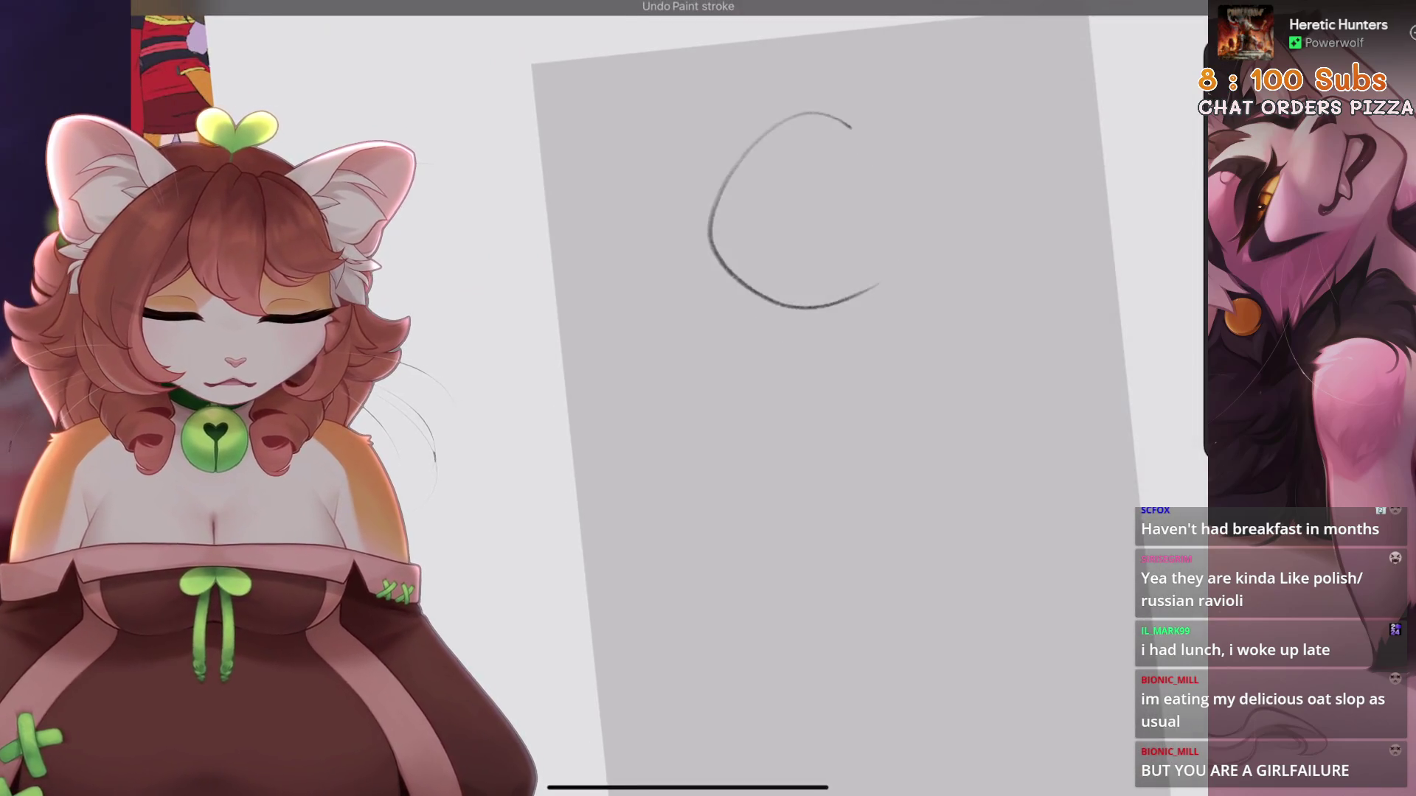
left_click_drag(863, 140, 819, 303)
key("ctrl+z")
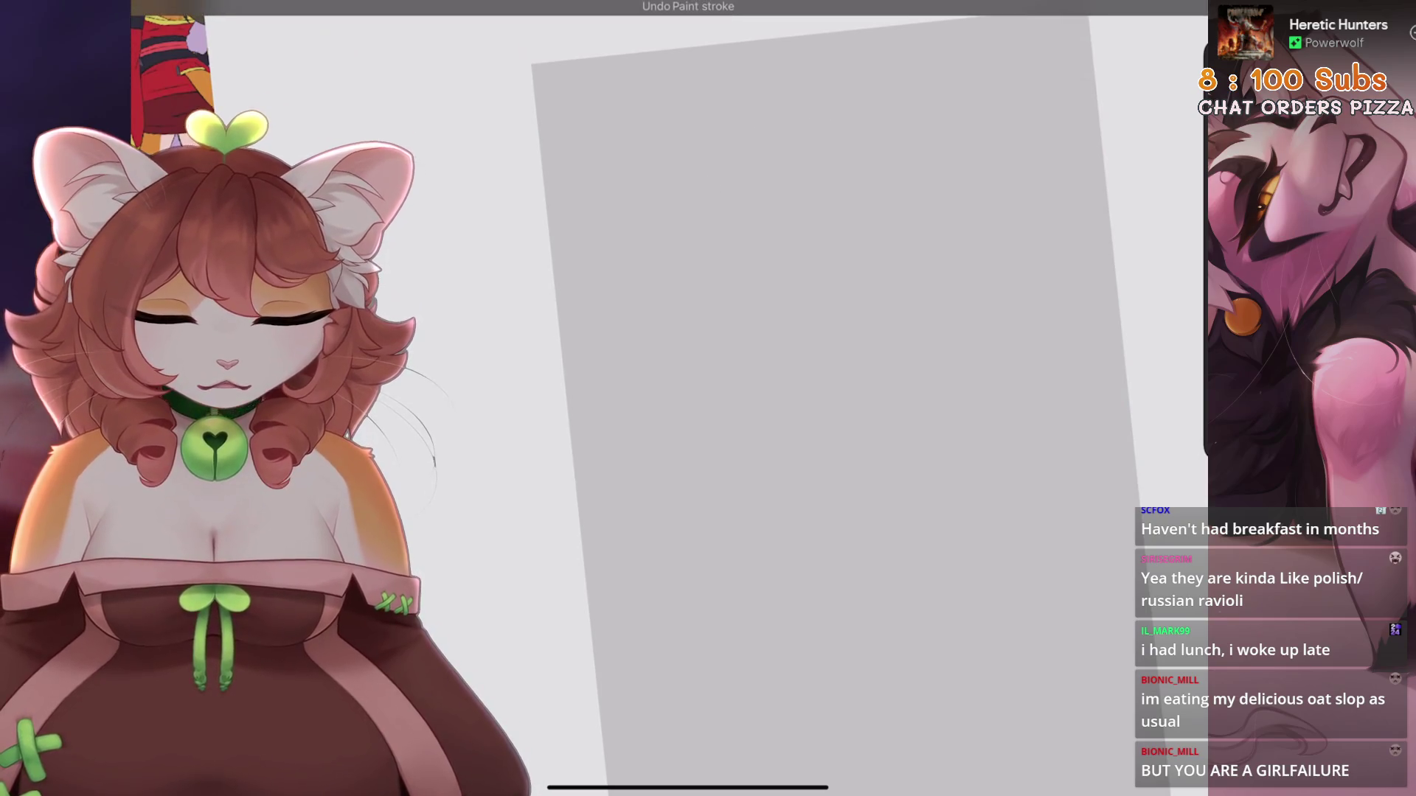
key("ctrl+0")
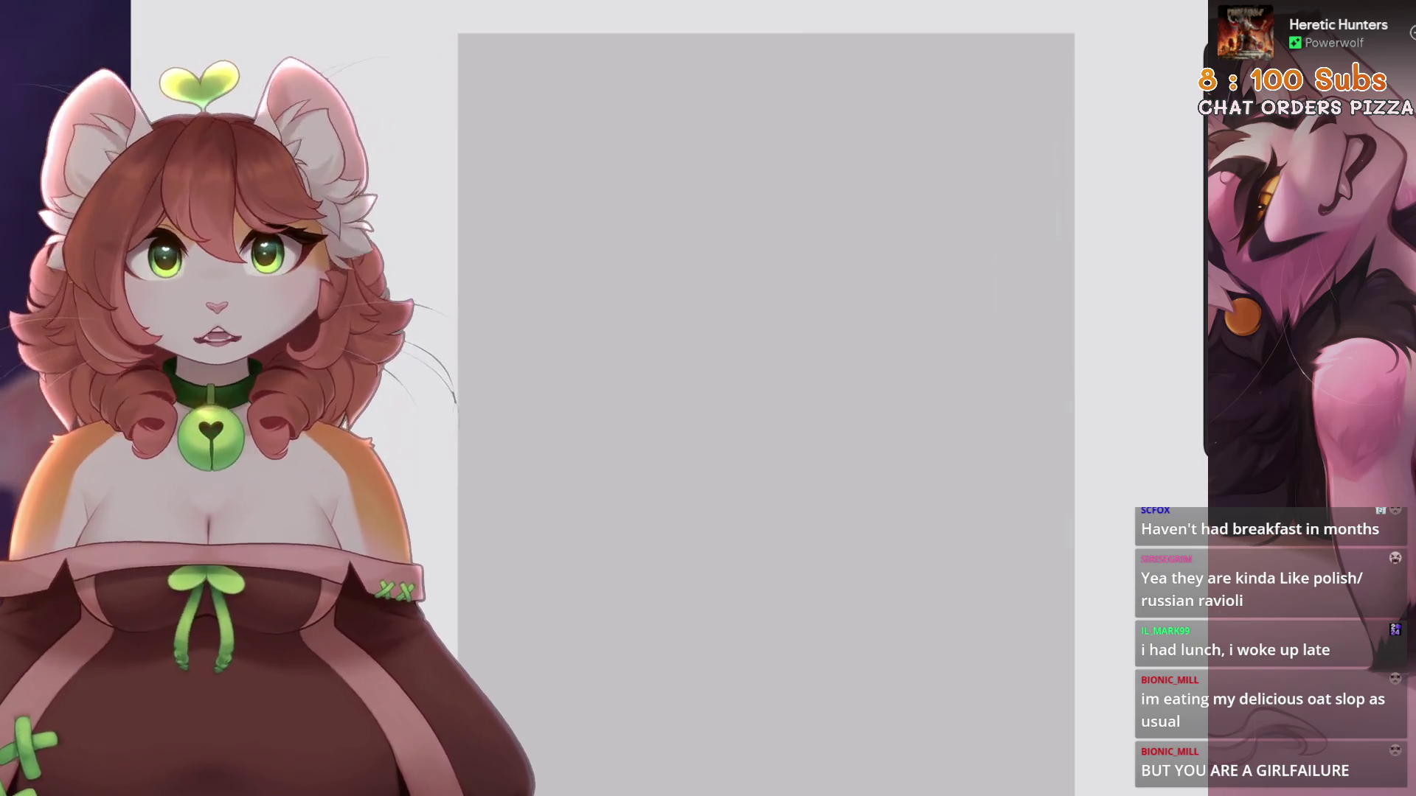
Fill the Layer 2 rectangle with white and raise its opacity
key("l")
left_click(1032, 143)
key("c")
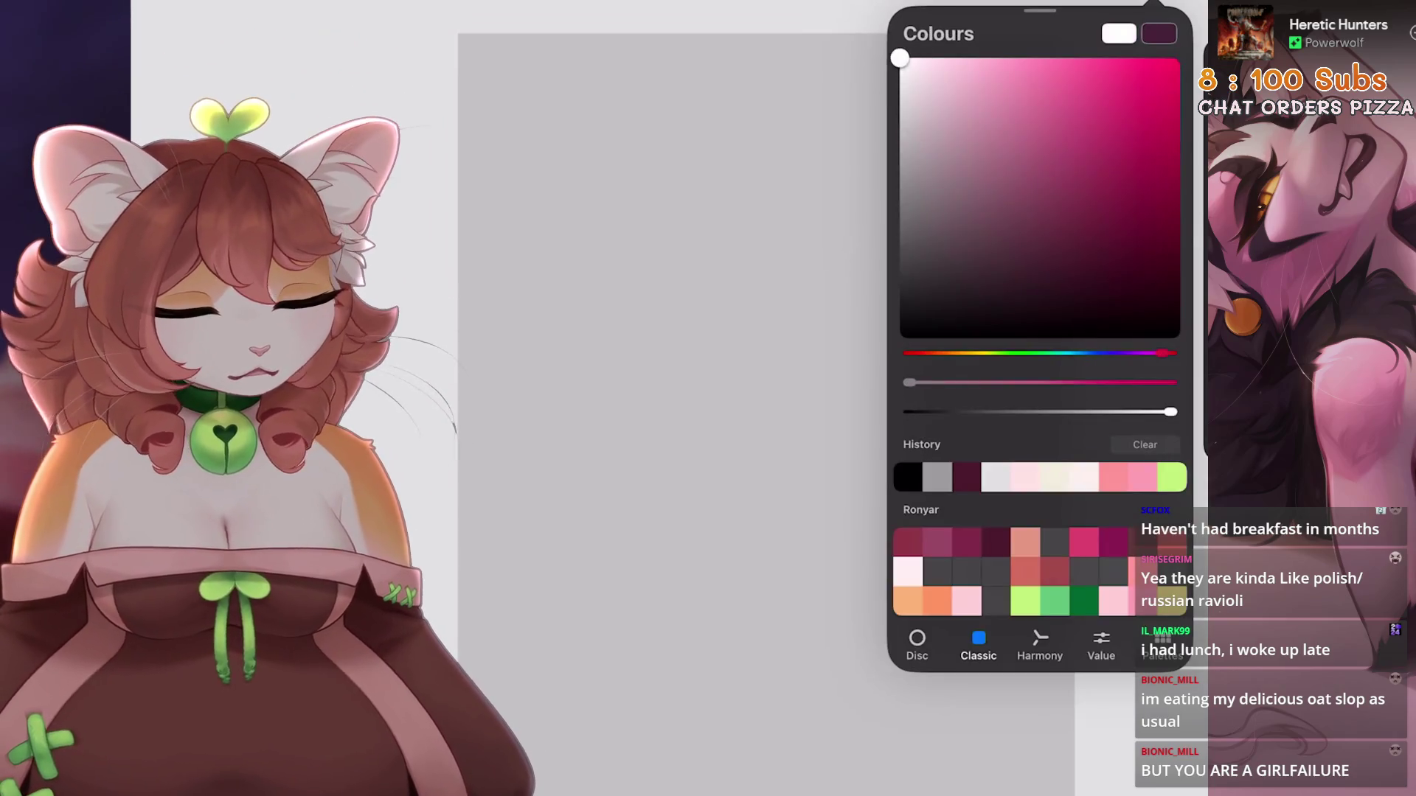
left_click_drag(1119, 33, 854, 316)
key("l")
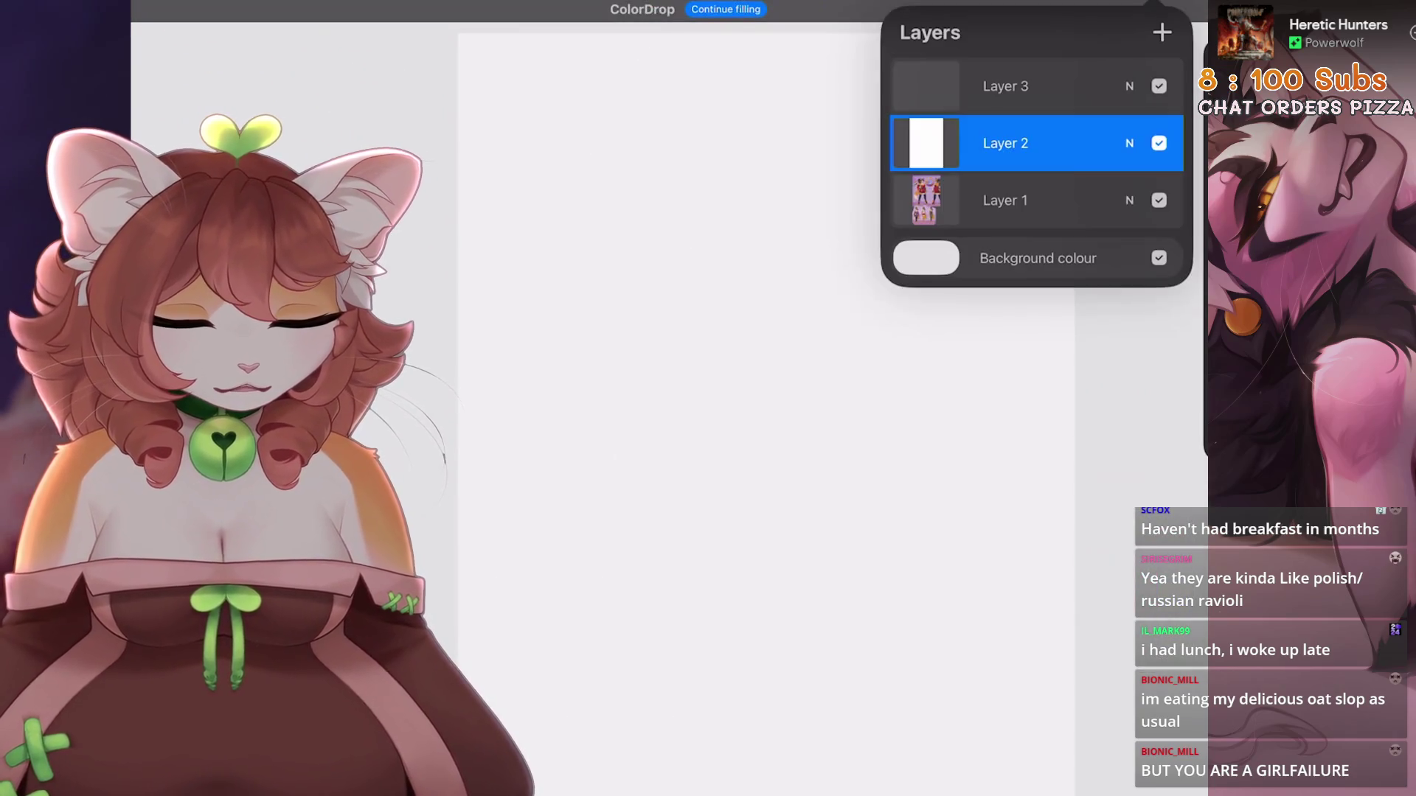
left_click(1129, 143)
left_click_drag(1021, 208, 1071, 209)
left_click(1129, 143)
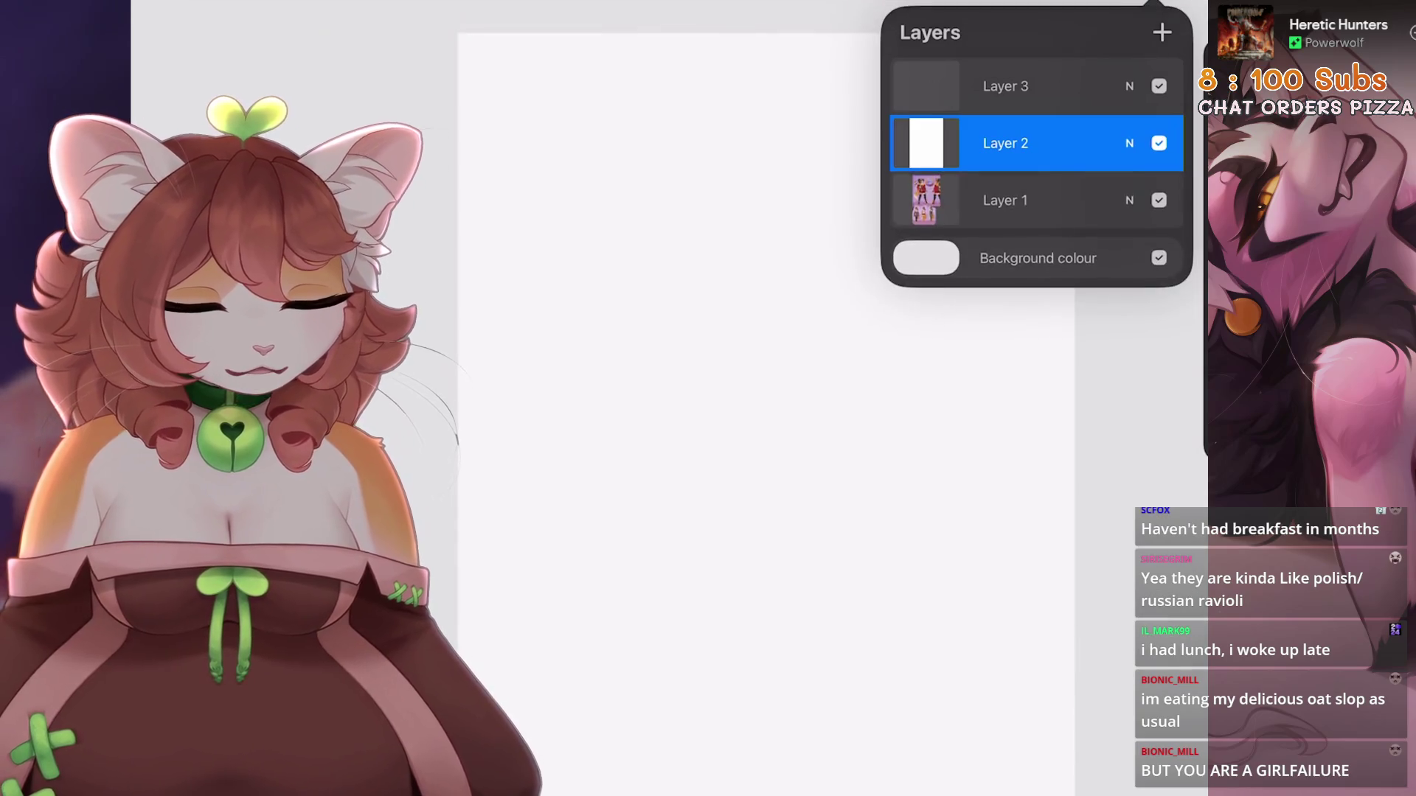
left_click(926, 257)
left_click(1165, 34)
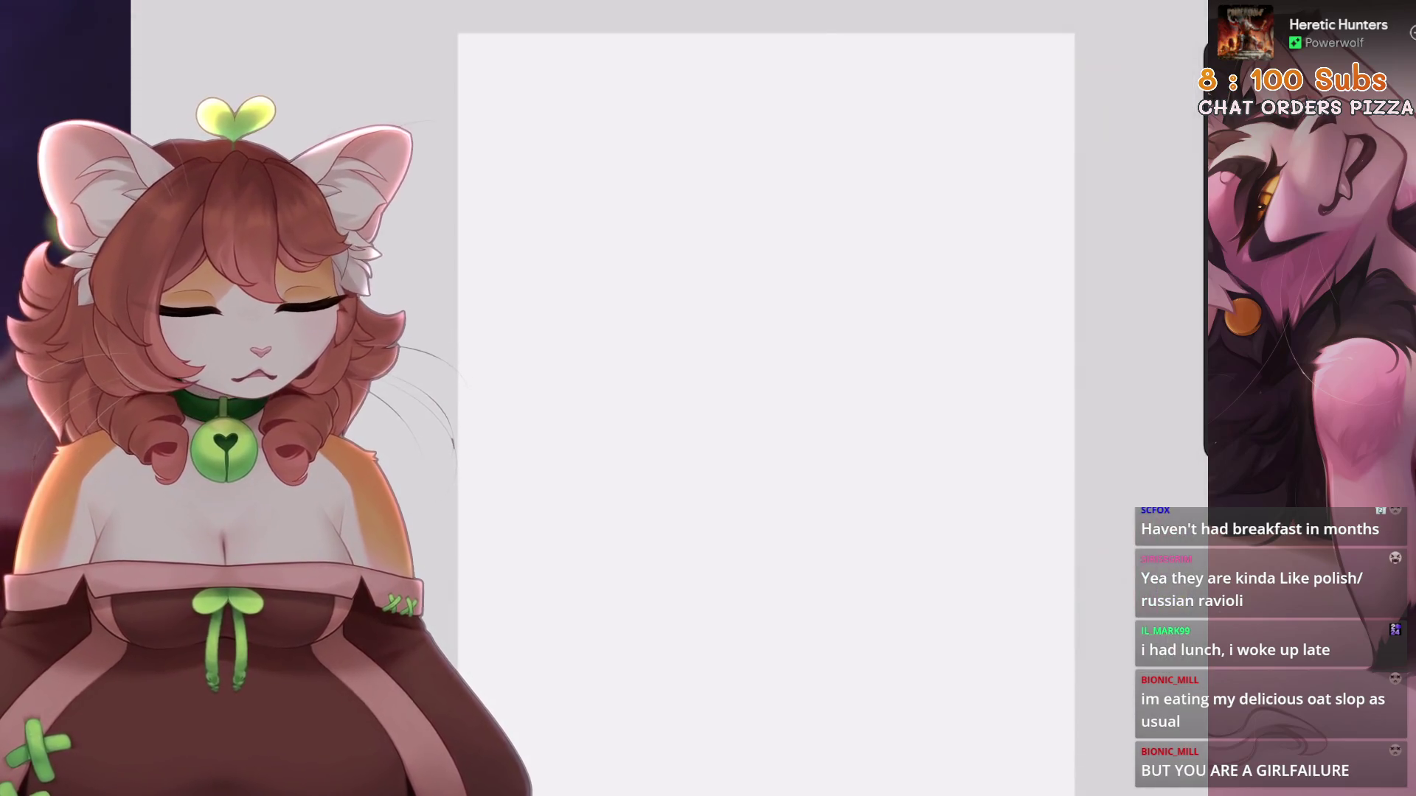
Select Layer 3 and choose black as the drawing colour
left_click(1150, 4)
left_click(1006, 86)
left_click(710, 202)
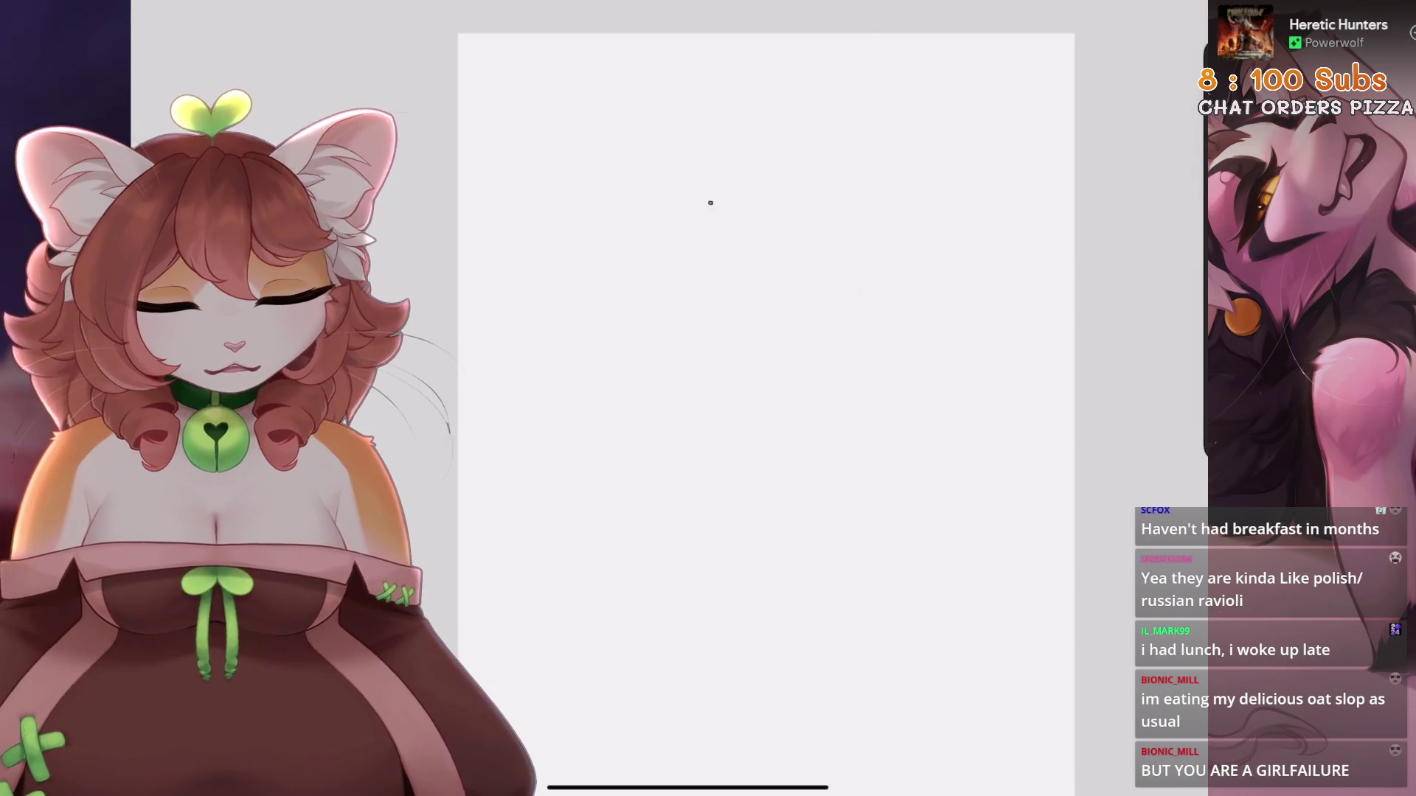
key("ctrl+z")
left_click(1187, 8)
left_click(900, 338)
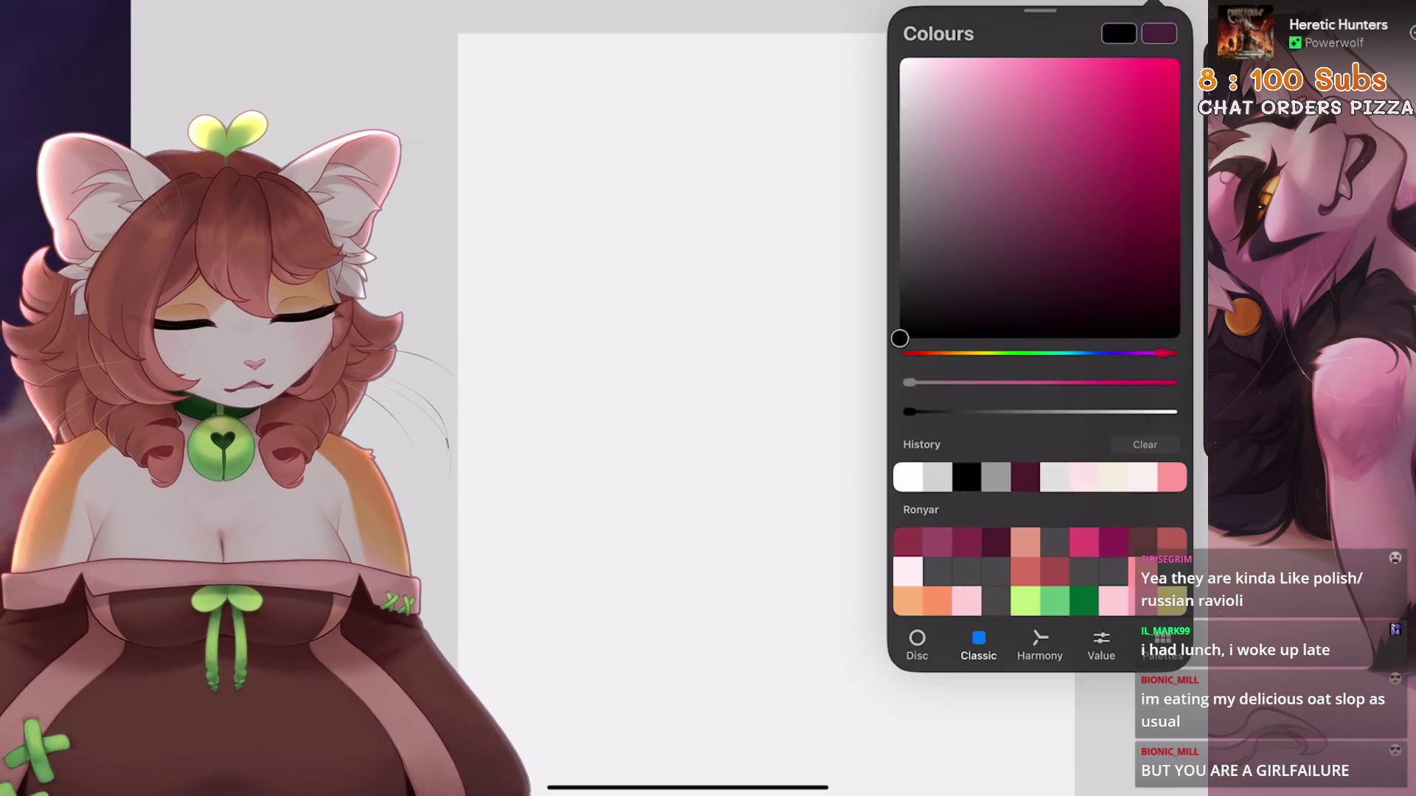
Try curved head strokes, undo them, and switch to a darker drawing colour
left_click(1188, 7)
left_click_drag(664, 325, 774, 332)
key("ctrl+z")
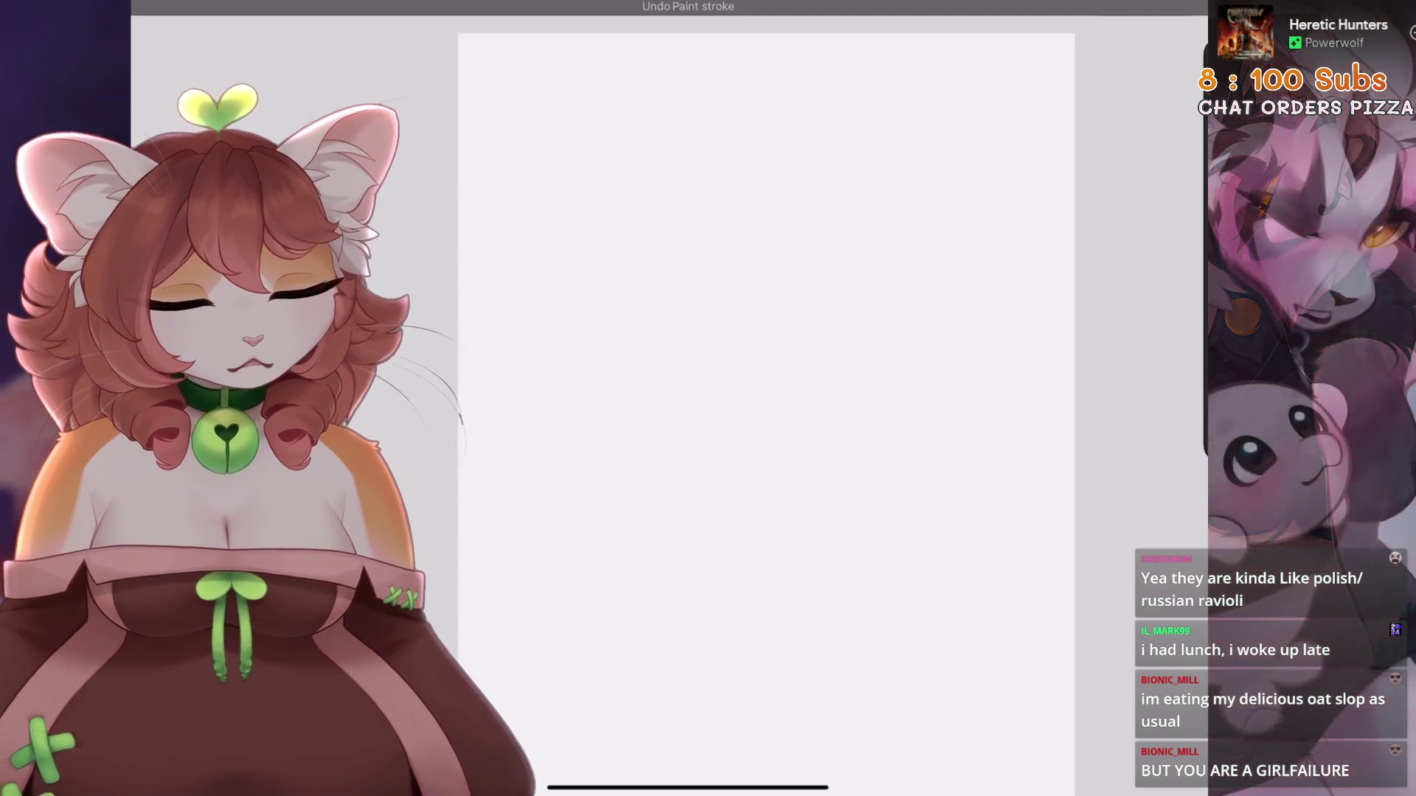
left_click(1155, 6)
left_click_drag(706, 357, 714, 228)
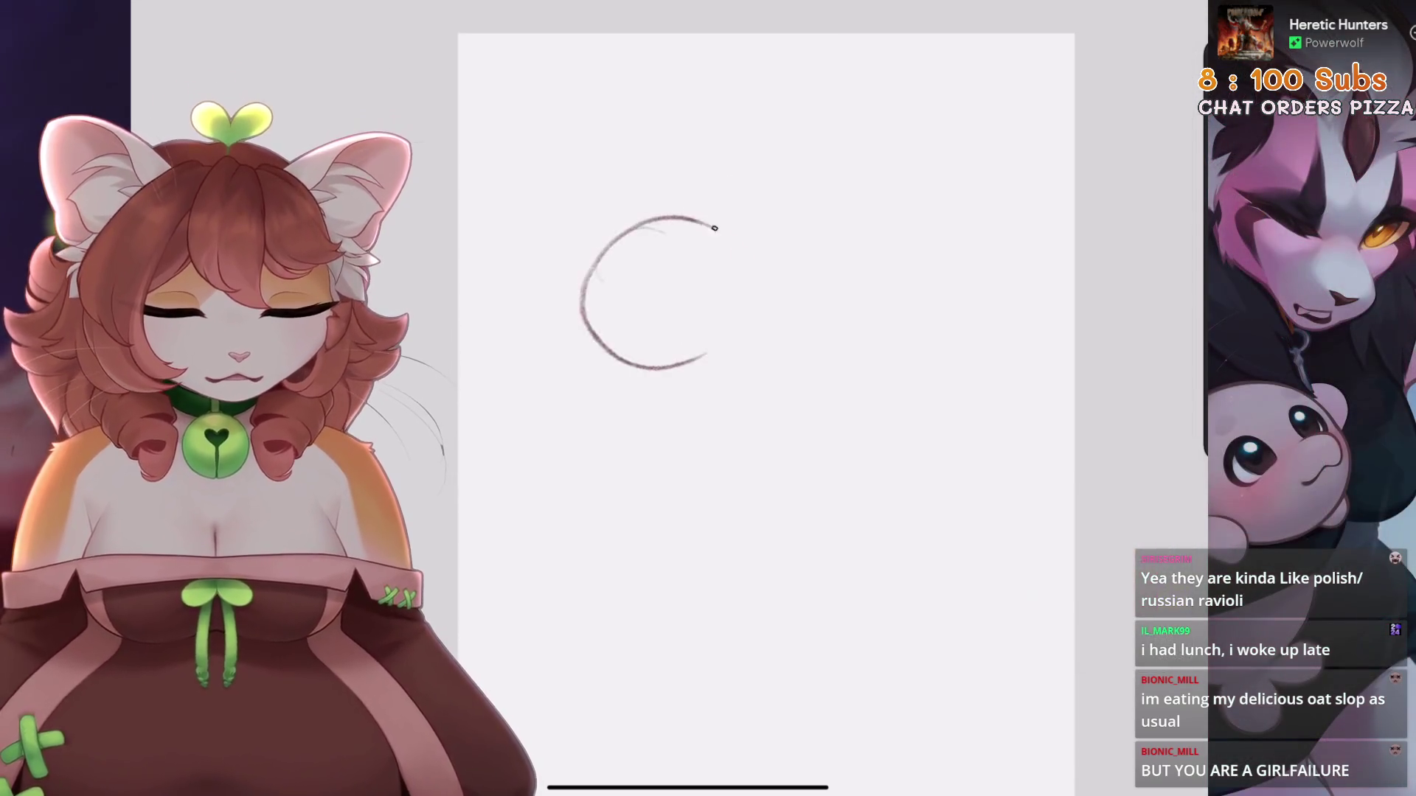
key("ctrl+z")
key("ctrl+z")
left_click(1155, 6)
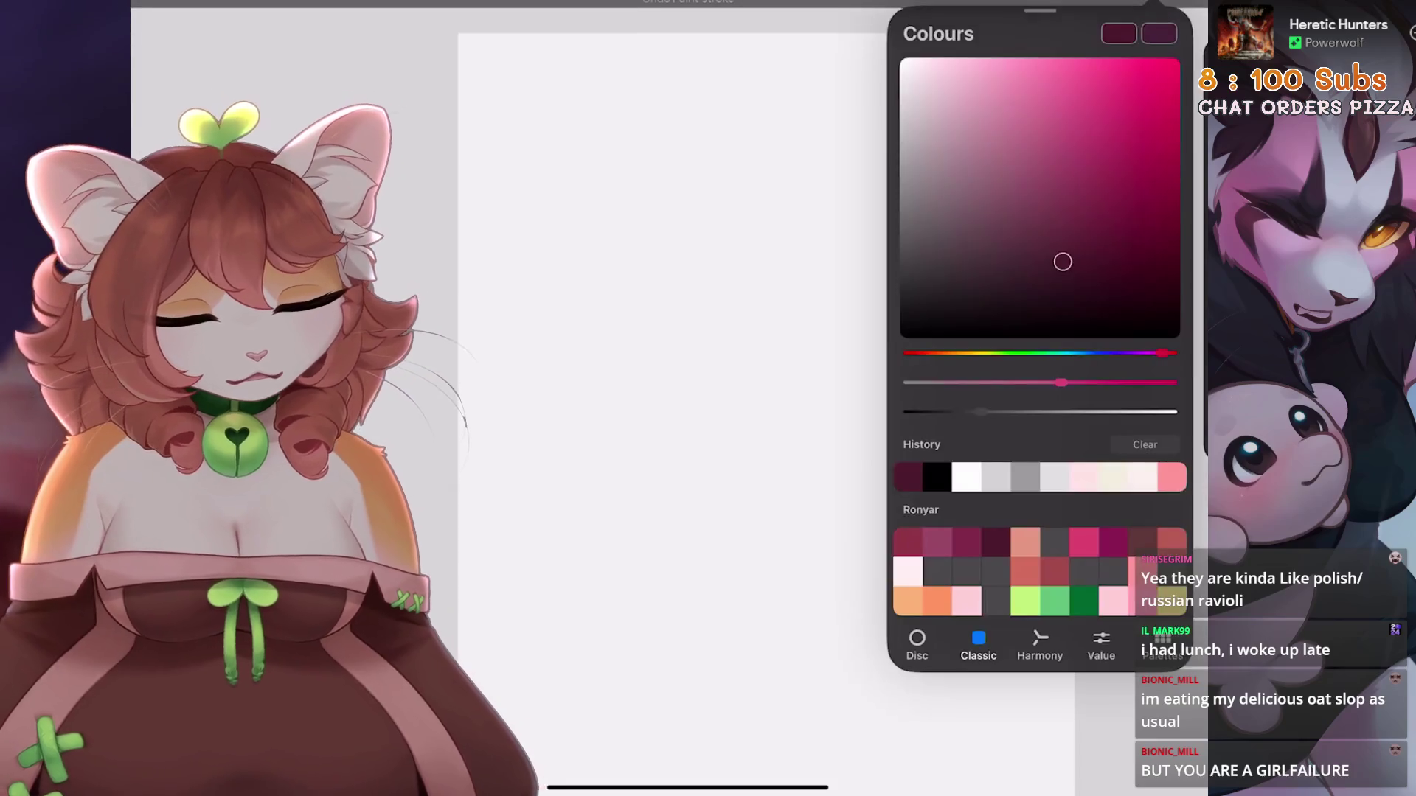
left_click(982, 291)
left_click(1155, 6)
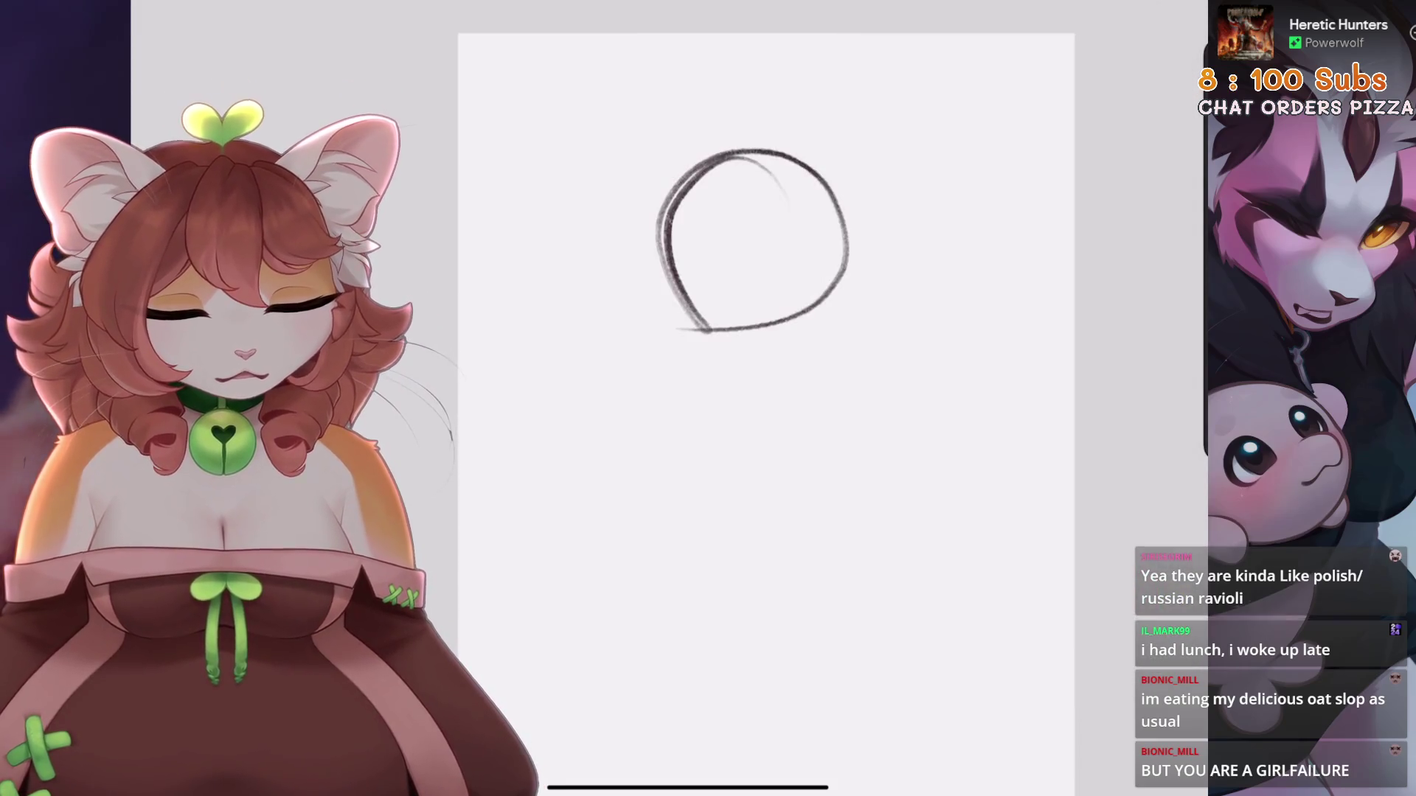
Redraw the arc and close it into a rough pencil head circle
key("ctrl+z")
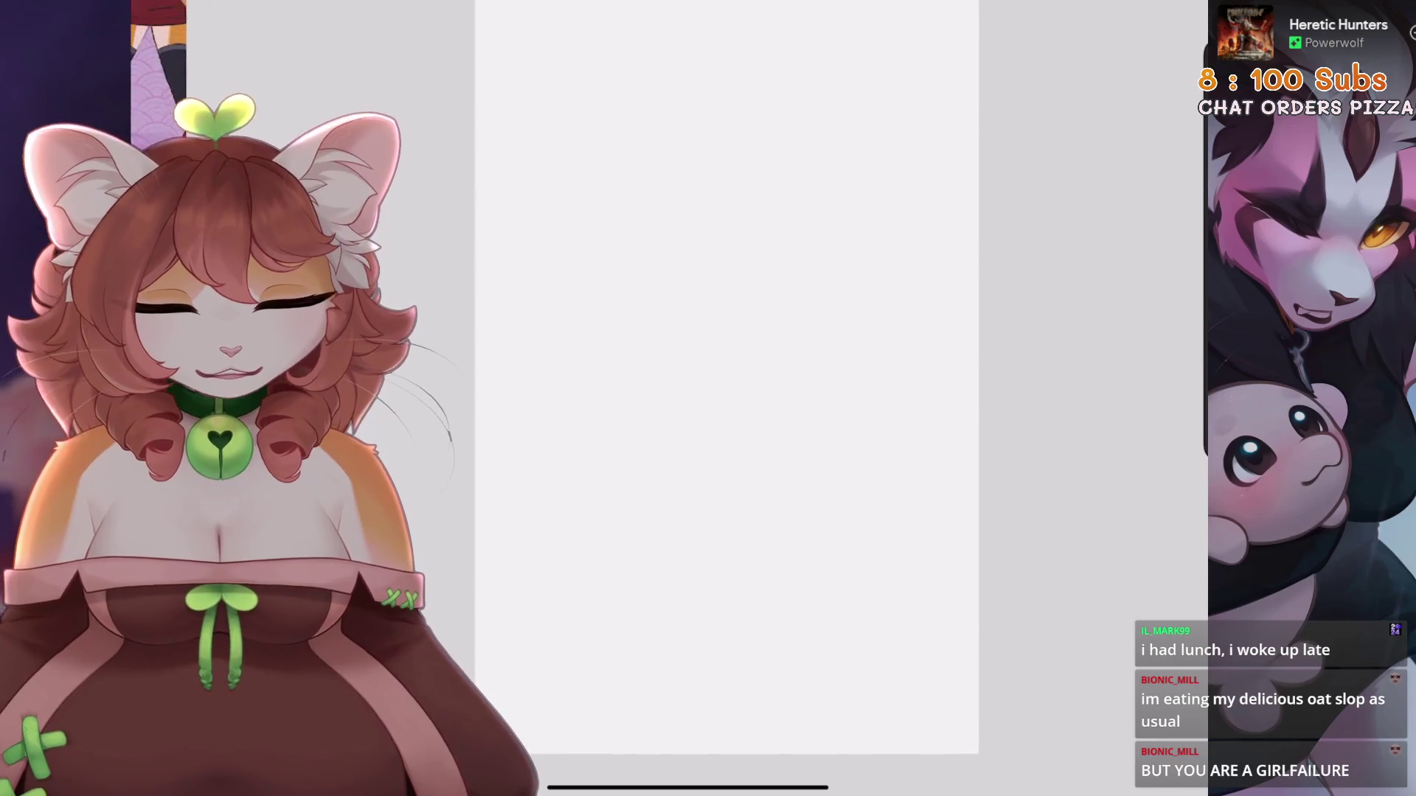
mouse_move(640, 254)
left_mouse_down()
mouse_move(719, 207)
mouse_move(638, 247)
left_mouse_up()
key("ctrl+z")
key("ctrl+z")
left_click_drag(717, 300, 712, 191)
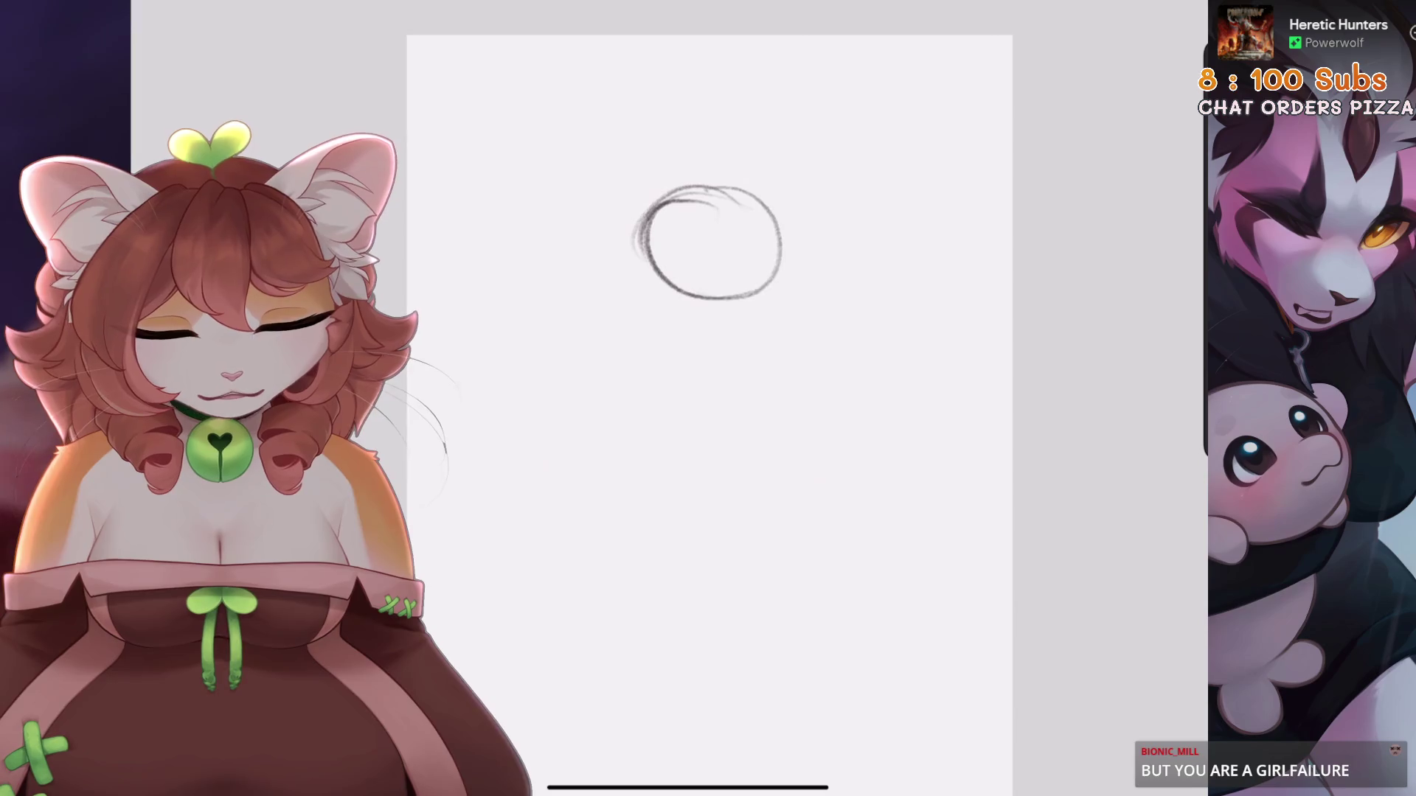
scroll(664, 413, "down", 2)
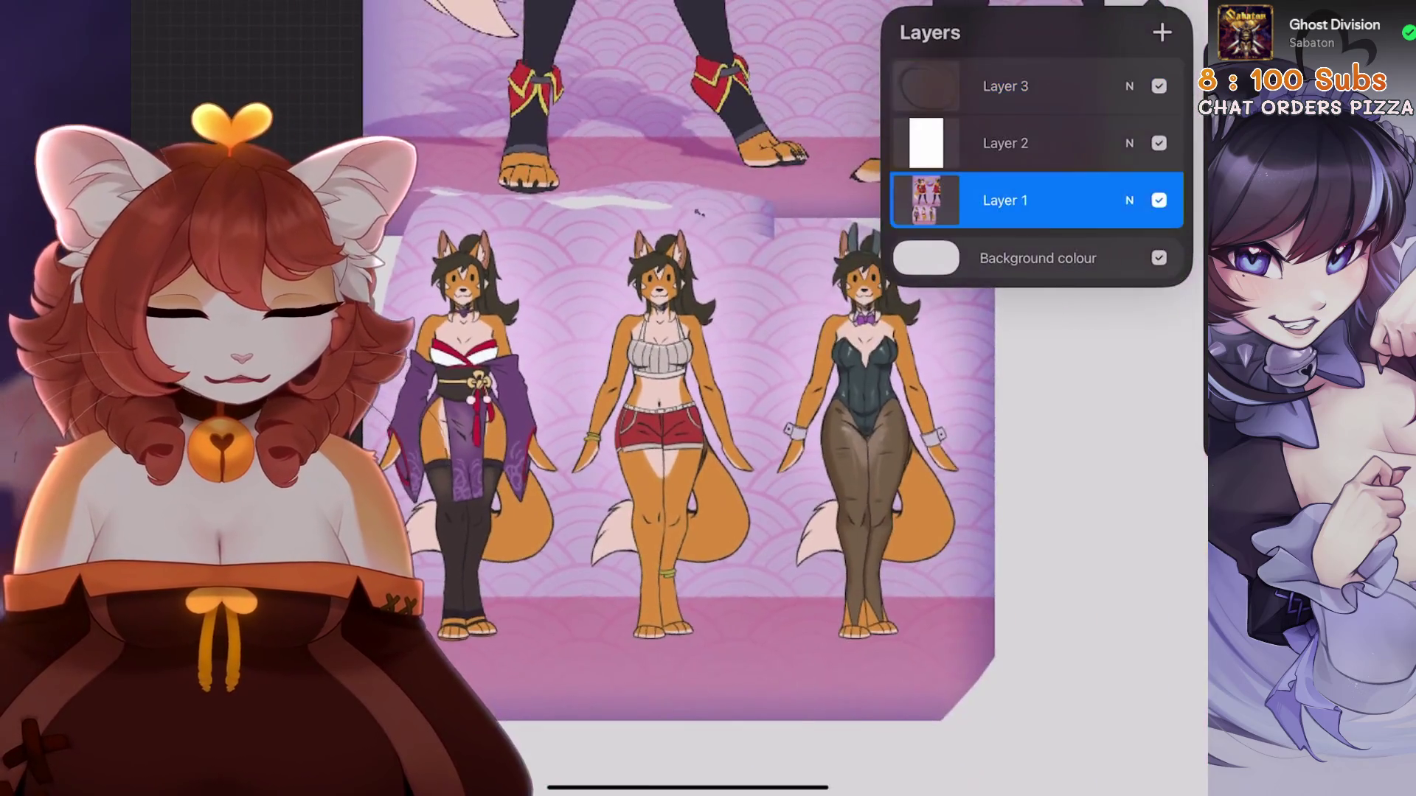
key("s")
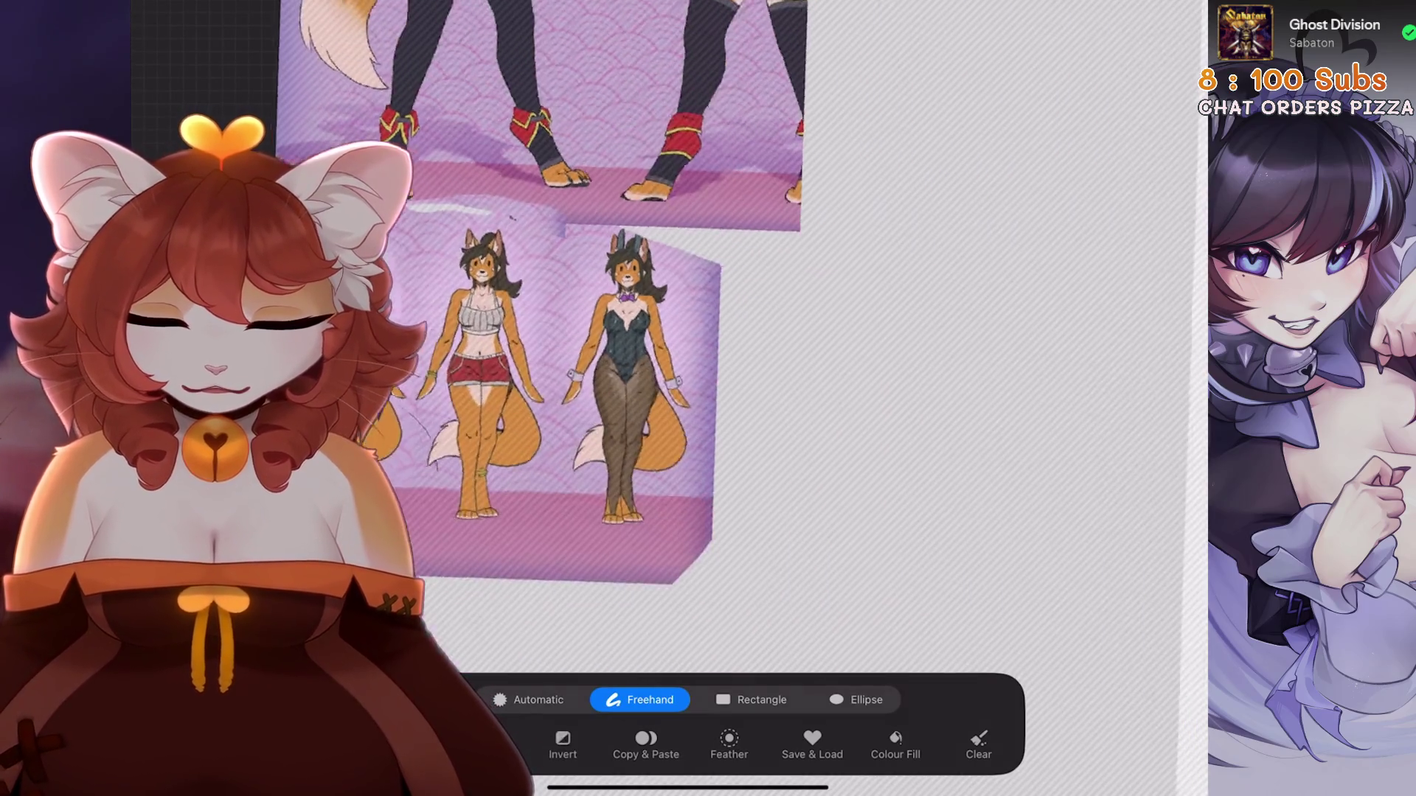
Paste the fox figure cut-out and place it beside the page, right of the head
left_click(646, 745)
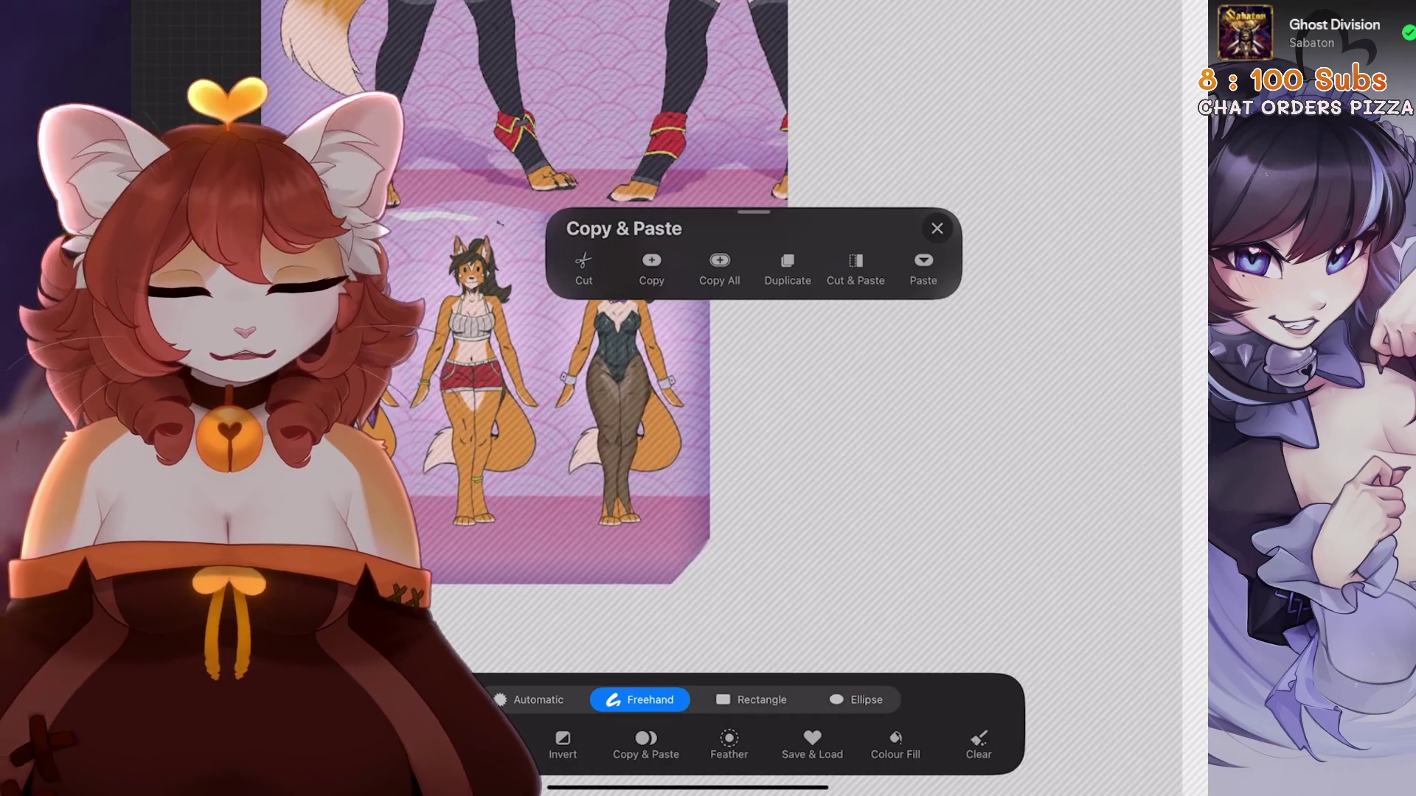
left_click(788, 269)
mouse_move(789, 388)
left_mouse_down()
mouse_move(836, 343)
mouse_move(654, 386)
mouse_move(905, 388)
mouse_move(941, 379)
mouse_move(944, 323)
left_mouse_up()
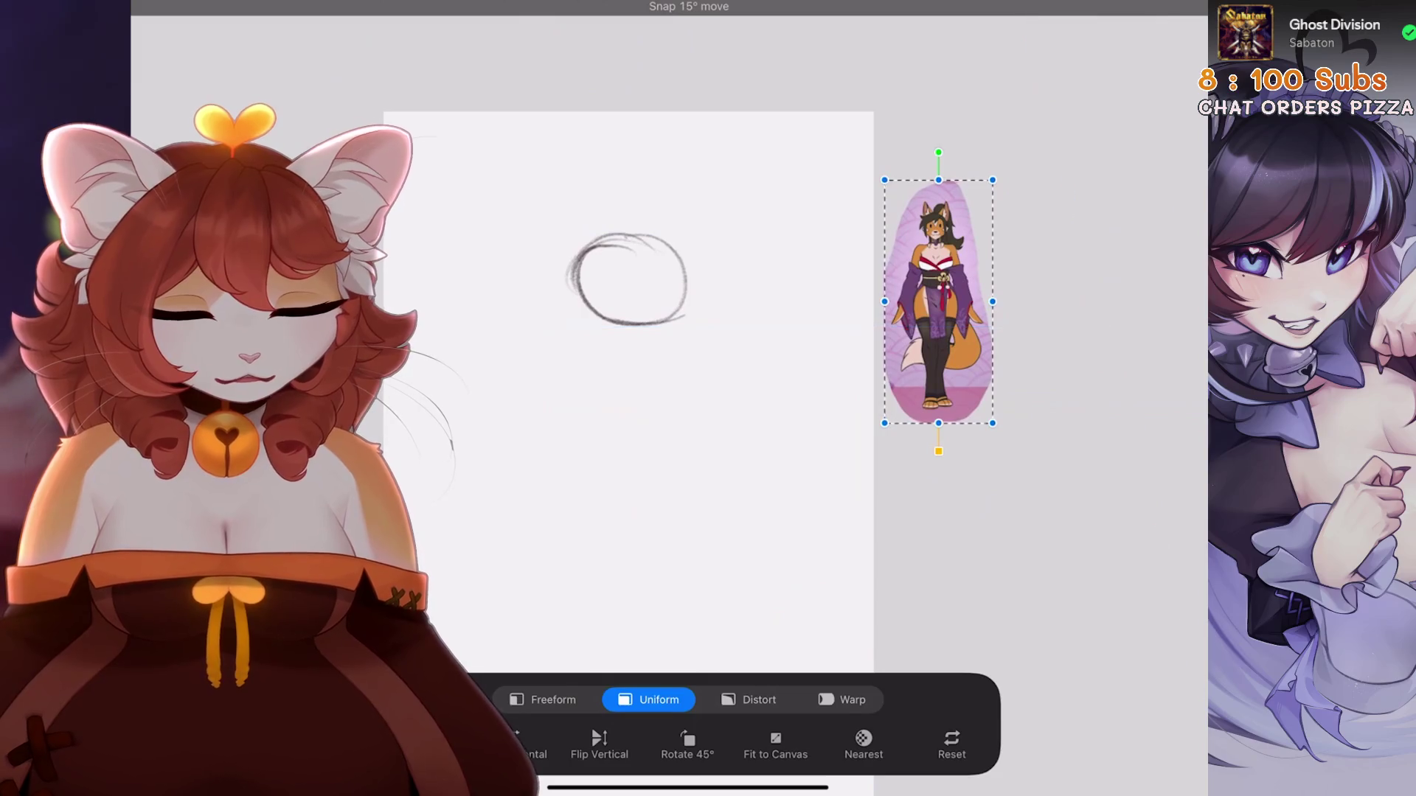
key("Return")
scroll(730, 398, "up", 2)
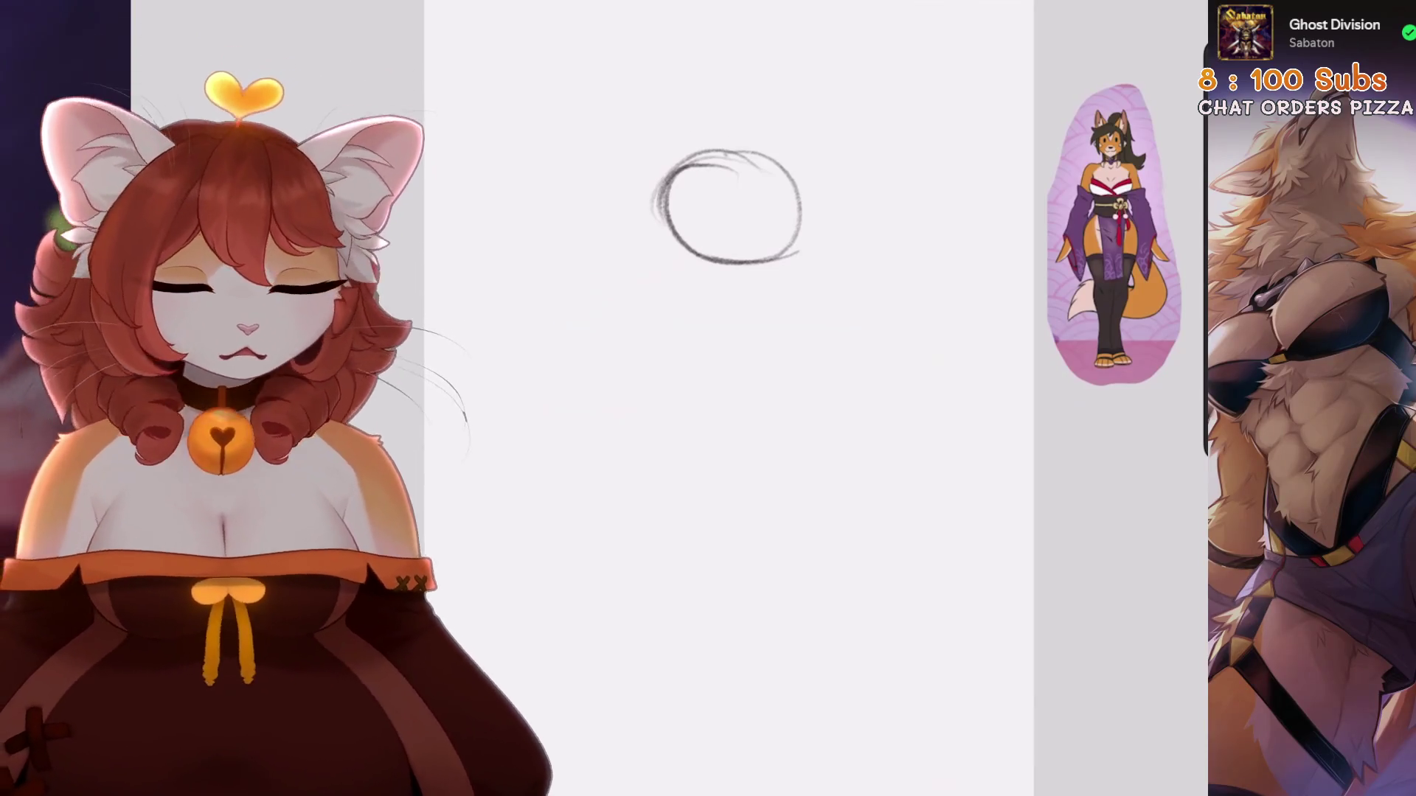
left_click(1011, 85)
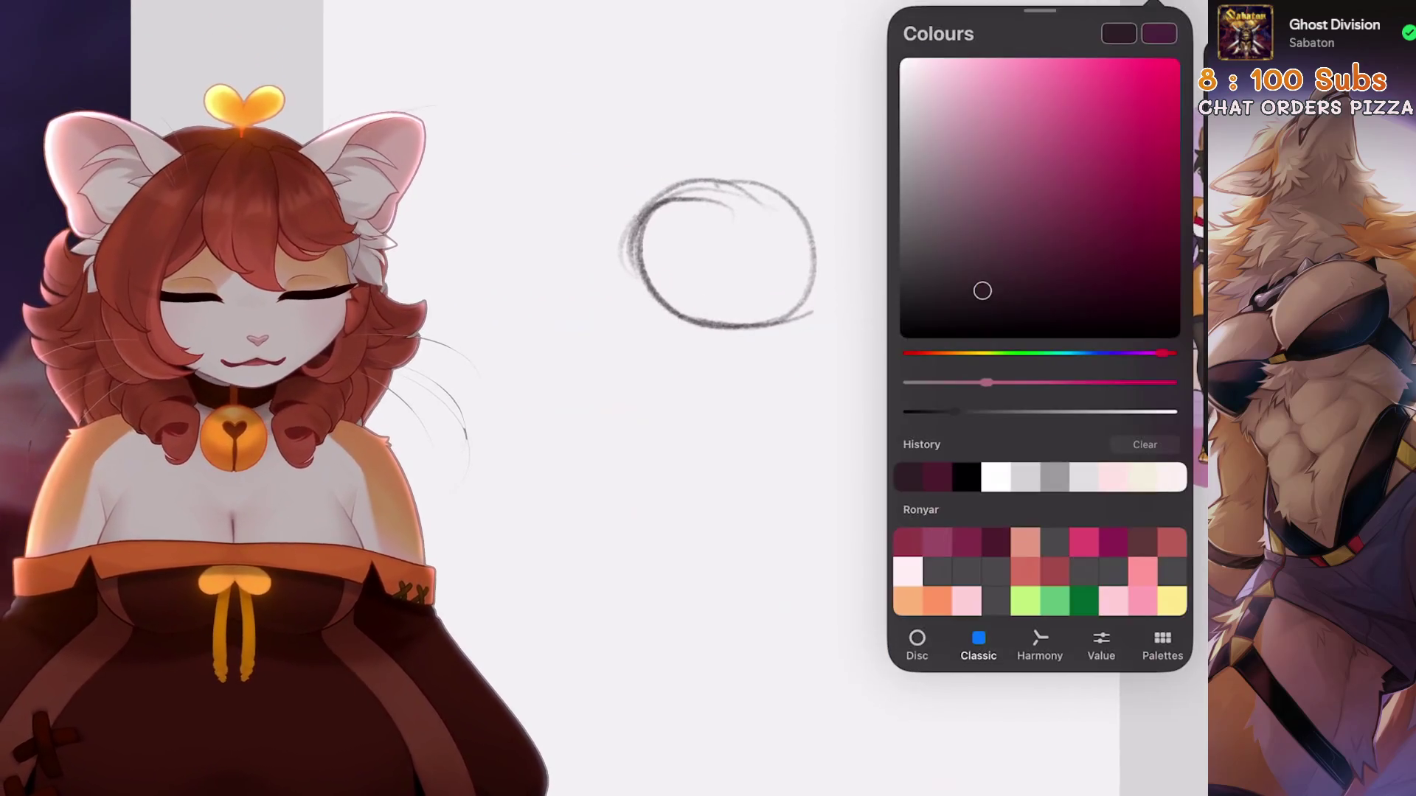
Rework the head circle's lower curve and try vertical and horizontal head guide lines
key("ctrl+z")
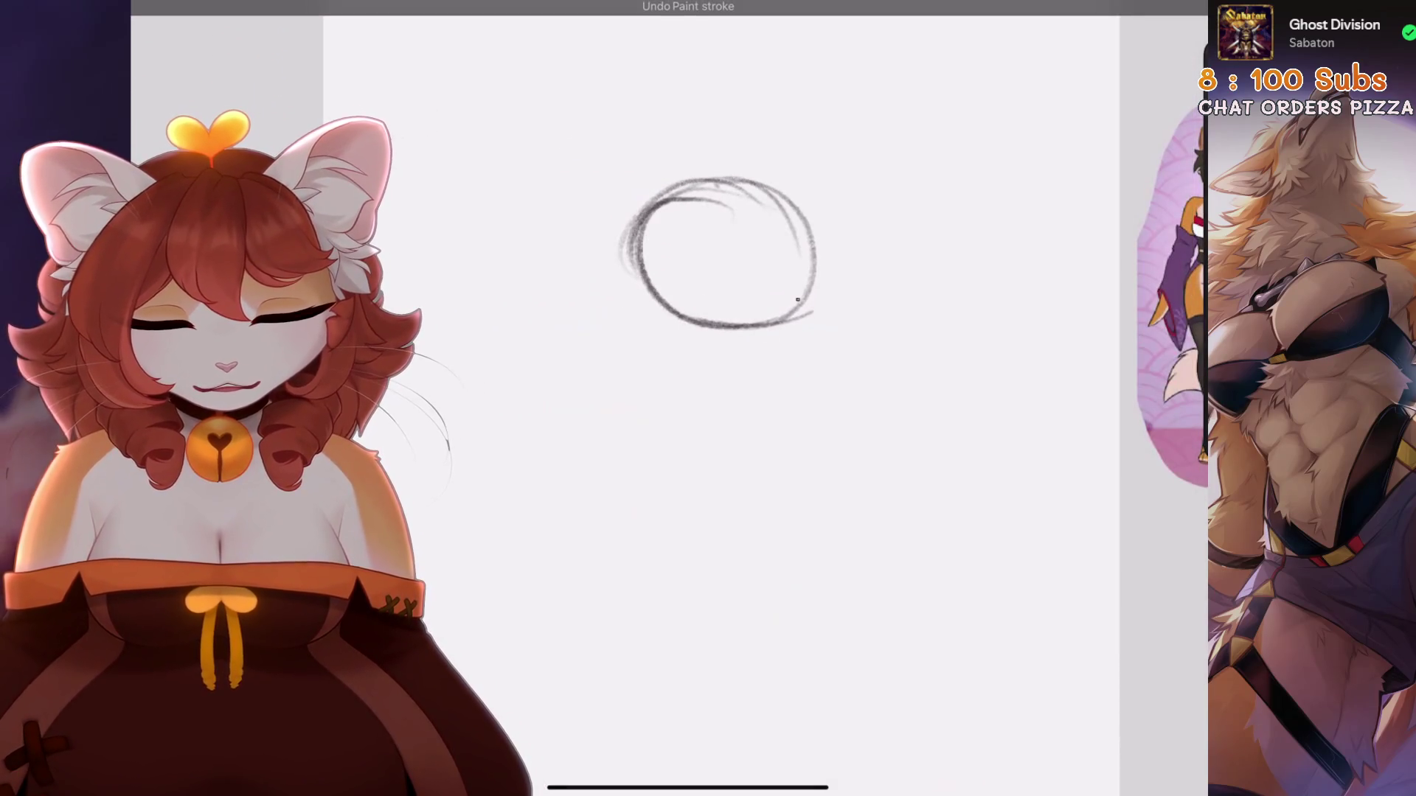
key("ctrl+z")
left_click_drag(707, 350, 773, 333)
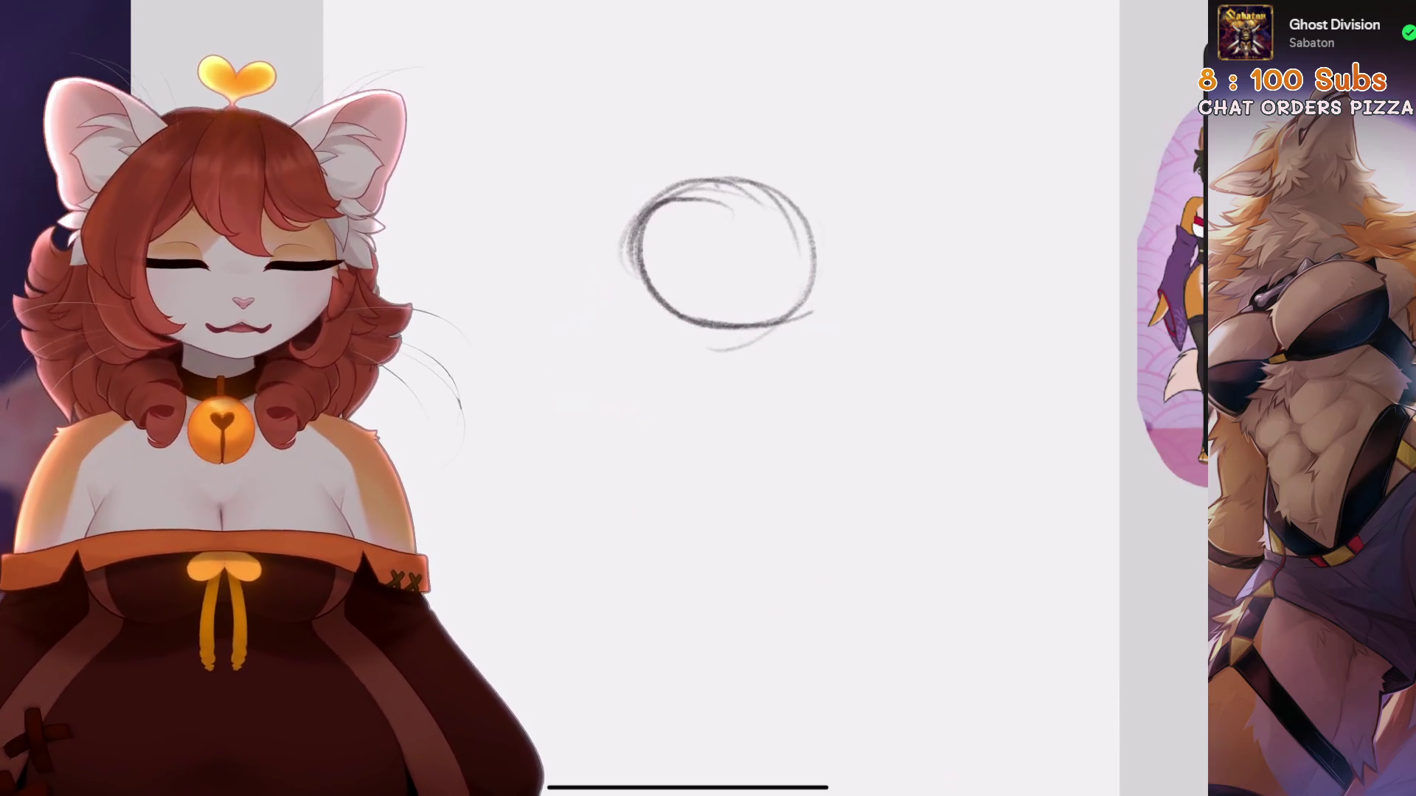
key("ctrl+z")
left_click_drag(742, 219, 727, 320)
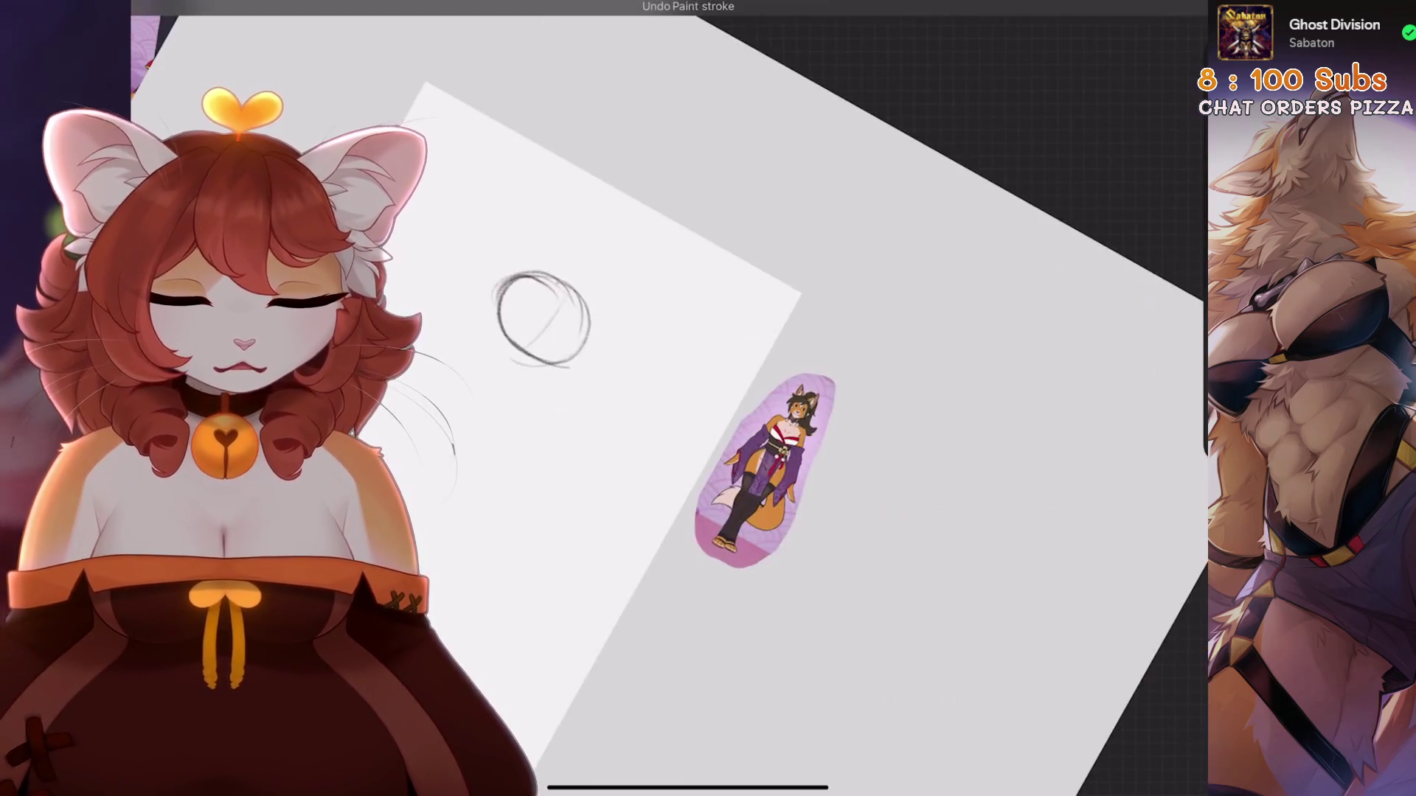
left_click_drag(559, 461, 767, 418)
key("ctrl+z")
key("ctrl+z")
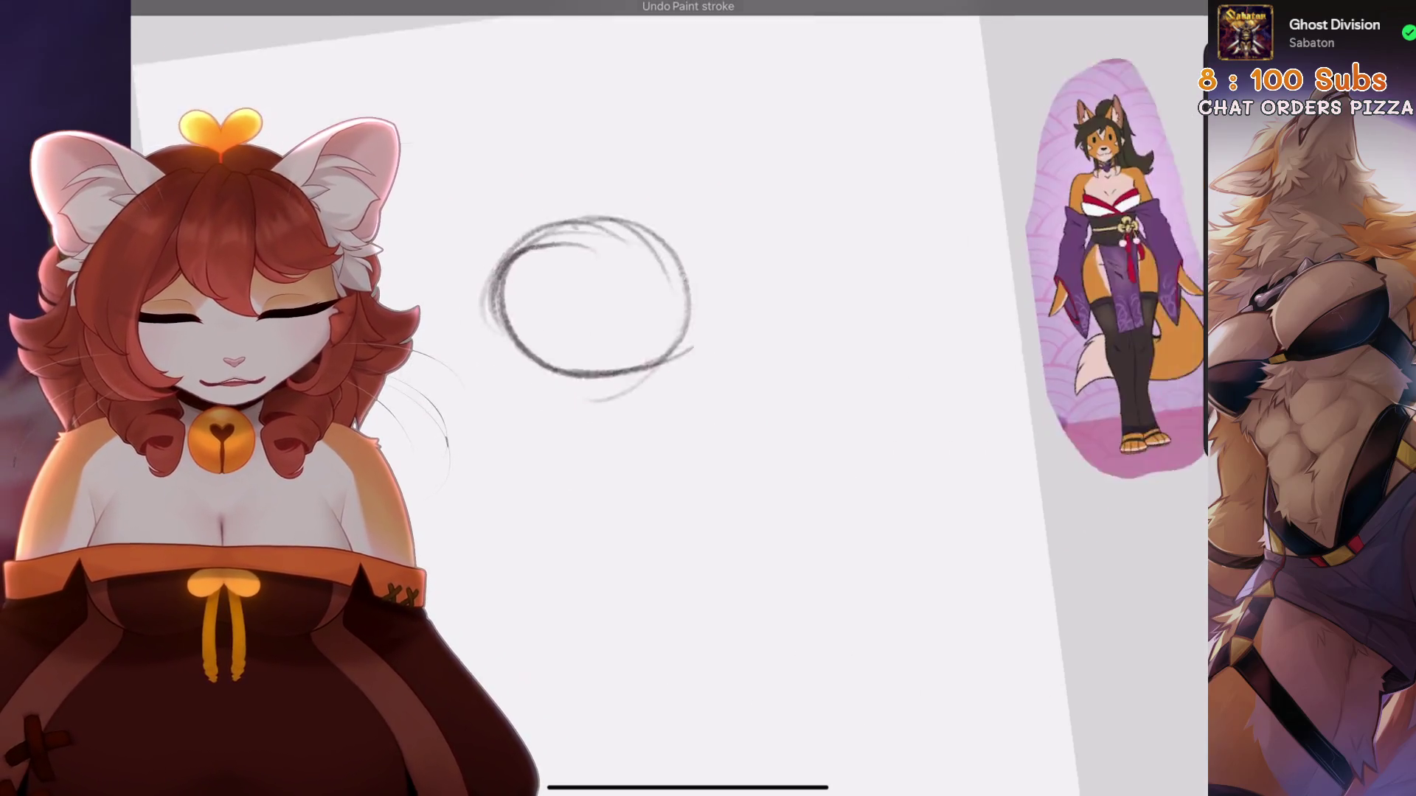
Block in rough body gesture strokes below the head, undoing the misses
mouse_move(600, 347)
left_mouse_down()
mouse_move(648, 489)
mouse_move(679, 502)
left_mouse_up()
key("ctrl+z")
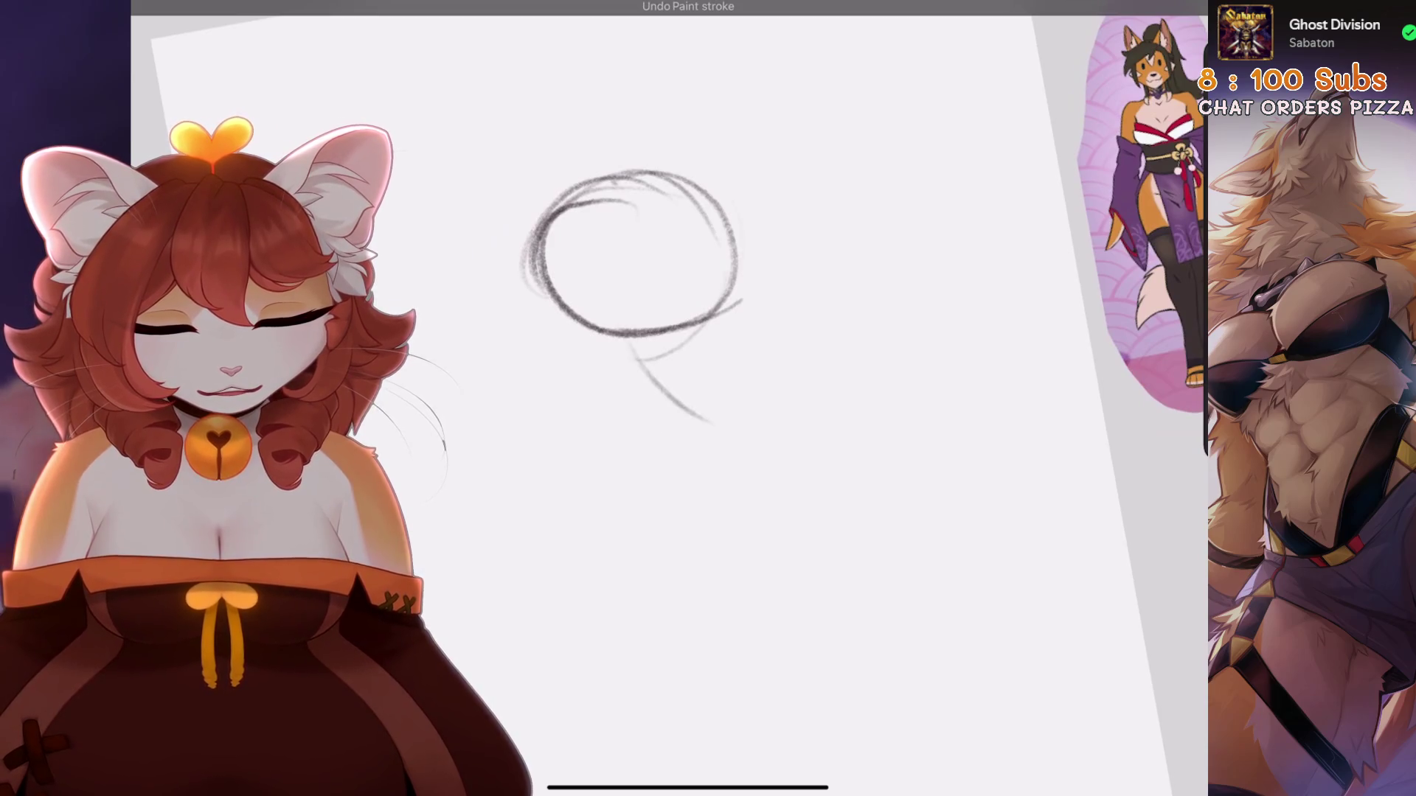
key("ctrl+z")
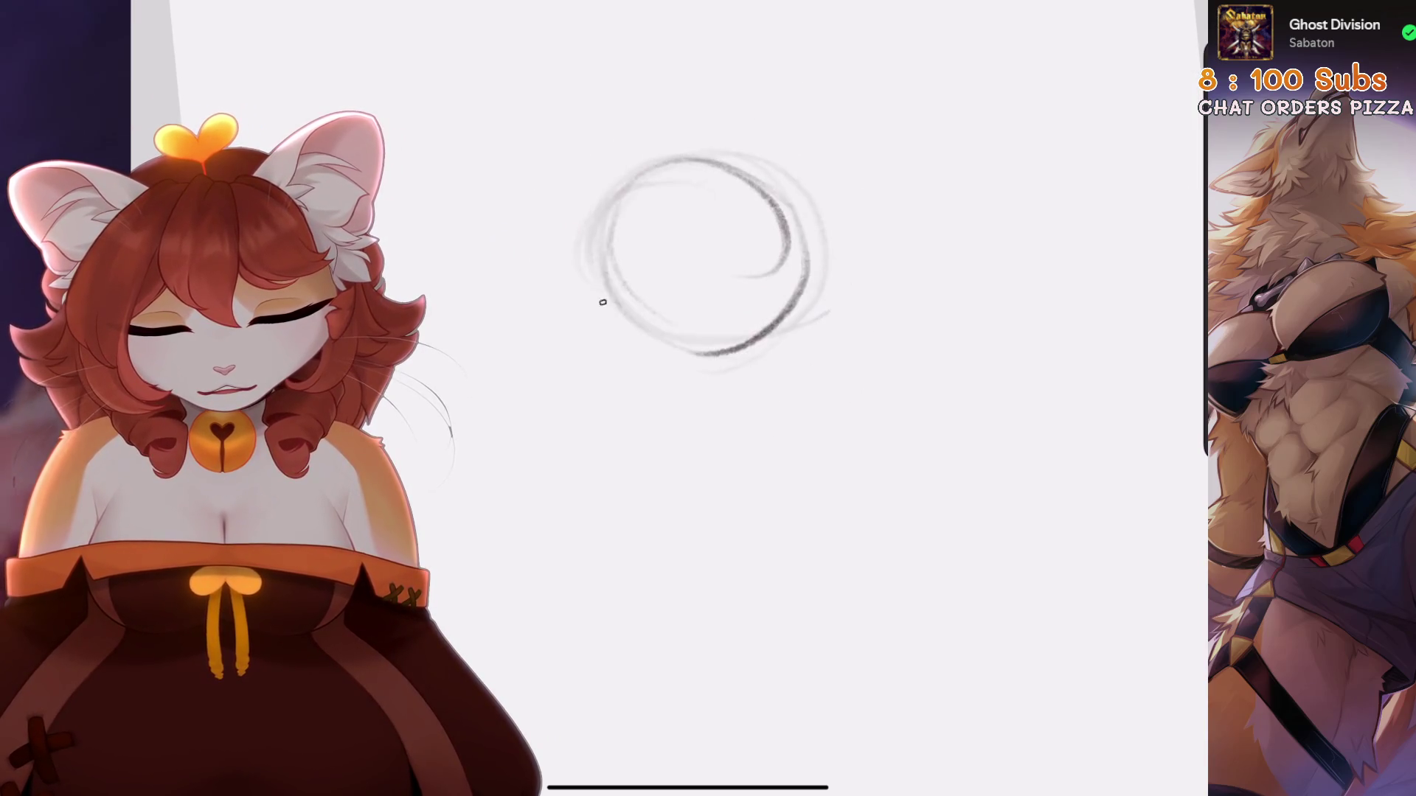
key("ctrl+z")
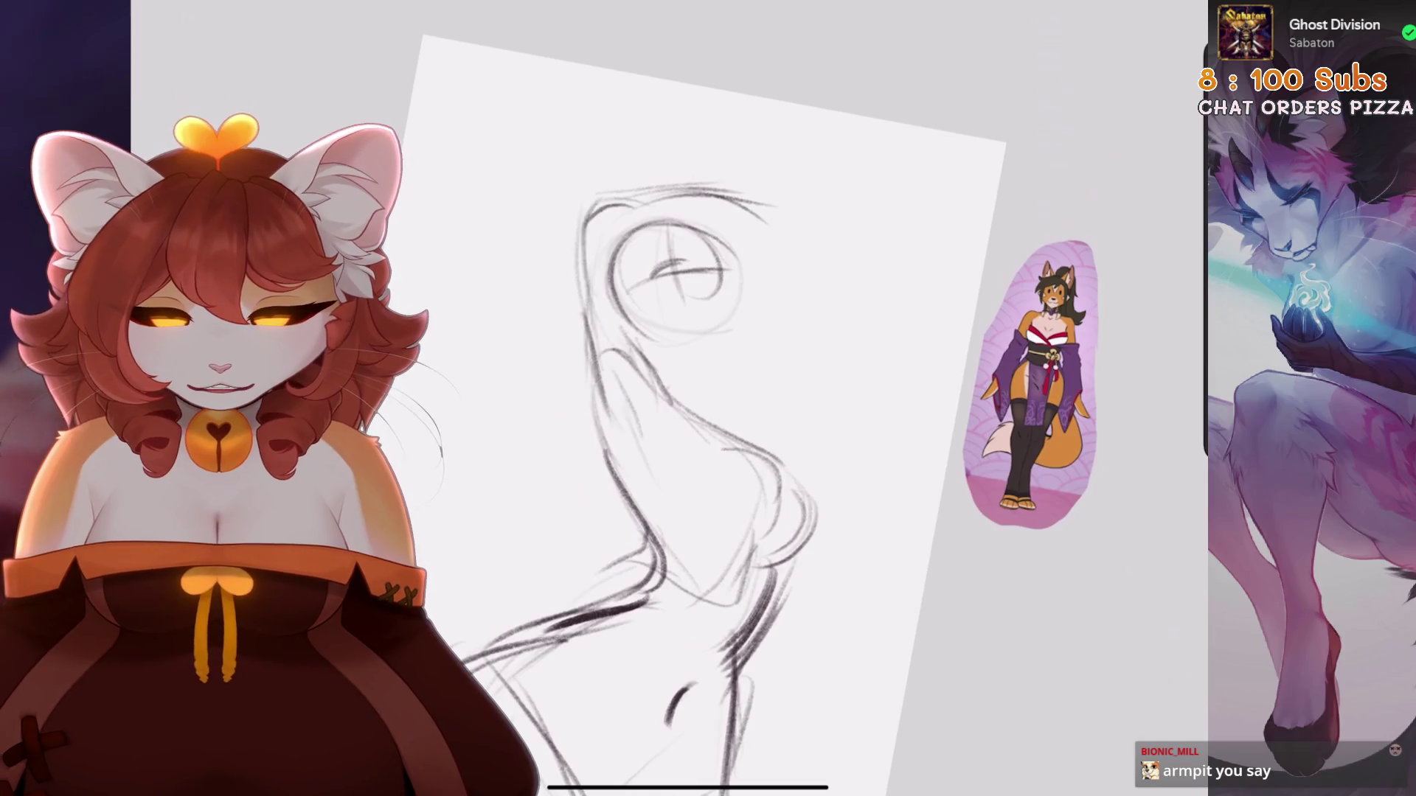
mouse_move(671, 281)
left_mouse_down()
mouse_move(648, 222)
mouse_move(590, 166)
left_mouse_up()
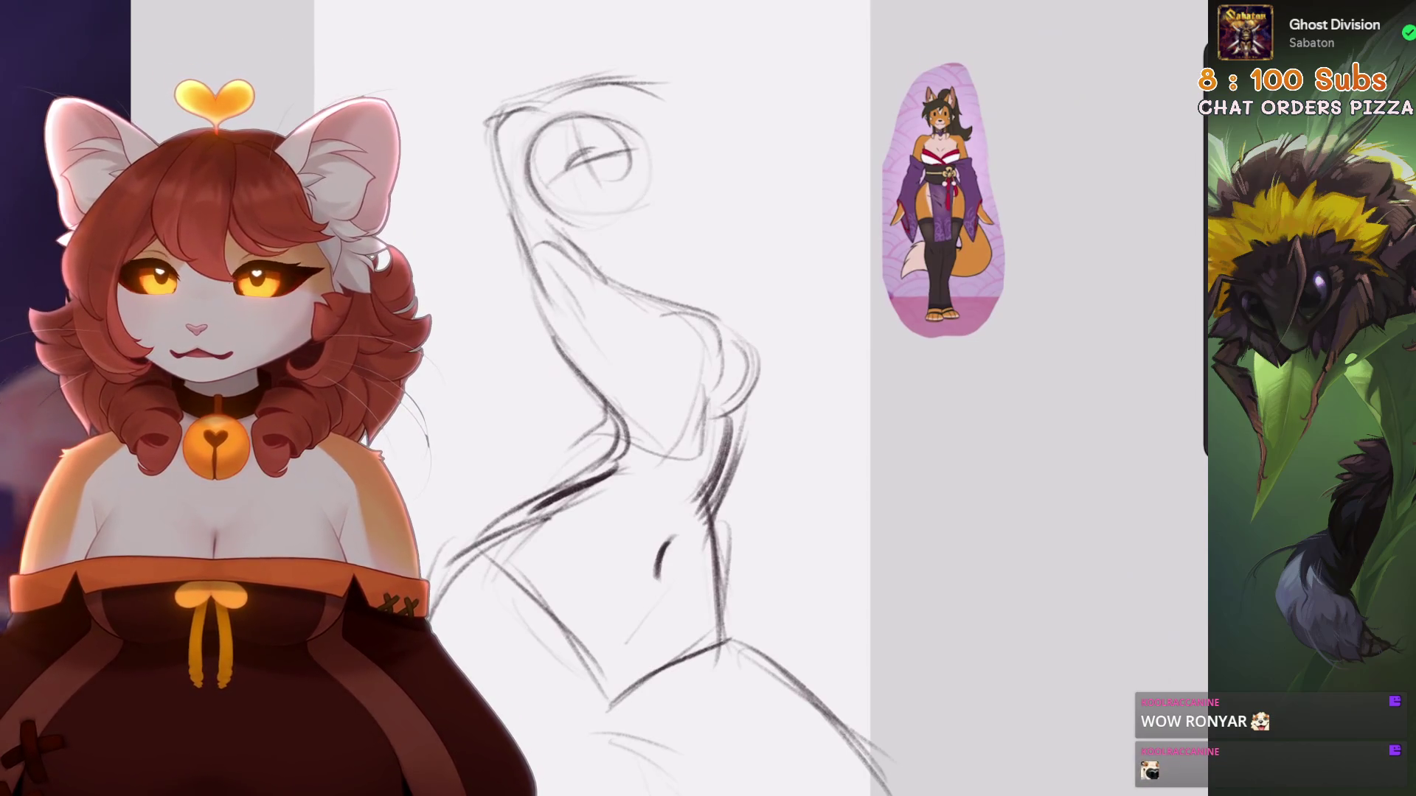
scroll(590, 398, "up", 3)
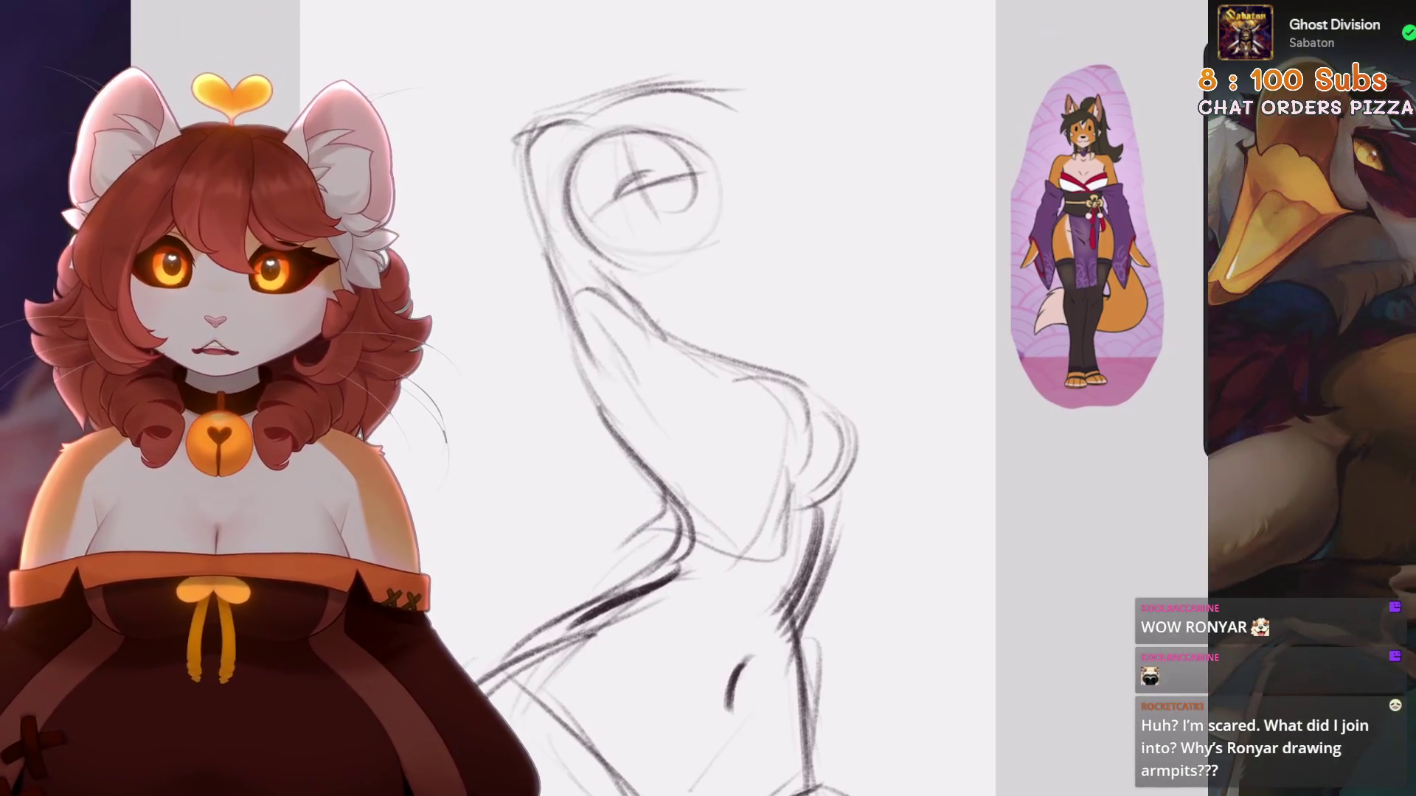
scroll(453, 126, "up", 1)
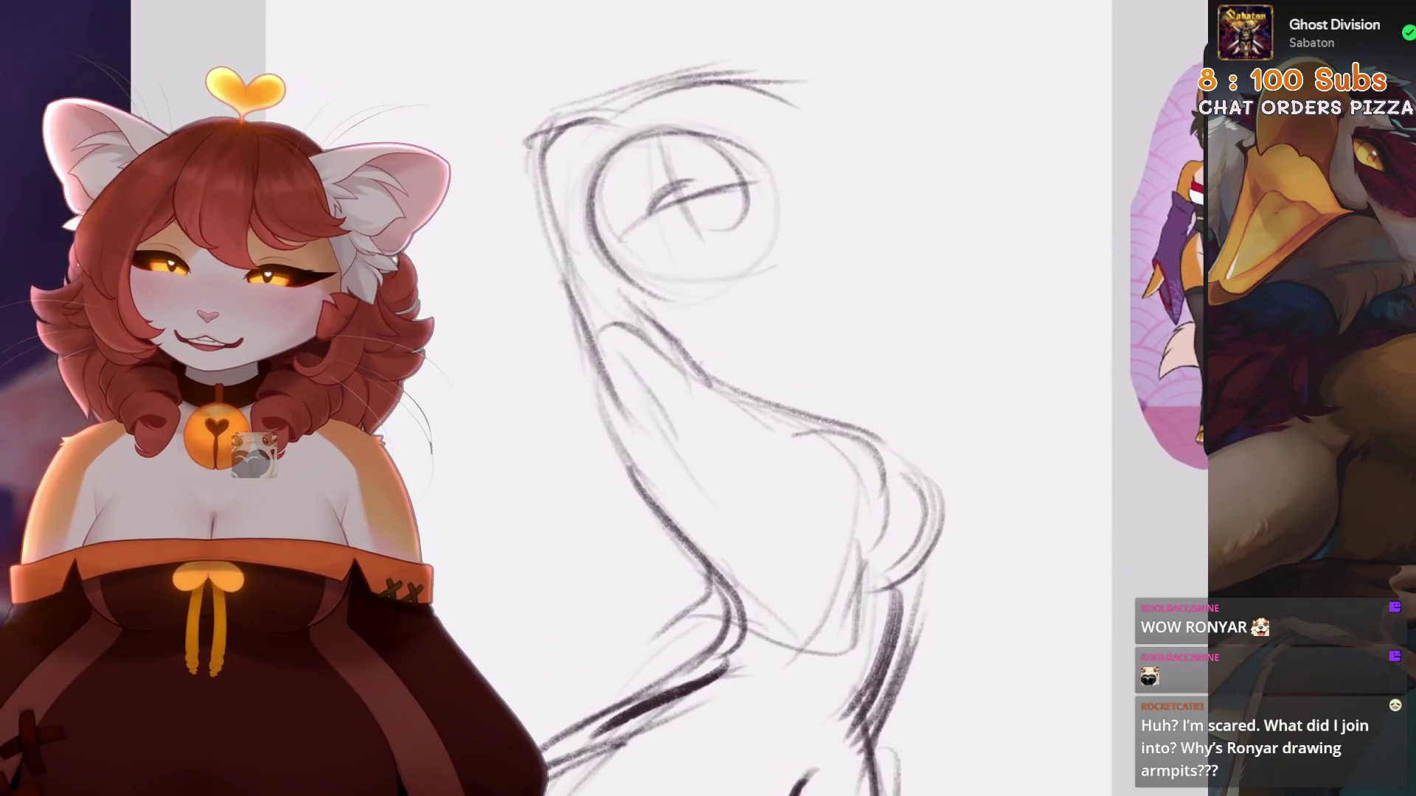
Darken the torso's left body contour with pencil strokes, undoing misses
key("ctrl+z")
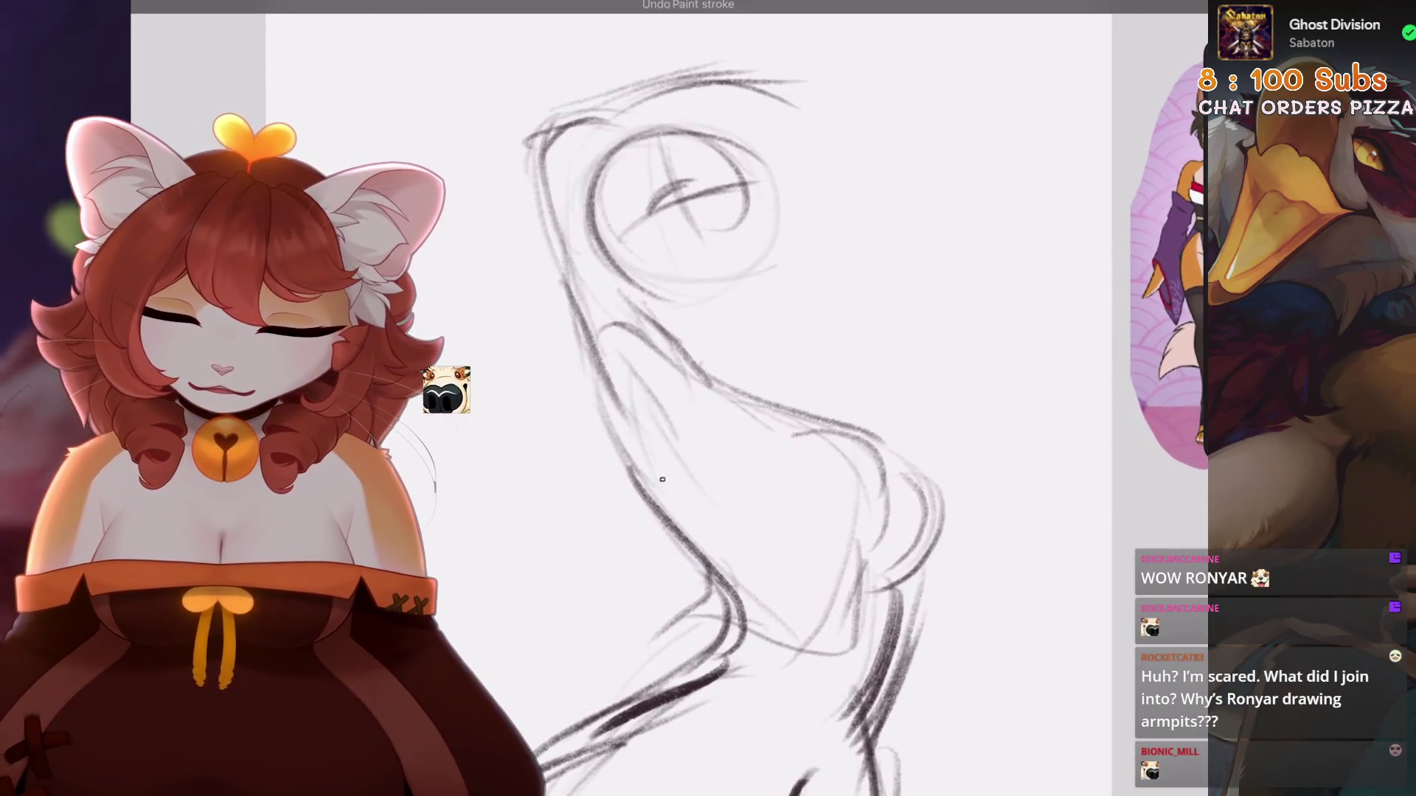
left_click_drag(616, 369, 642, 501)
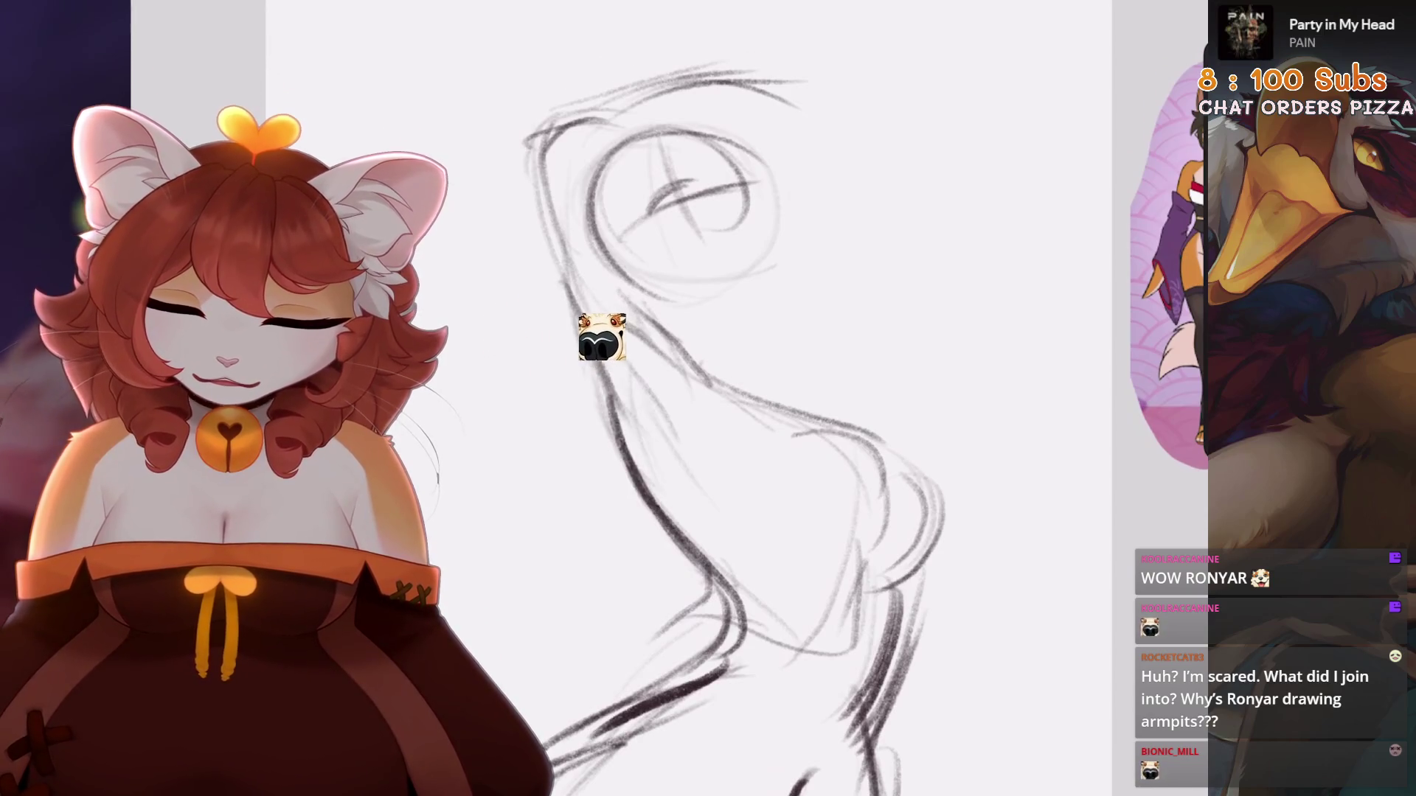
left_click_drag(609, 394, 638, 494)
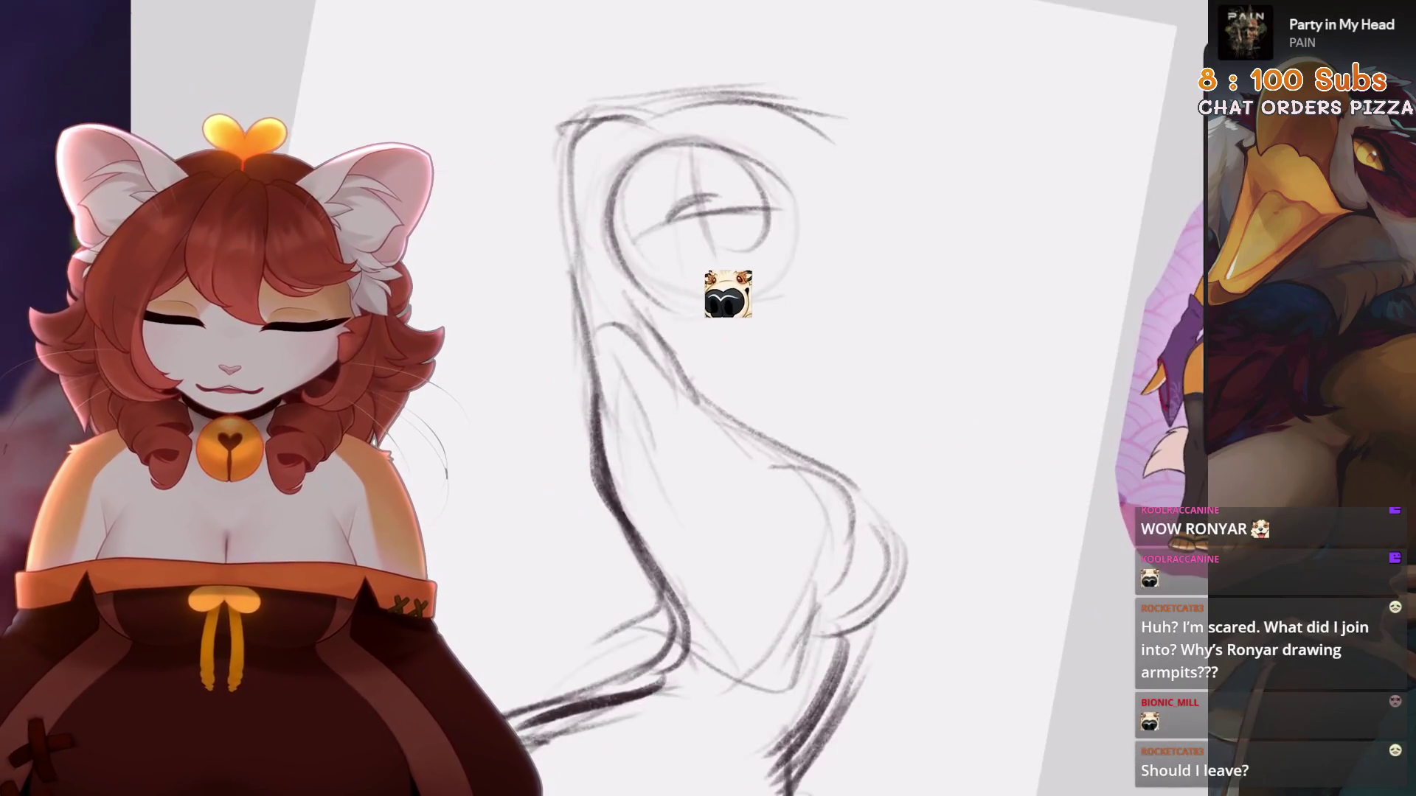
key("ctrl+z")
mouse_move(693, 207)
left_mouse_down()
mouse_move(664, 52)
mouse_move(826, 66)
left_mouse_up()
key("bracketright")
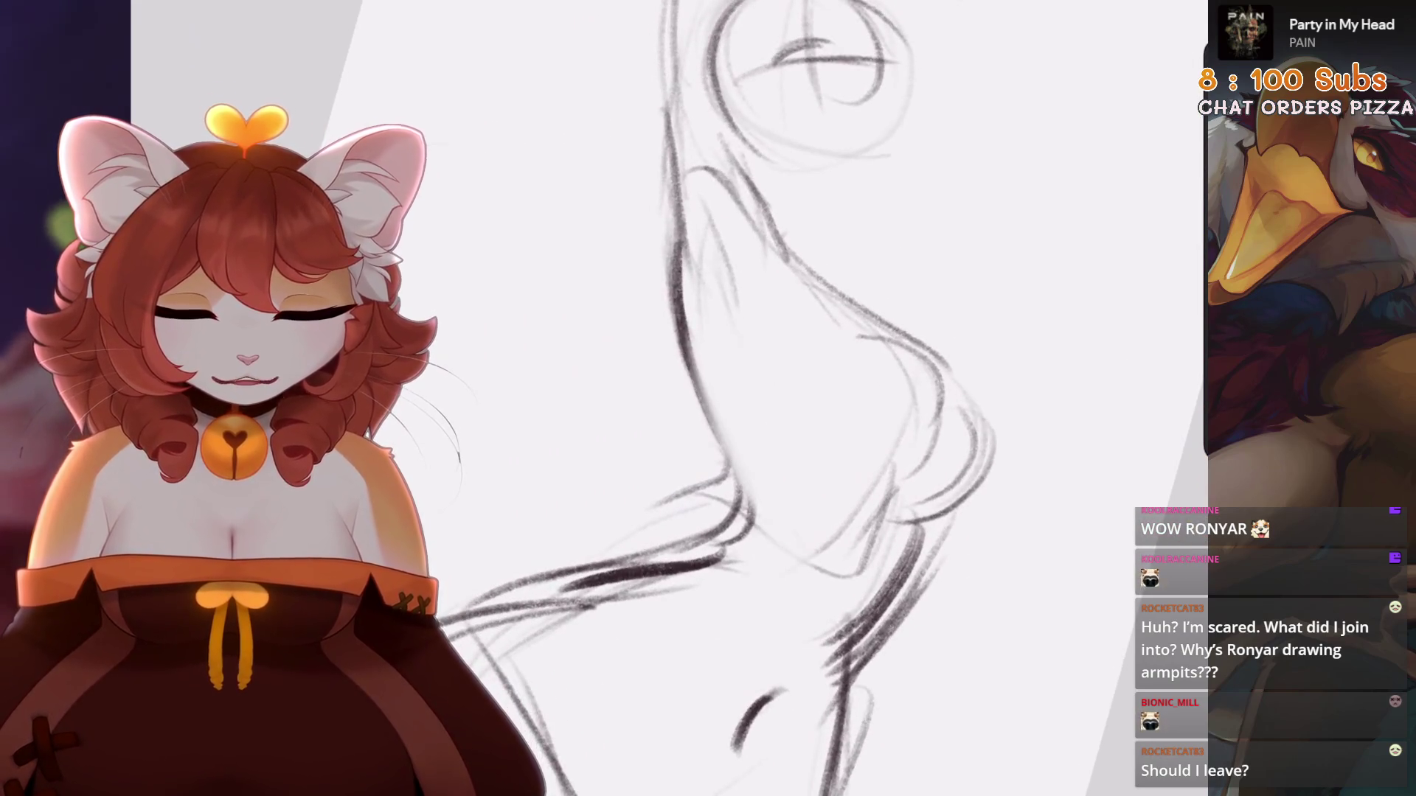
left_click_drag(689, 398, 738, 354)
key("ctrl+z")
key("ctrl+z")
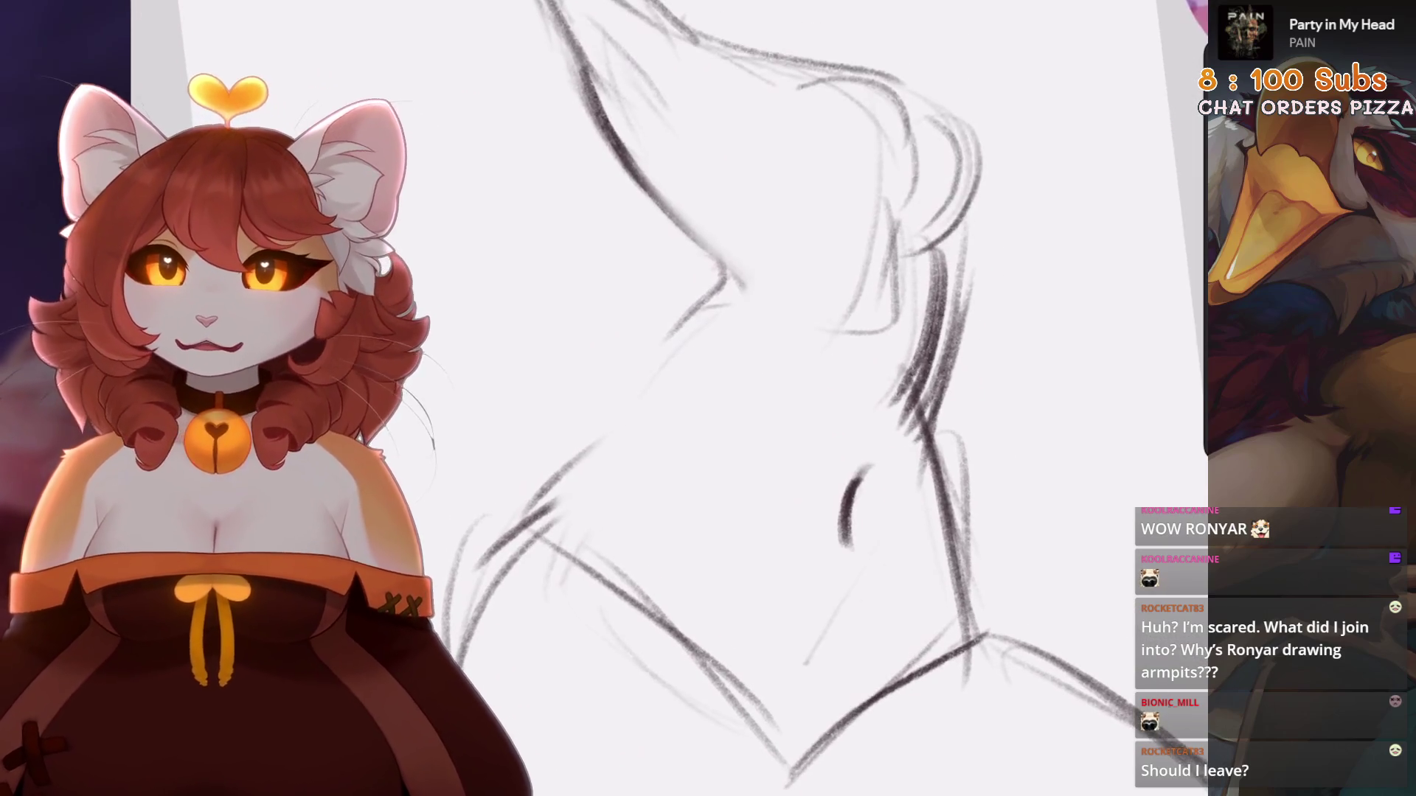
Sketch diagonal strokes across the torso centre and redraw the left-side stroke
mouse_move(773, 225)
left_mouse_down()
mouse_move(761, 284)
mouse_move(701, 325)
left_mouse_up()
key("ctrl+z")
key("ctrl+z")
left_click_drag(775, 288, 634, 402)
left_click_drag(686, 347, 571, 509)
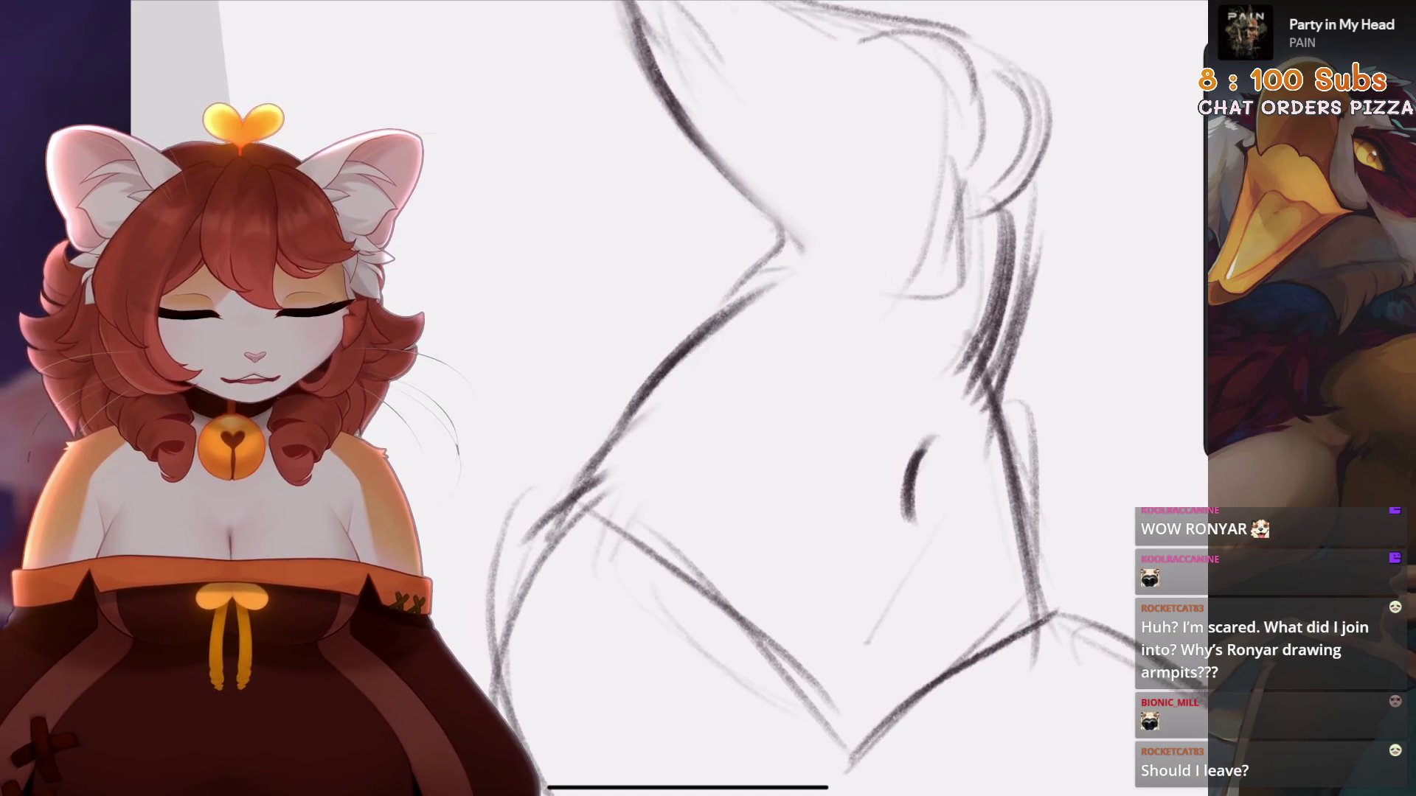
left_click_drag(914, 479, 723, 583)
left_click_drag(697, 207, 649, 402)
key("ctrl+z")
left_click_drag(700, 230, 672, 413)
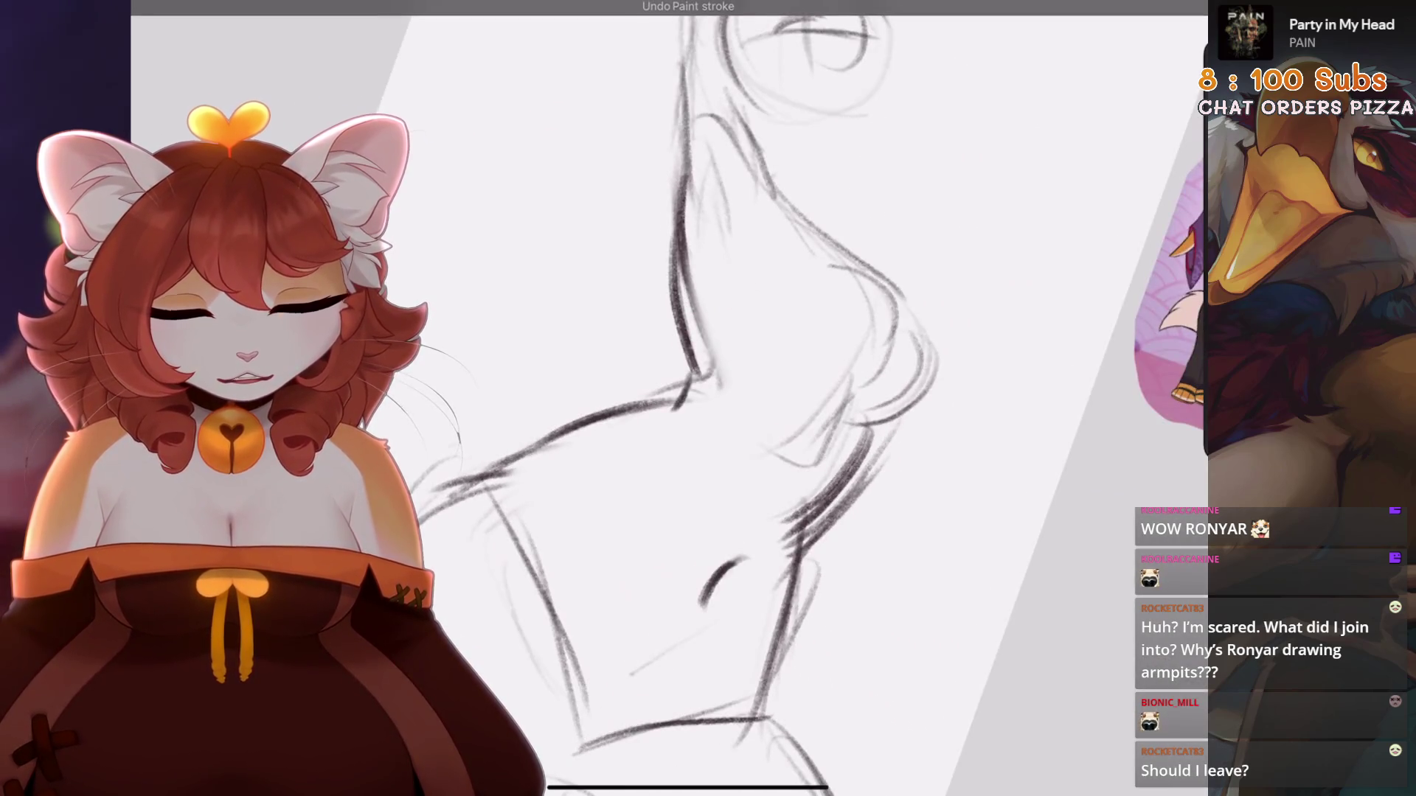
key("ctrl+z")
left_click_drag(578, 305, 566, 354)
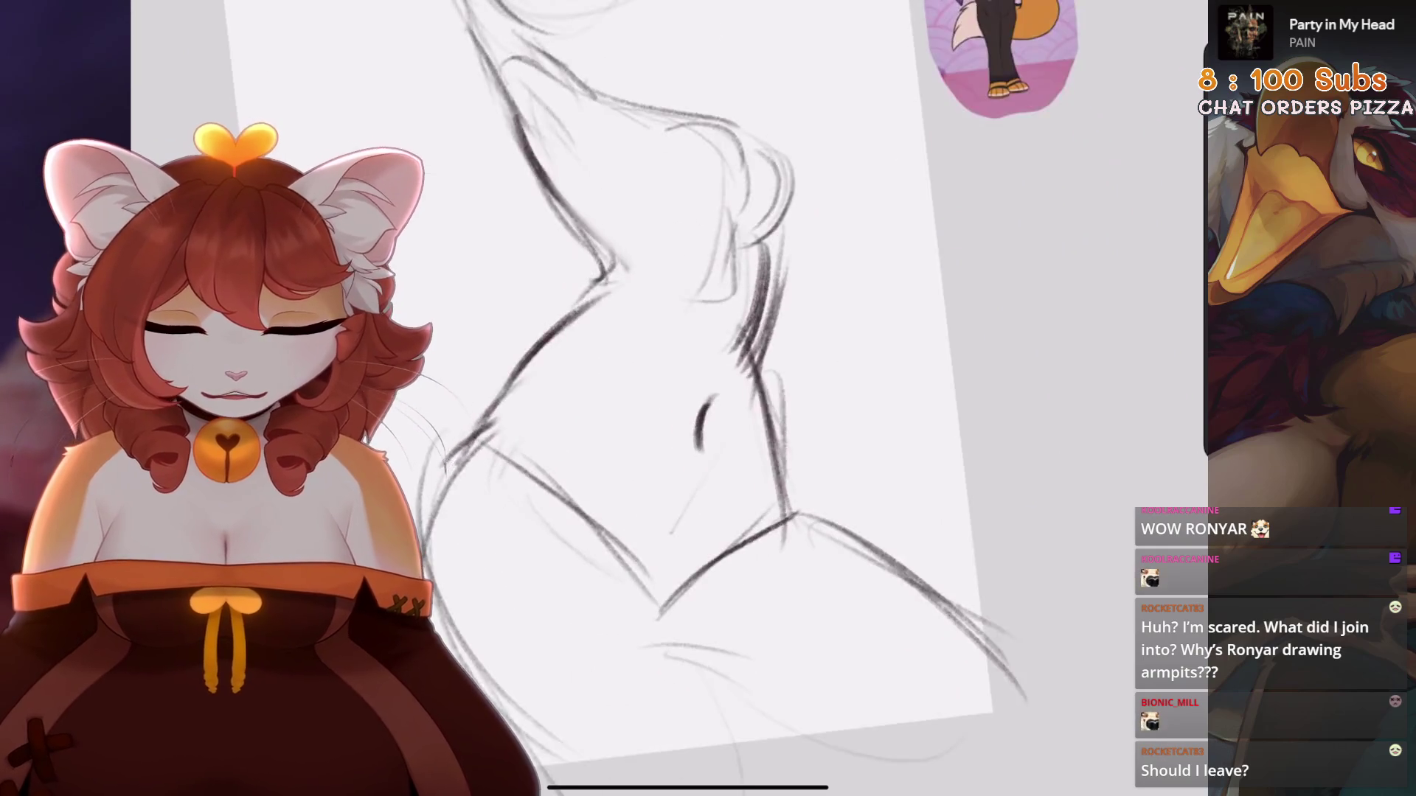
Darken the right body contour and draw the armpit line across the chest
left_click_drag(708, 295, 663, 341)
key("ctrl+z")
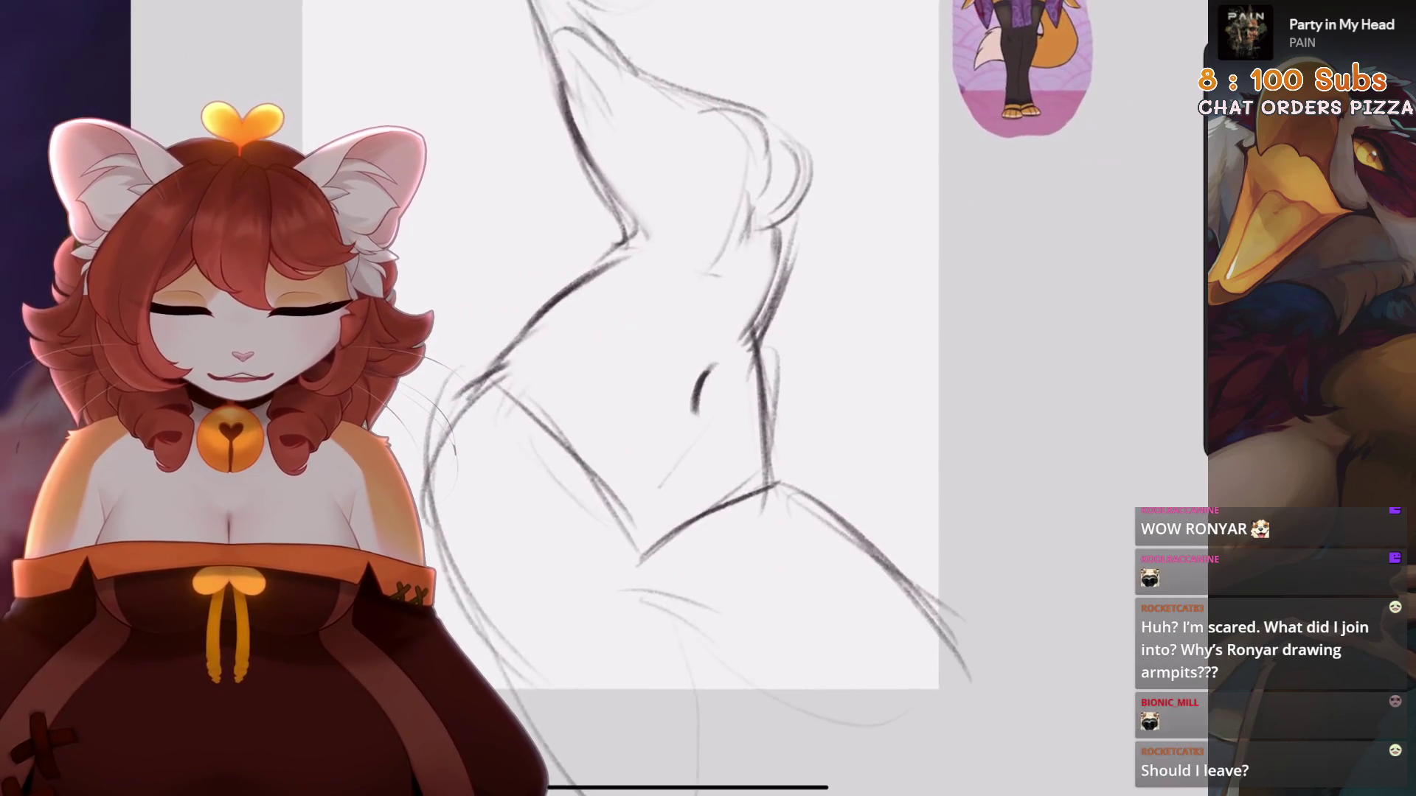
left_click_drag(797, 232, 756, 324)
mouse_move(793, 262)
left_mouse_down()
mouse_move(742, 363)
mouse_move(763, 475)
left_mouse_up()
mouse_move(708, 368)
left_mouse_down()
mouse_move(694, 398)
mouse_move(707, 380)
left_mouse_up()
key("ctrl+z")
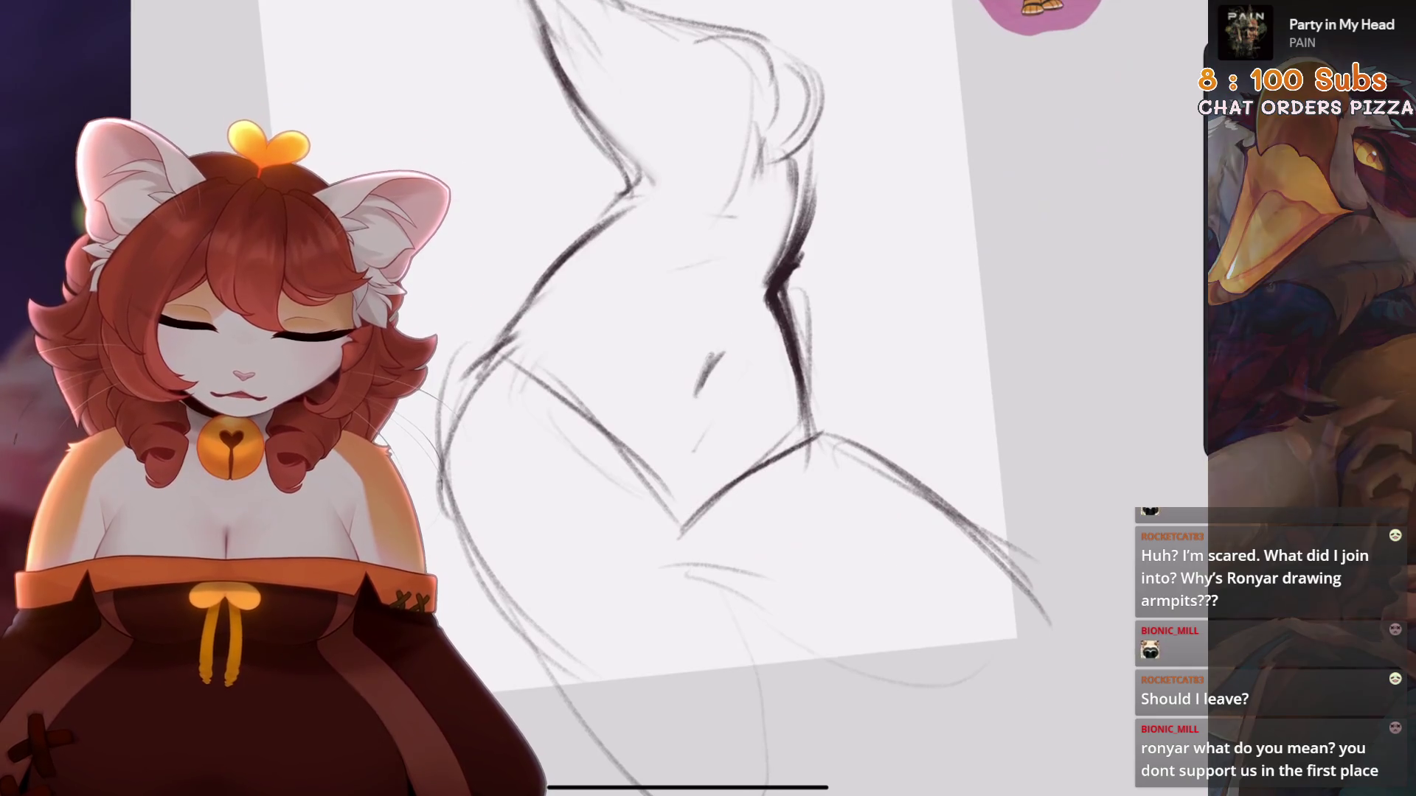
key("ctrl+z")
left_click_drag(776, 339, 675, 369)
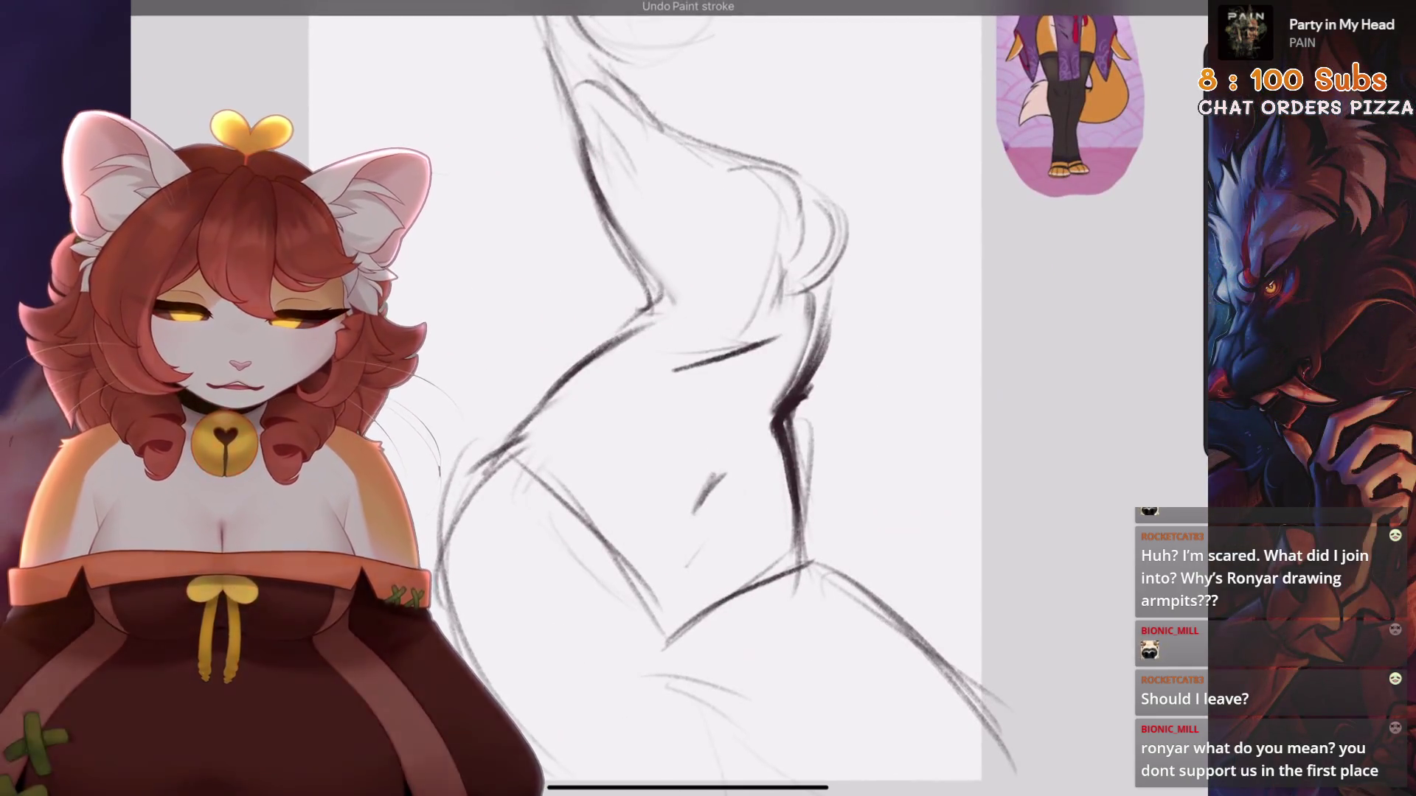
left_click_drag(833, 284, 807, 391)
mouse_move(634, 171)
left_mouse_down()
mouse_move(601, 302)
mouse_move(656, 361)
left_mouse_up()
key("ctrl+z")
Freehand-select the upper body and bring it into Transform
key("s")
mouse_move(560, 346)
left_mouse_down()
mouse_move(833, 472)
mouse_move(812, 111)
mouse_move(563, 383)
mouse_move(544, 385)
left_mouse_up()
key("v")
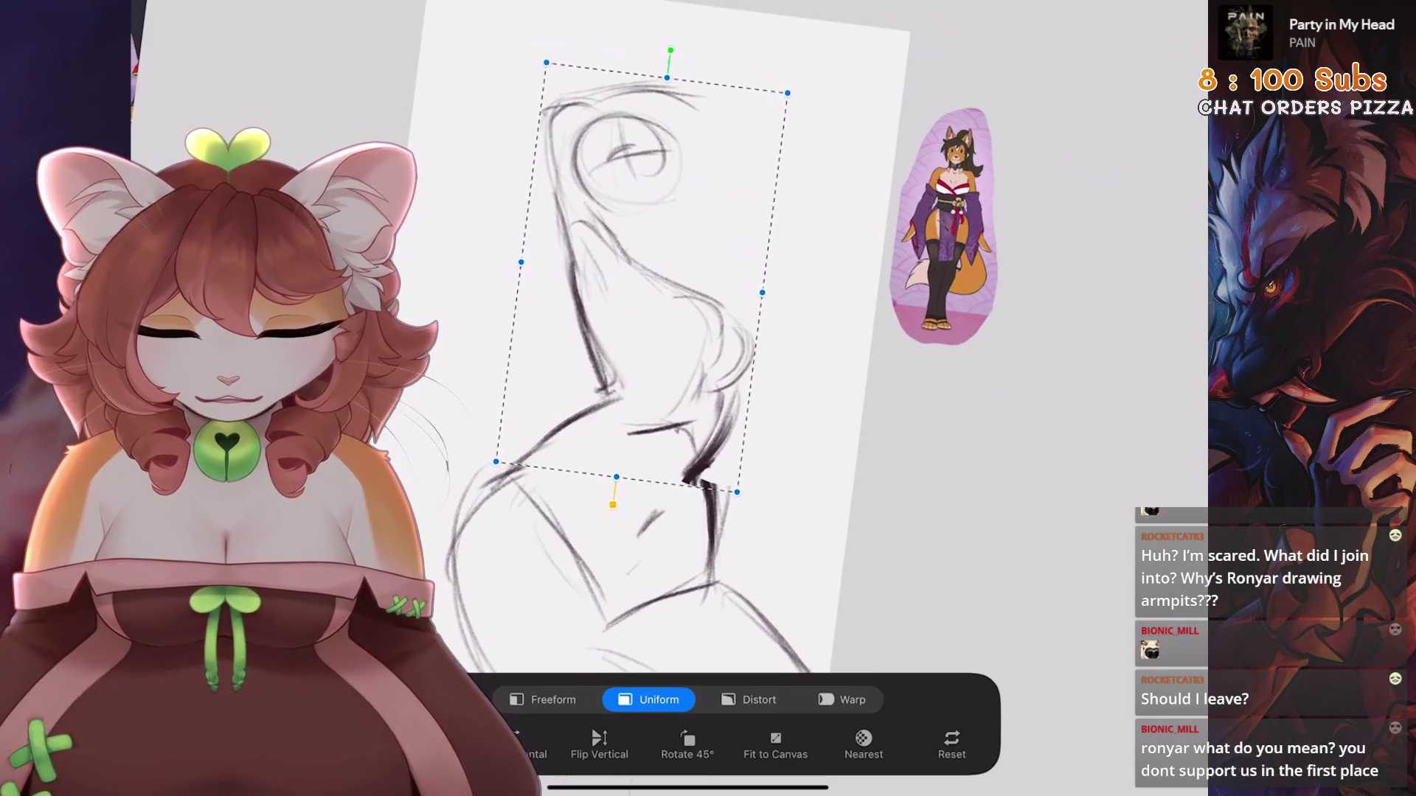
Turn on transform snapping and rotate the selected upper body upright with the green handle
left_click(442, 745)
mouse_move(670, 49)
left_mouse_down()
mouse_move(650, 49)
mouse_move(687, 61)
mouse_move(689, 41)
mouse_move(699, 54)
left_mouse_up()
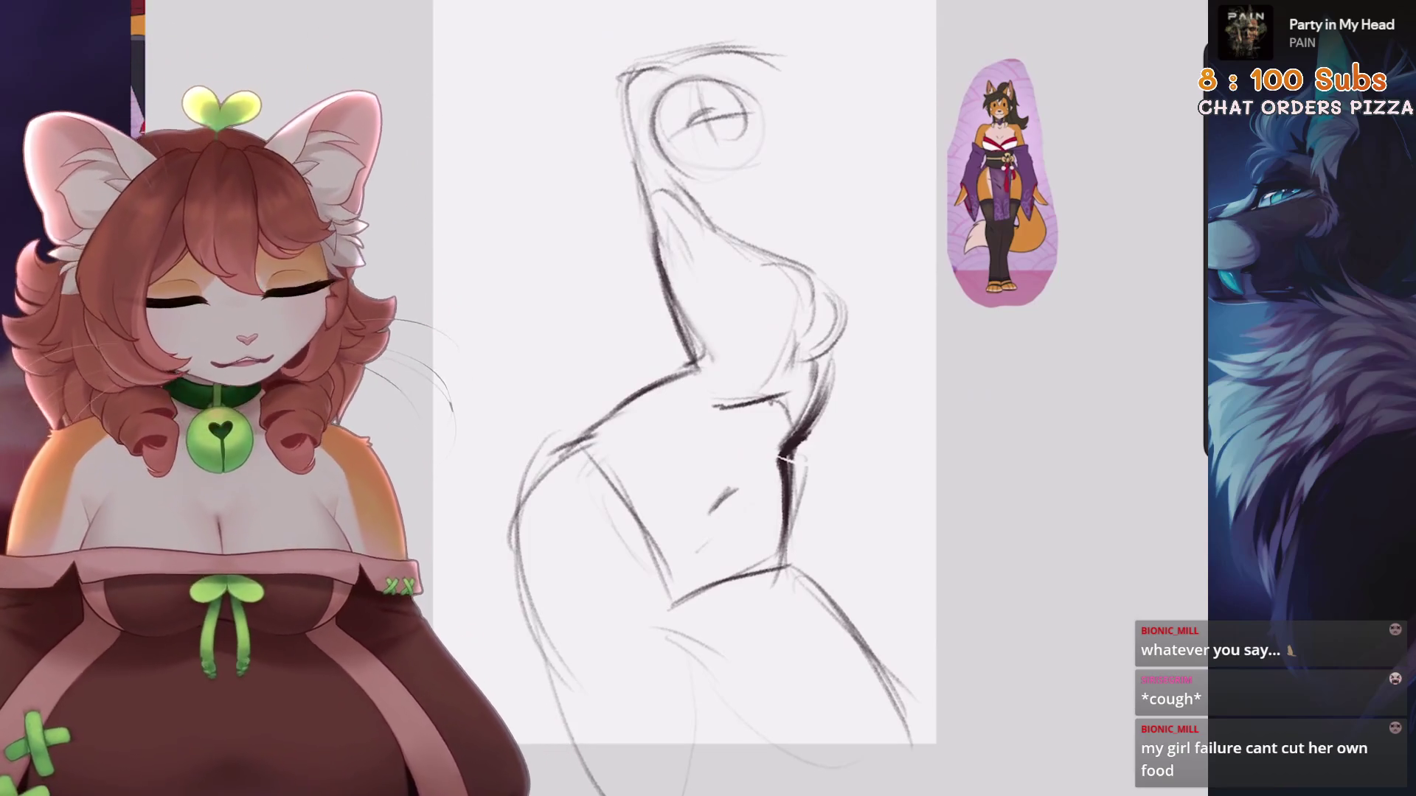
Flip the whole sketch horizontally, then lasso the lower half, undoing a trial move
key("v")
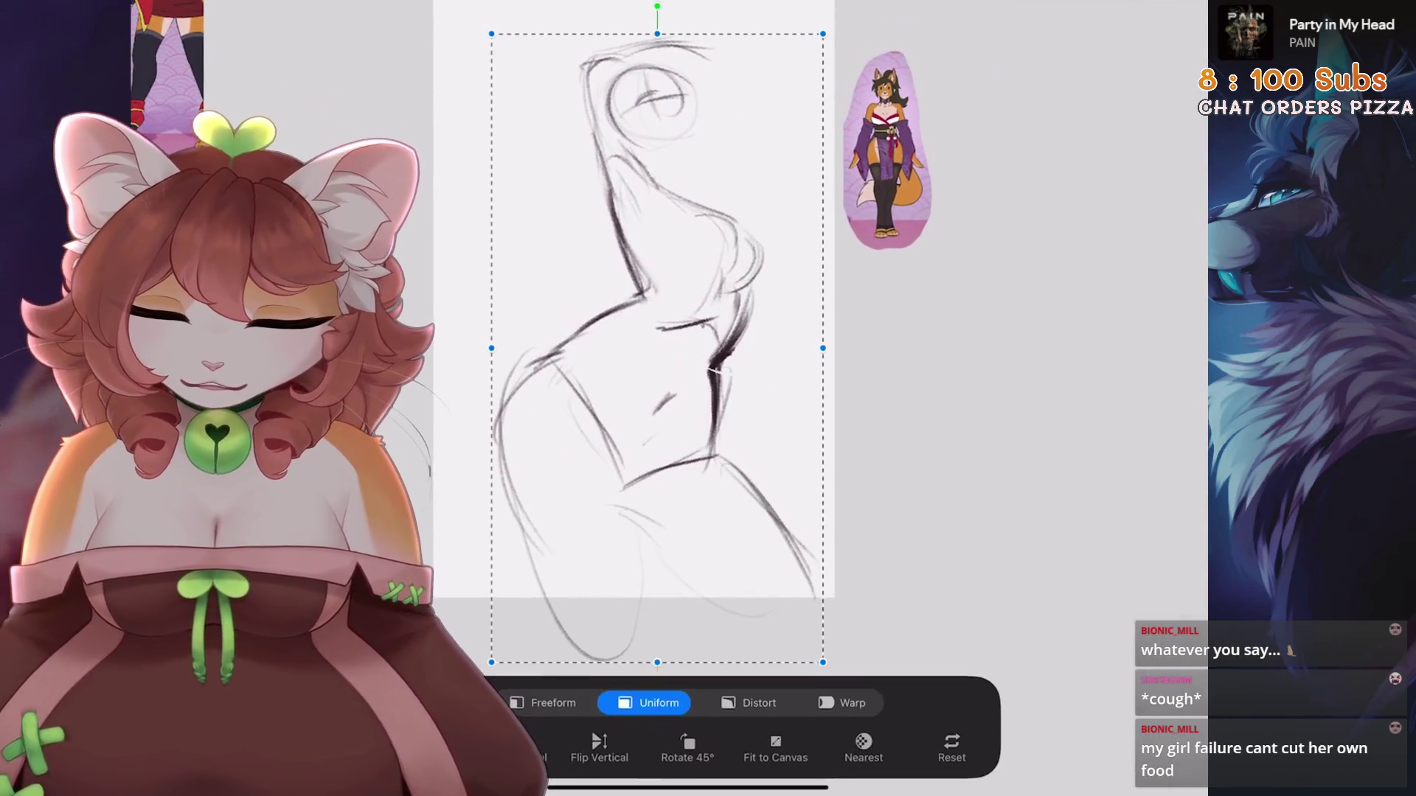
left_click(516, 743)
key("s")
mouse_move(656, 332)
left_mouse_down()
mouse_move(849, 479)
mouse_move(738, 649)
mouse_move(494, 597)
mouse_move(590, 336)
left_mouse_up()
key("v")
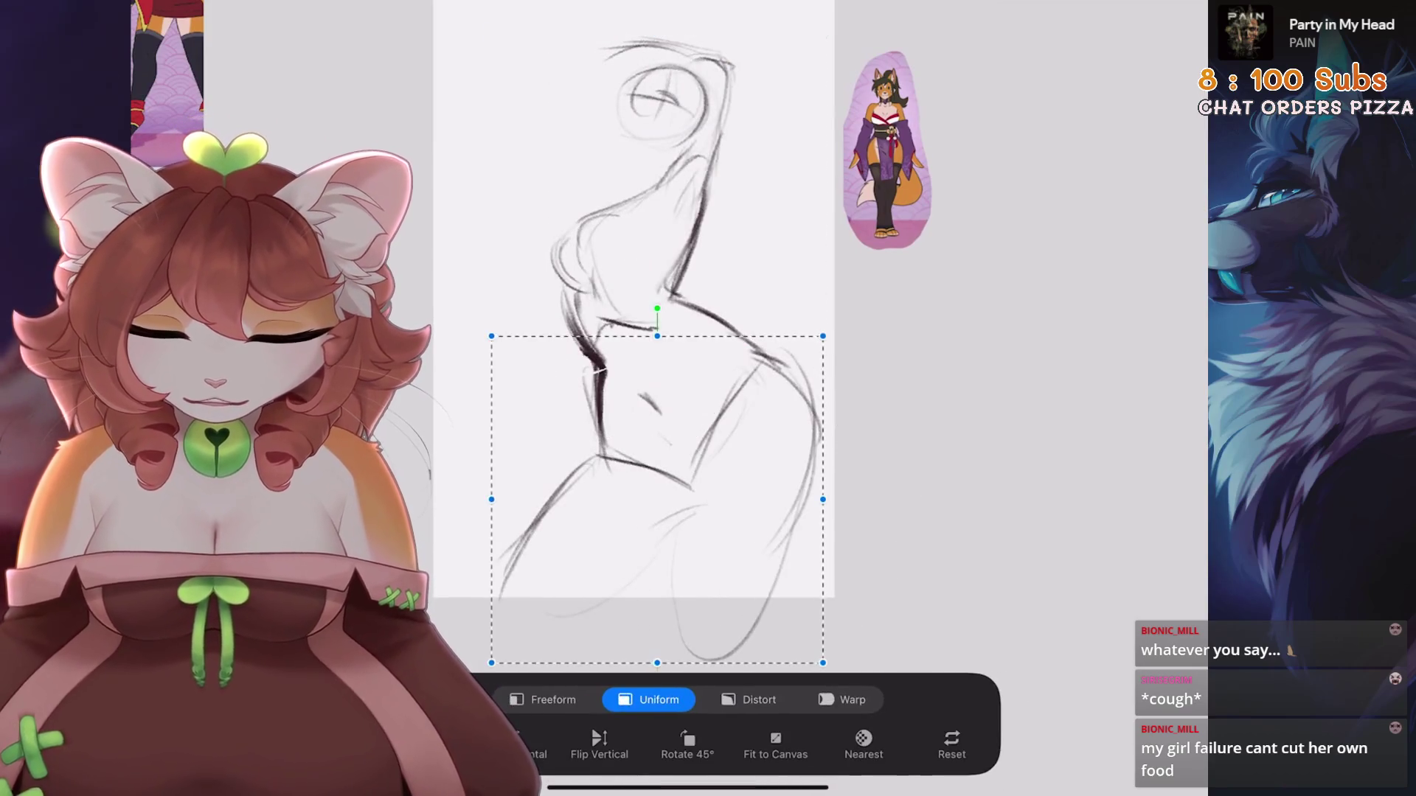
left_click_drag(663, 369, 634, 413)
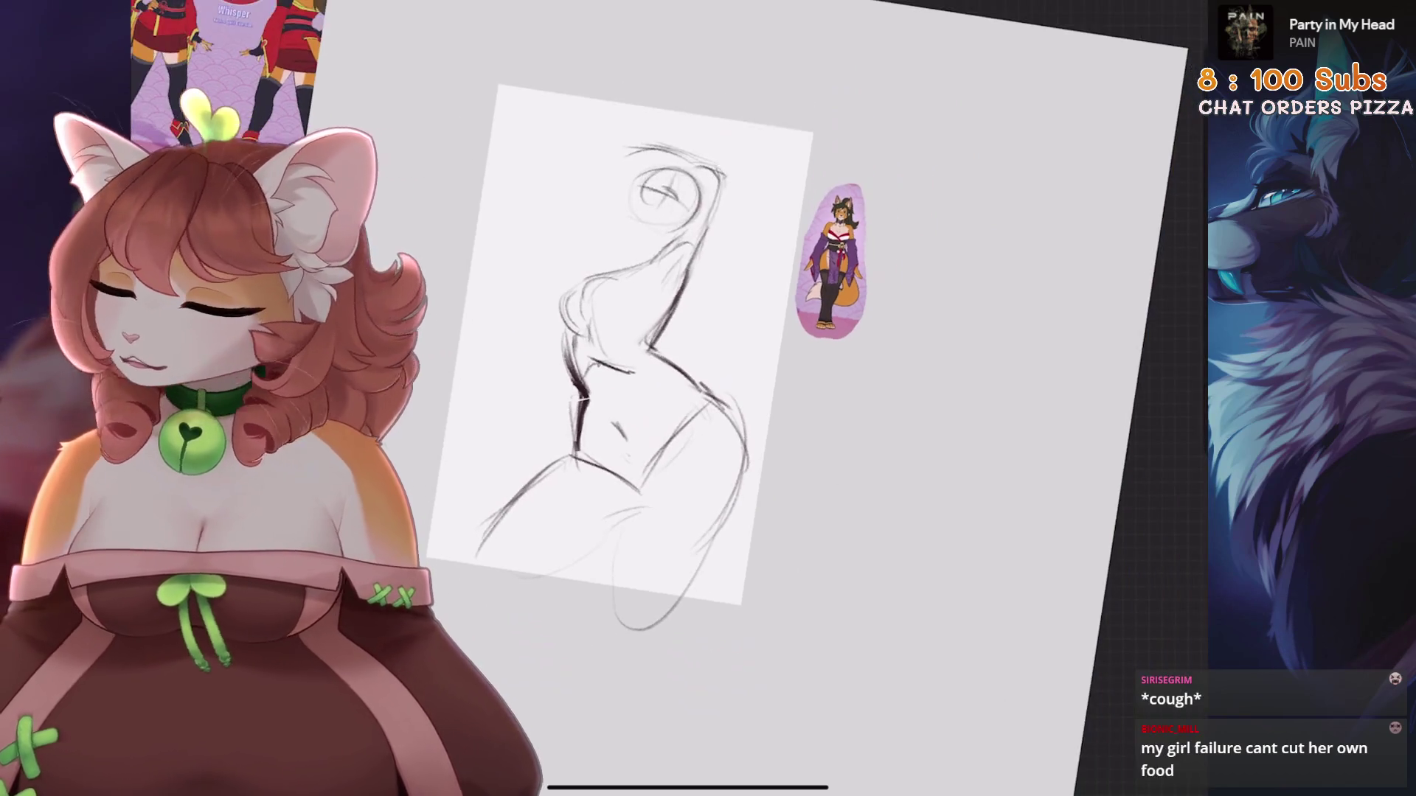
key("ctrl+z")
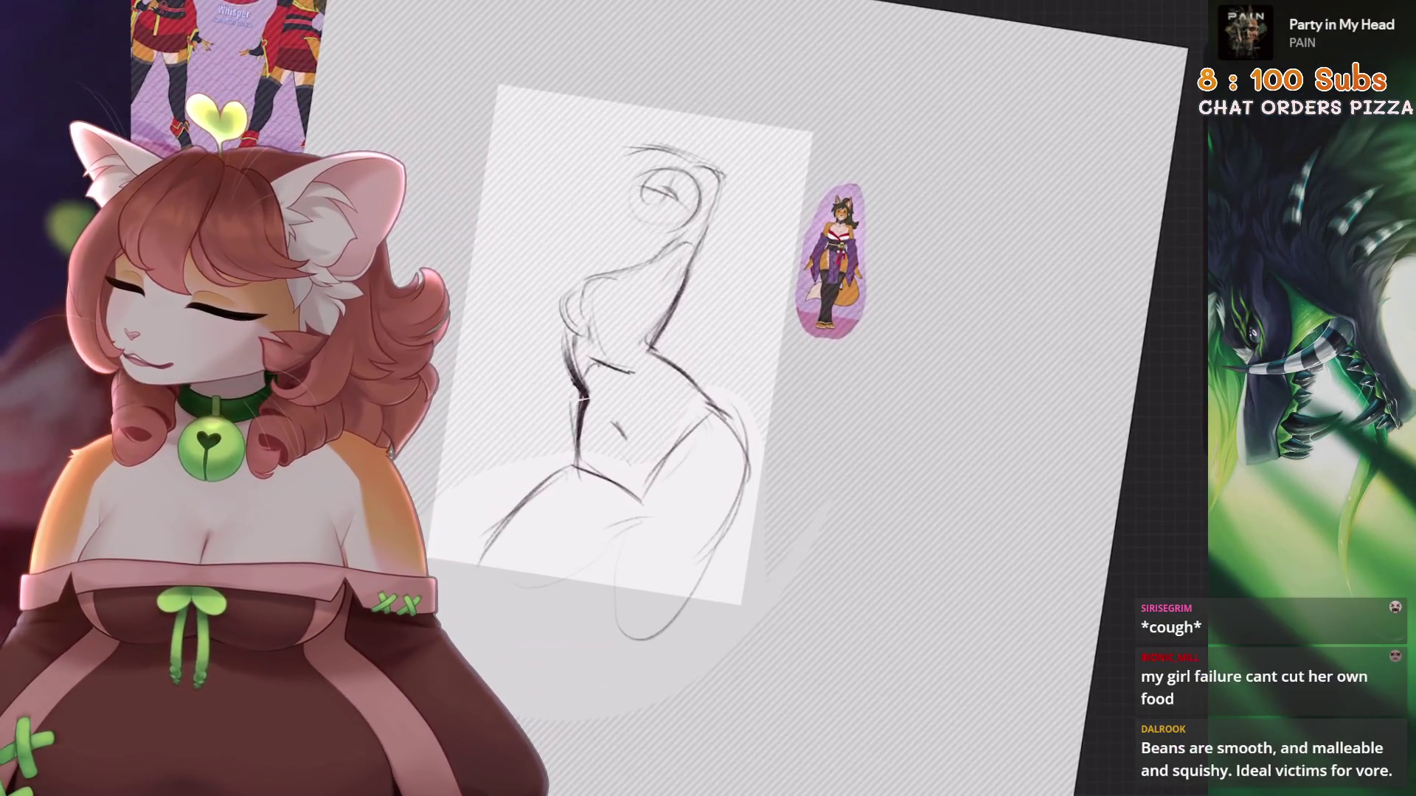
scroll(649, 369, "up", 3)
Distort the lower body, stretching its lower-right corner outward and down, then commit
key("v")
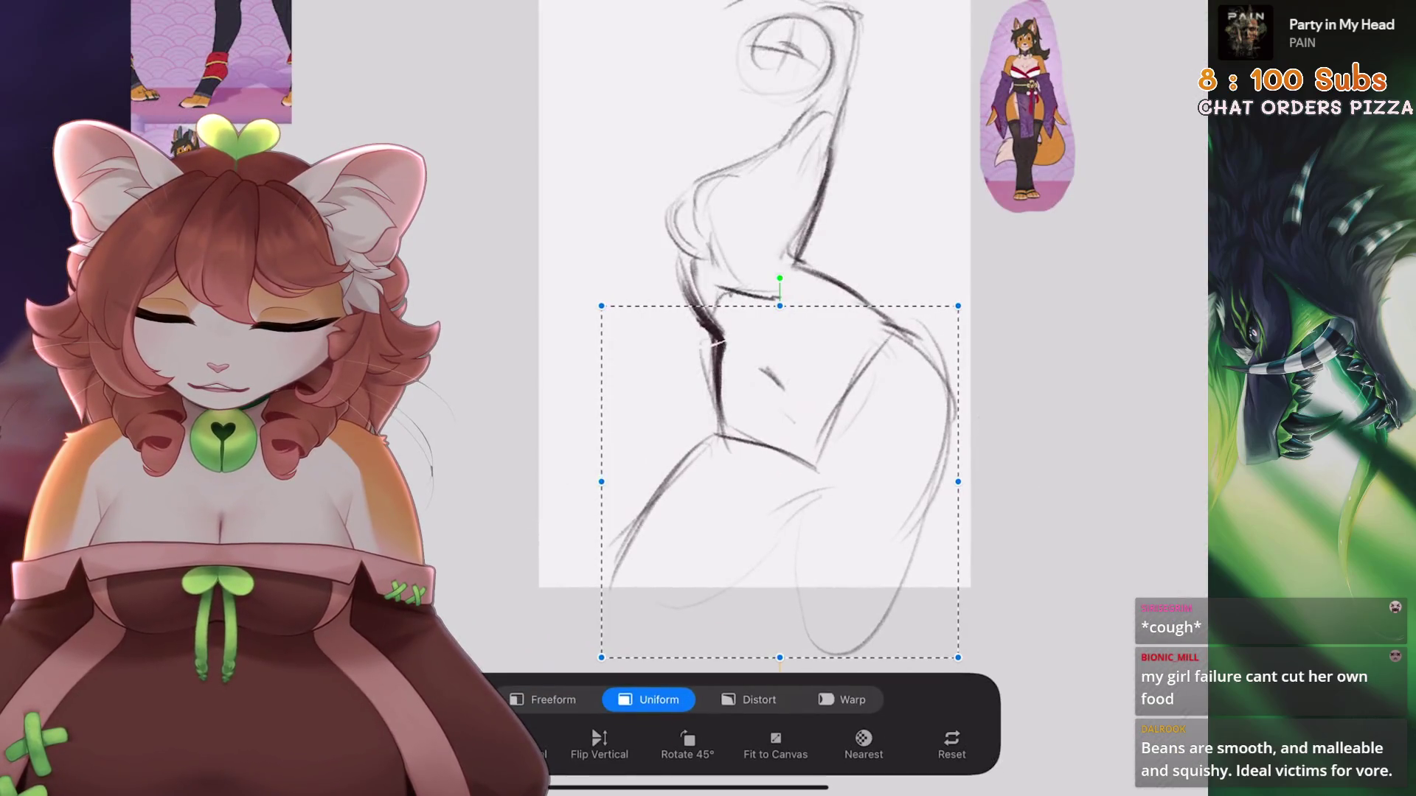
left_click(749, 700)
left_click_drag(916, 579, 898, 579)
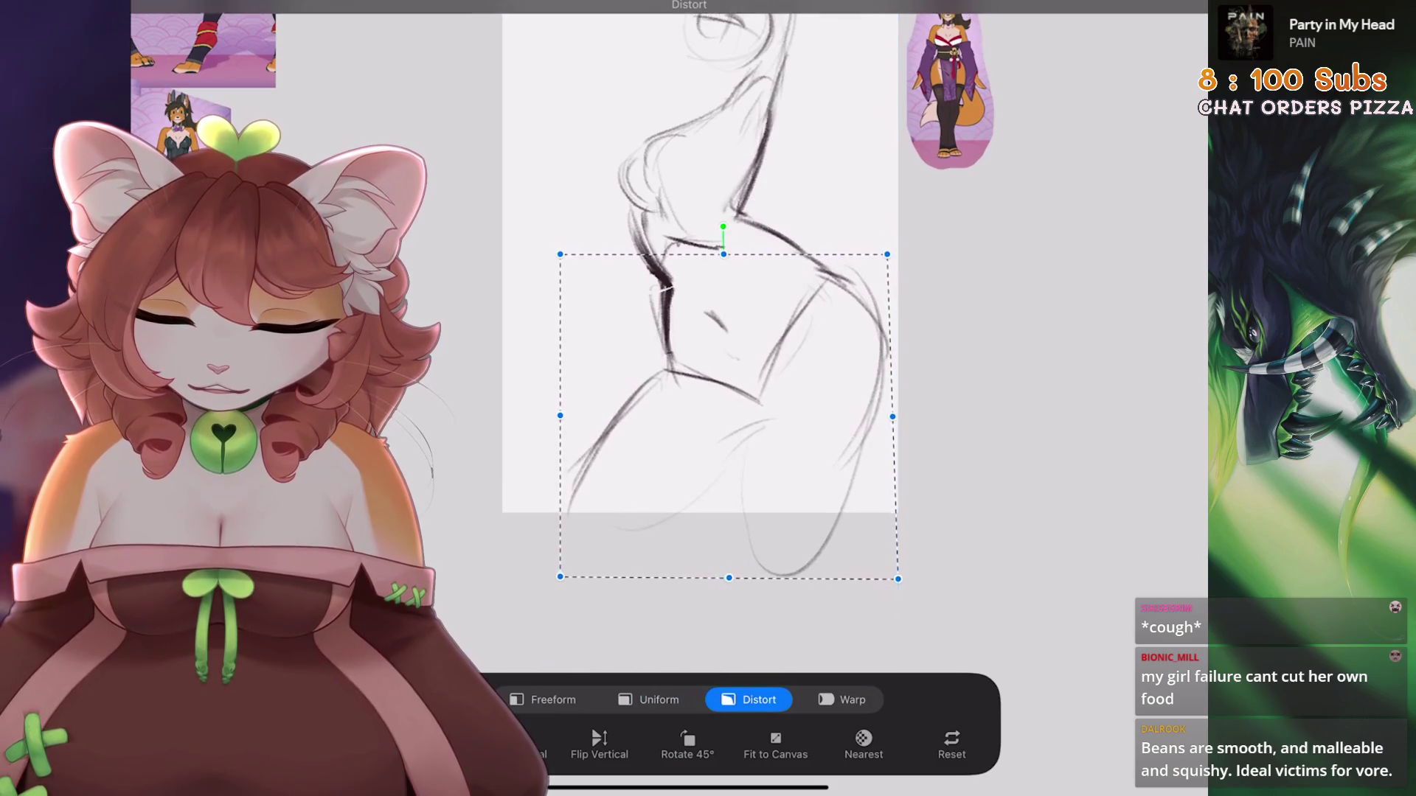
left_click_drag(724, 255, 724, 247)
left_click_drag(898, 579, 903, 582)
left_click_drag(561, 577, 559, 572)
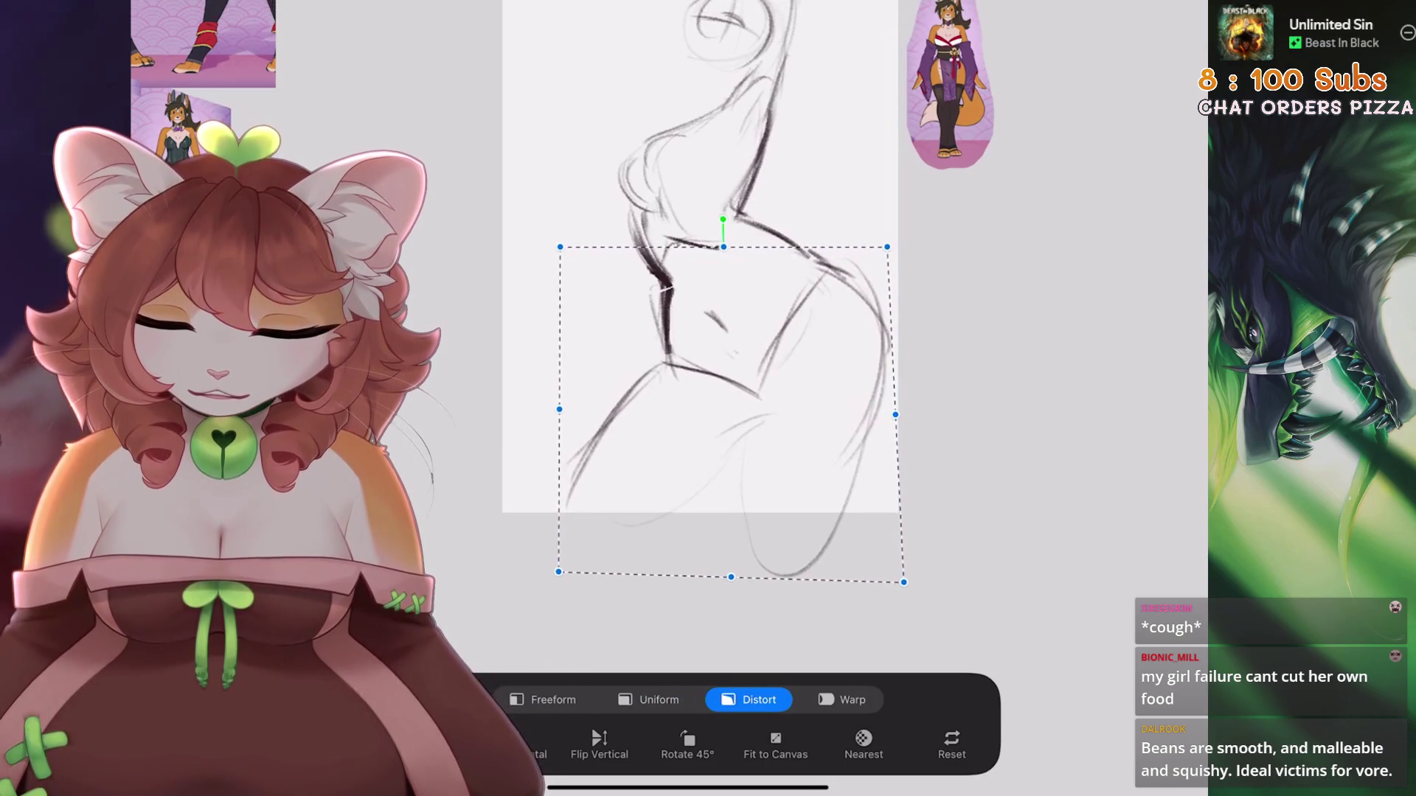
left_click_drag(888, 246, 880, 248)
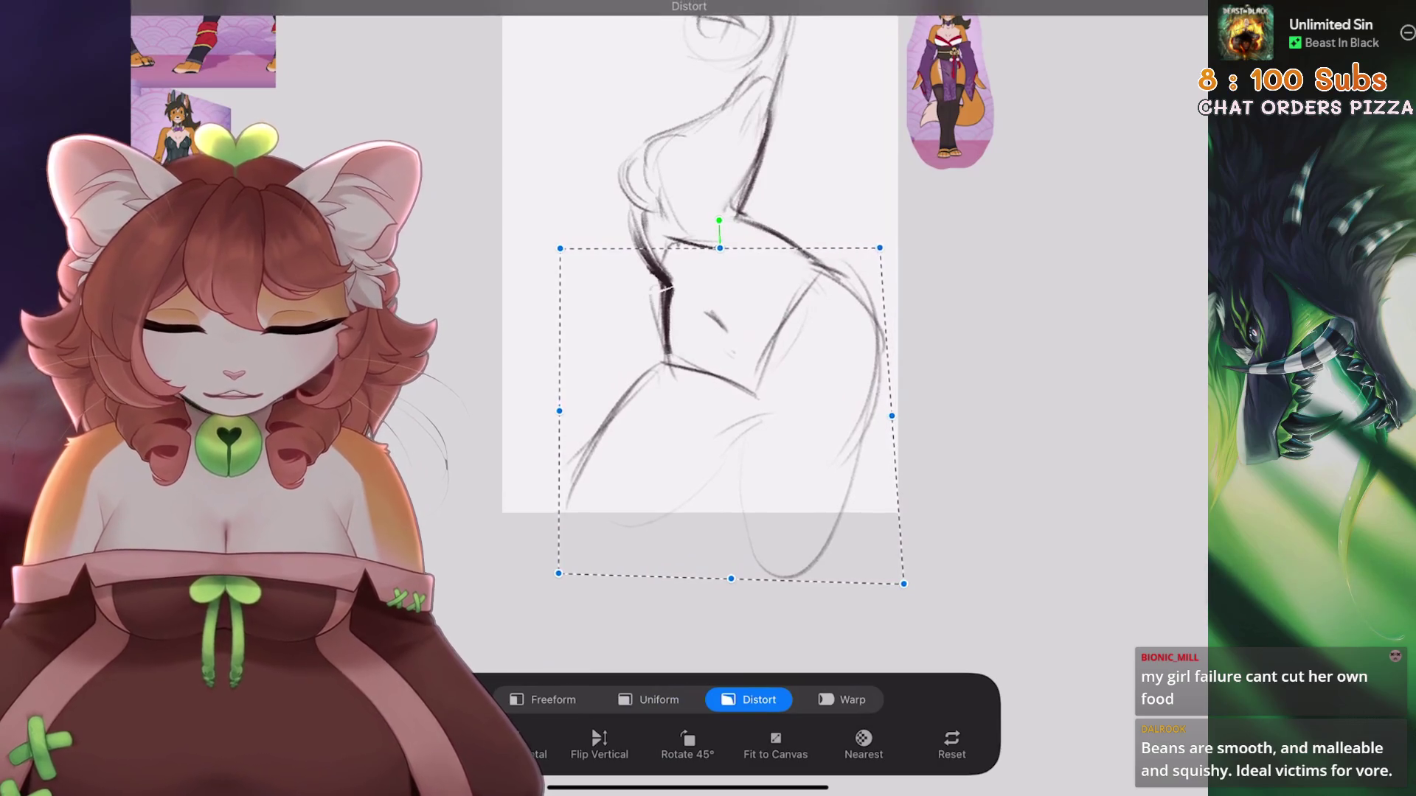
key("ctrl+shift+z")
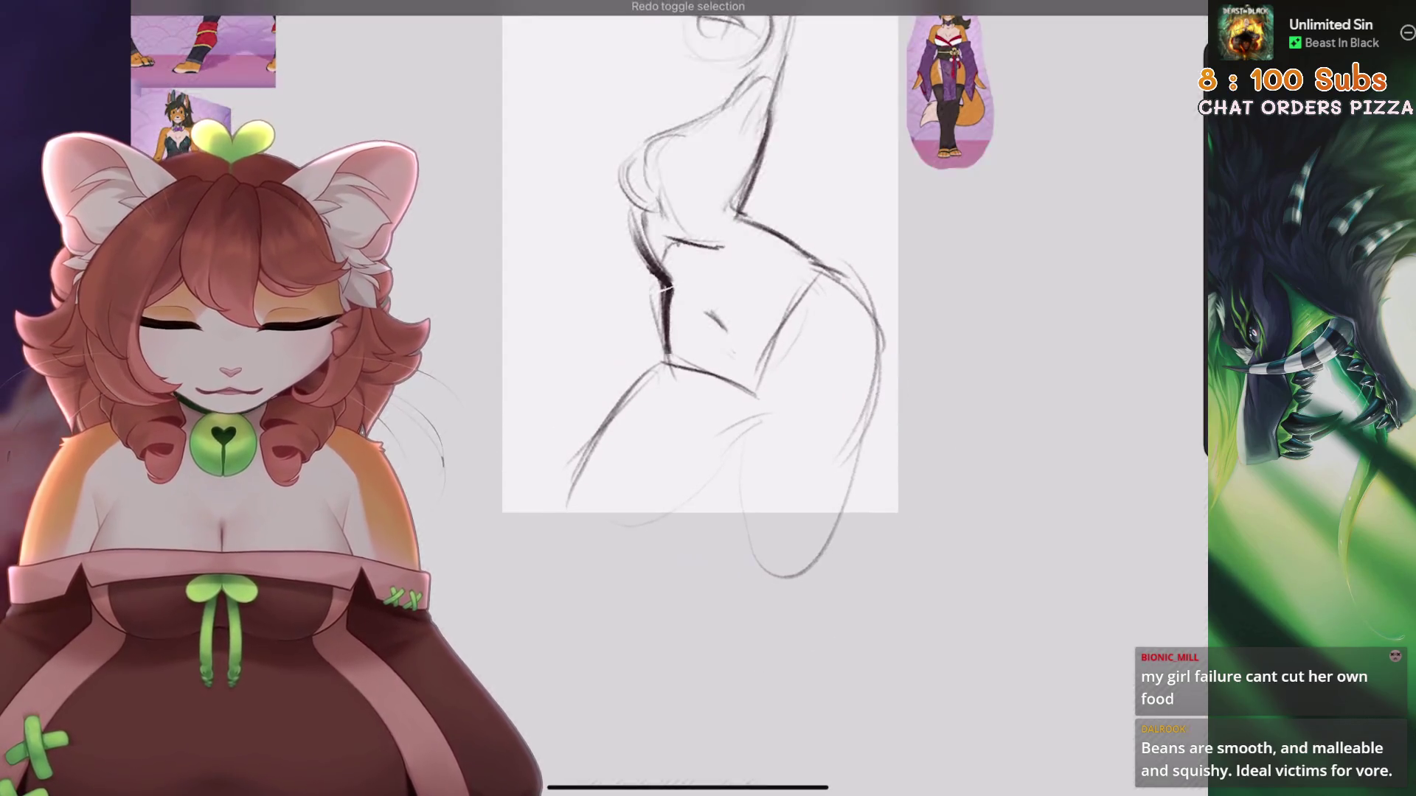
Erase and thin the dark left torso contour, redraw it, and add small waist strokes
scroll(700, 332, "up", 5)
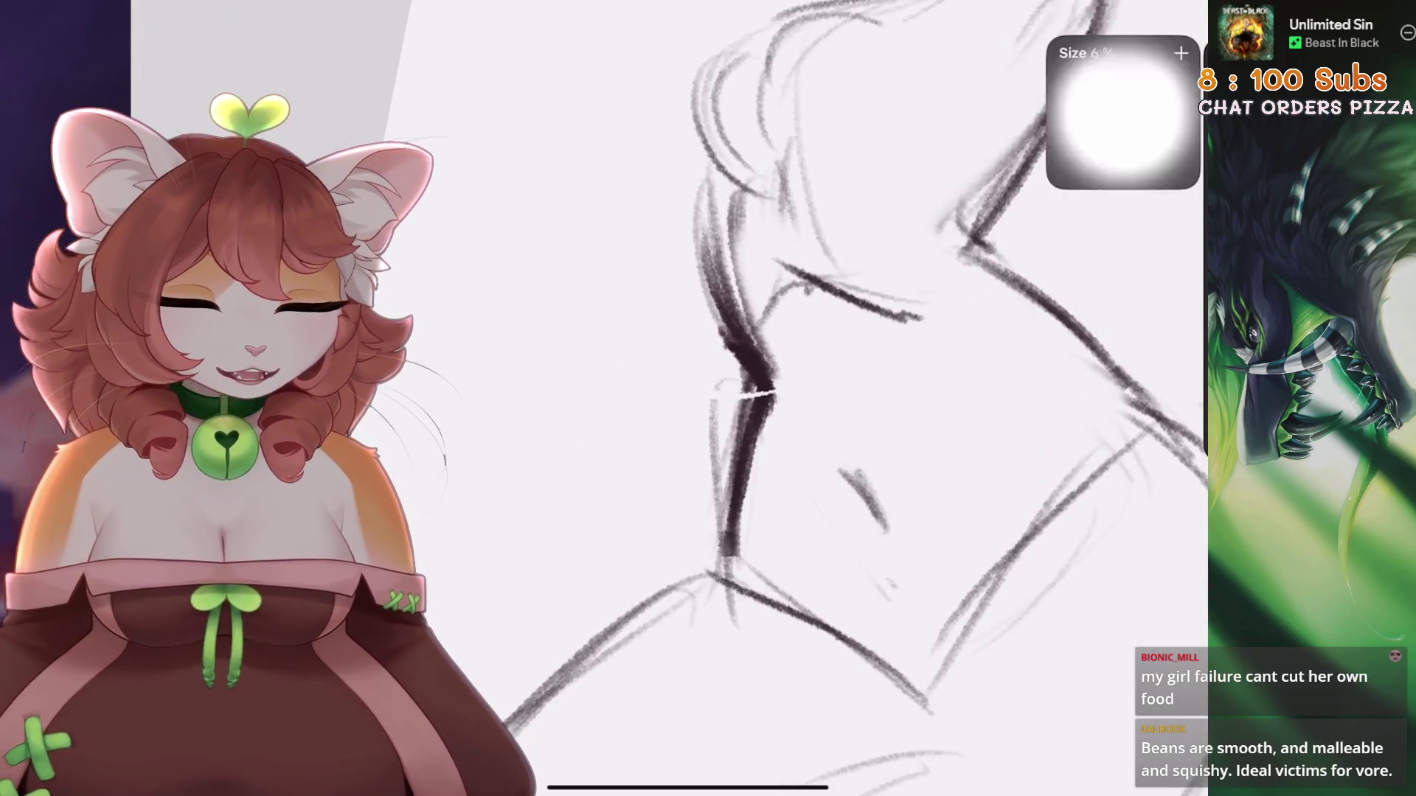
mouse_move(772, 416)
left_mouse_down()
mouse_move(739, 538)
mouse_move(748, 526)
left_mouse_up()
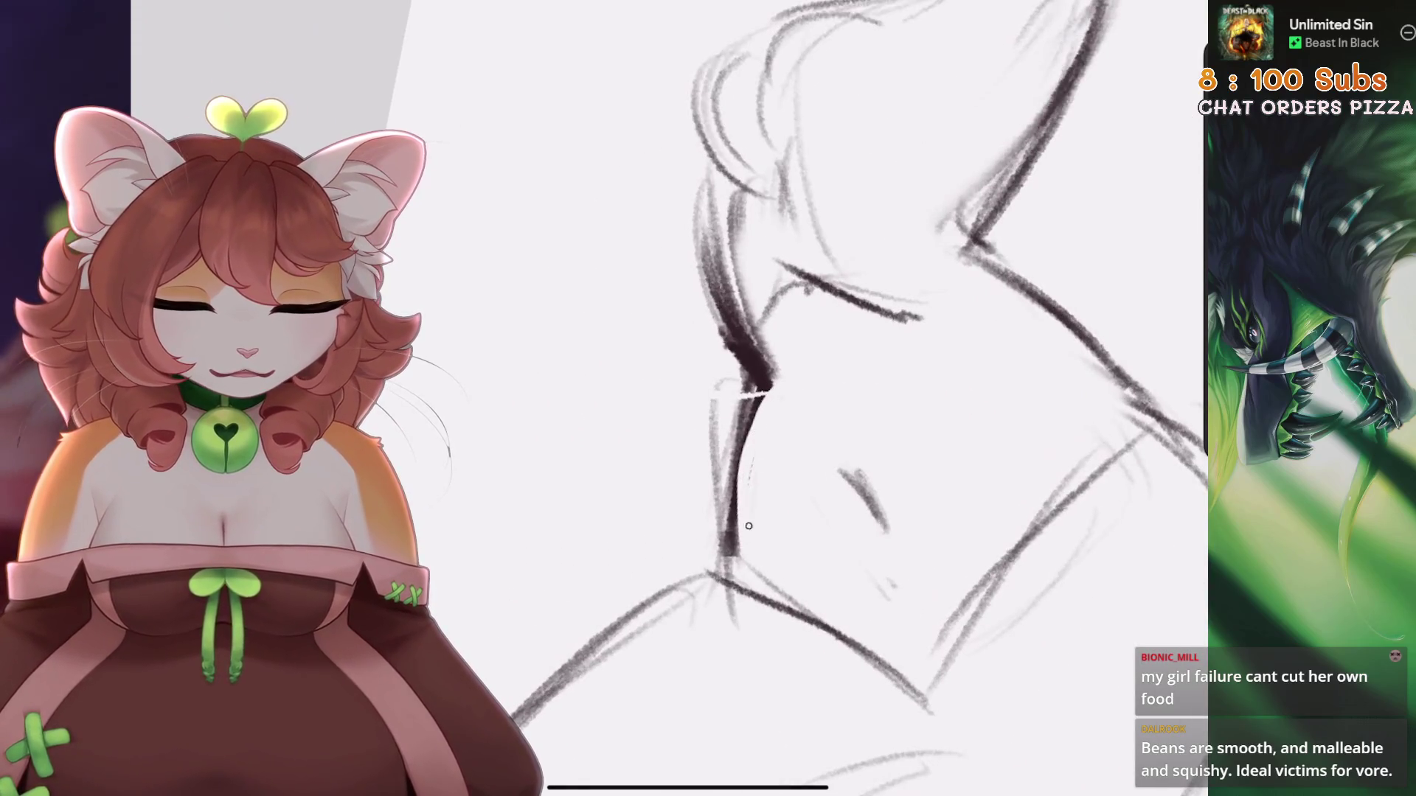
scroll(748, 526, "up", 2)
mouse_move(785, 340)
left_mouse_down()
mouse_move(806, 407)
mouse_move(770, 516)
left_mouse_up()
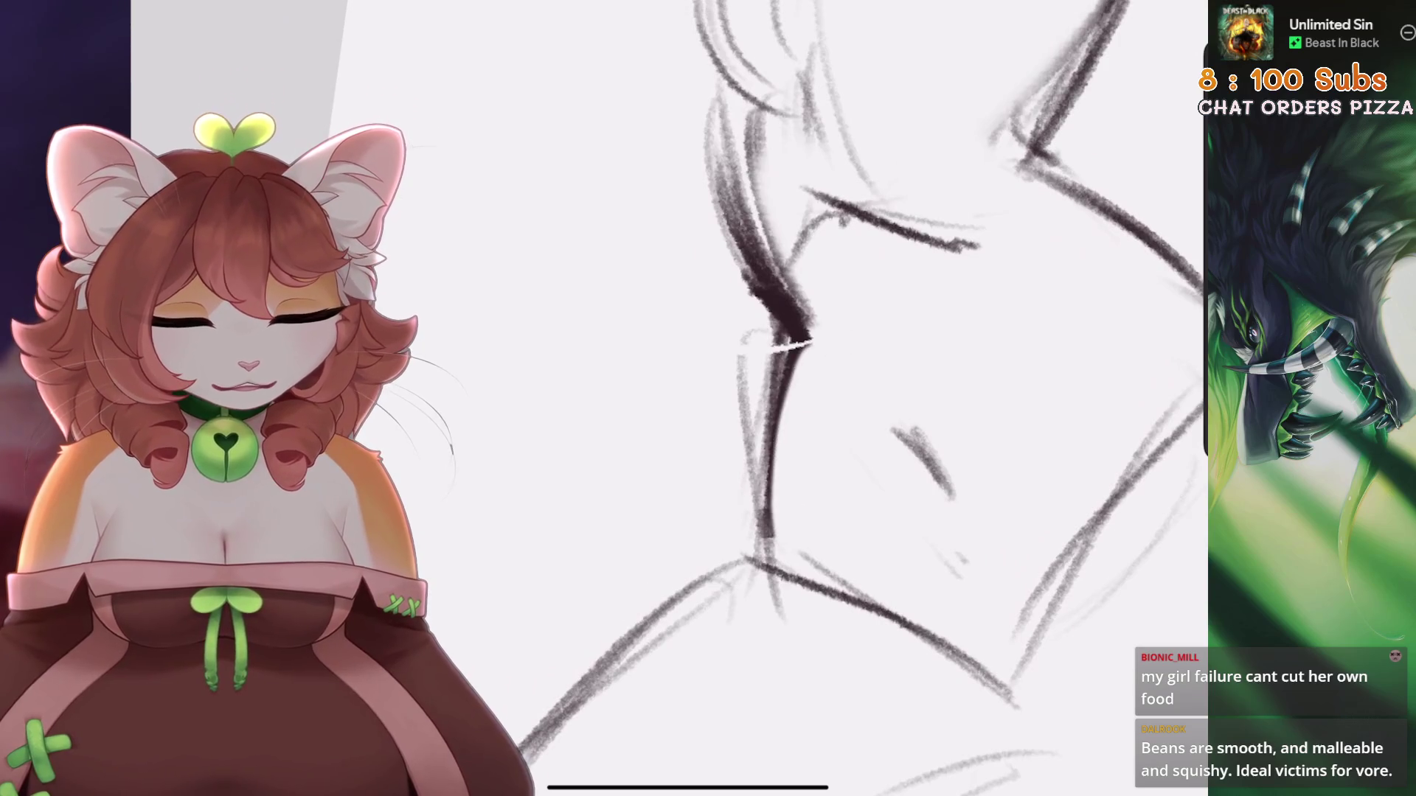
scroll(833, 399, "down", 3)
scroll(834, 399, "up", 2)
left_click_drag(763, 369, 745, 435)
scroll(833, 399, "down", 2)
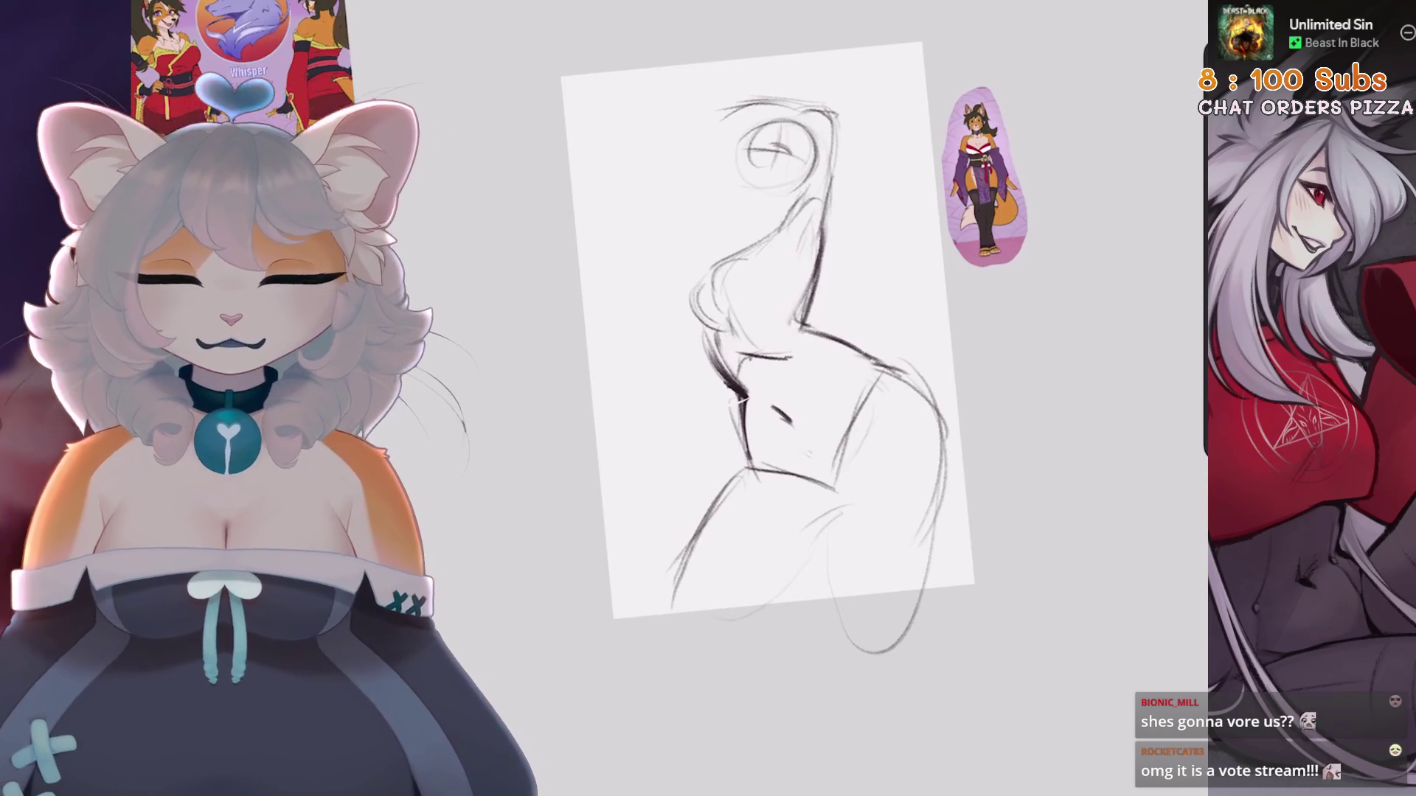
Add a stroke on the face's left contour and draw neck lines down toward the chest
scroll(929, 482, "up", 3)
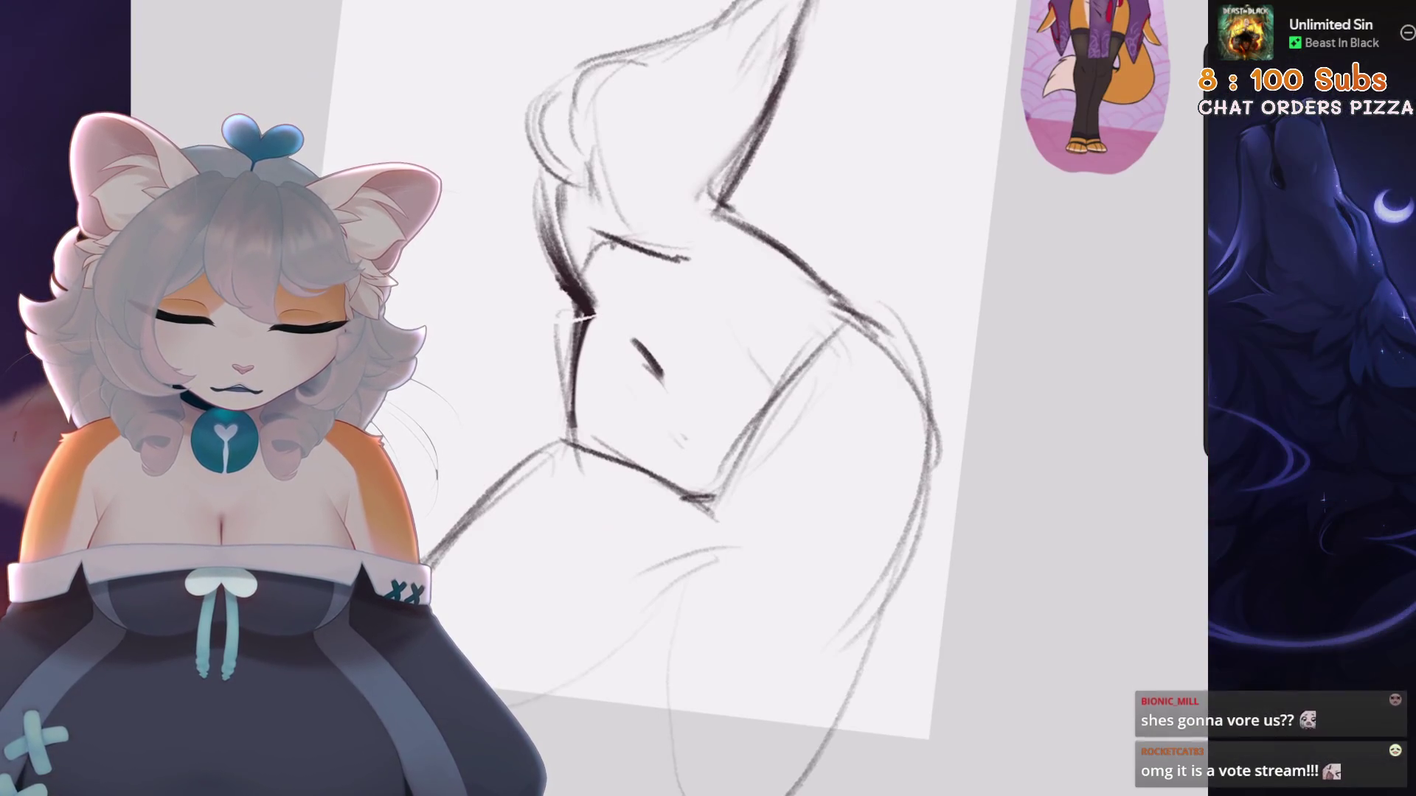
left_click_drag(586, 363, 592, 442)
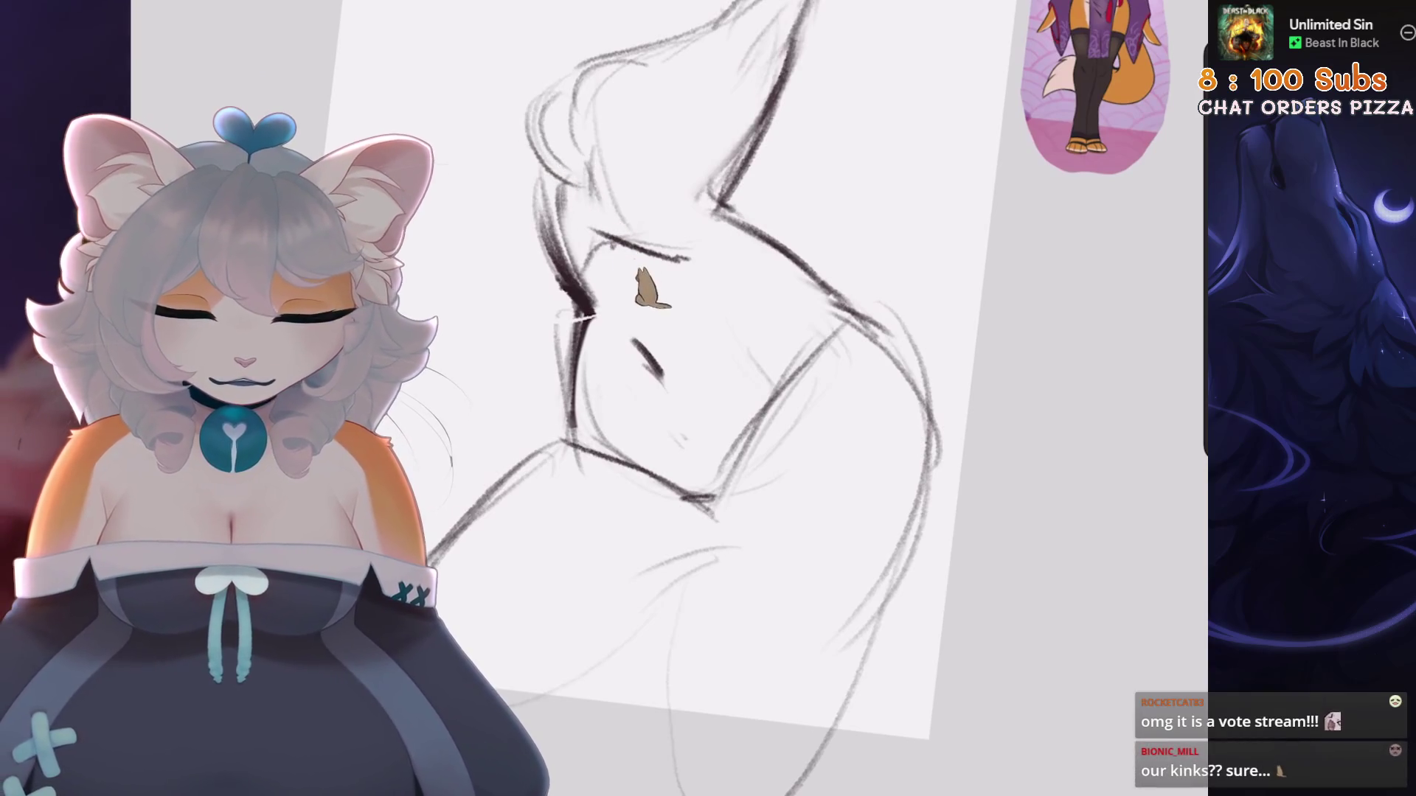
key("ctrl+0")
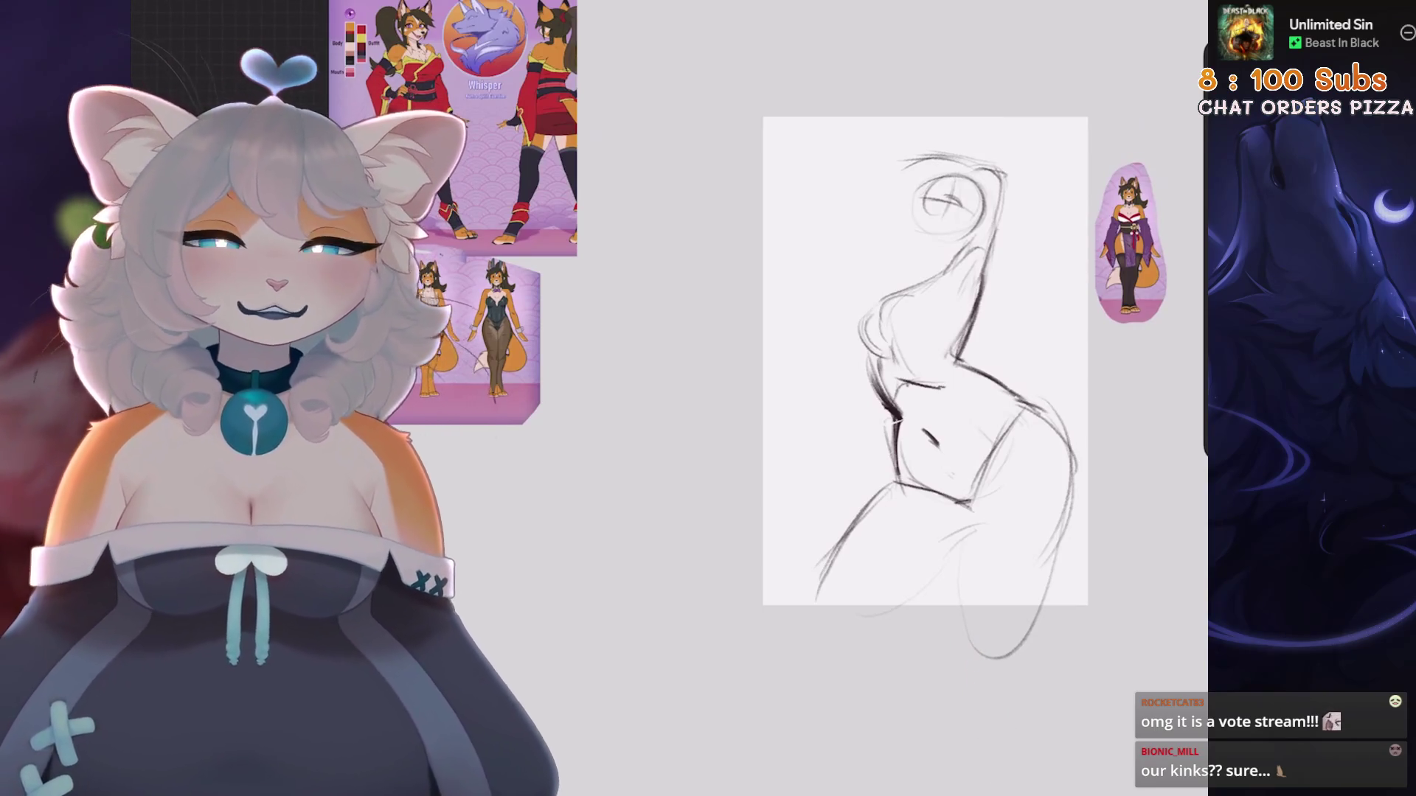
left_click_drag(925, 361, 842, 352)
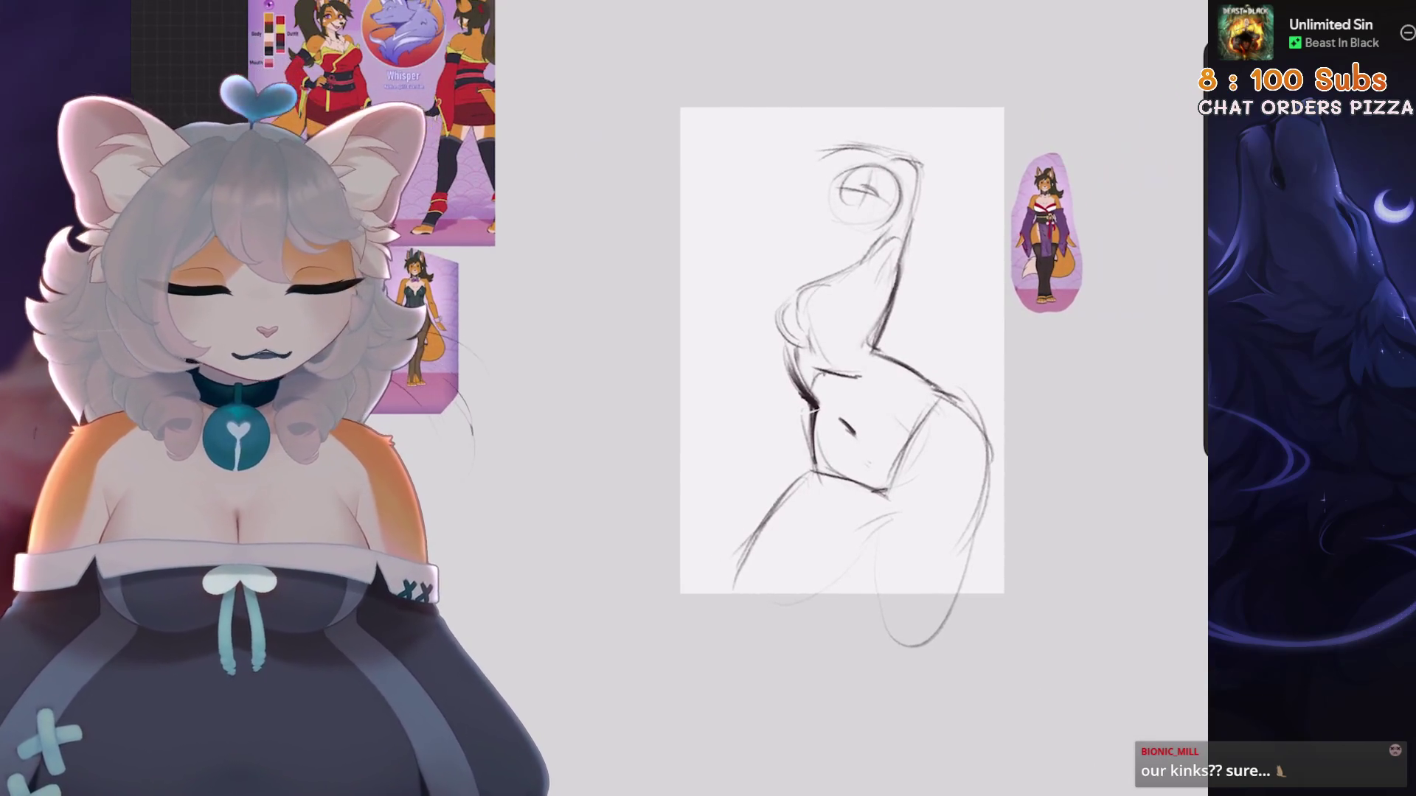
scroll(869, 458, "up", 3)
mouse_move(869, 458)
left_mouse_down()
mouse_move(663, 442)
mouse_move(649, 378)
left_mouse_up()
key("ctrl+z")
key("ctrl+z")
left_click_drag(717, 388, 667, 638)
key("ctrl+z")
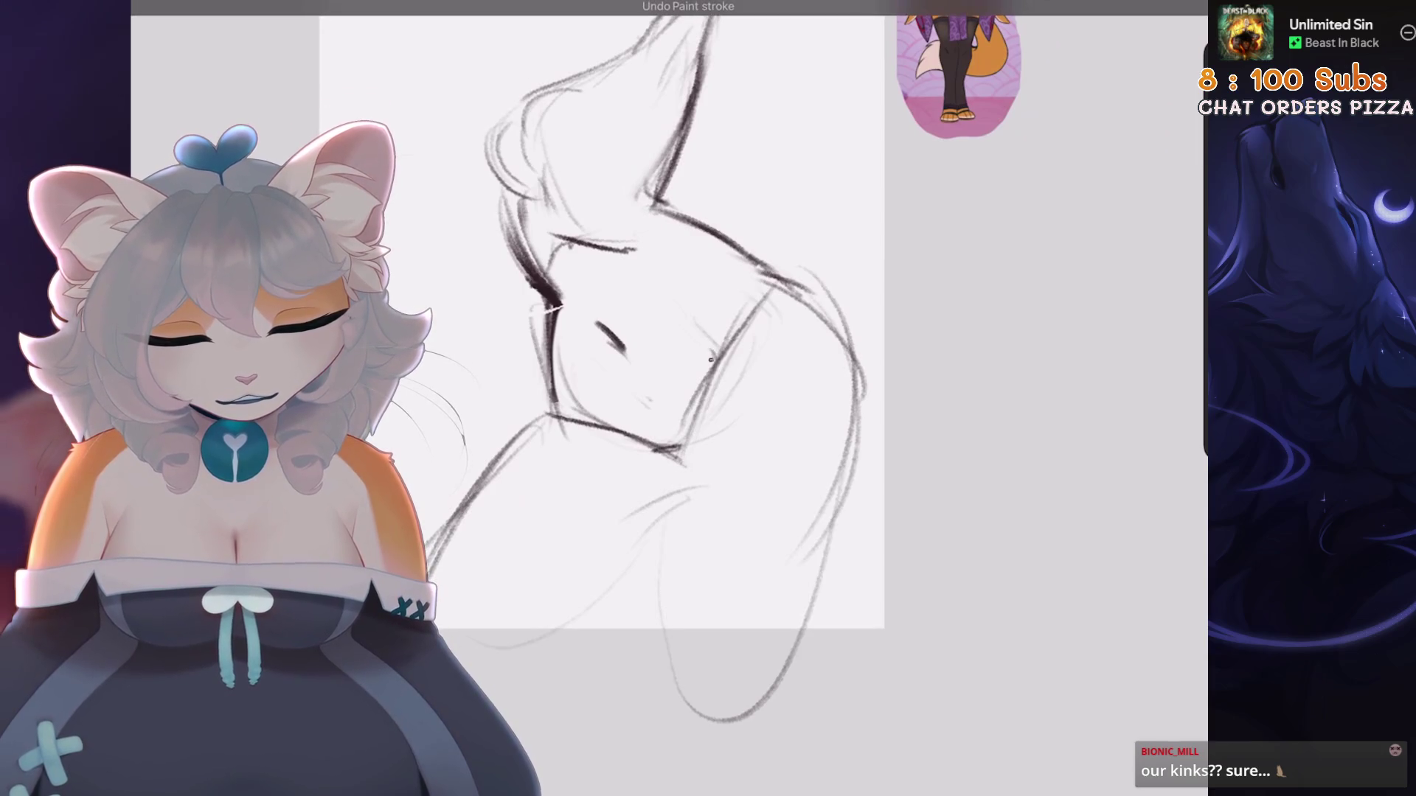
left_click_drag(708, 395, 657, 634)
Darken the head outline and try a short stroke near the chin
mouse_move(664, 369)
left_mouse_down()
mouse_move(752, 295)
mouse_move(797, 280)
left_mouse_up()
mouse_move(877, 166)
left_mouse_down()
mouse_move(649, 346)
mouse_move(567, 457)
left_mouse_up()
left_click_drag(604, 383, 564, 546)
left_click_drag(738, 369, 664, 442)
scroll(663, 332, "up", 5)
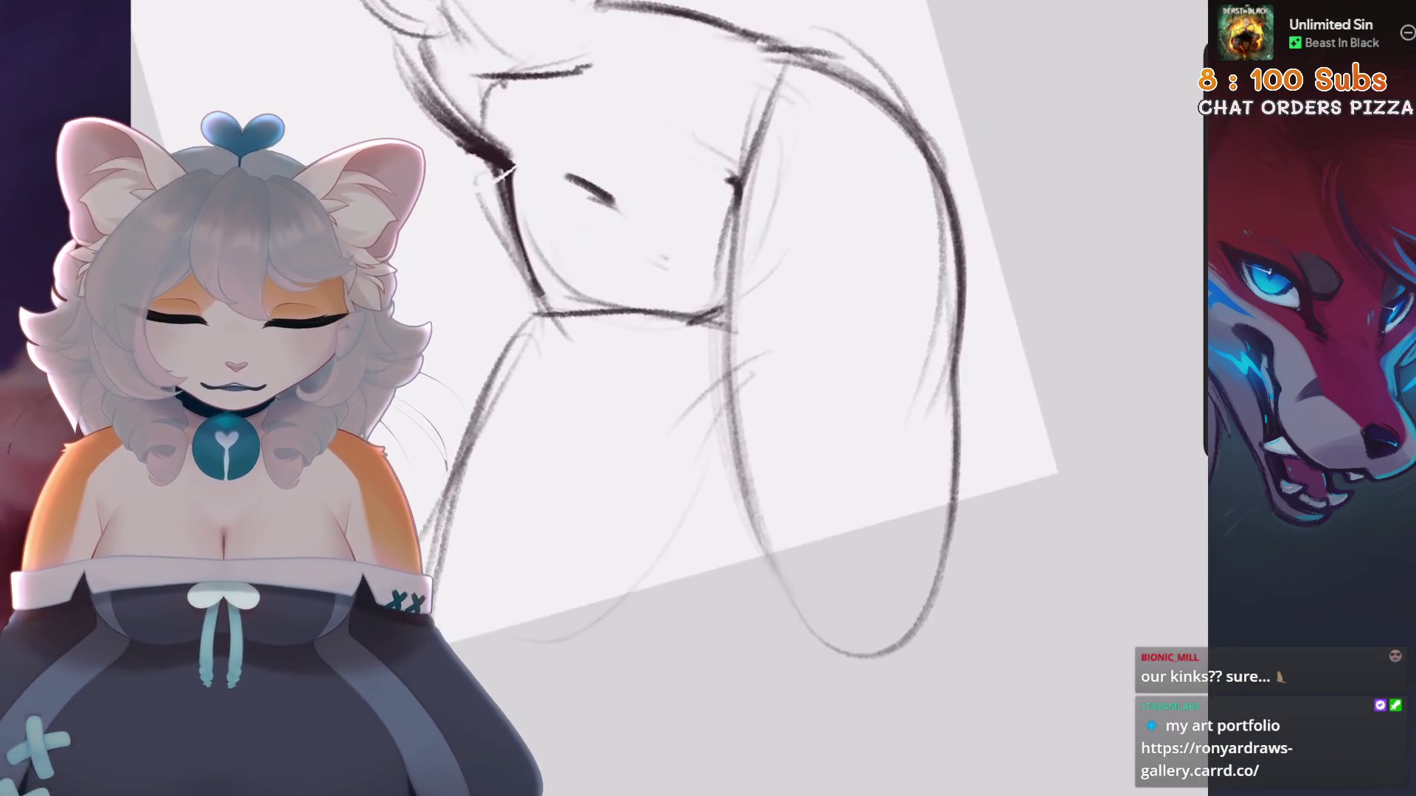
key("ctrl+z")
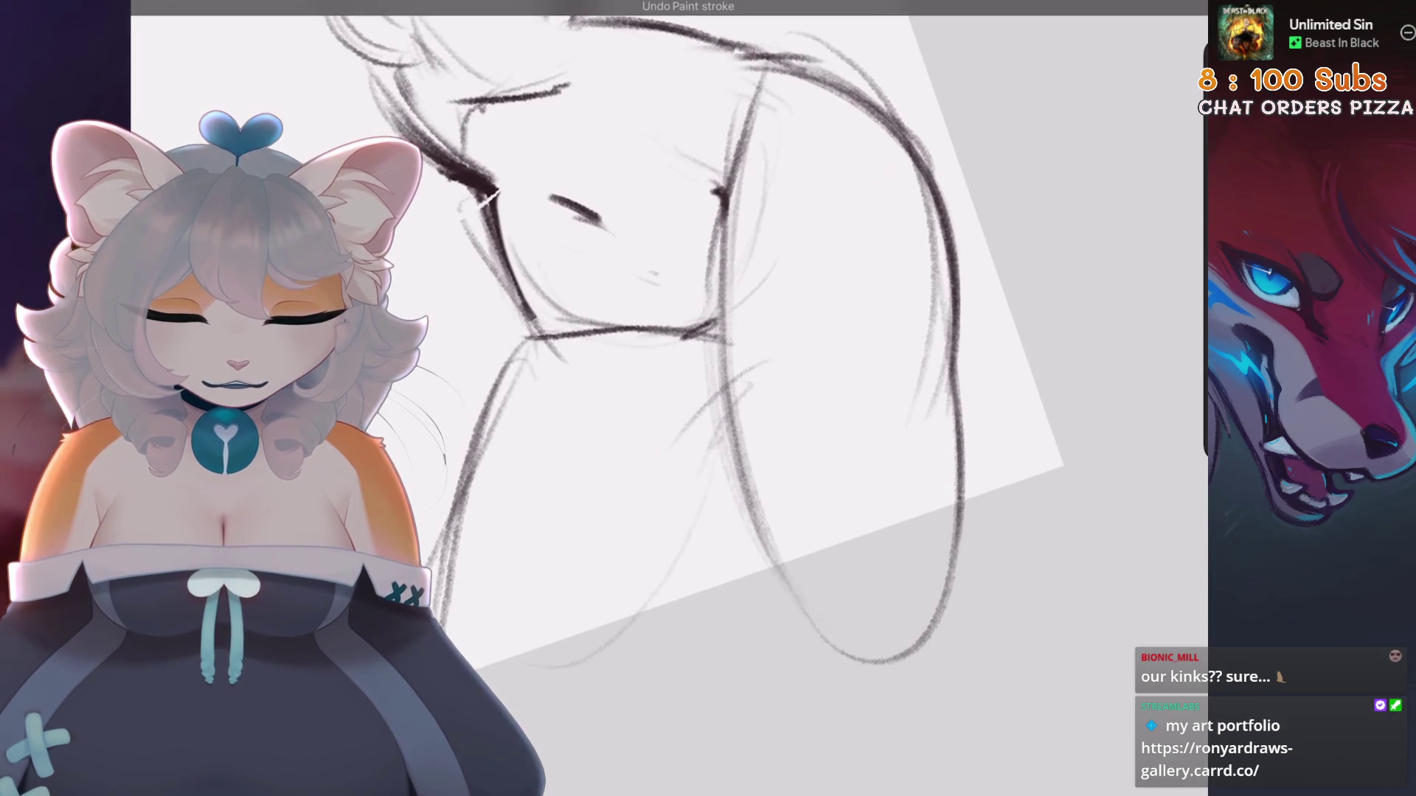
Redraw short strokes left and right of the neck, undoing rejected attempts
left_click_drag(693, 356, 677, 428)
key("ctrl+z")
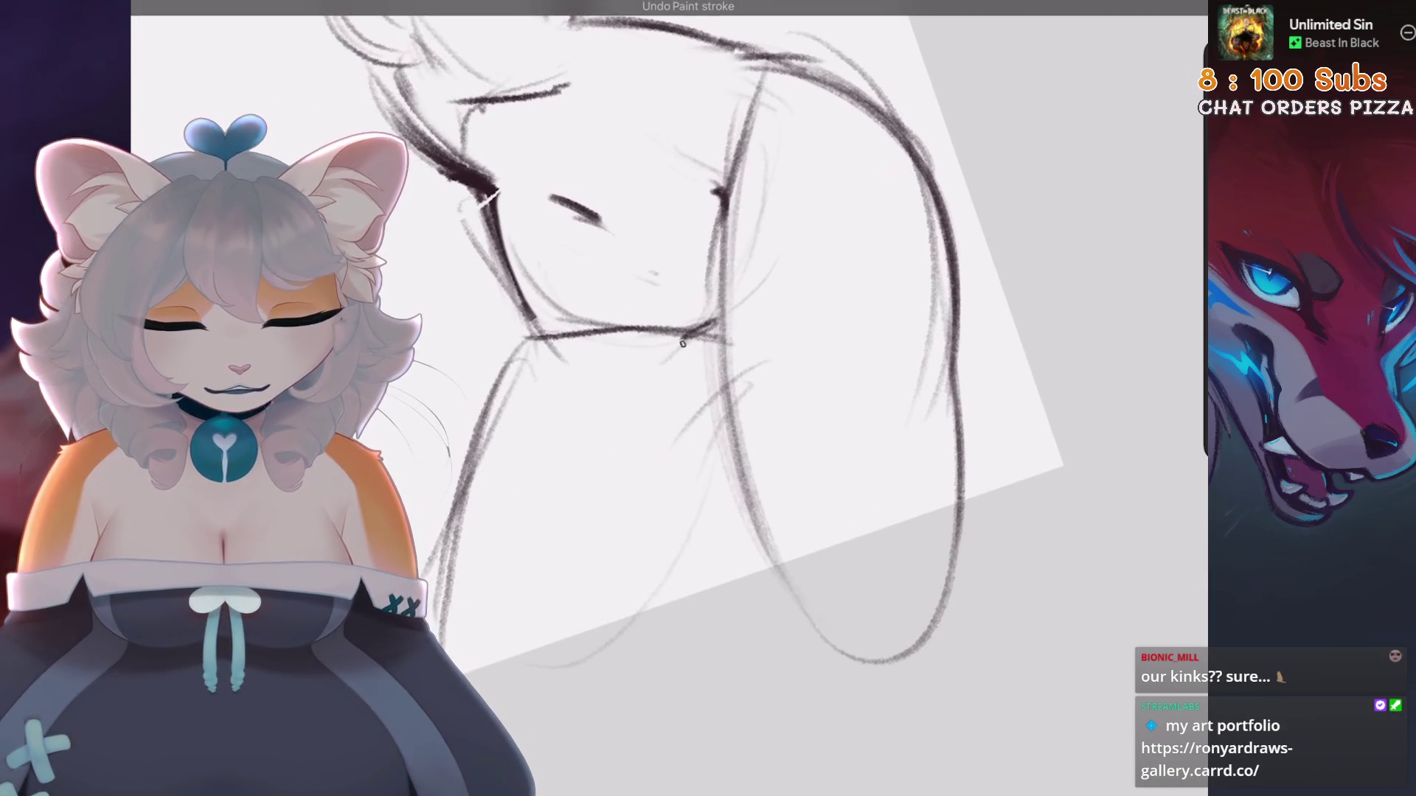
key("ctrl+z")
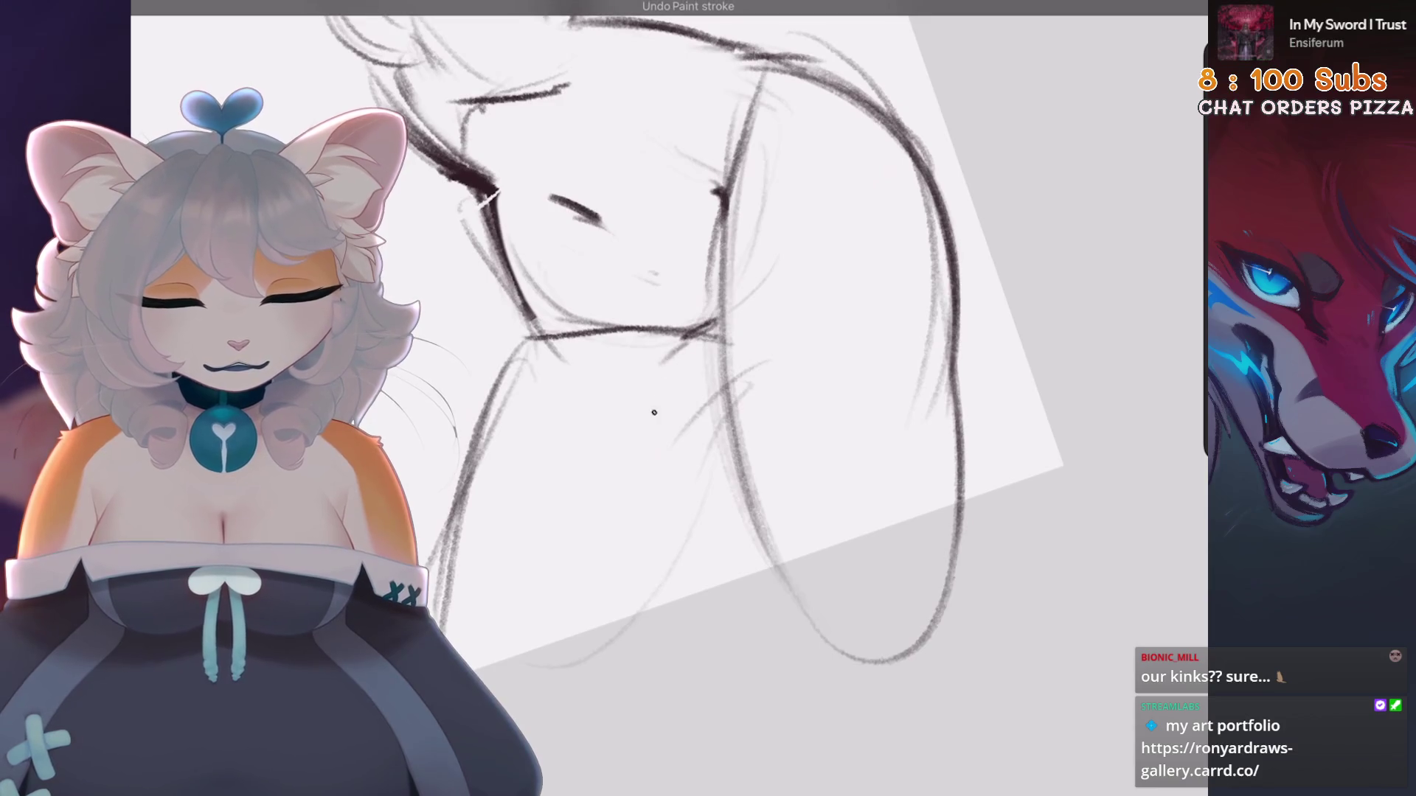
key("ctrl+z")
mouse_move(537, 342)
left_mouse_down()
mouse_move(499, 409)
mouse_move(499, 394)
left_mouse_up()
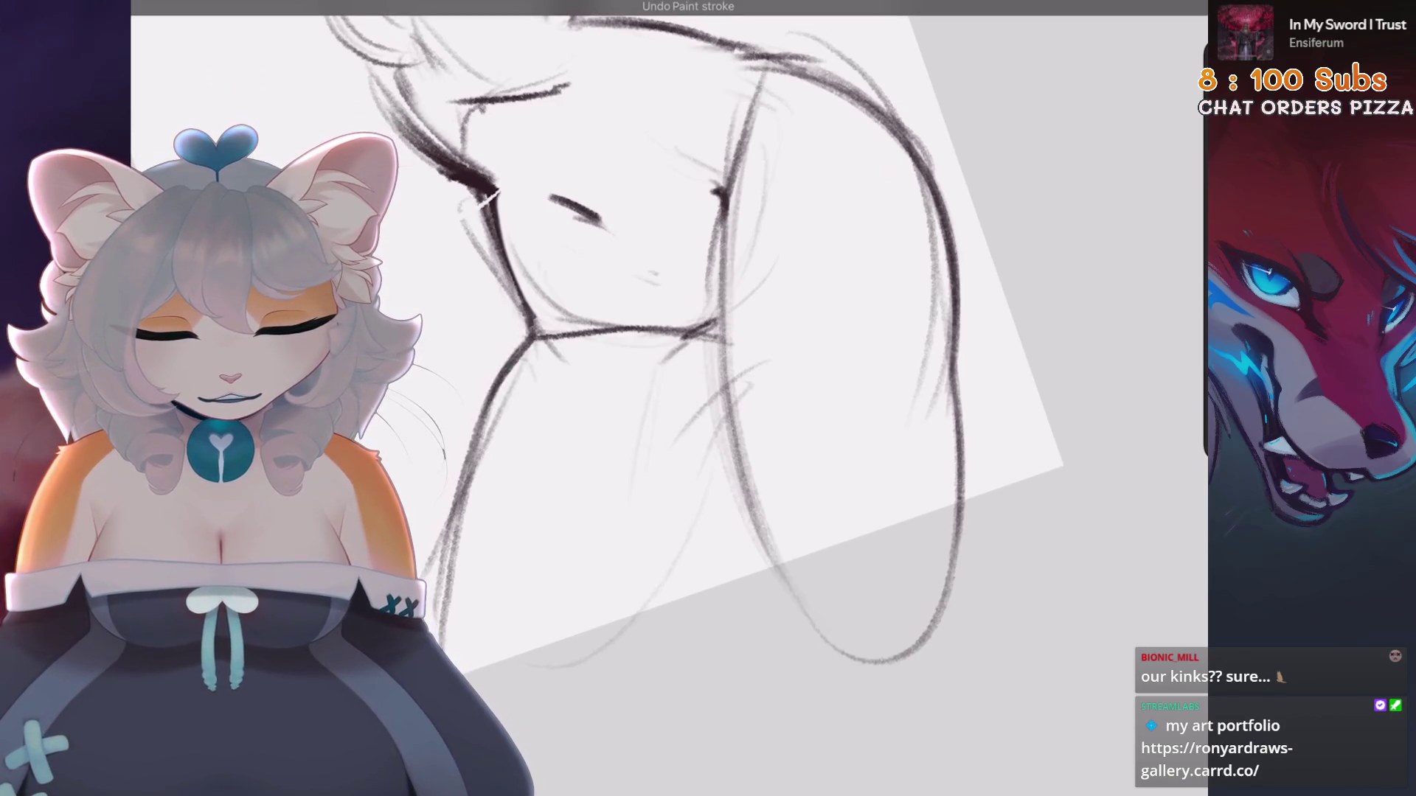
key("ctrl+z")
left_click_drag(537, 331, 494, 411)
left_click_drag(518, 356, 495, 417)
mouse_move(726, 410)
left_mouse_down()
mouse_move(635, 643)
mouse_move(695, 474)
mouse_move(643, 604)
left_mouse_up()
key("ctrl+z")
Draw a long line down from the neck and a long stroke down the body
key("ctrl+z")
key("ctrl+z")
left_click_drag(724, 377, 681, 563)
key("ctrl+z")
left_click_drag(712, 399, 692, 505)
left_click_drag(719, 424, 678, 564)
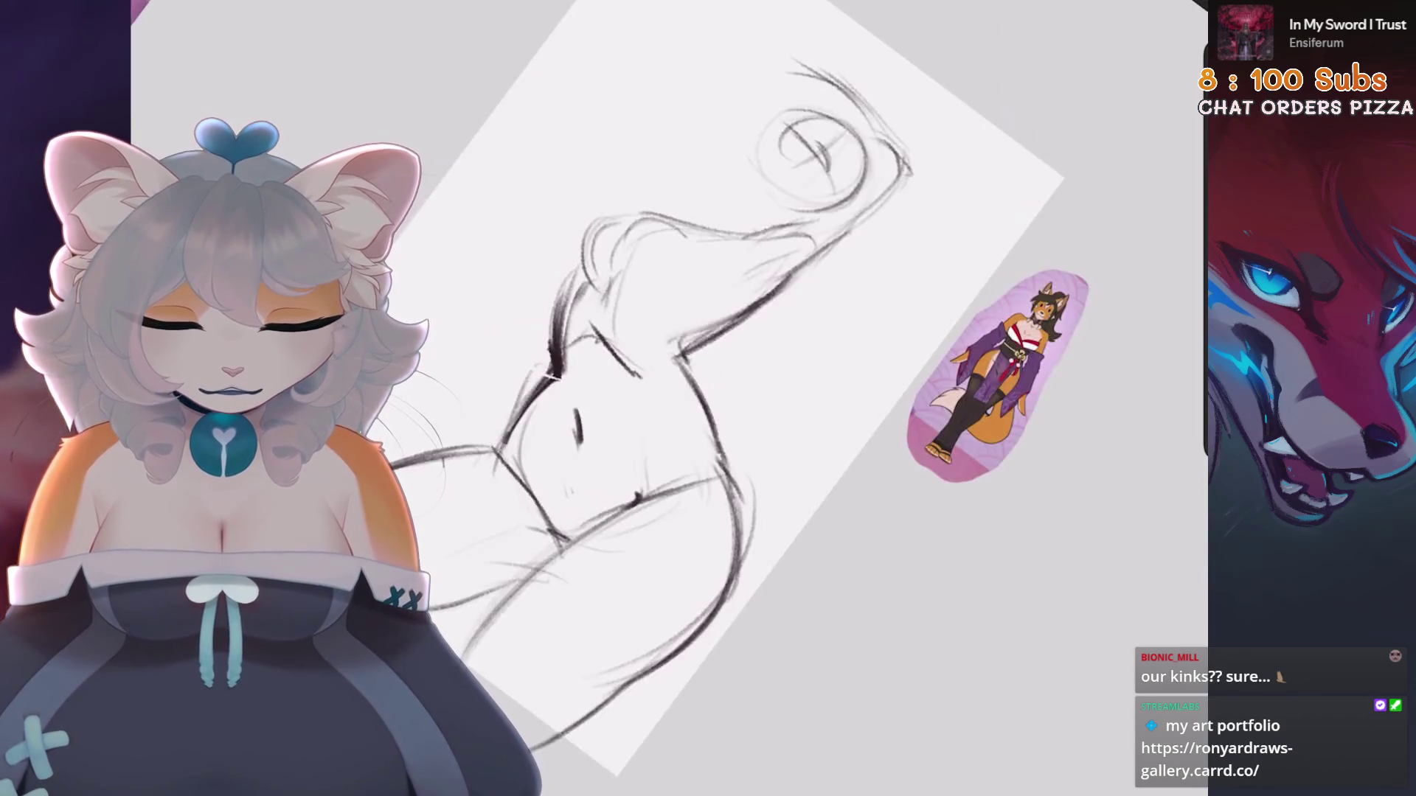
key("5")
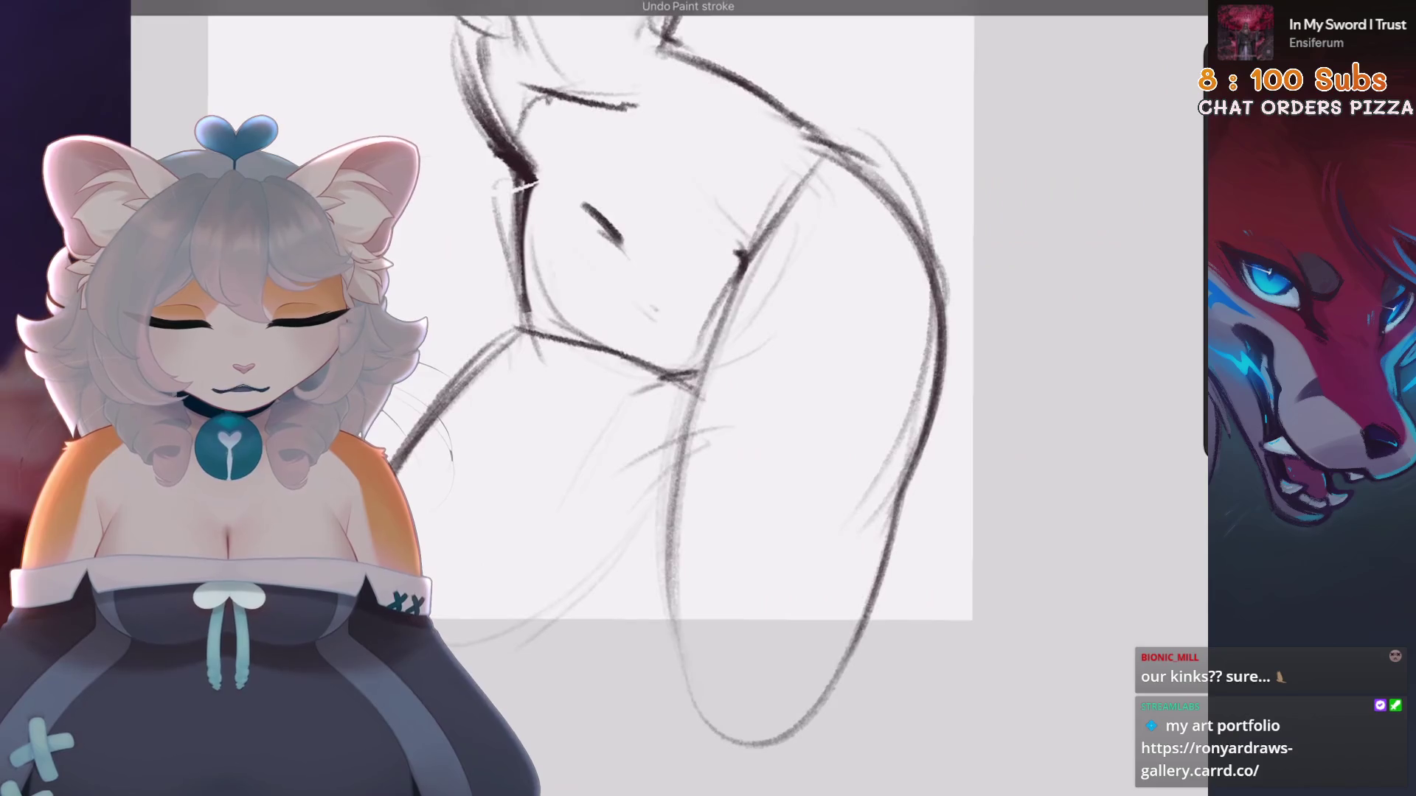
left_click_drag(693, 395, 679, 446)
key("ctrl+z")
left_click_drag(741, 259, 667, 675)
key("4")
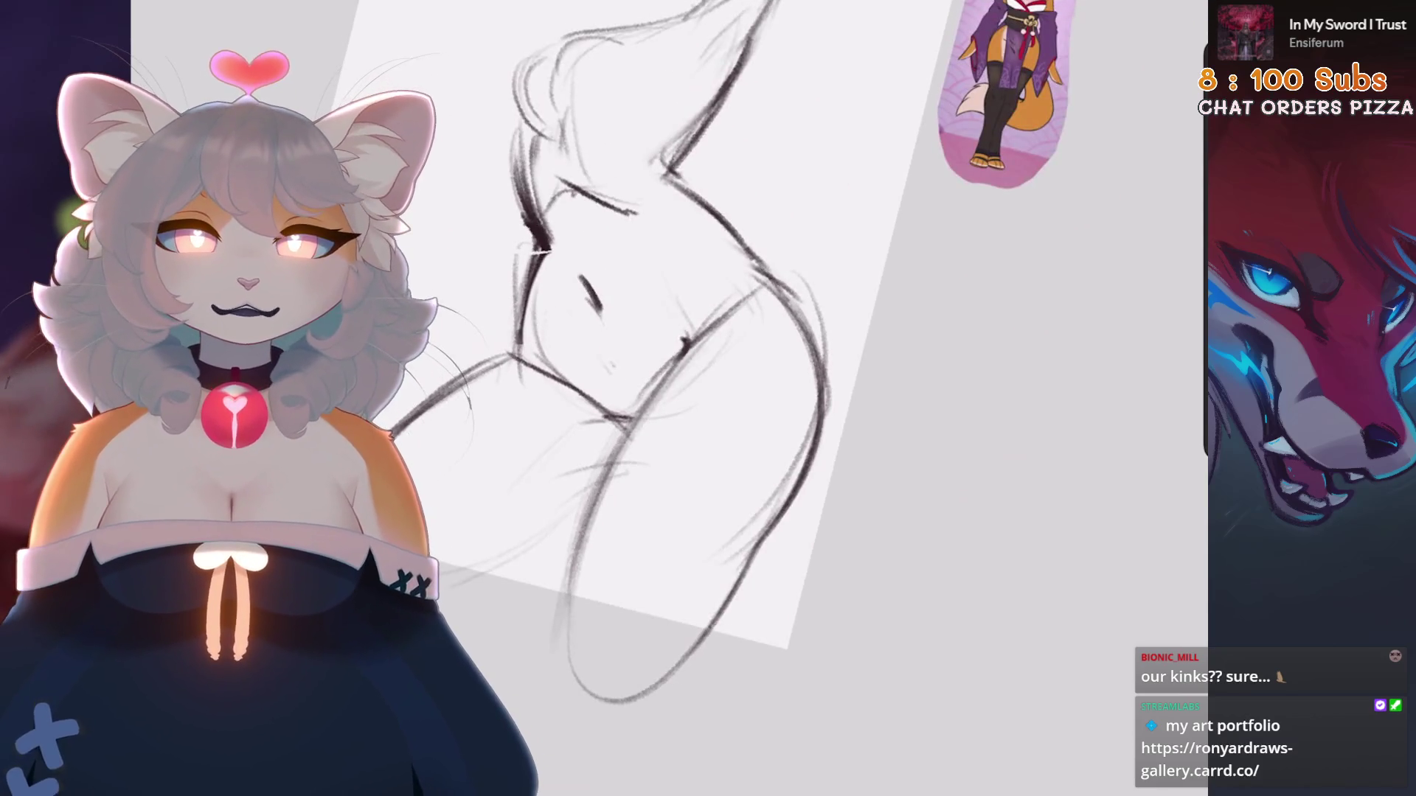
Freehand-select the lower-left arm area of the sketch
key("5")
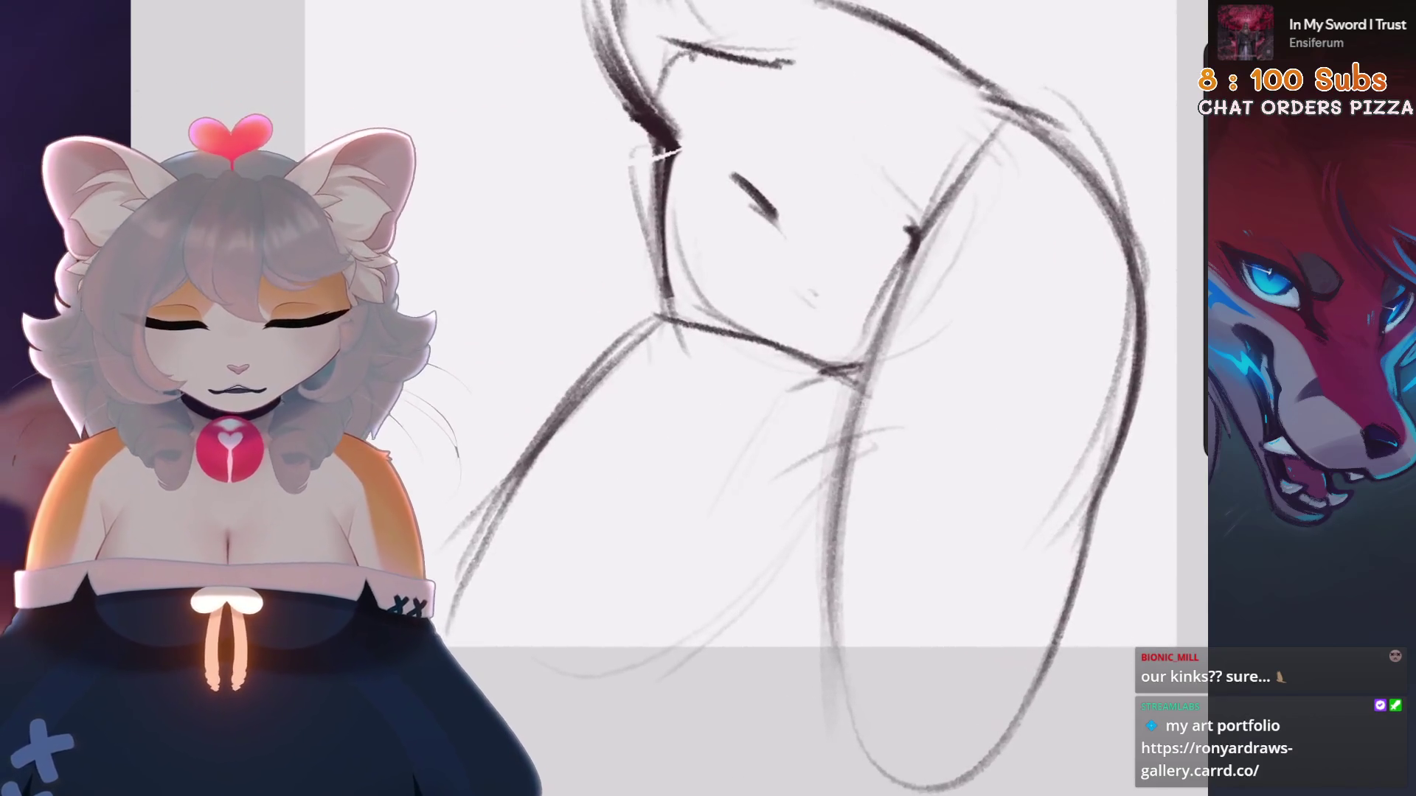
key("s")
mouse_move(656, 419)
left_mouse_down()
mouse_move(697, 309)
mouse_move(509, 295)
mouse_move(546, 626)
left_mouse_up()
Close the freehand selection, distort the selected part, and commit the transform
key("v")
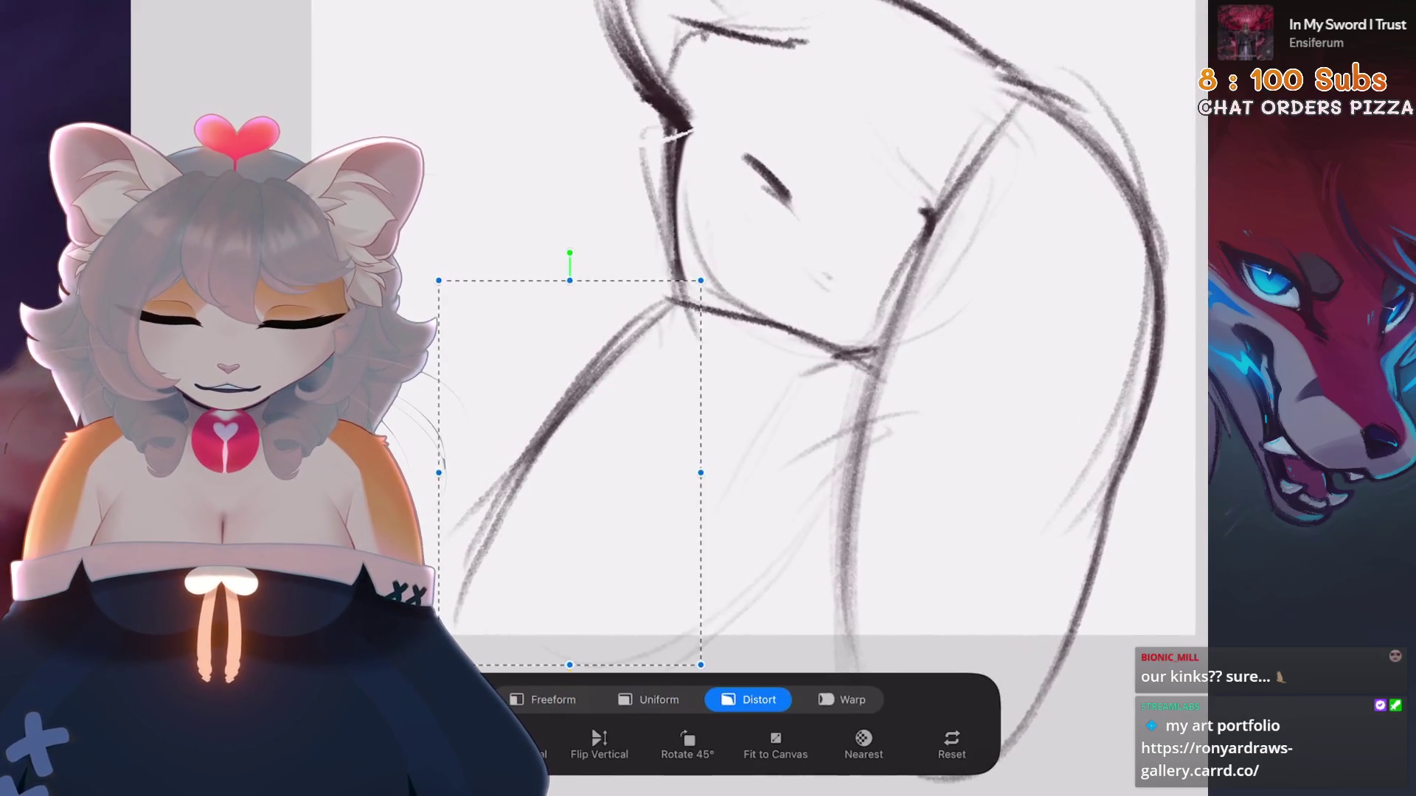
key("4")
key("v")
key("5")
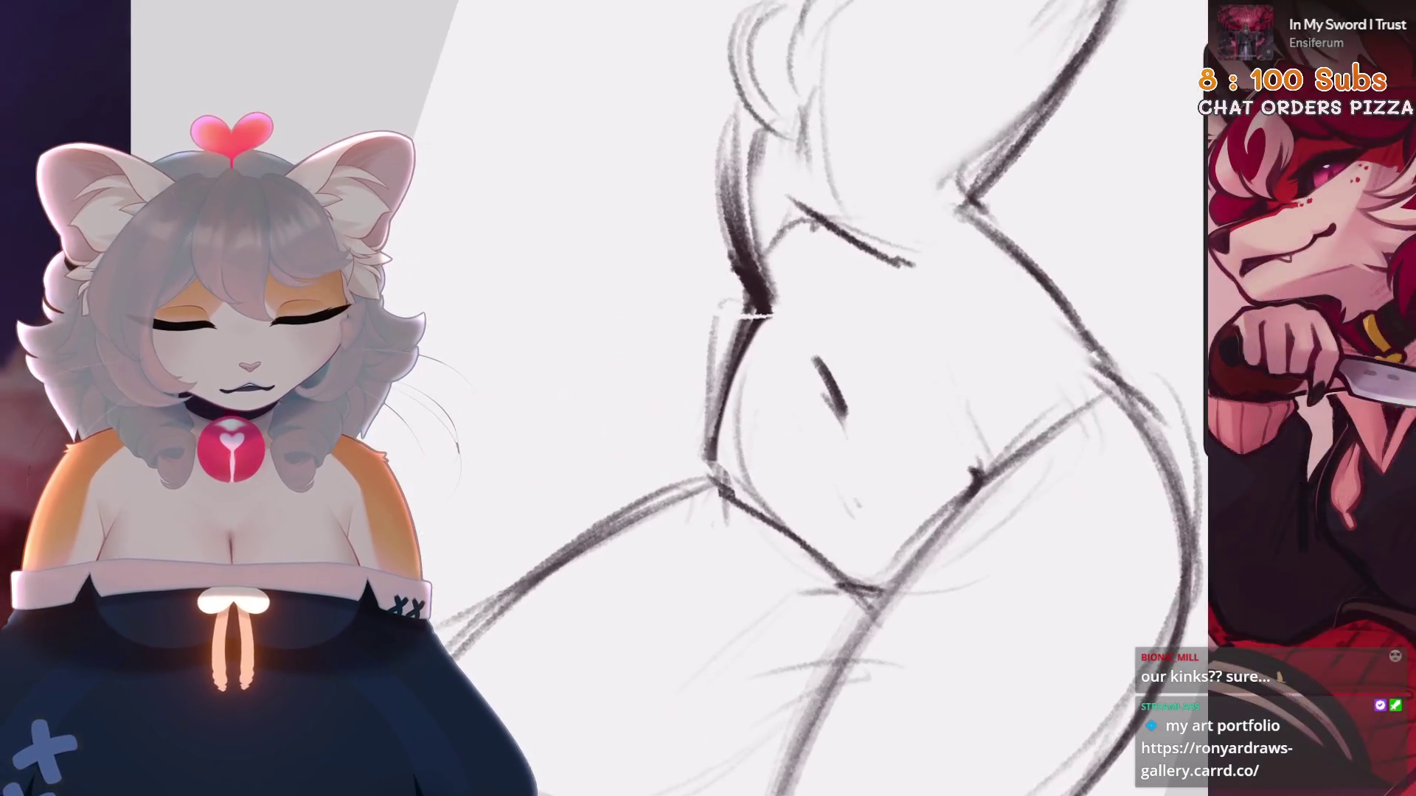
Add a short stroke along the torso and shrink the brush to 1%
left_click_drag(732, 354, 722, 490)
scroll(811, 398, "down", 5)
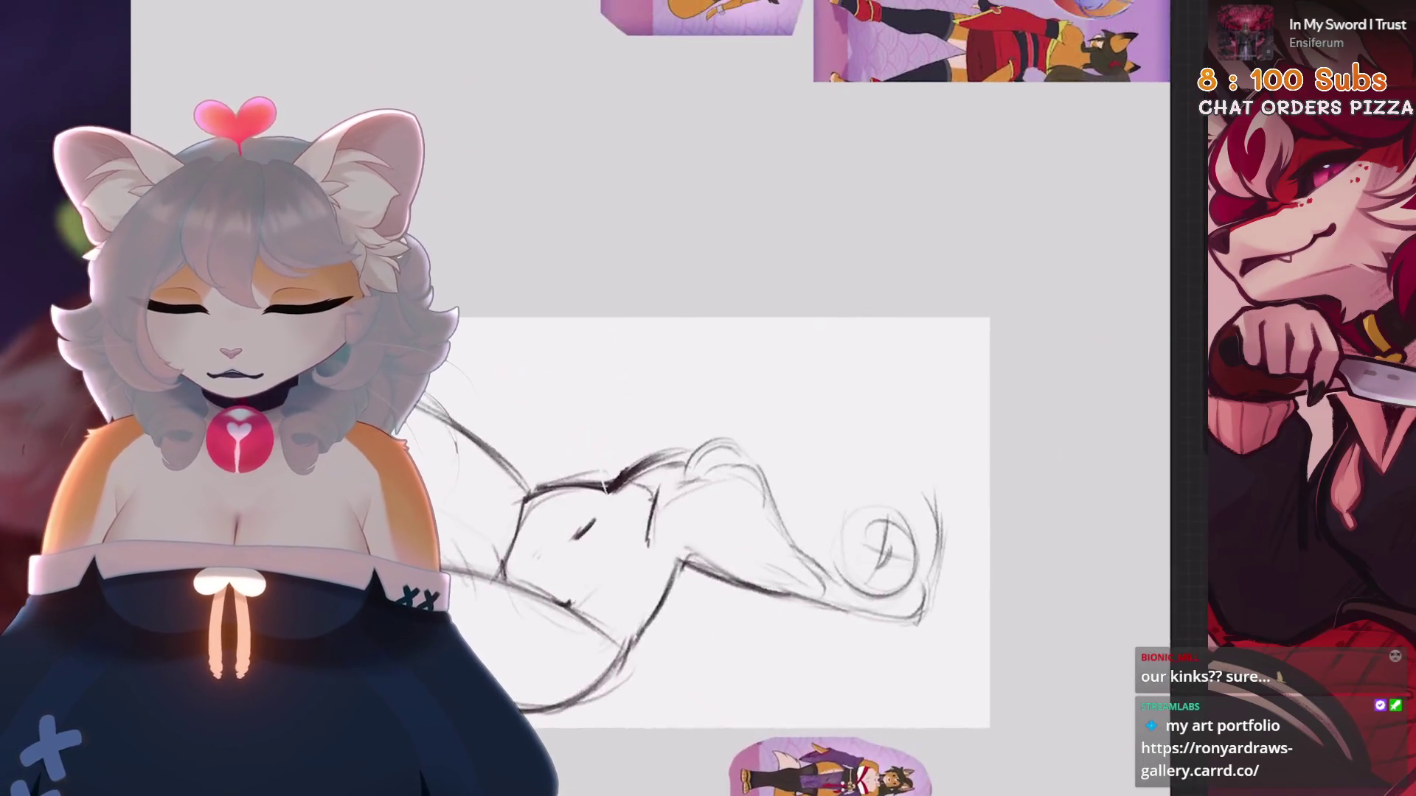
scroll(812, 398, "up", 5)
key("bracketleft")
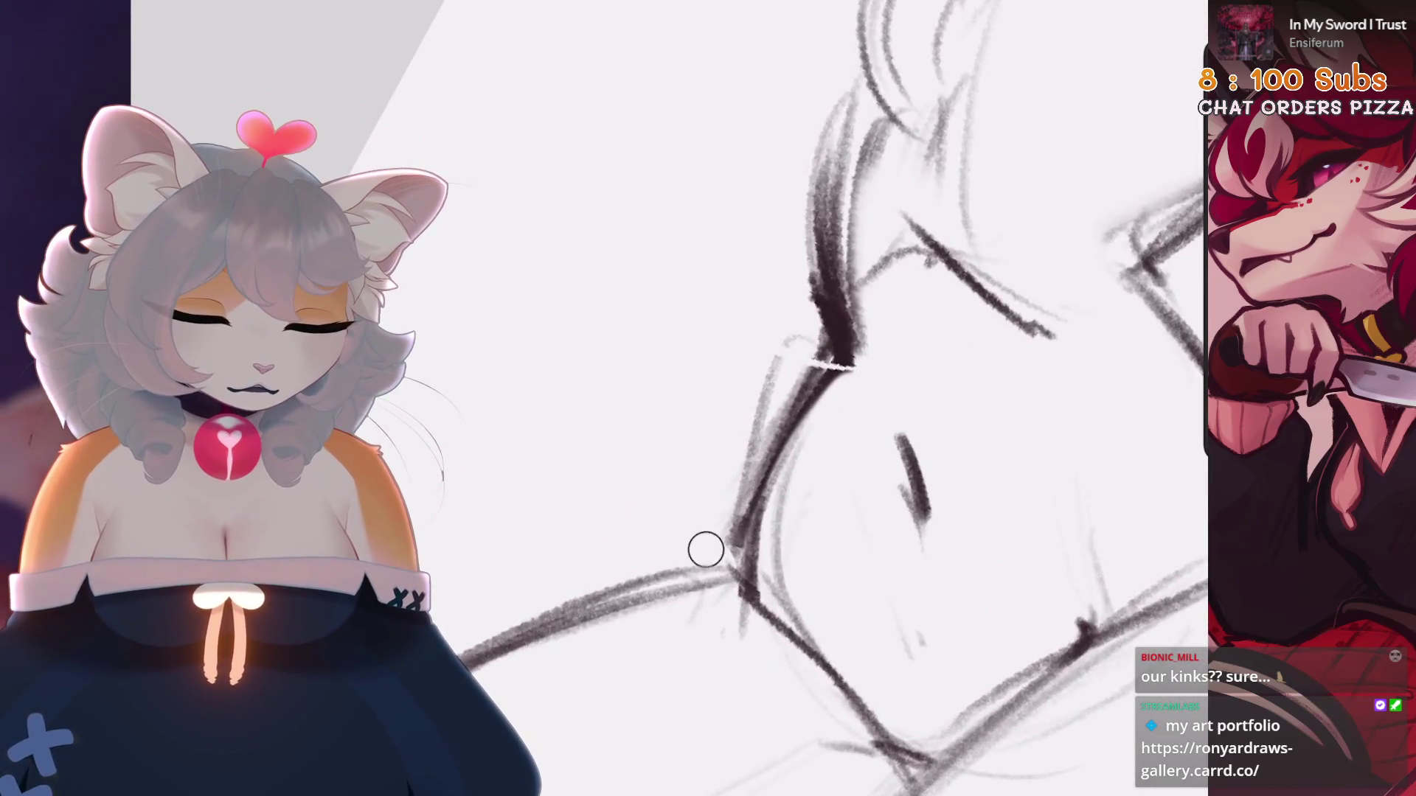
scroll(737, 452, "down", 4)
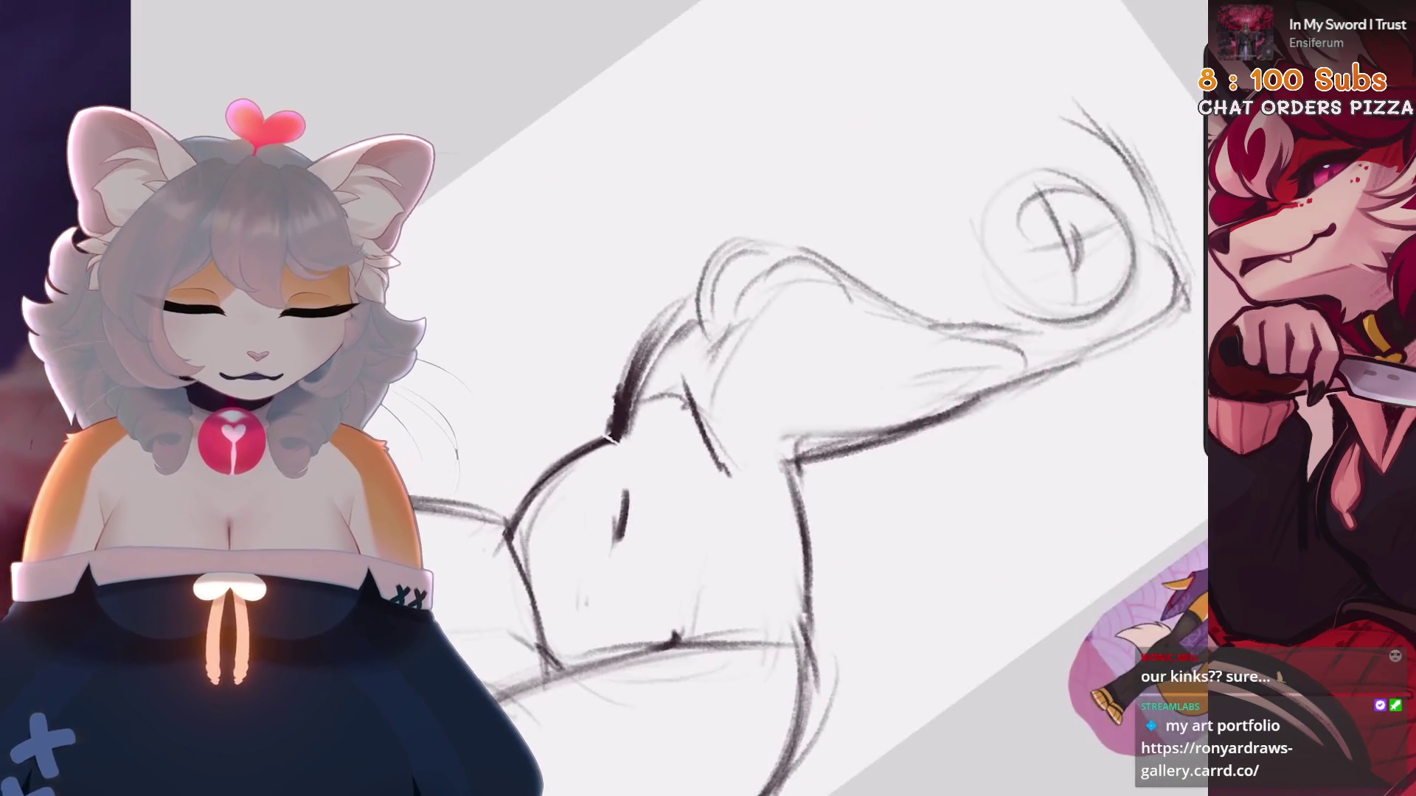
scroll(591, 471, "up", 4)
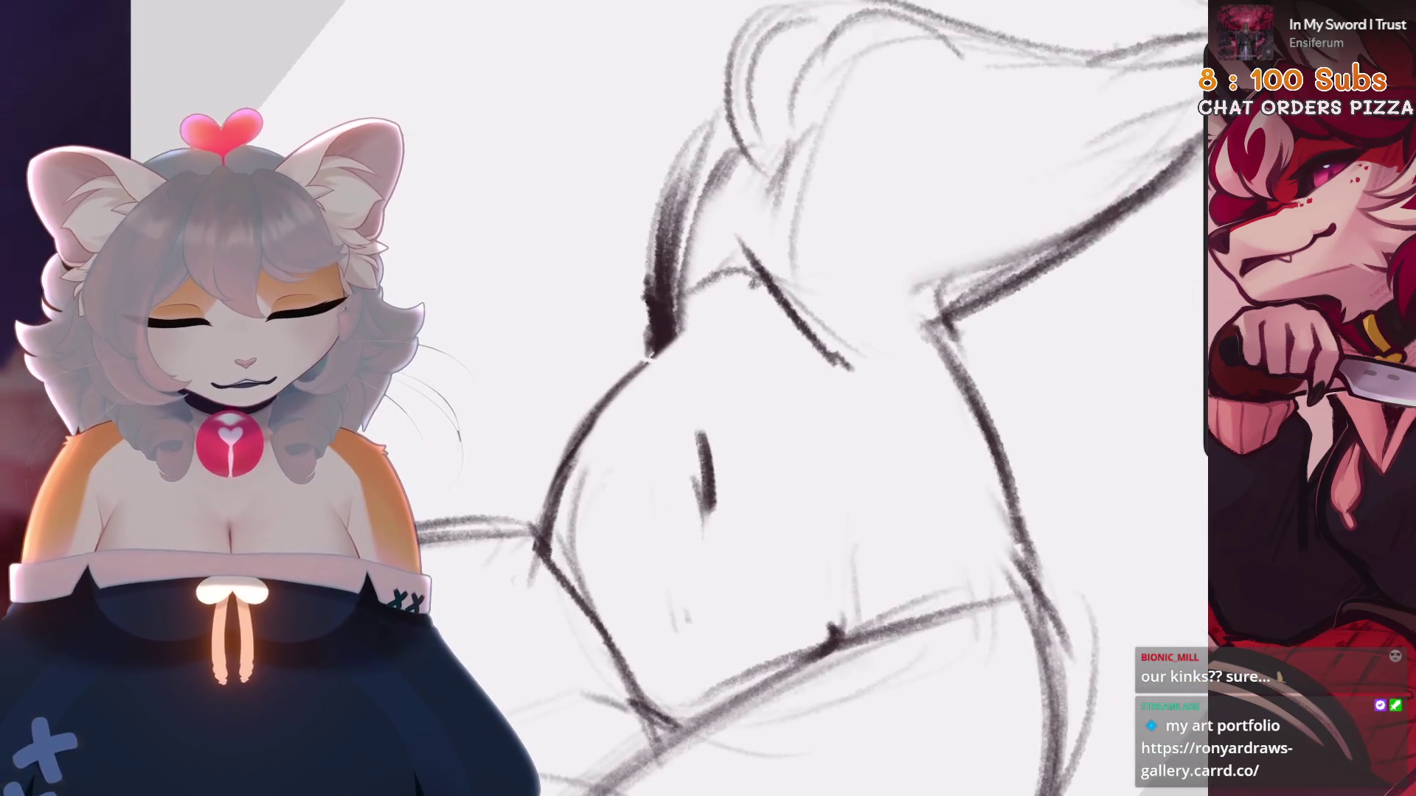
Darken the head's contour line and the eye stroke on the face
left_click_drag(649, 358, 574, 444)
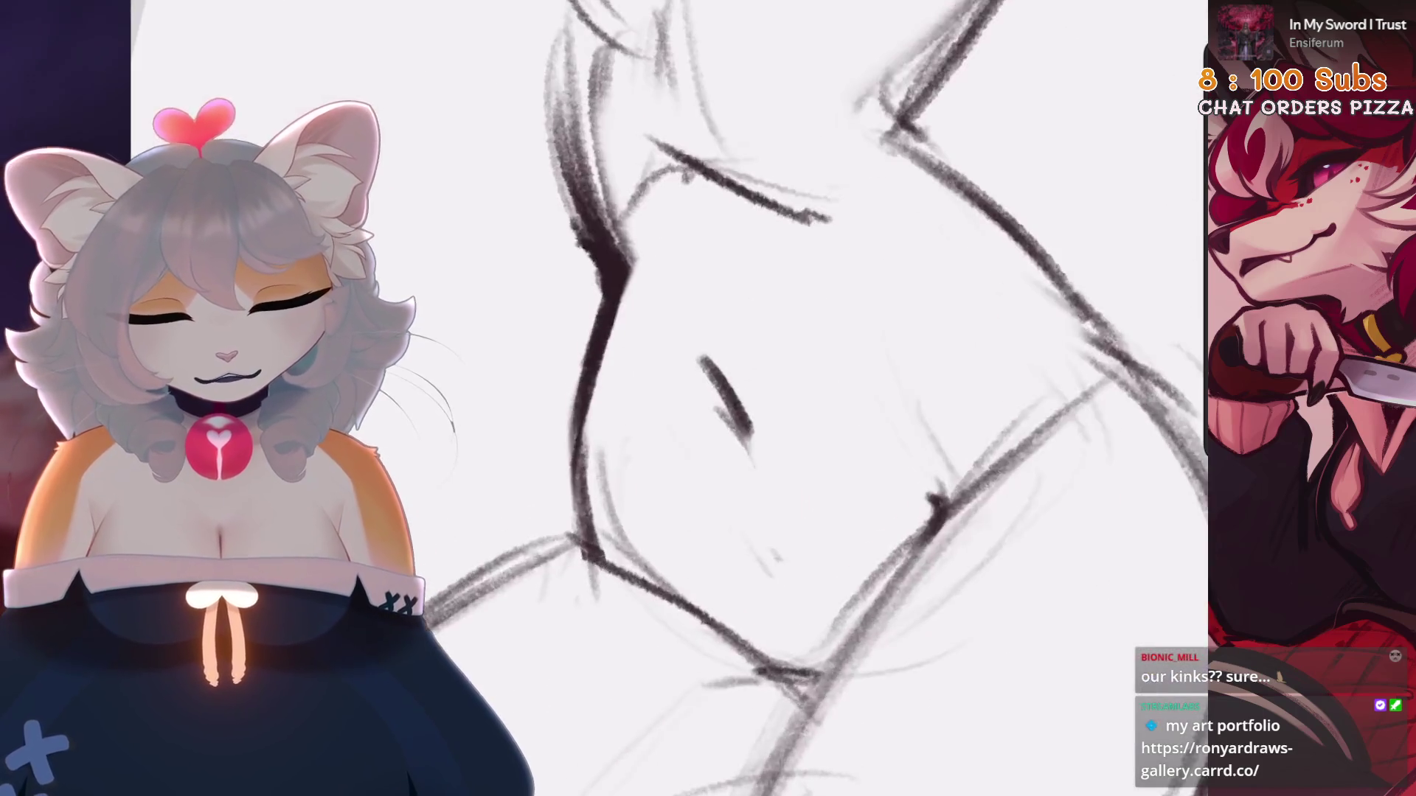
scroll(762, 355, "up", 2)
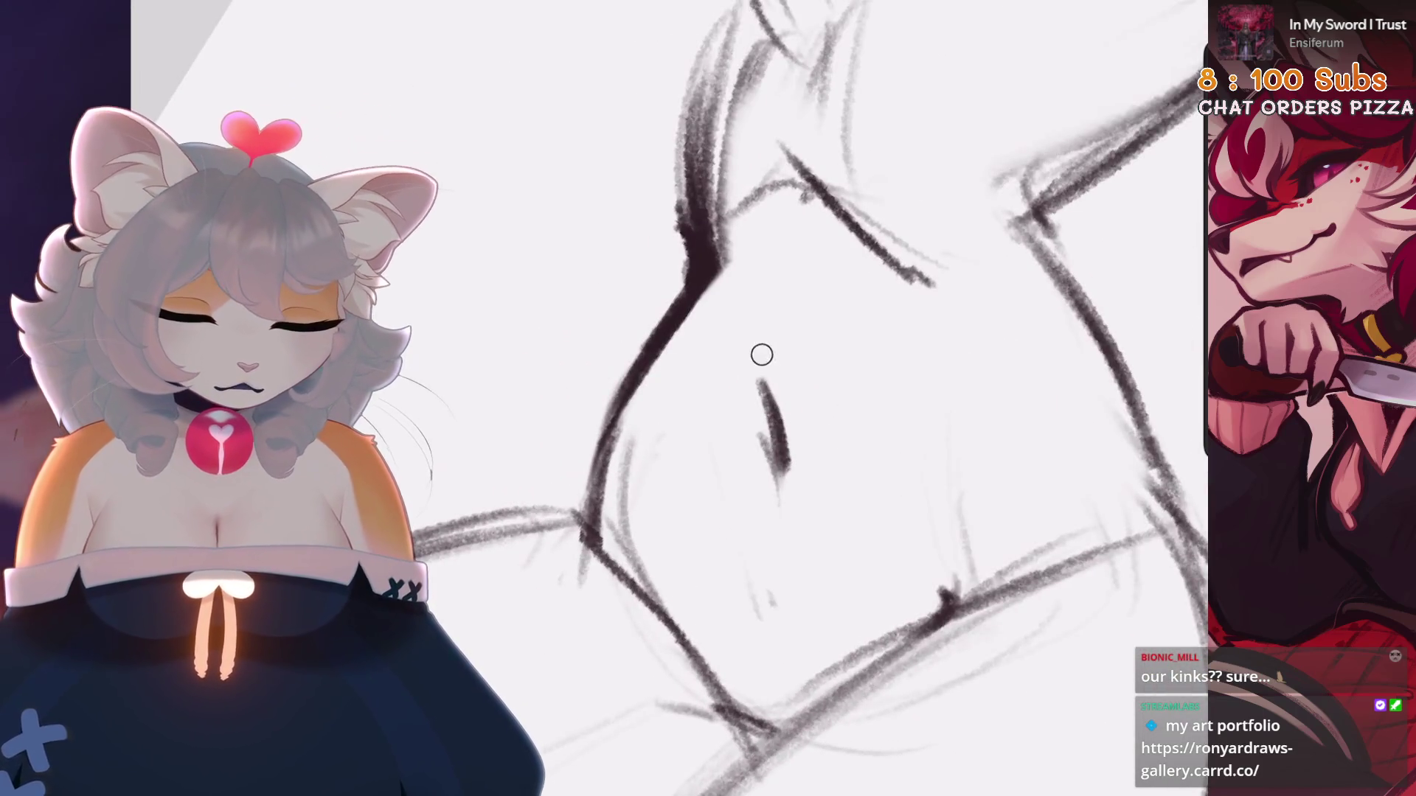
scroll(852, 398, "up", 2)
left_click_drag(819, 370, 802, 335)
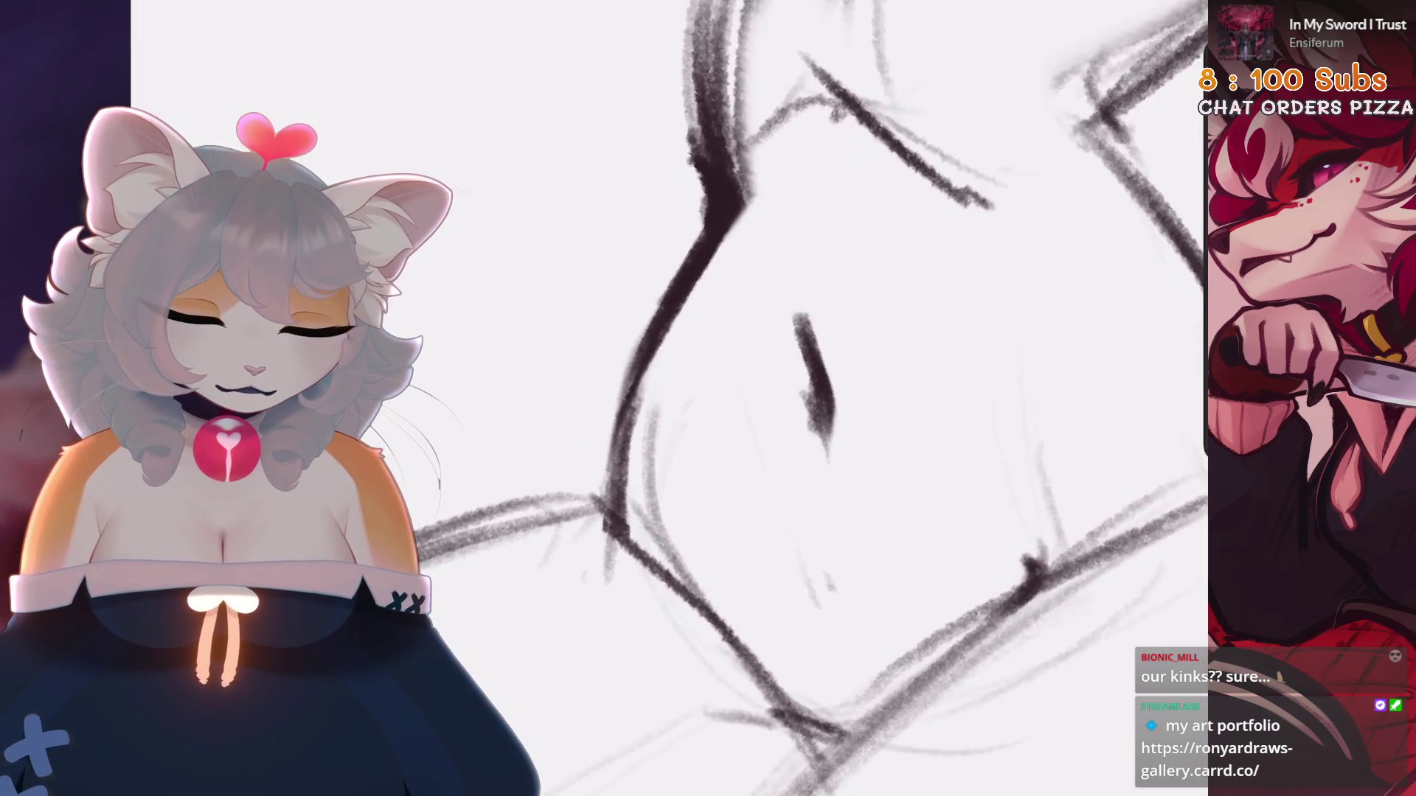
scroll(811, 369, "down", 2)
scroll(693, 353, "down", 5)
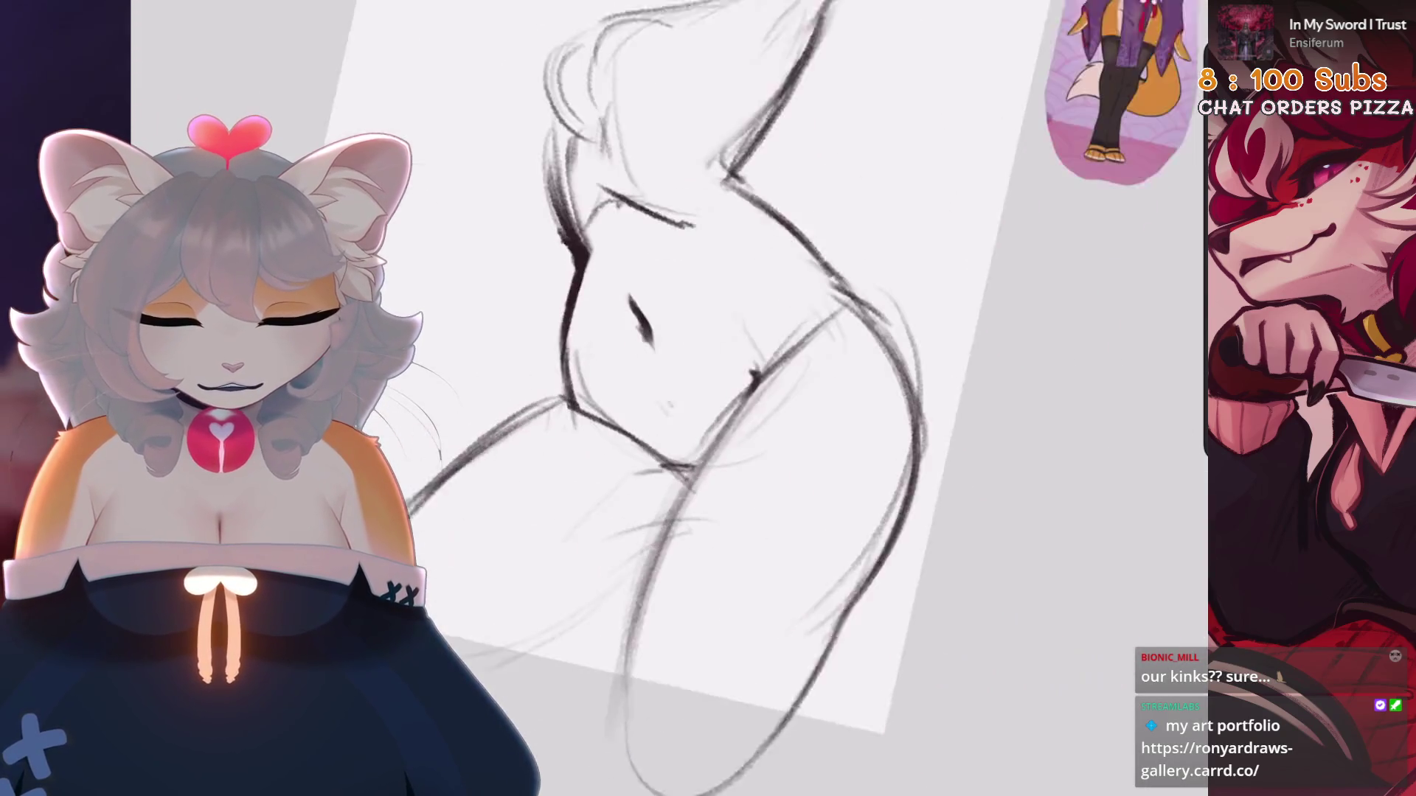
scroll(708, 347, "up", 4)
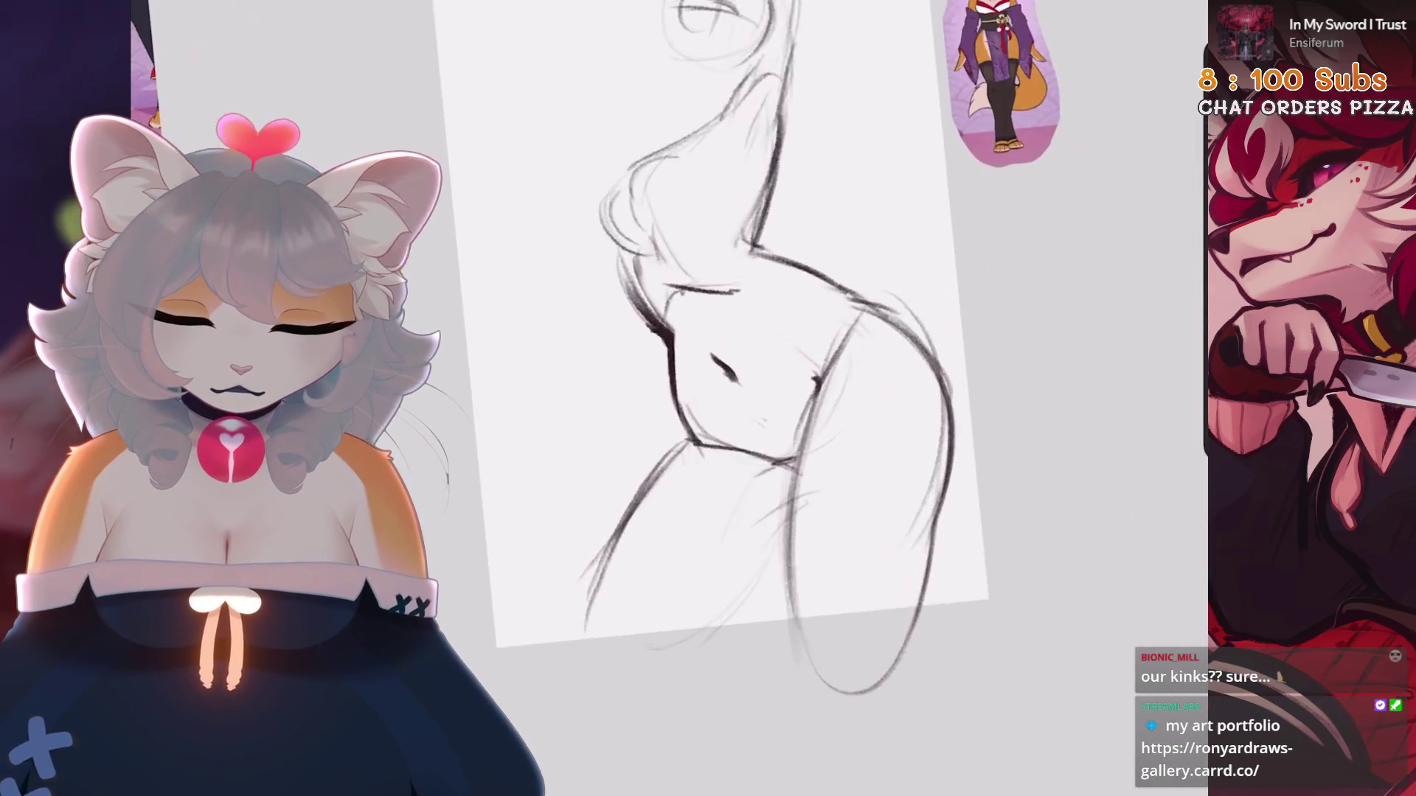
Try a large ellipse over the figure, then undo both ellipse attempts
left_click_drag(513, 631, 922, 244)
key("ctrl+z")
mouse_move(509, 180)
left_mouse_down()
mouse_move(878, 92)
mouse_move(546, 354)
mouse_move(464, 236)
left_mouse_up()
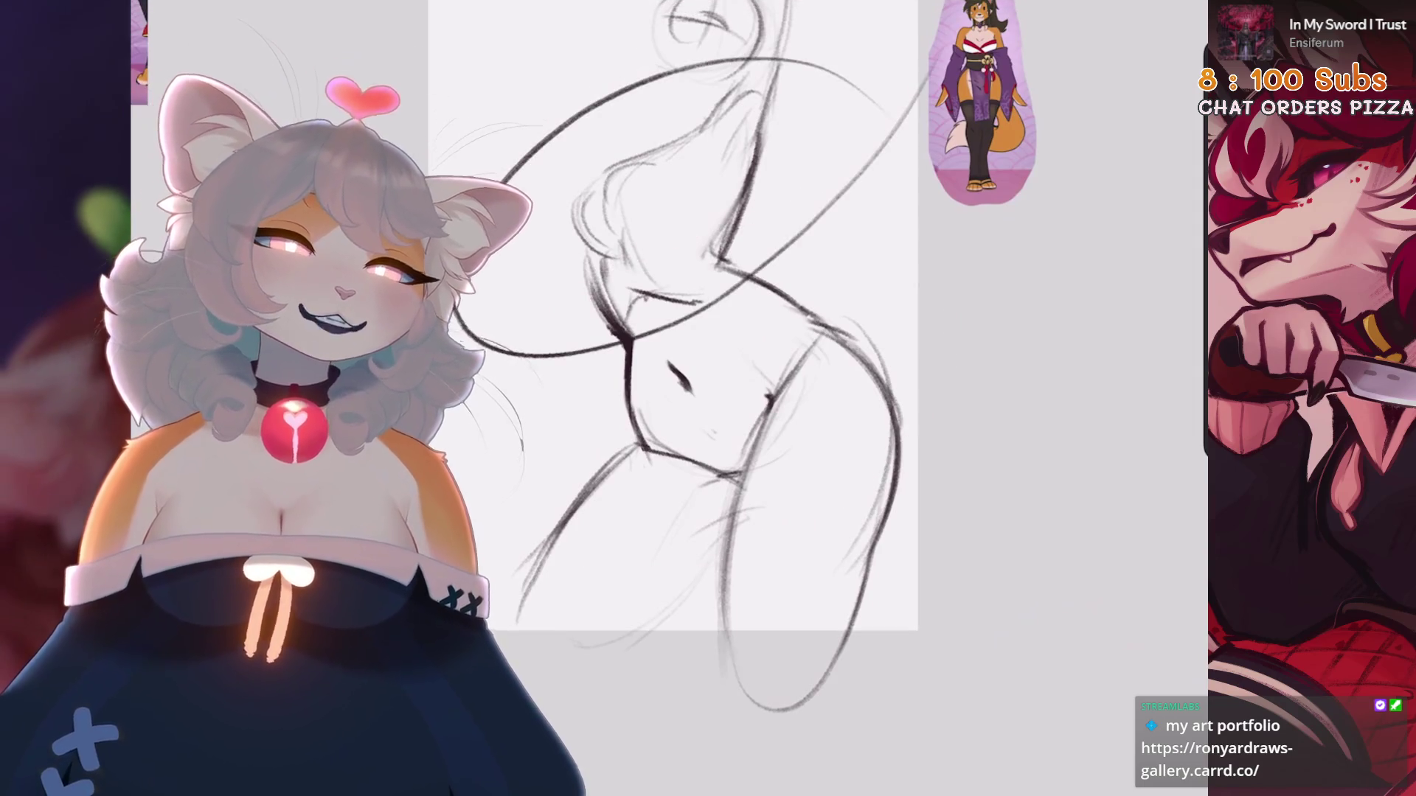
key("ctrl+z")
scroll(738, 369, "up", 5)
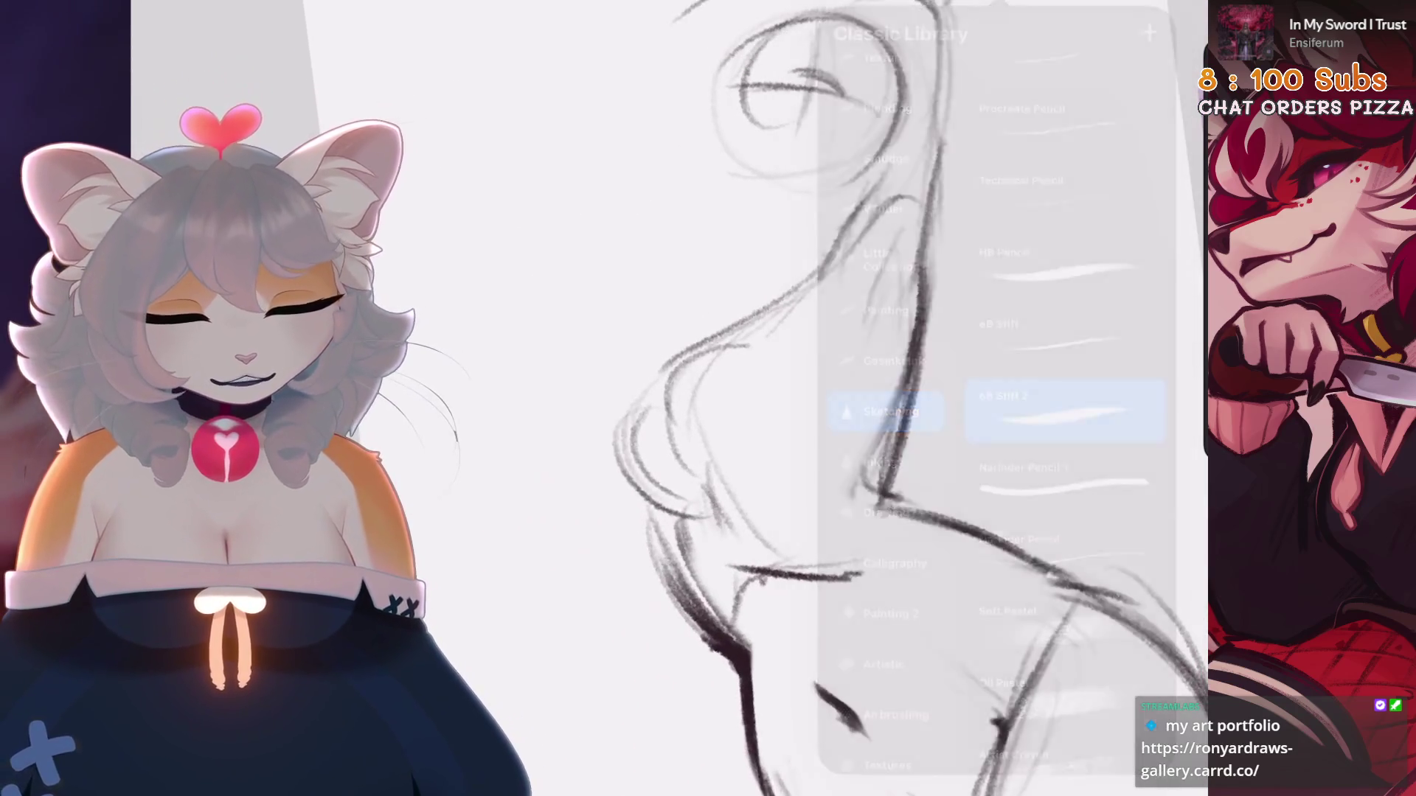
Strengthen the neck line with darker strokes, redoing one short stroke
mouse_move(877, 181)
left_mouse_down()
mouse_move(808, 276)
mouse_move(690, 365)
left_mouse_up()
left_click_drag(792, 310, 668, 401)
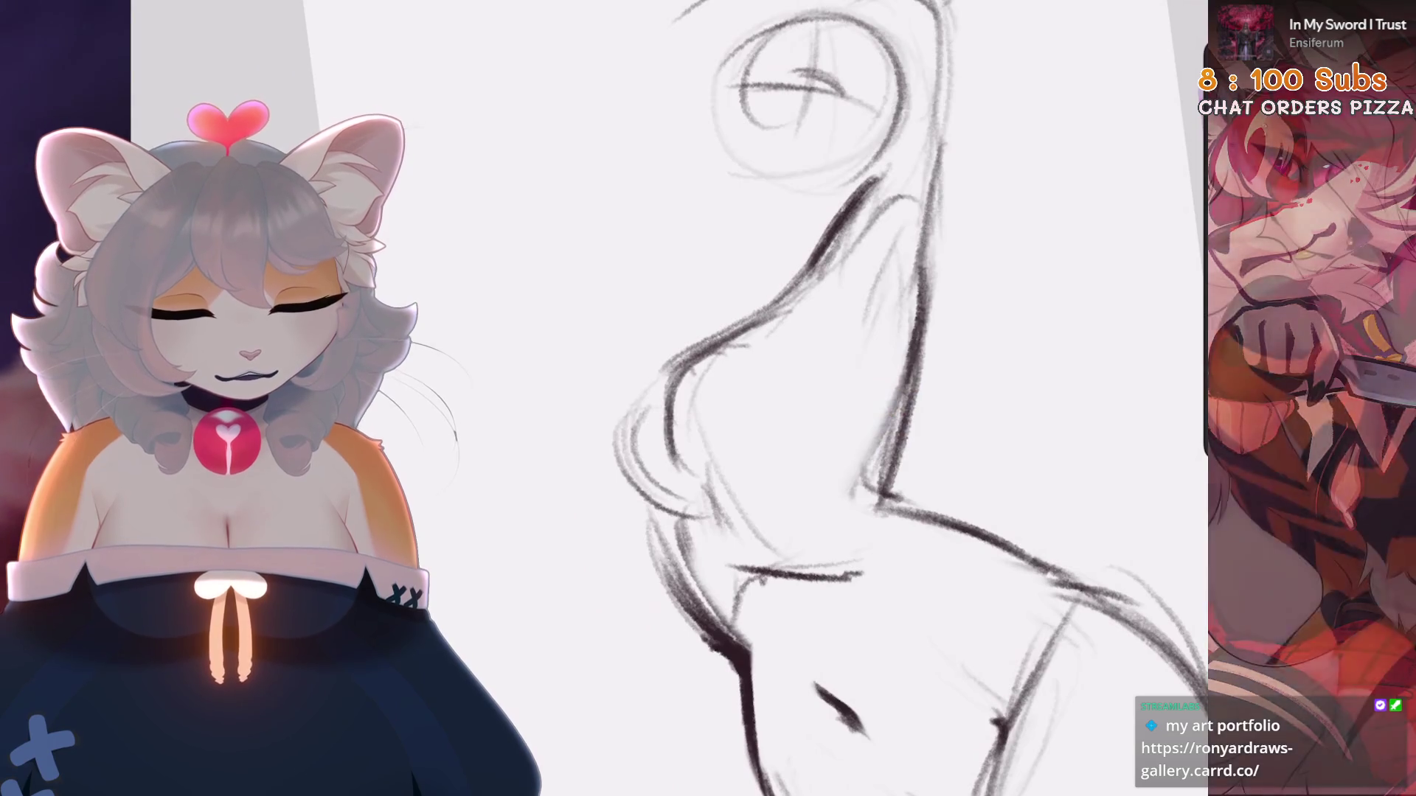
key("ctrl+z")
left_click_drag(742, 332, 663, 410)
scroll(738, 369, "down", 5)
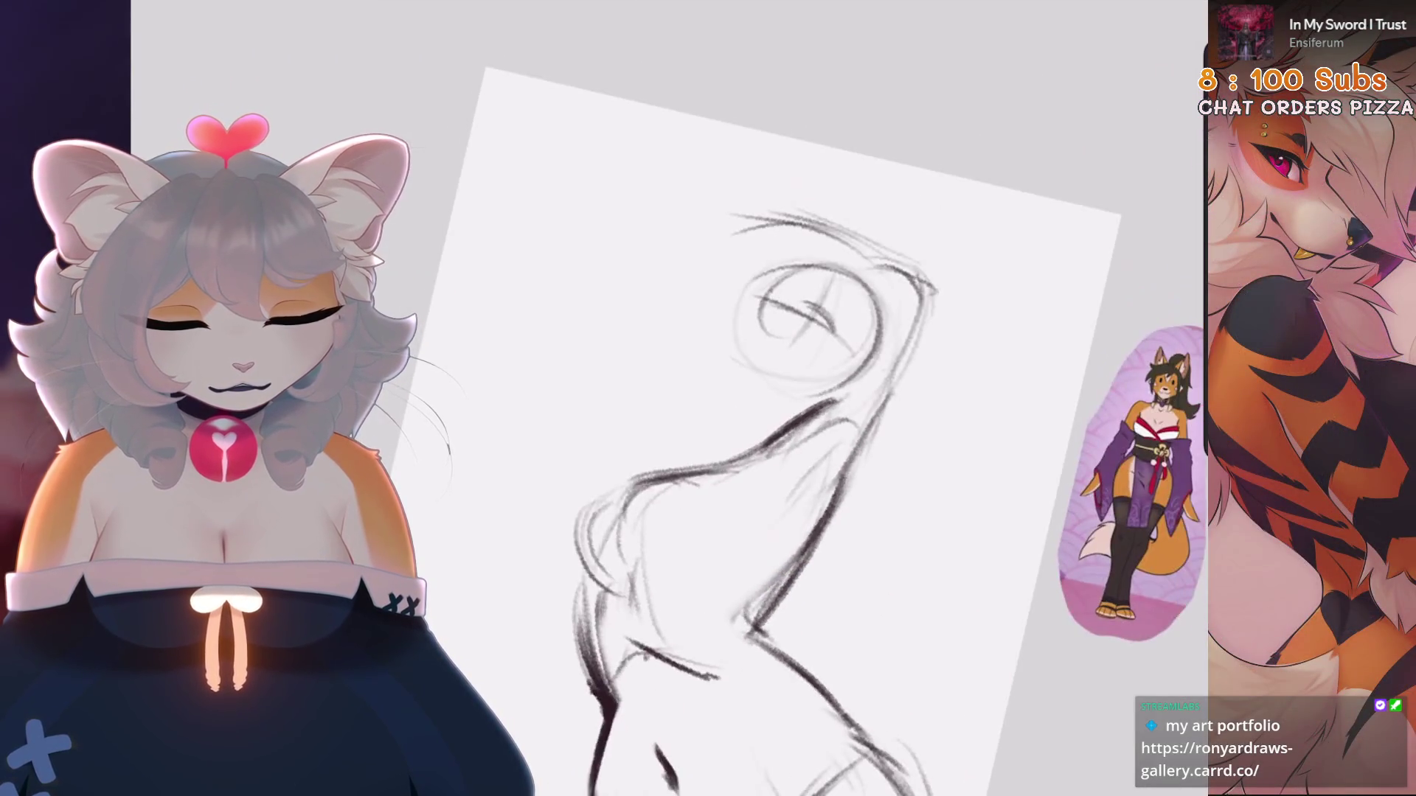
Redraw the short vertical line beside the head, undoing failed attempts
left_click_drag(612, 270, 590, 498)
key("ctrl+z")
left_click_drag(628, 353, 616, 509)
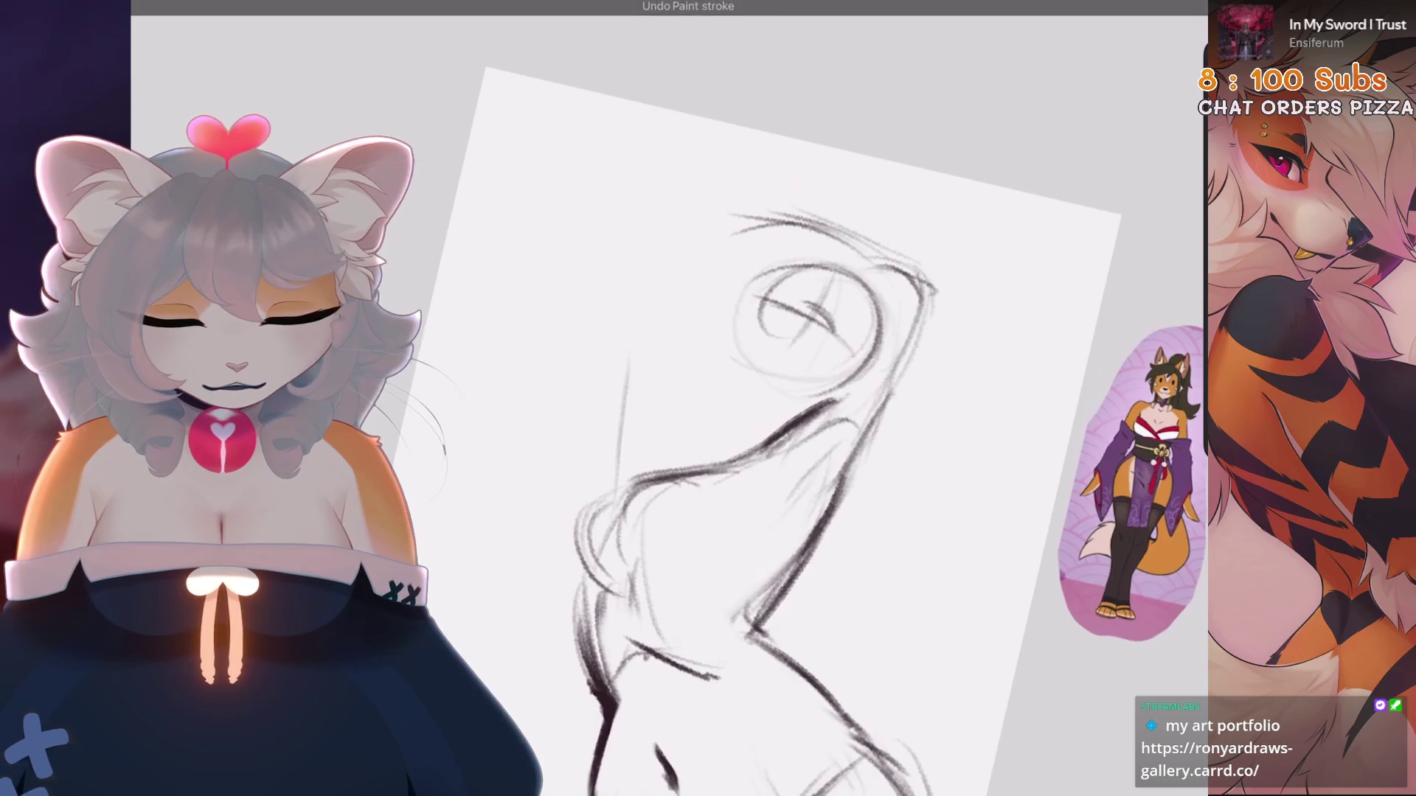
left_click_drag(664, 270, 604, 527)
key("ctrl+z")
Sketch the arm curve over the top of the head, then straighten the view
mouse_move(722, 258)
left_mouse_down()
mouse_move(601, 443)
mouse_move(612, 538)
left_mouse_up()
key("ctrl+z")
left_click_drag(748, 258, 596, 479)
left_click_drag(584, 393, 627, 512)
key("ctrl+z")
key("ctrl+z")
mouse_move(745, 258)
left_mouse_down()
mouse_move(550, 282)
mouse_move(612, 472)
left_mouse_up()
key("5")
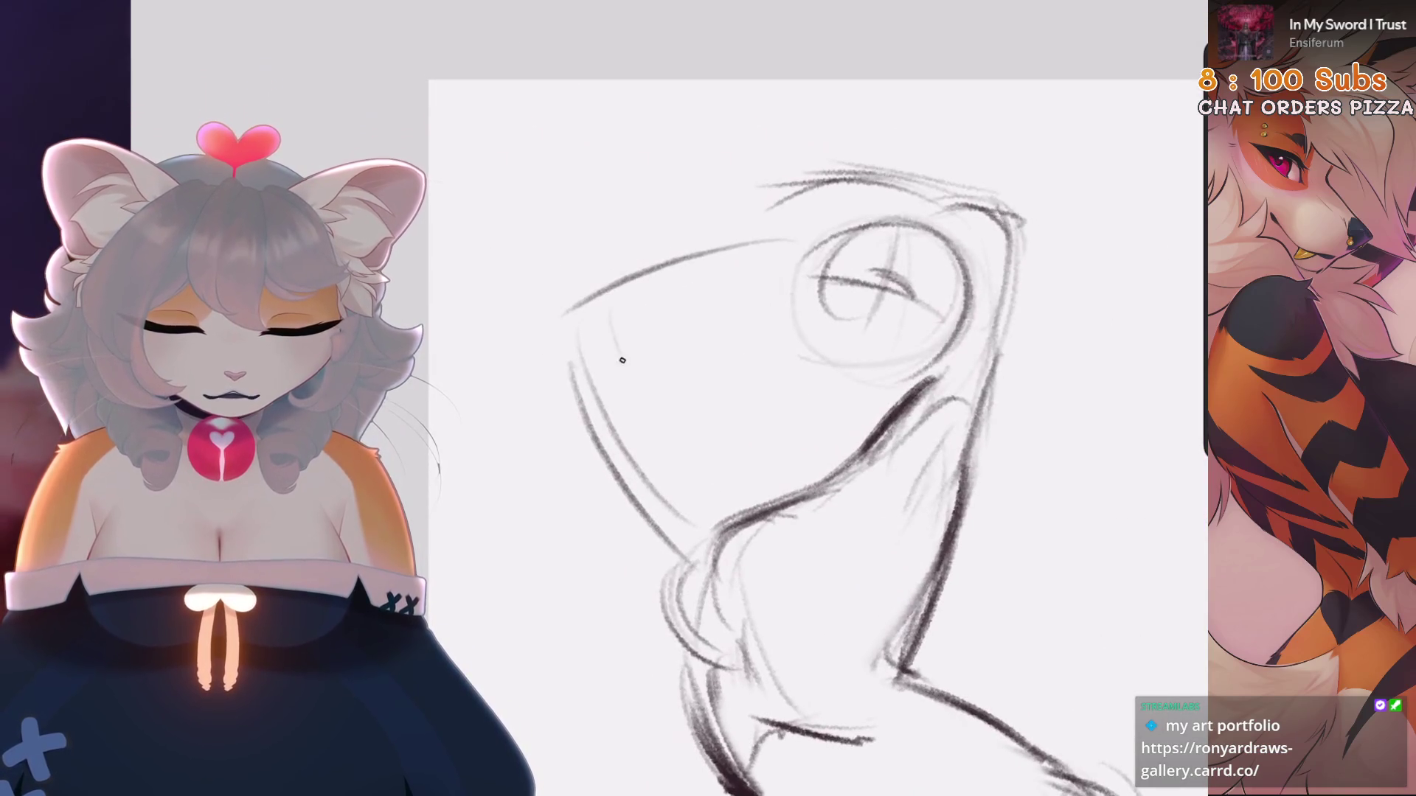
Draw the raised forearm line past the head and a dark ear stroke
left_click_drag(623, 360, 664, 435)
key("ctrl+z")
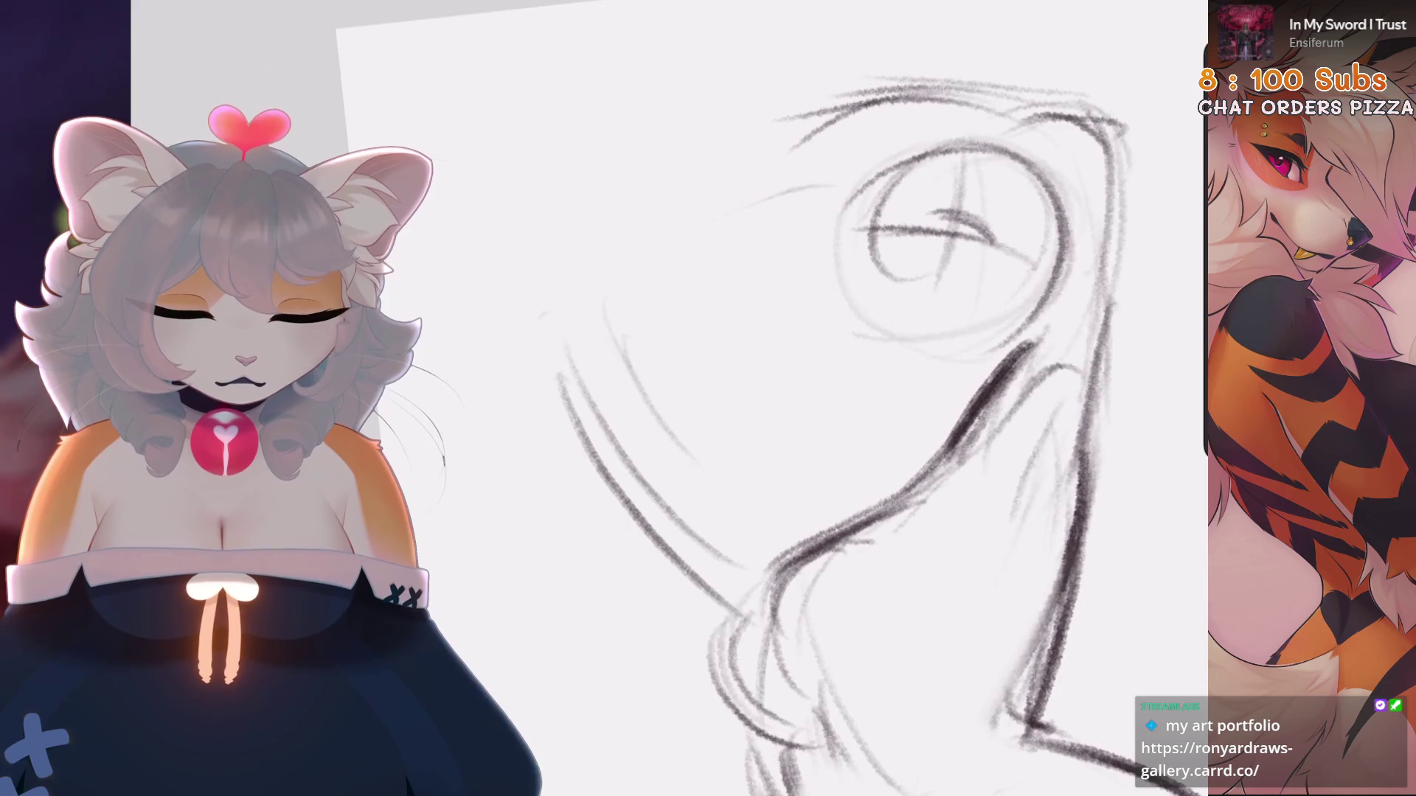
left_click_drag(564, 299, 696, 258)
key("ctrl+z")
mouse_move(509, 288)
left_mouse_down()
mouse_move(771, 217)
mouse_move(863, 331)
left_mouse_up()
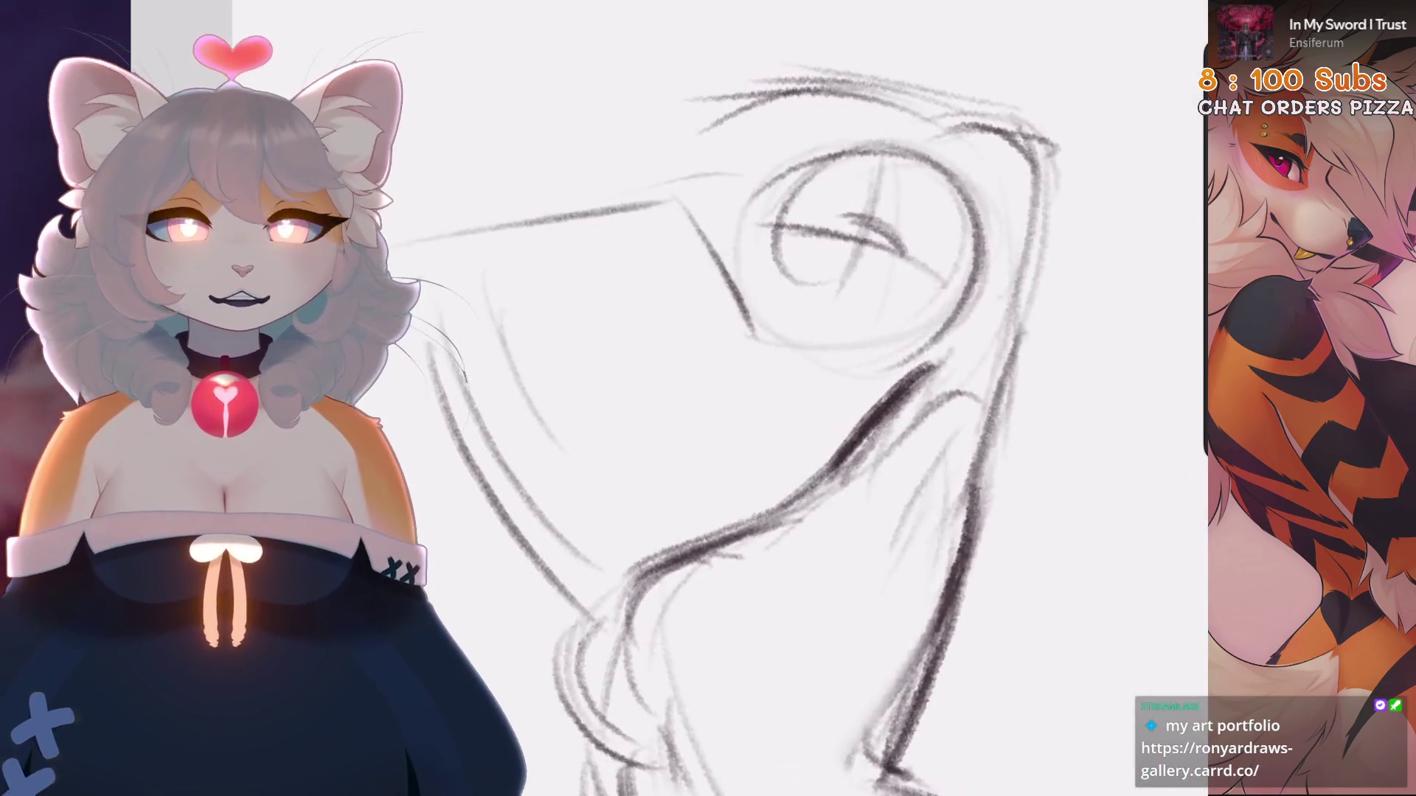
mouse_move(819, 273)
left_mouse_down()
mouse_move(992, 262)
mouse_move(977, 425)
left_mouse_up()
key("ctrl+z")
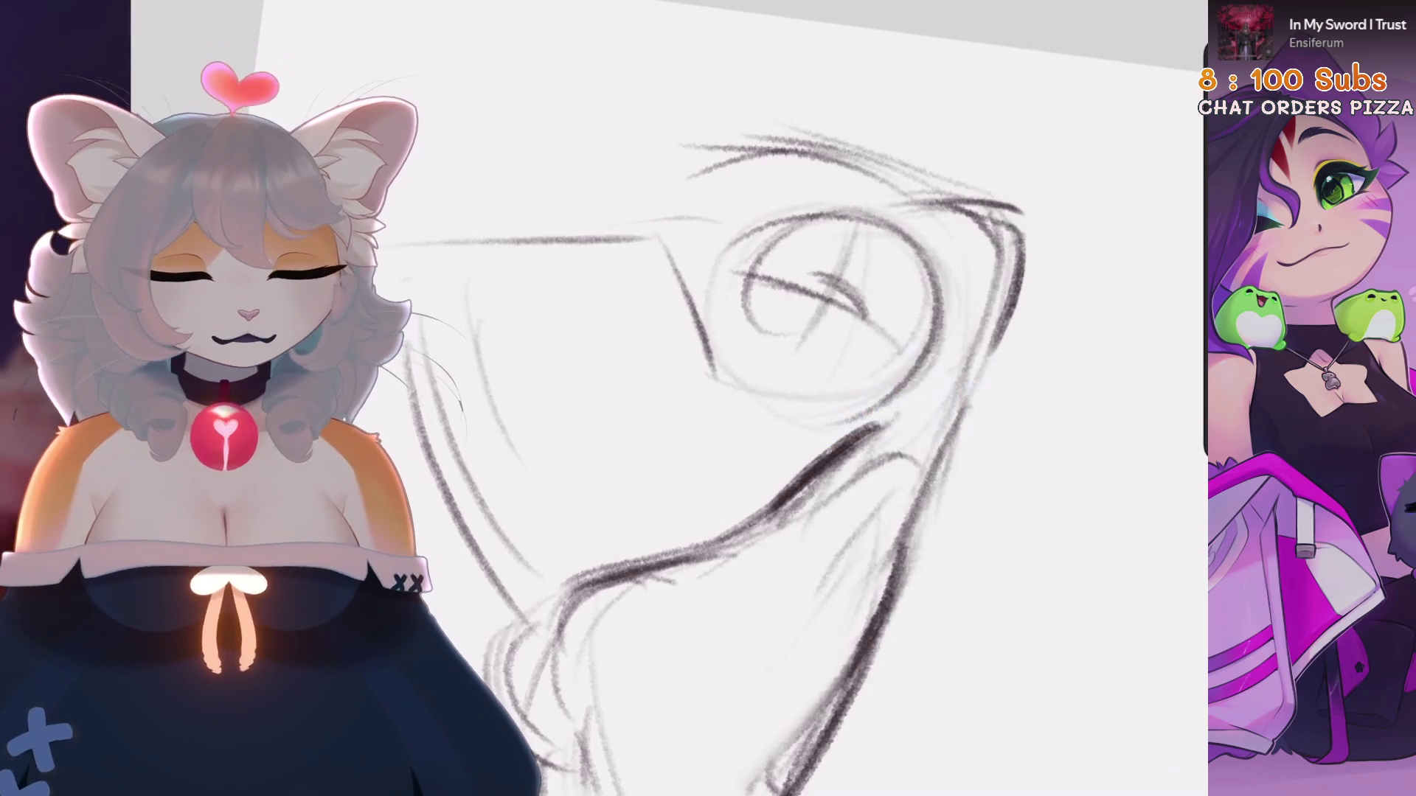
Try V-shaped elbow strokes above the head, then remove them
left_click_drag(712, 320, 741, 465)
left_click_drag(738, 413, 793, 472)
left_click_drag(730, 340, 804, 495)
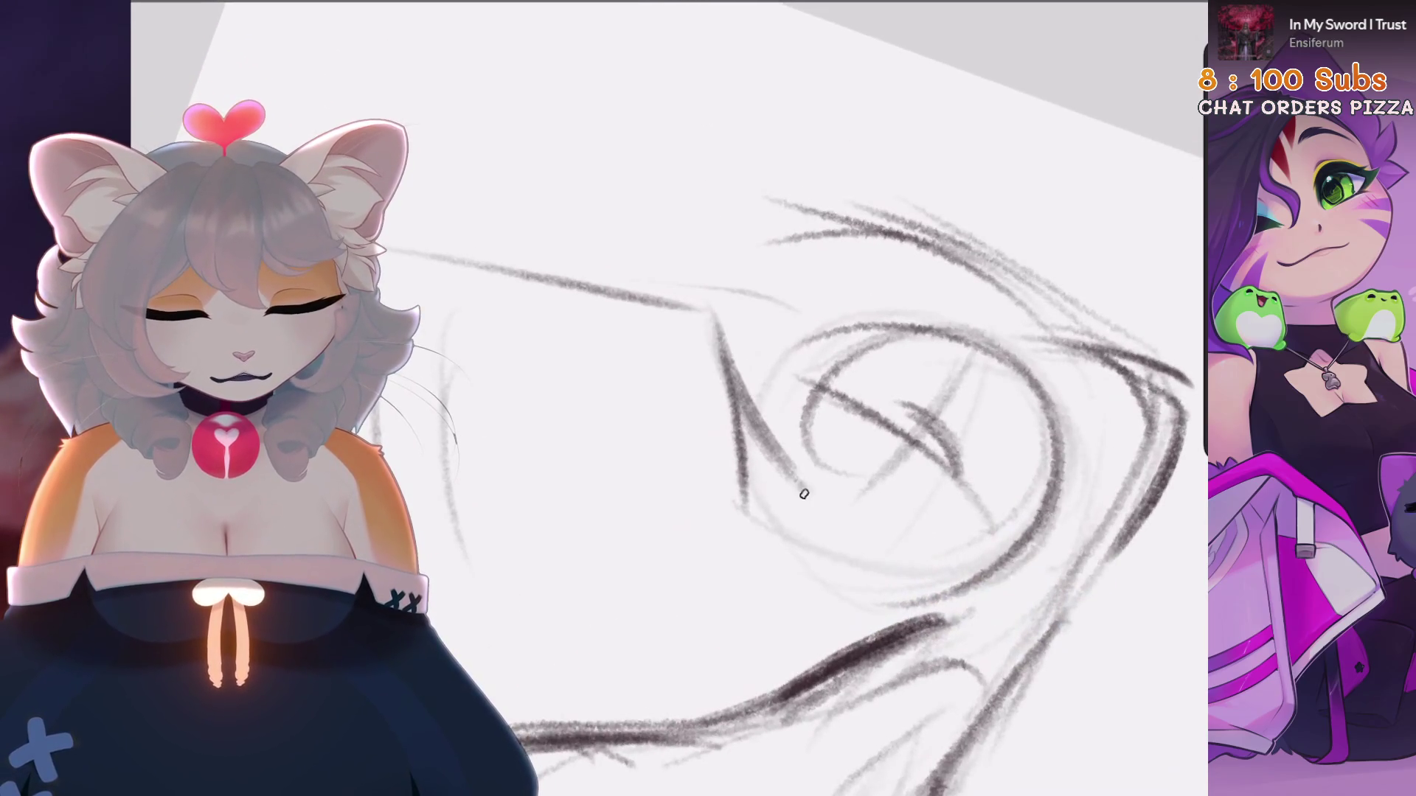
key("ctrl+z")
key("ctrl+z")
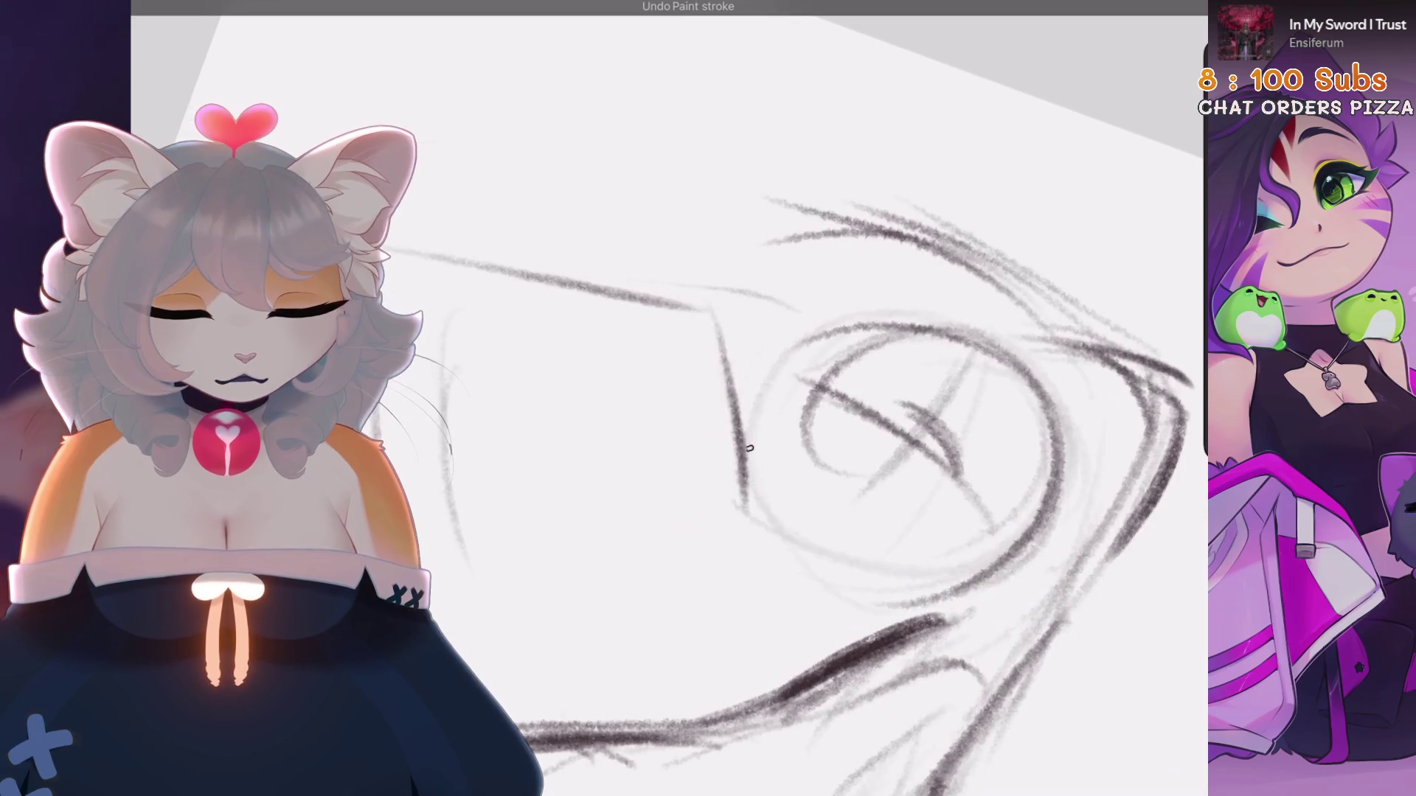
Draw a line left of the arm and short jaw strokes, undoing redrawn tries
left_click_drag(683, 327, 673, 531)
left_click_drag(770, 495, 738, 549)
left_click_drag(690, 494, 667, 540)
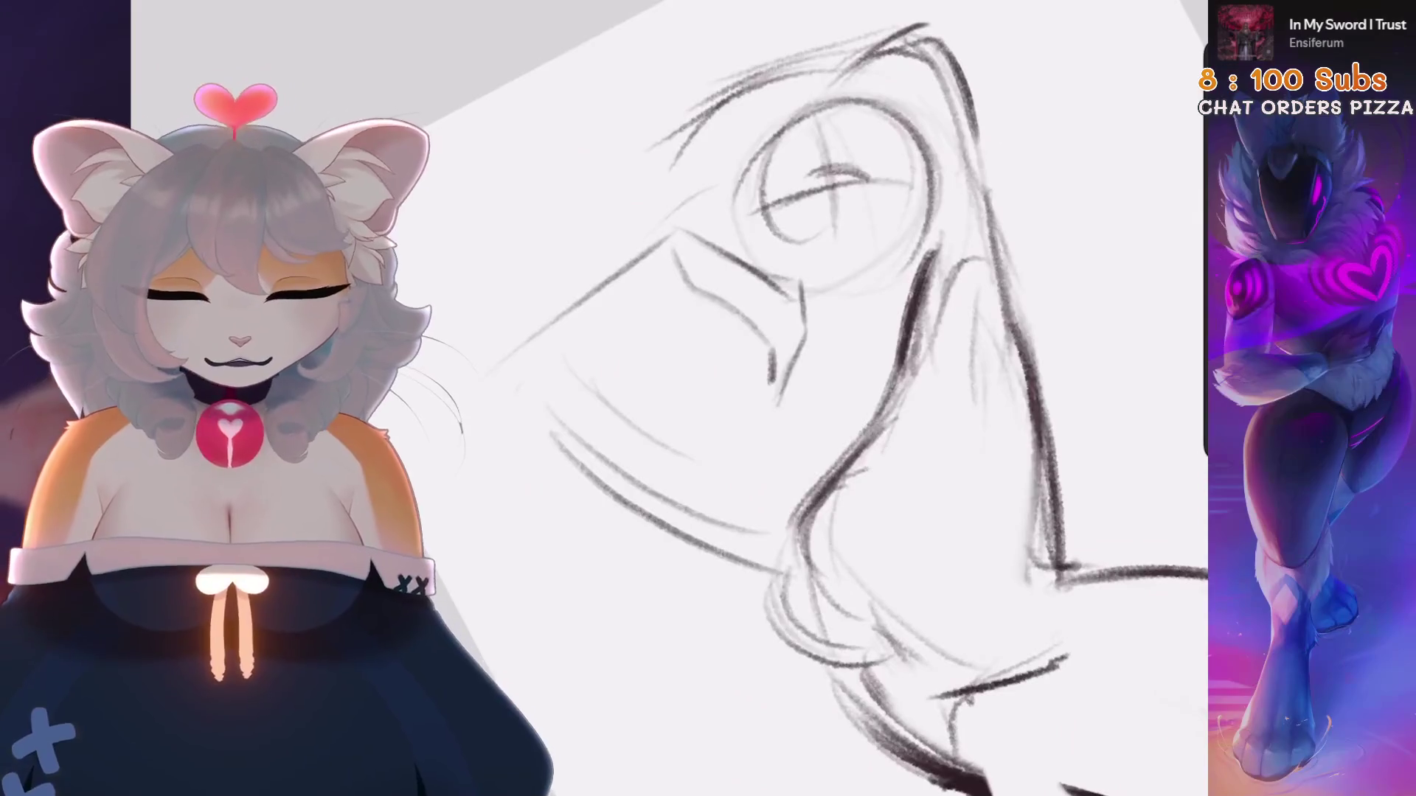
key("ctrl+z")
mouse_move(686, 233)
left_mouse_down()
mouse_move(498, 383)
mouse_move(501, 432)
left_mouse_up()
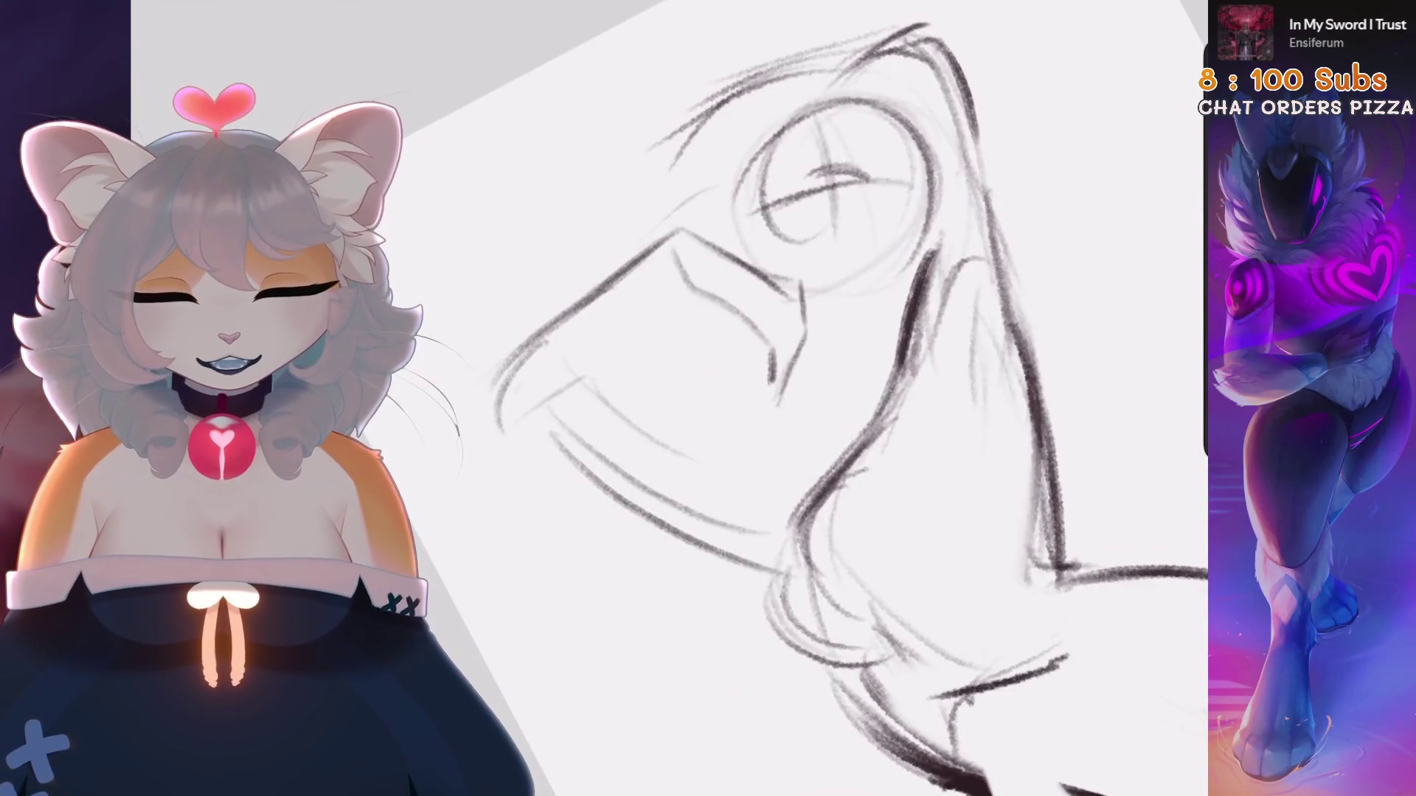
key("ctrl+z")
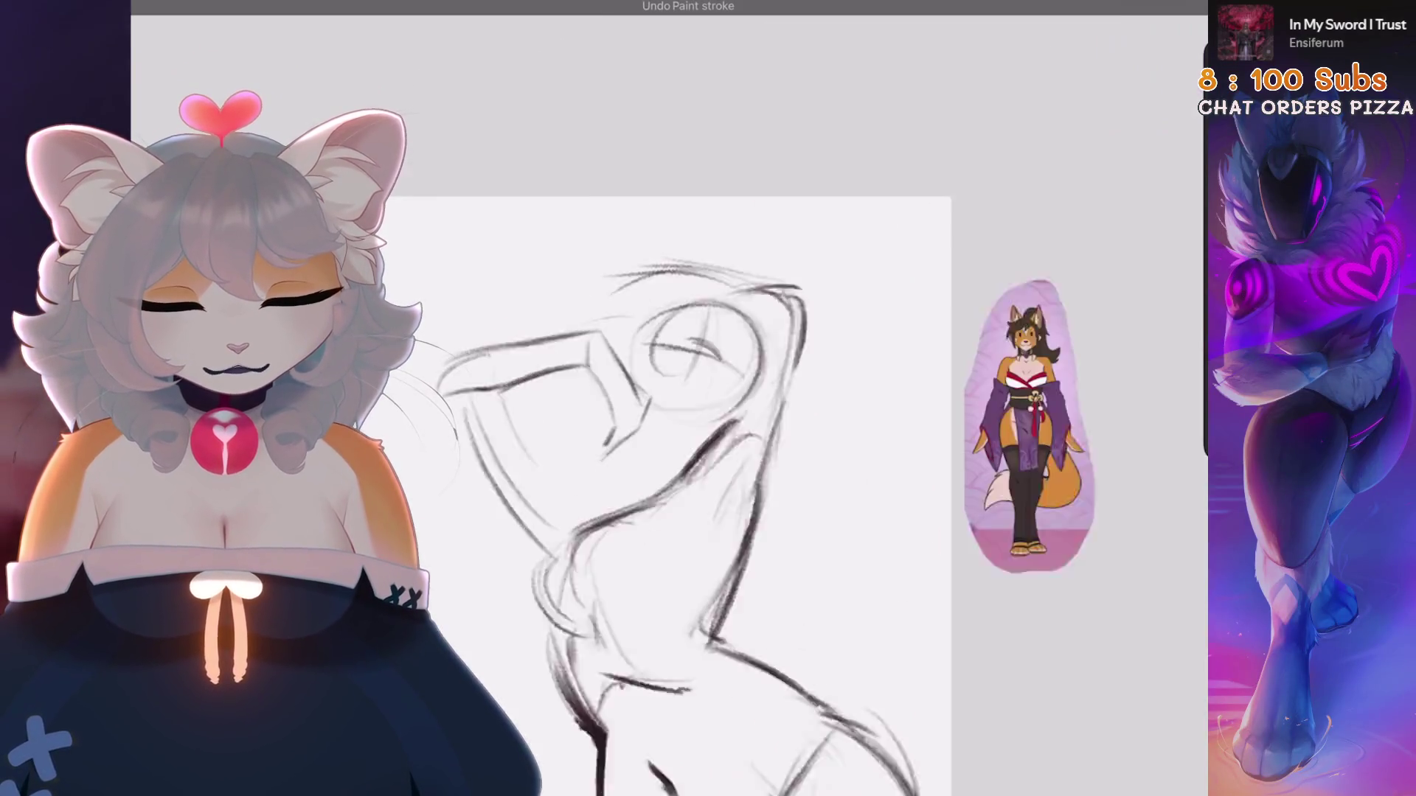
Sketch strokes sweeping down from the mouth corner, keeping one of them
left_click_drag(526, 418, 664, 656)
key("ctrl+z")
key("ctrl+z")
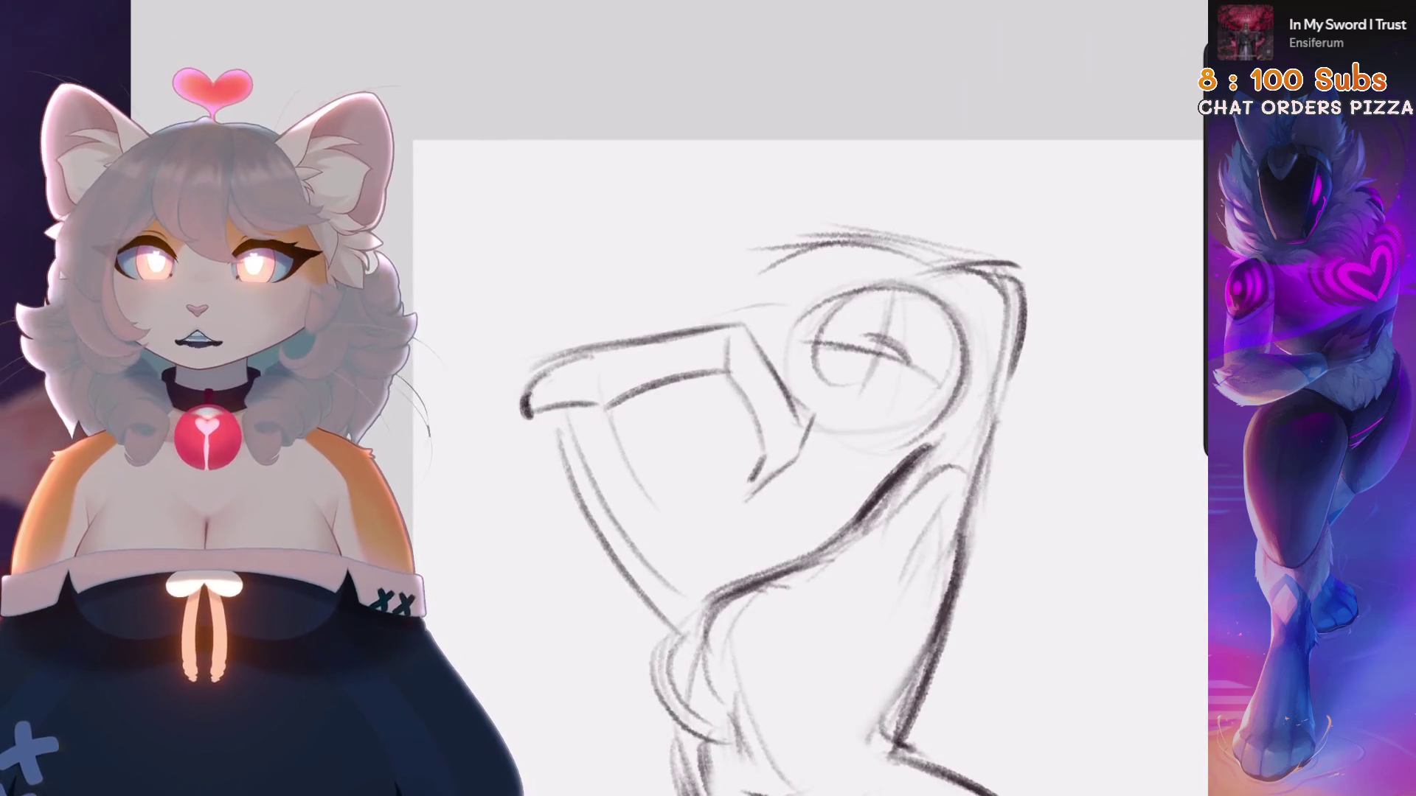
left_click_drag(519, 404, 668, 616)
mouse_move(615, 420)
left_mouse_down()
mouse_move(708, 546)
mouse_move(763, 590)
left_mouse_up()
key("ctrl+z")
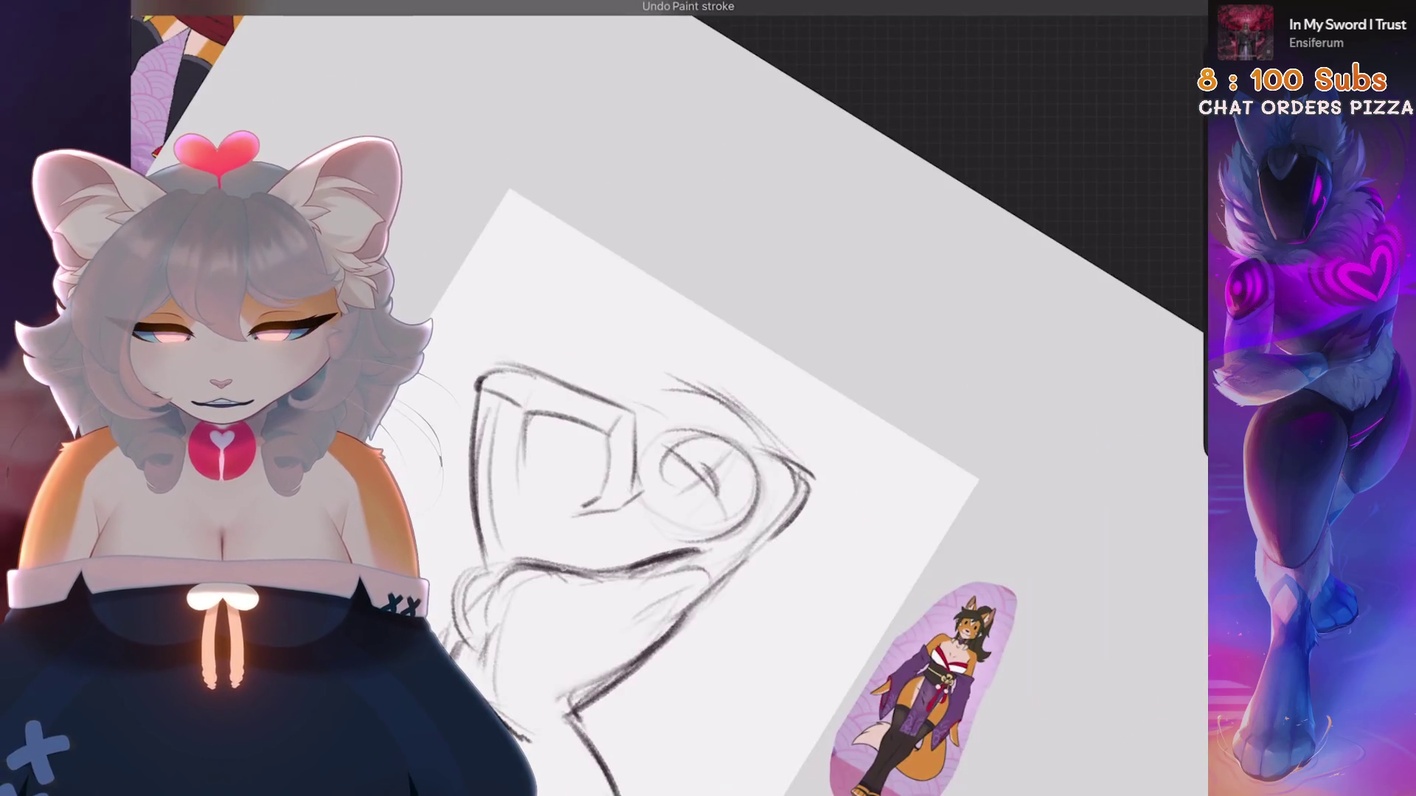
Reset the view upright, lasso the arm area, and start distorting it
scroll(708, 399, "up", 3)
key("ctrl+0")
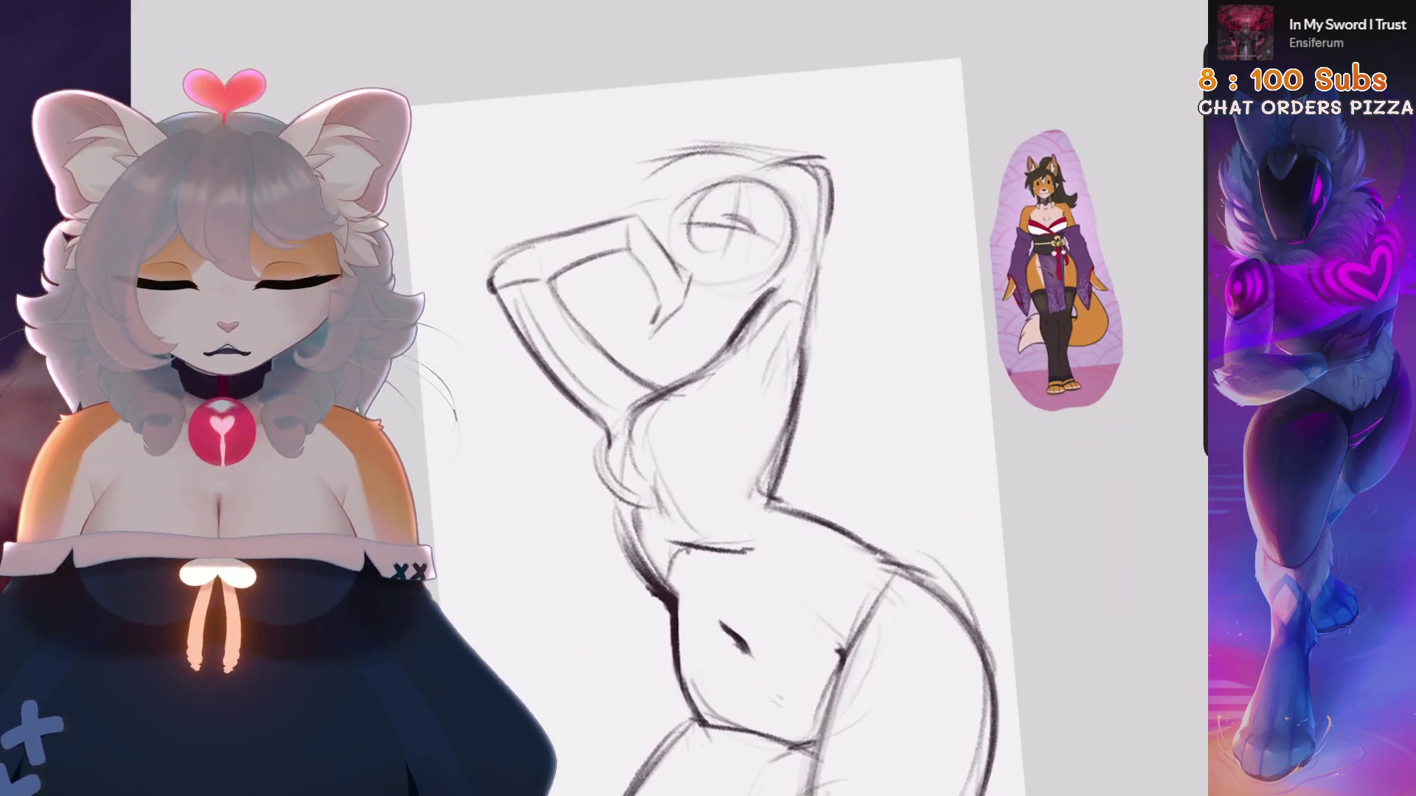
key("ctrl+0")
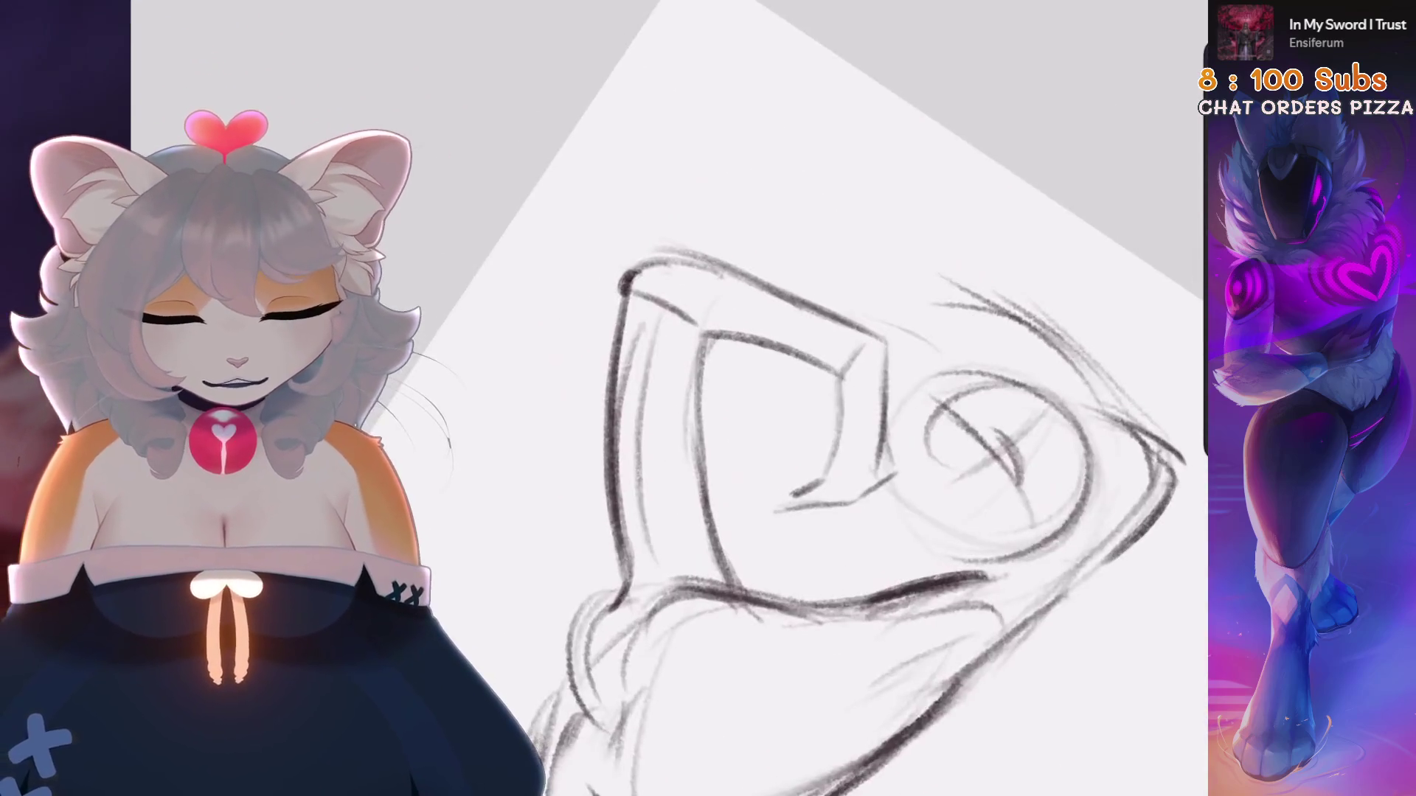
mouse_move(767, 269)
left_mouse_down()
mouse_move(570, 133)
mouse_move(767, 268)
left_mouse_up()
key("v")
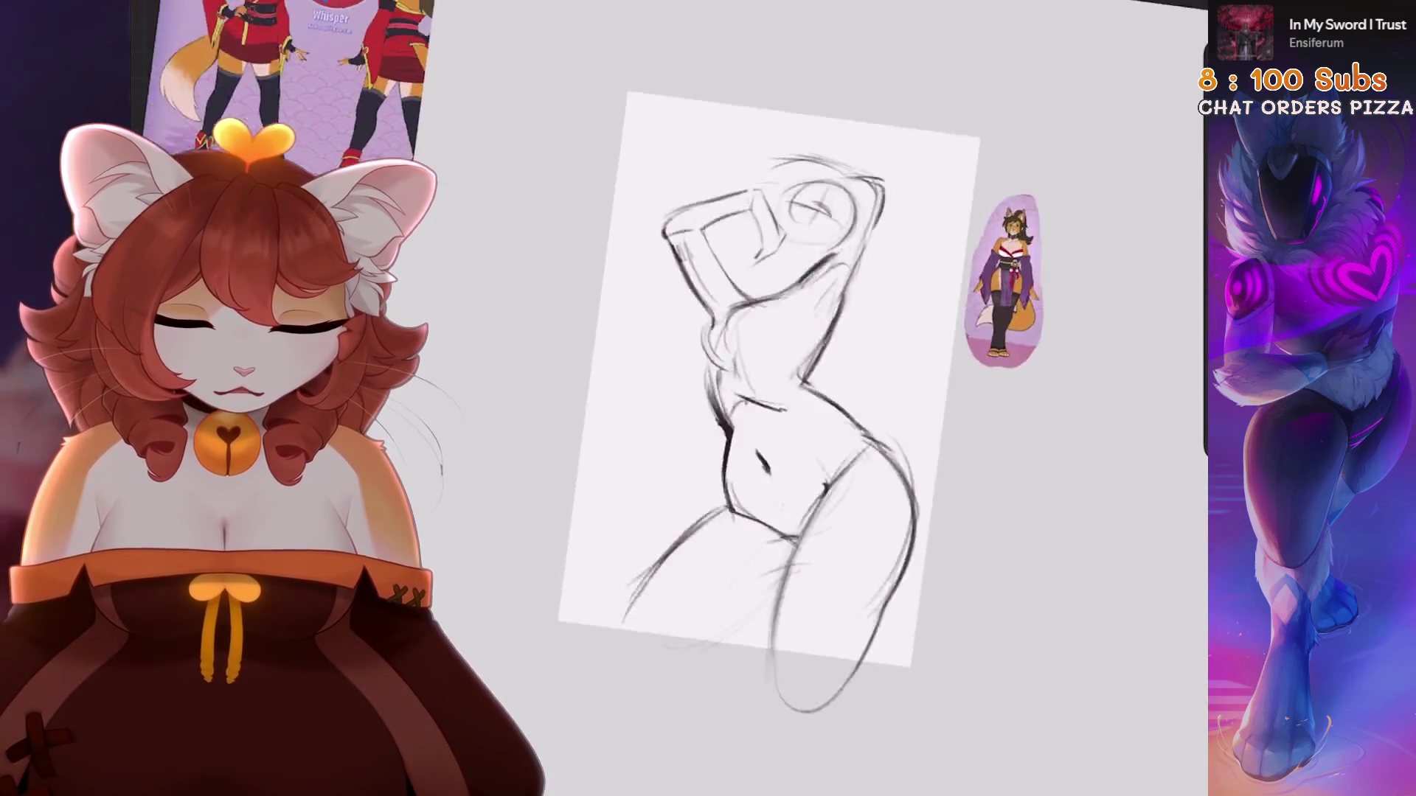
Replace the last stroke with short strokes on the torso near the arm
scroll(737, 222, "up", 10)
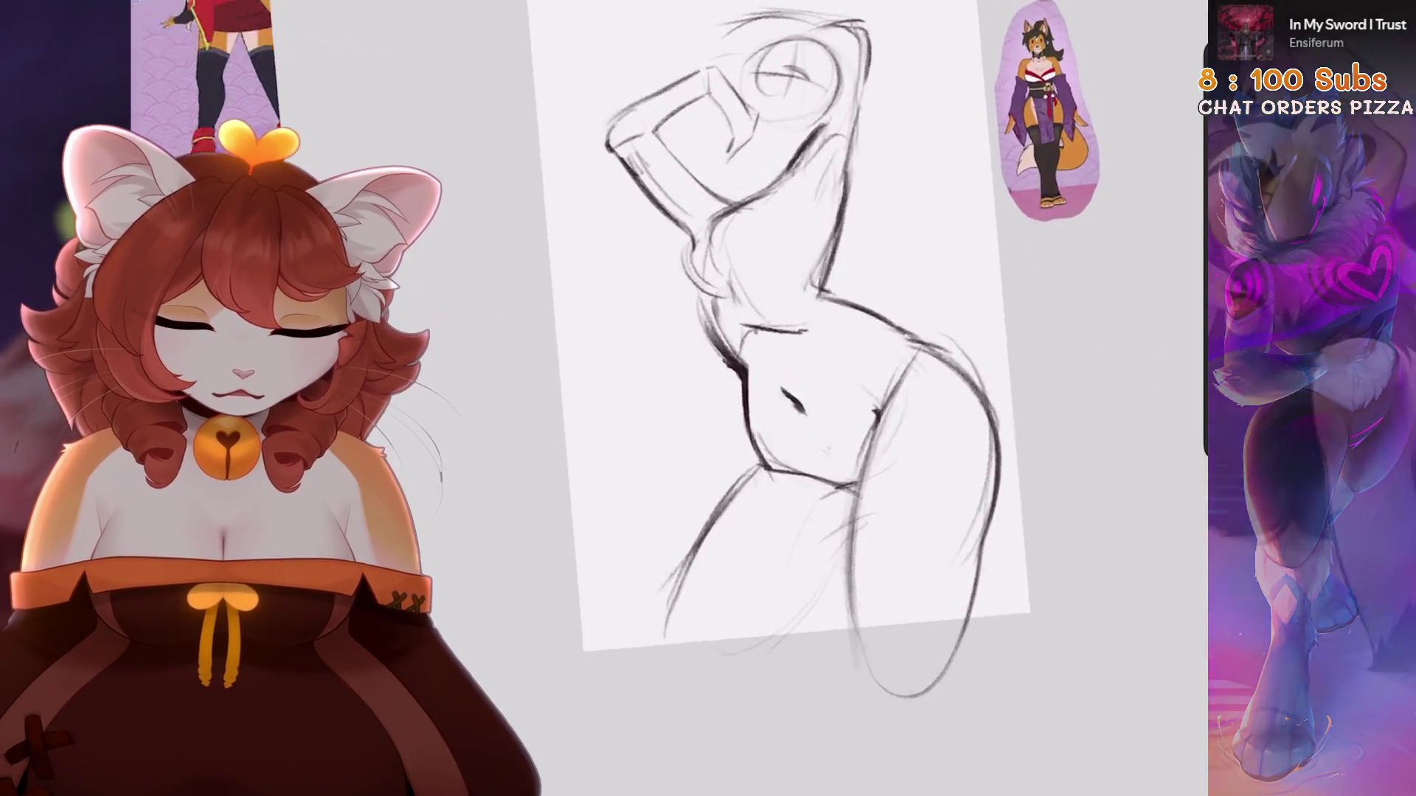
scroll(585, 238, "up", 2)
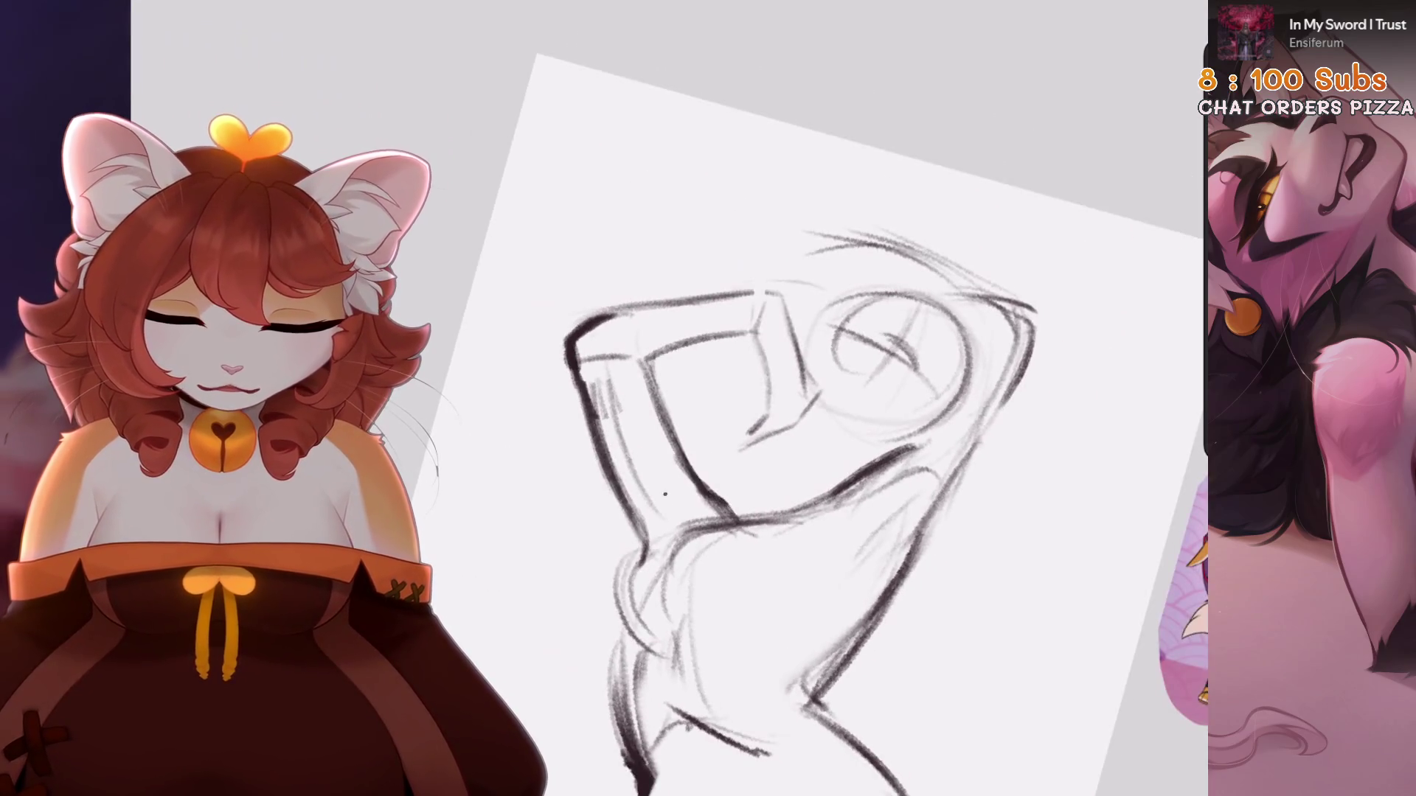
key("ctrl+z")
left_click_drag(661, 475, 667, 564)
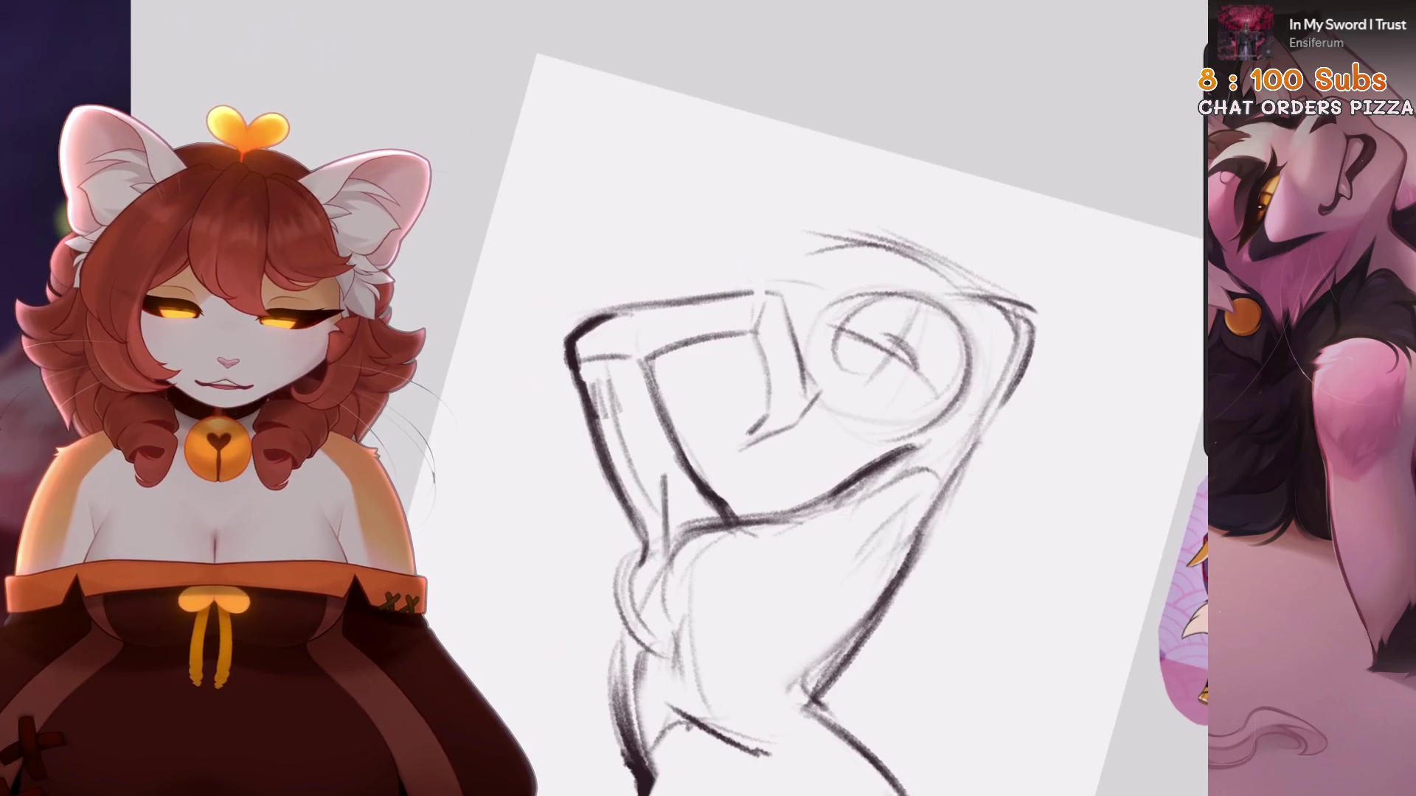
key("ctrl+z")
mouse_move(623, 426)
left_mouse_down()
mouse_move(620, 469)
mouse_move(590, 476)
mouse_move(609, 643)
left_mouse_up()
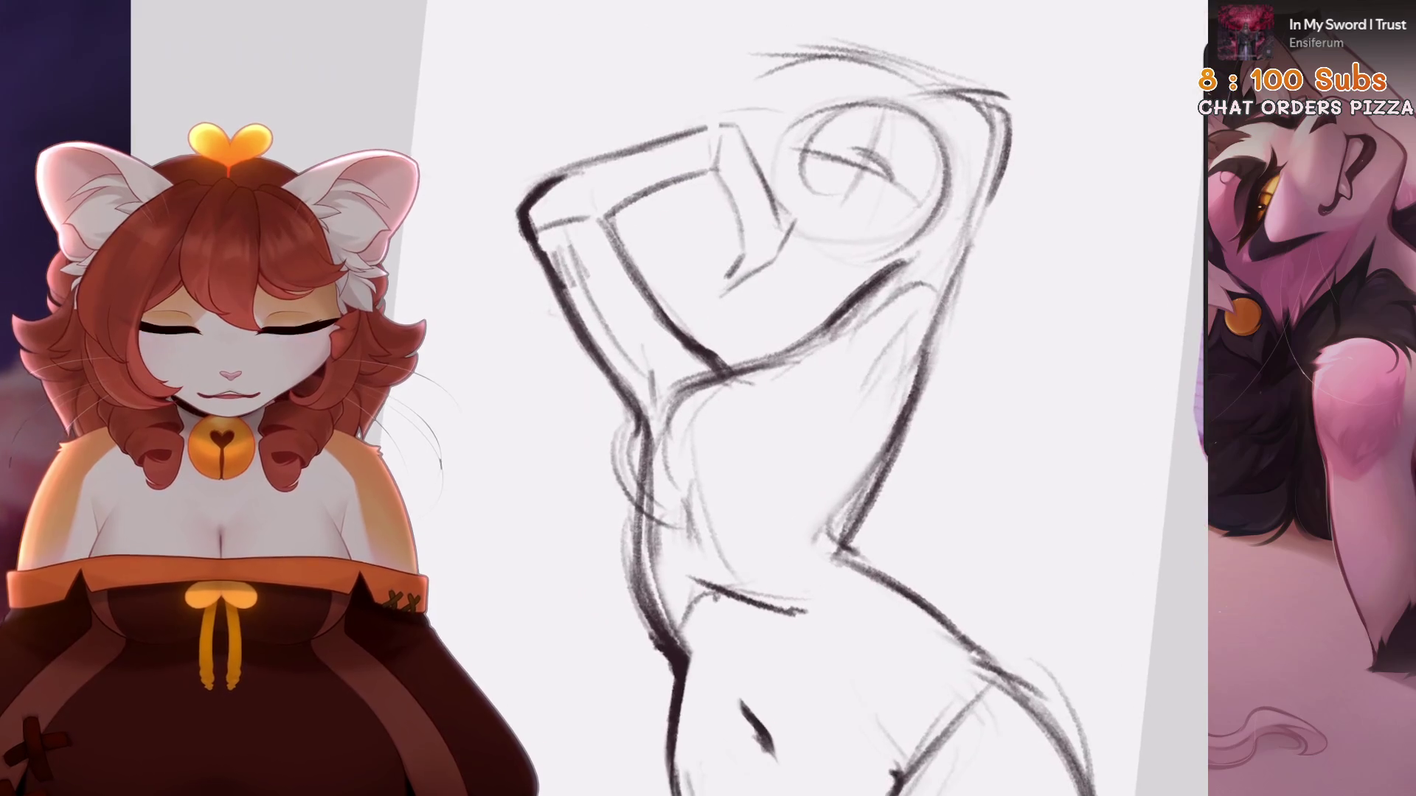
Undo the recent pencil strokes on the figure
scroll(737, 398, "up", 3)
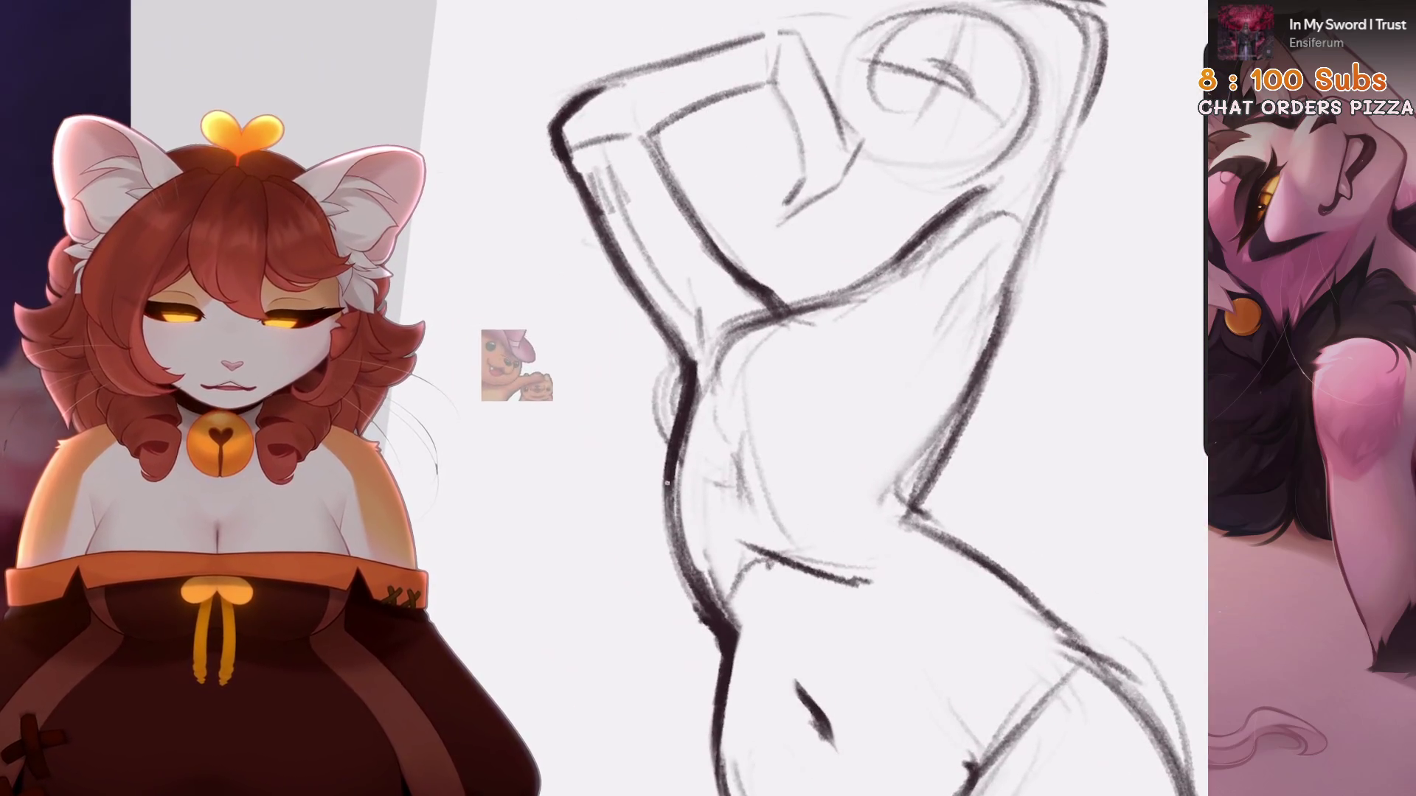
scroll(870, 398, "down", 3)
scroll(686, 398, "up", 3)
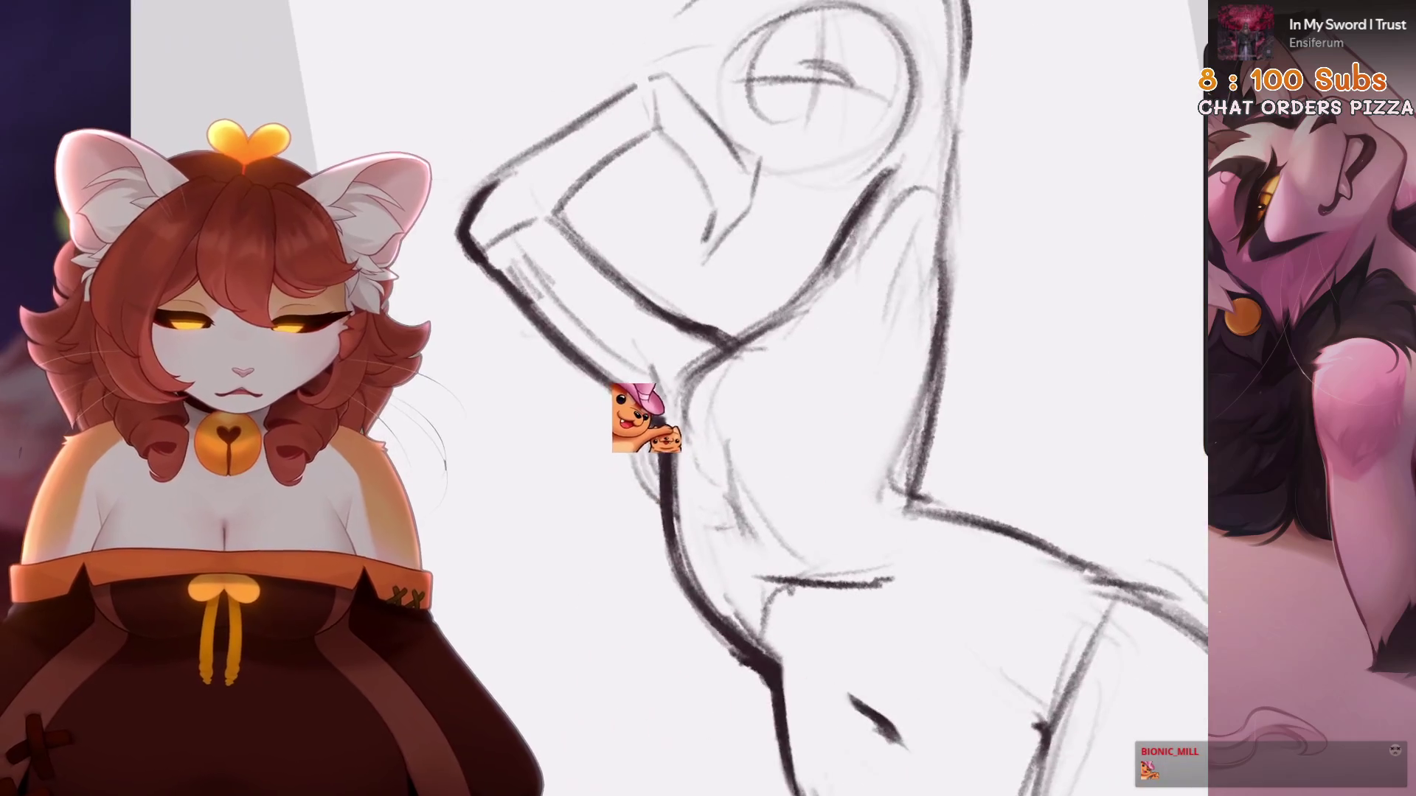
key("ctrl+z")
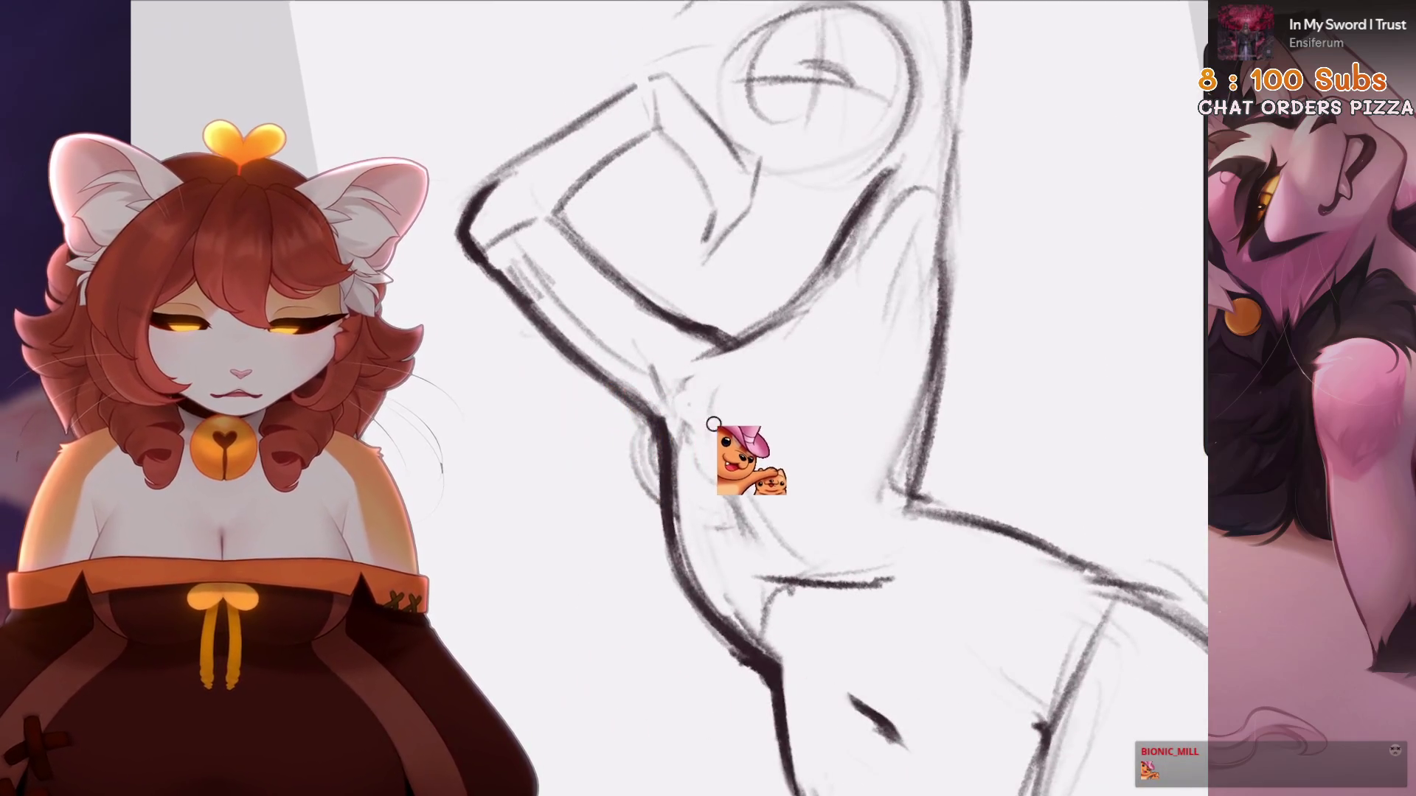
scroll(690, 391, "down", 3)
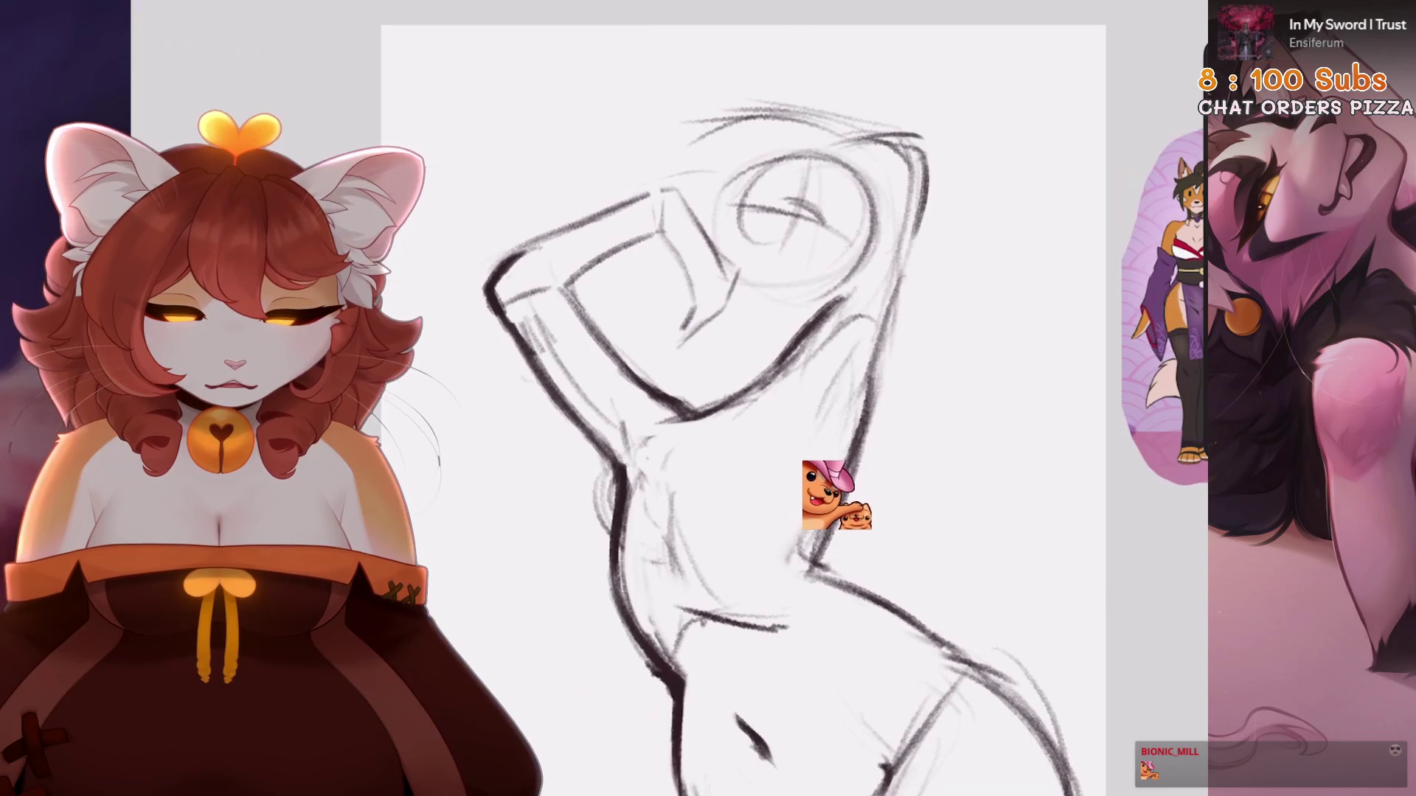
key("ctrl+z")
Redraw darker lines on the lower figure, arm and torso
scroll(737, 398, "down", 3)
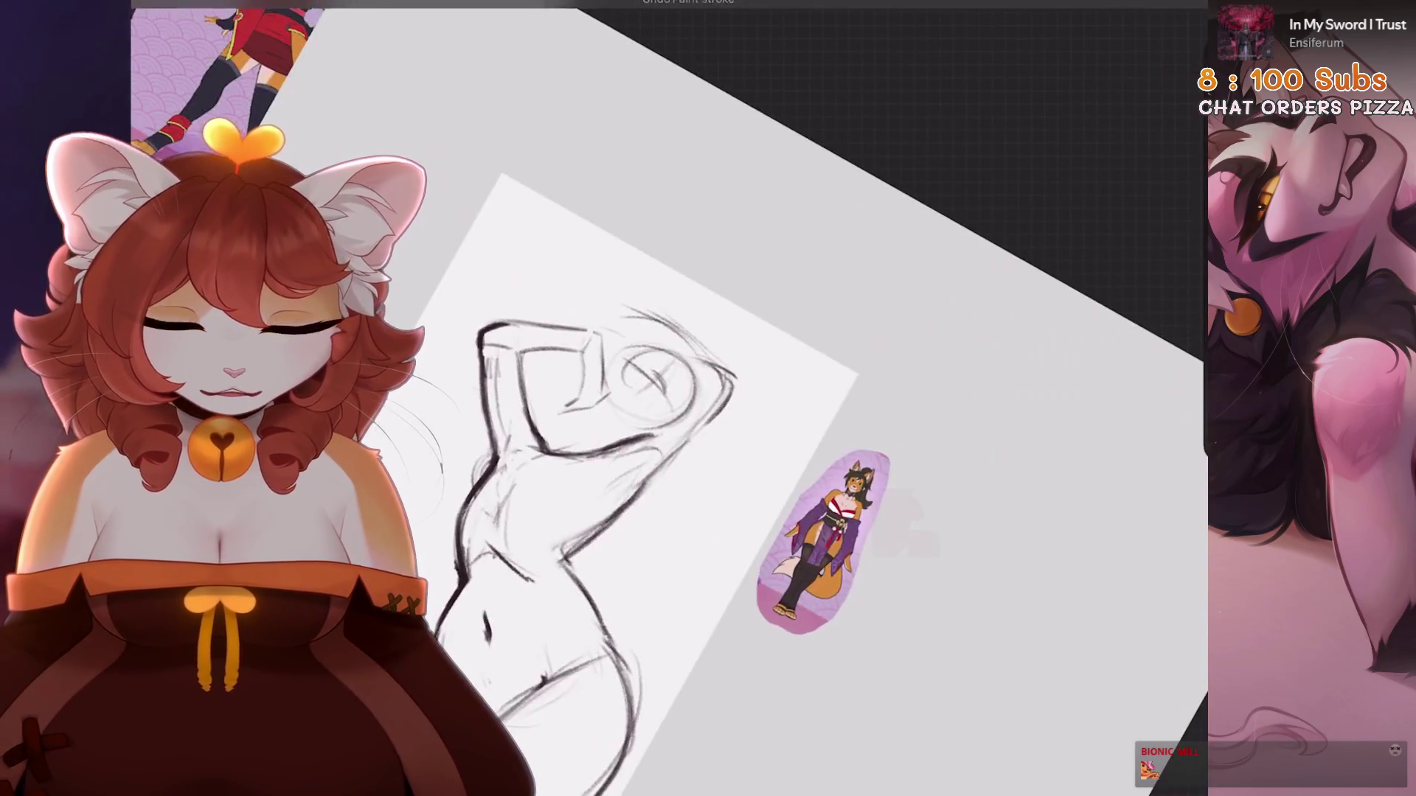
scroll(737, 398, "up", 3)
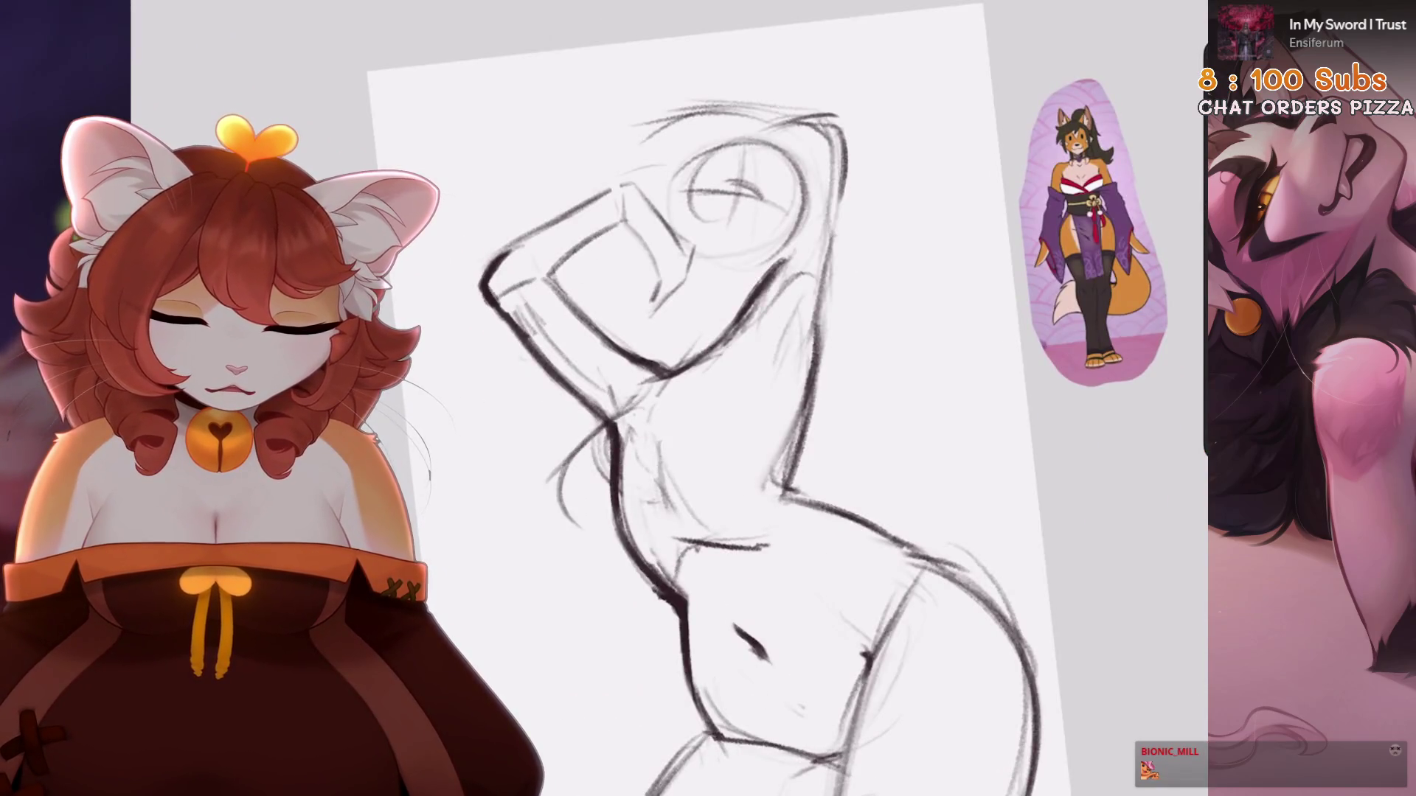
key("ctrl+z")
left_click_drag(590, 457, 561, 543)
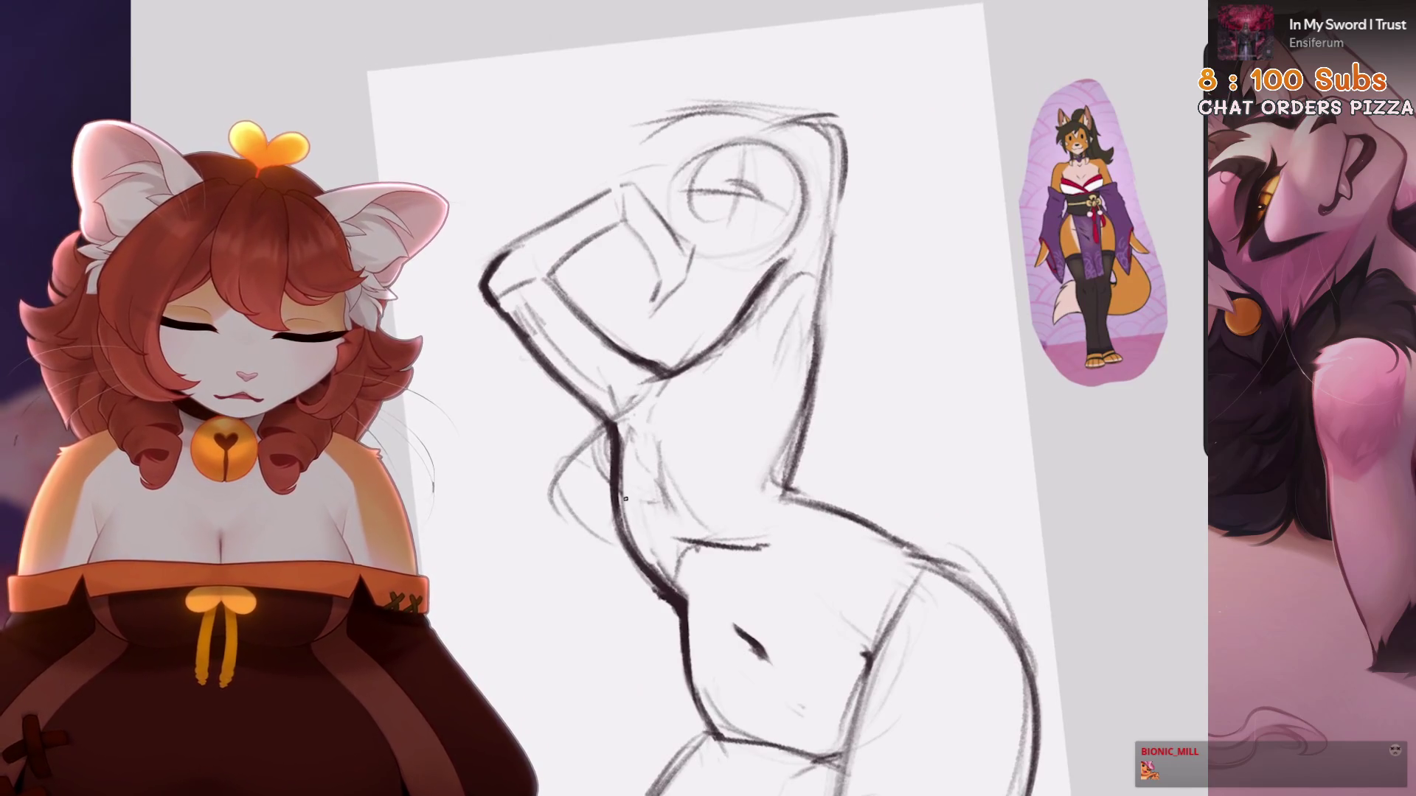
left_click_drag(668, 494, 638, 397)
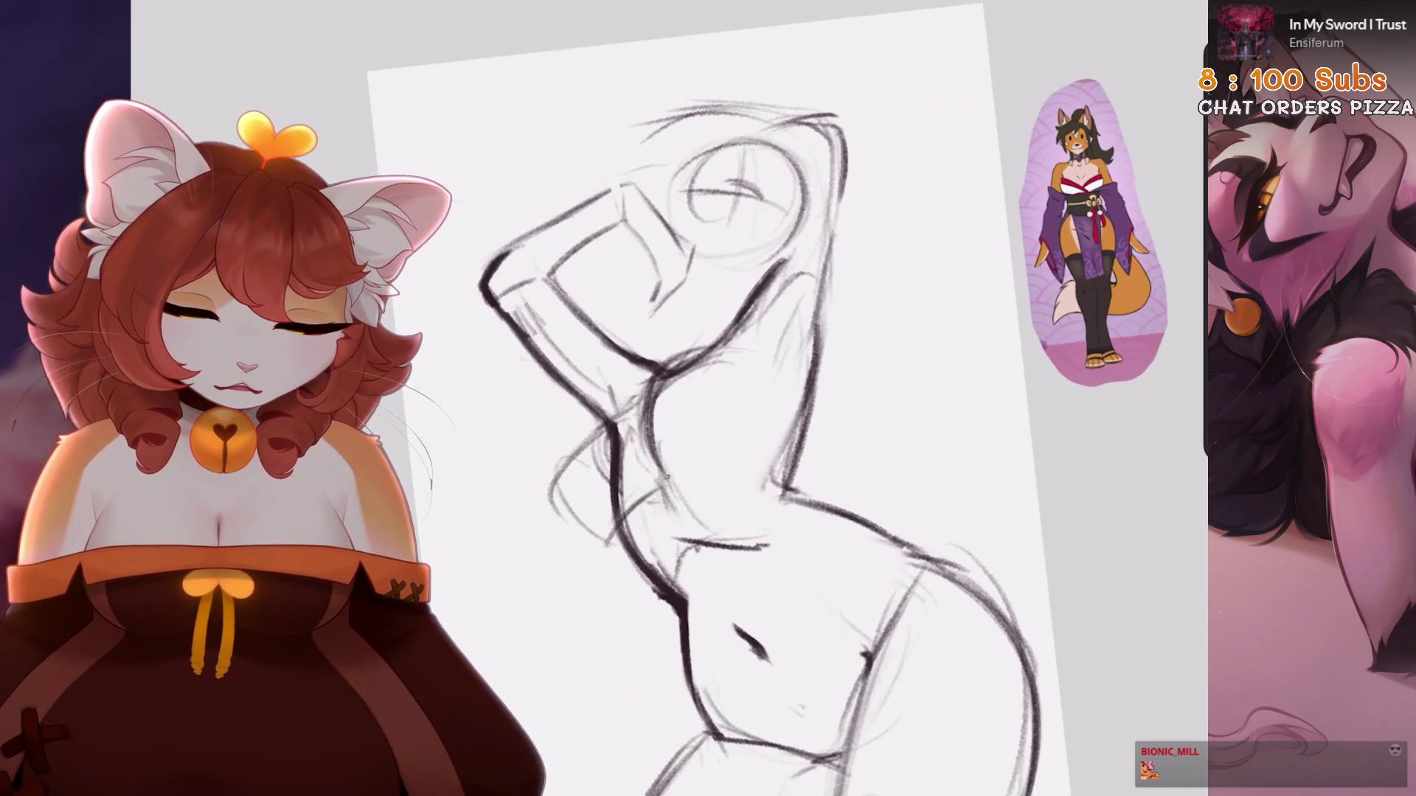
mouse_move(756, 377)
left_mouse_down()
mouse_move(736, 443)
mouse_move(892, 110)
mouse_move(480, 332)
mouse_move(450, 402)
left_mouse_up()
Select the upper figure and shift it slightly up and to the right
key("s")
key("v")
left_click_drag(635, 332, 643, 317)
key("v")
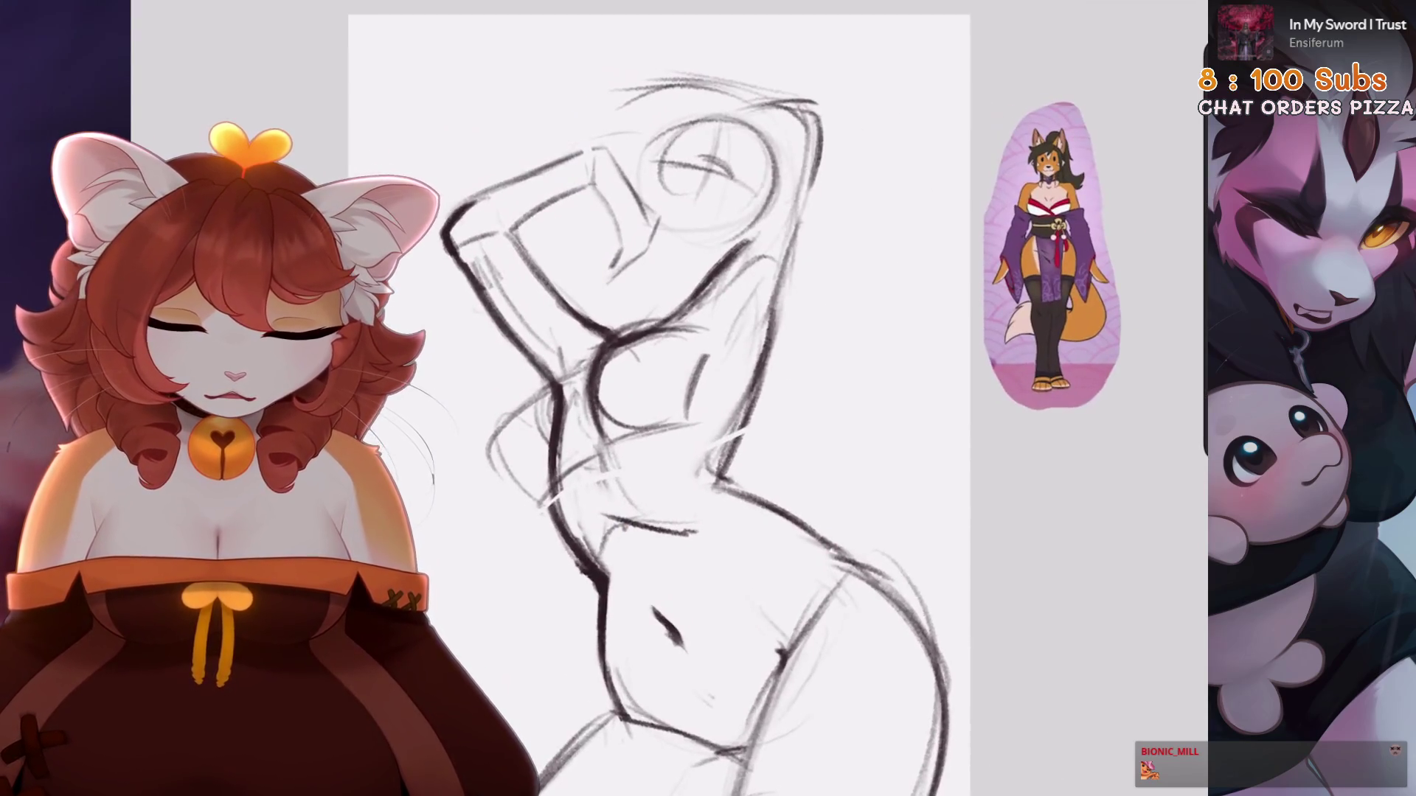
key("v")
key("v")
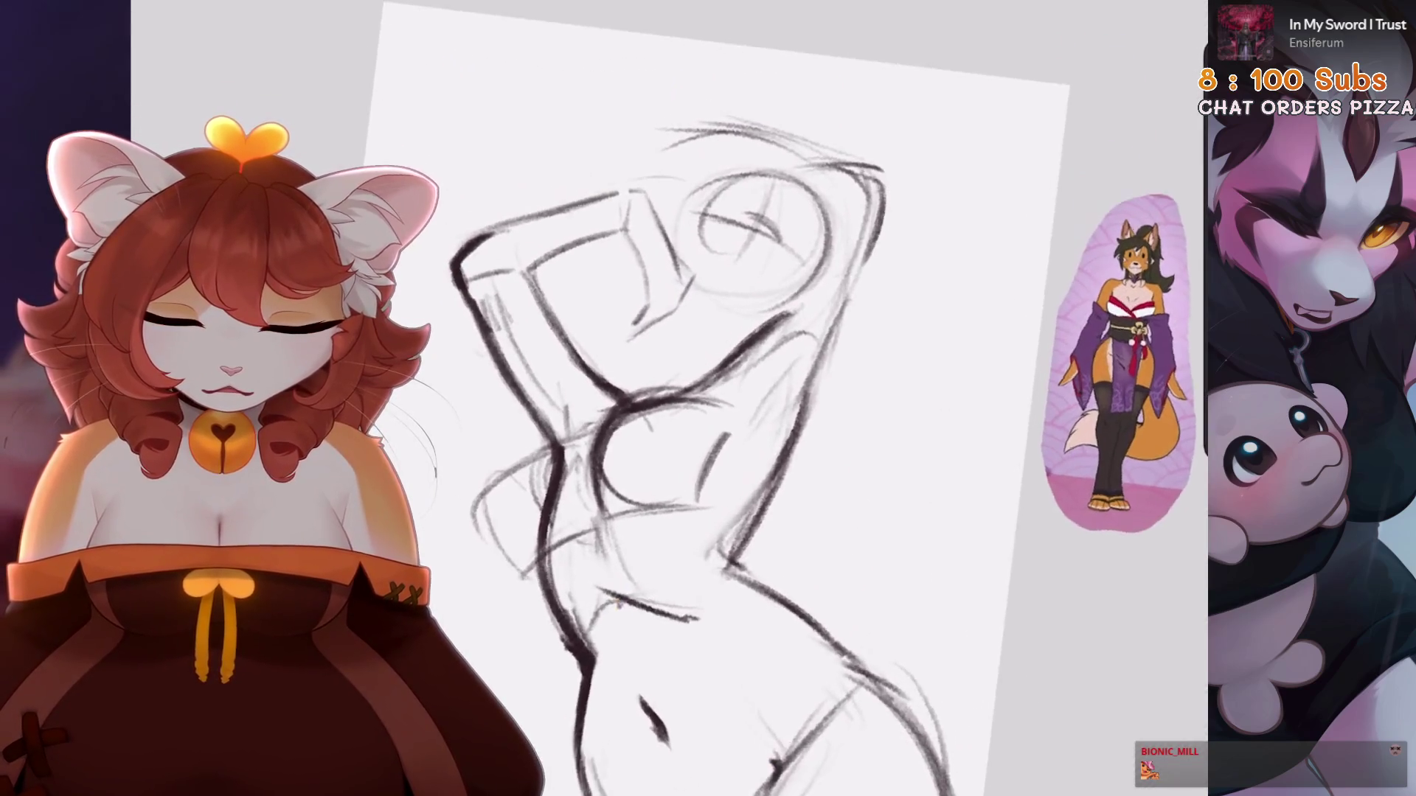
Undo the last two strokes and begin a new freehand selection
scroll(664, 398, "up", 3)
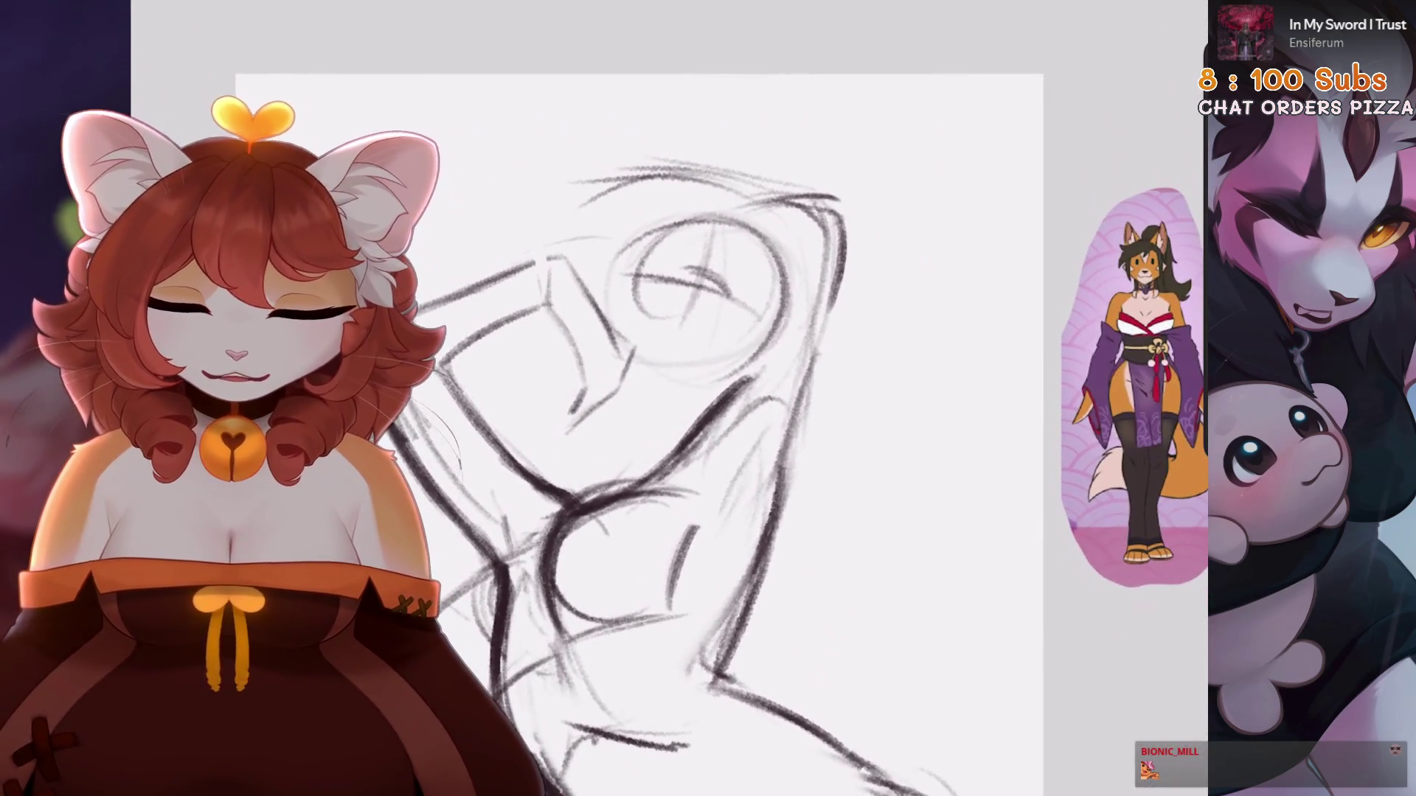
scroll(663, 398, "up", 3)
key("ctrl+z")
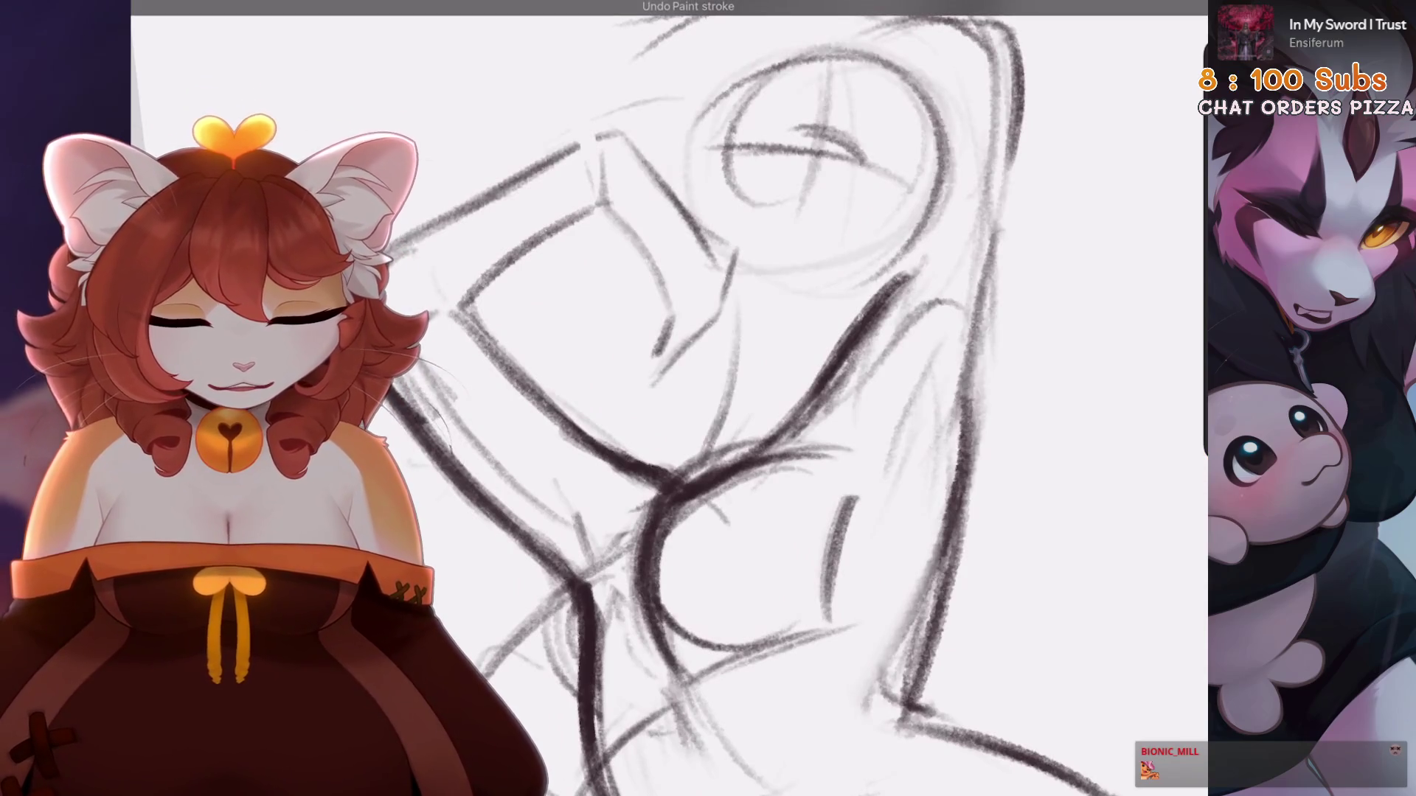
key("ctrl+z")
key("ctrl+z")
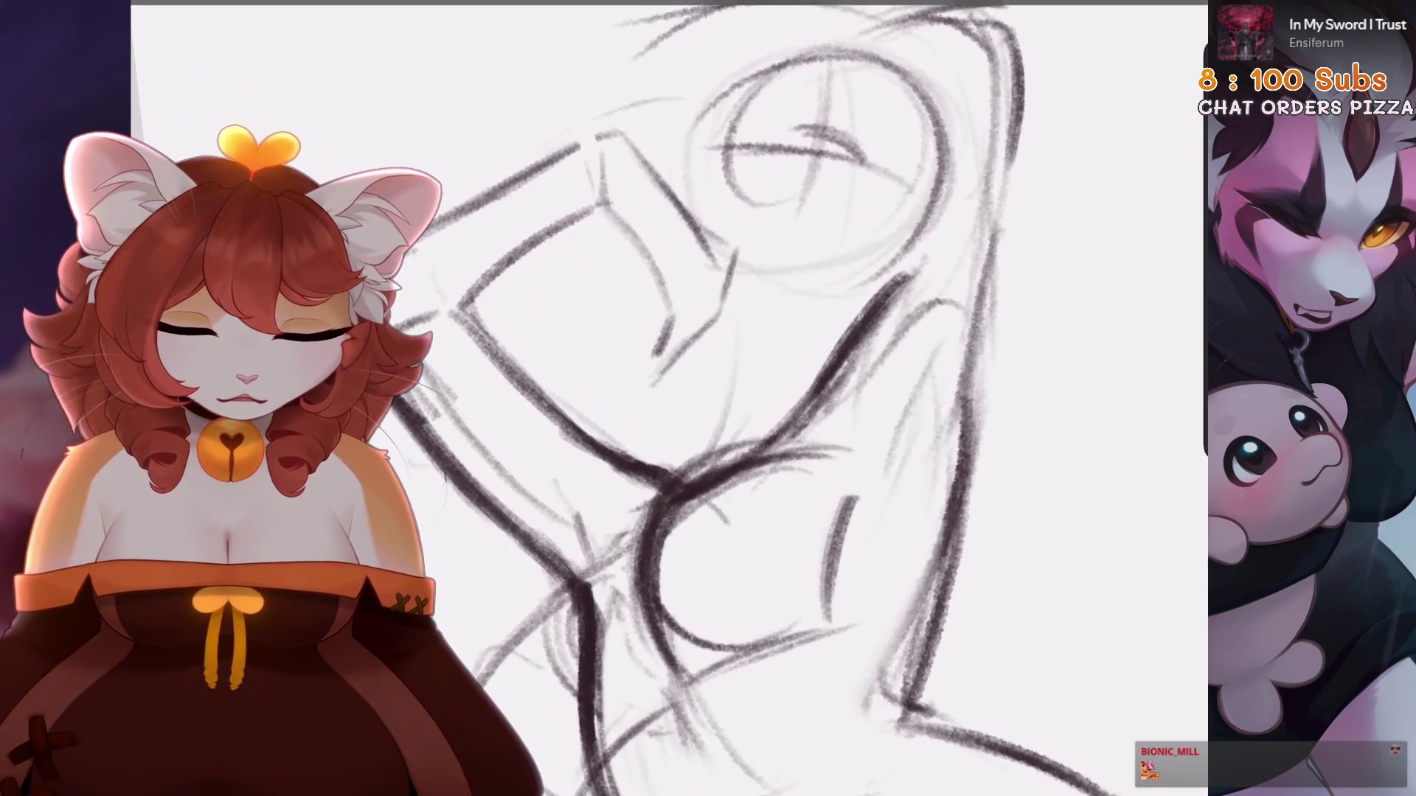
key("s")
scroll(664, 399, "down", 2)
Select the head circle, back out of the reshape, and view the whole page
left_click_drag(722, 425, 674, 232)
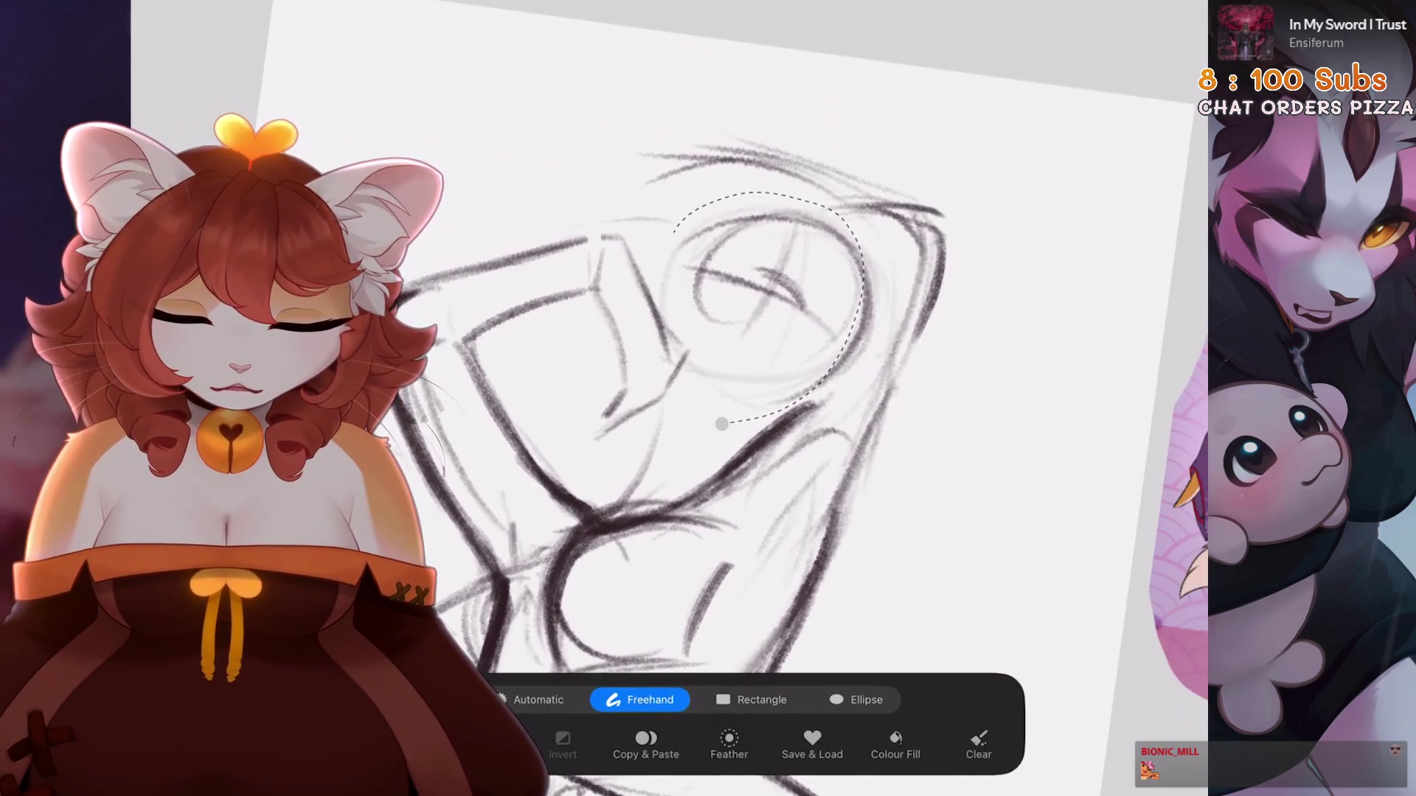
key("v")
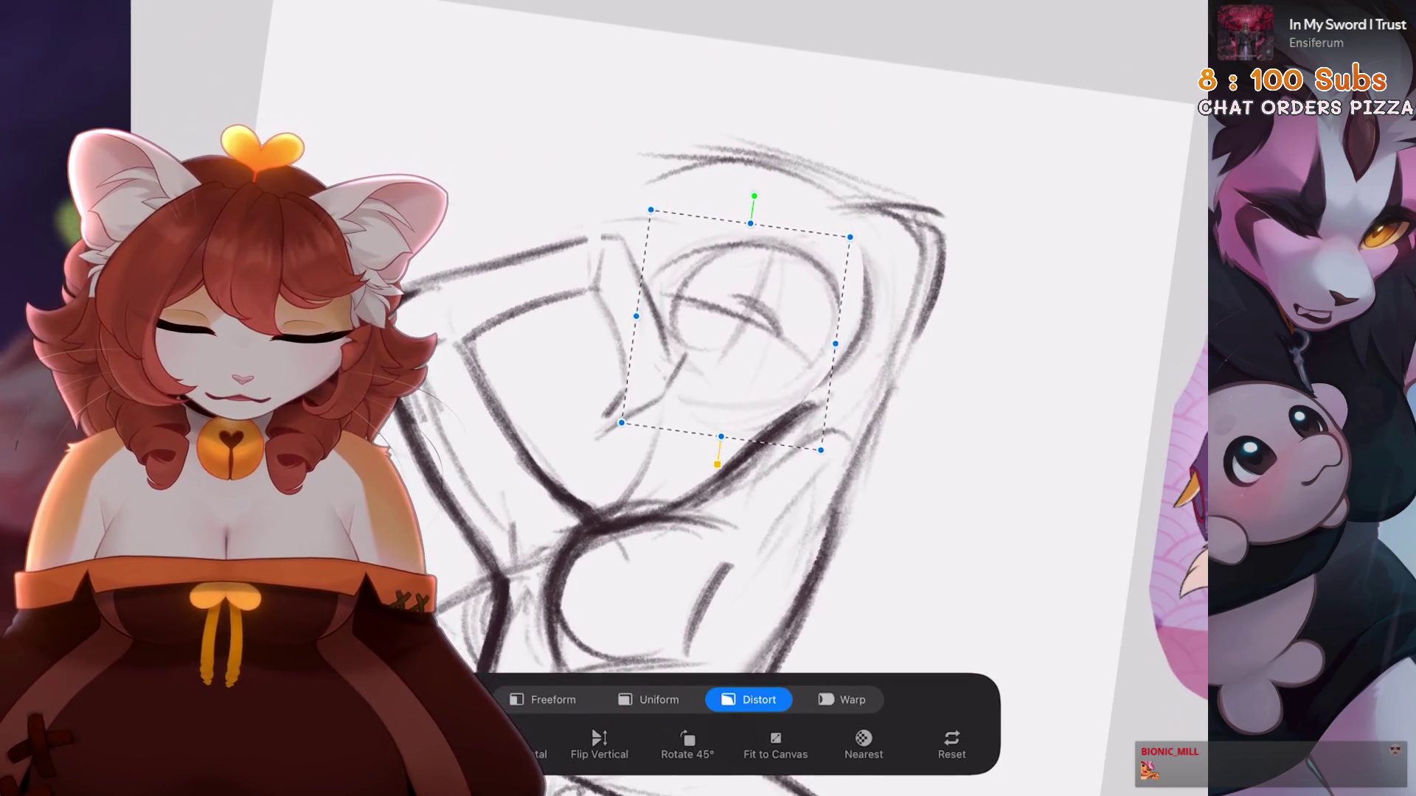
key("ctrl+z")
key("v")
key("ctrl+0")
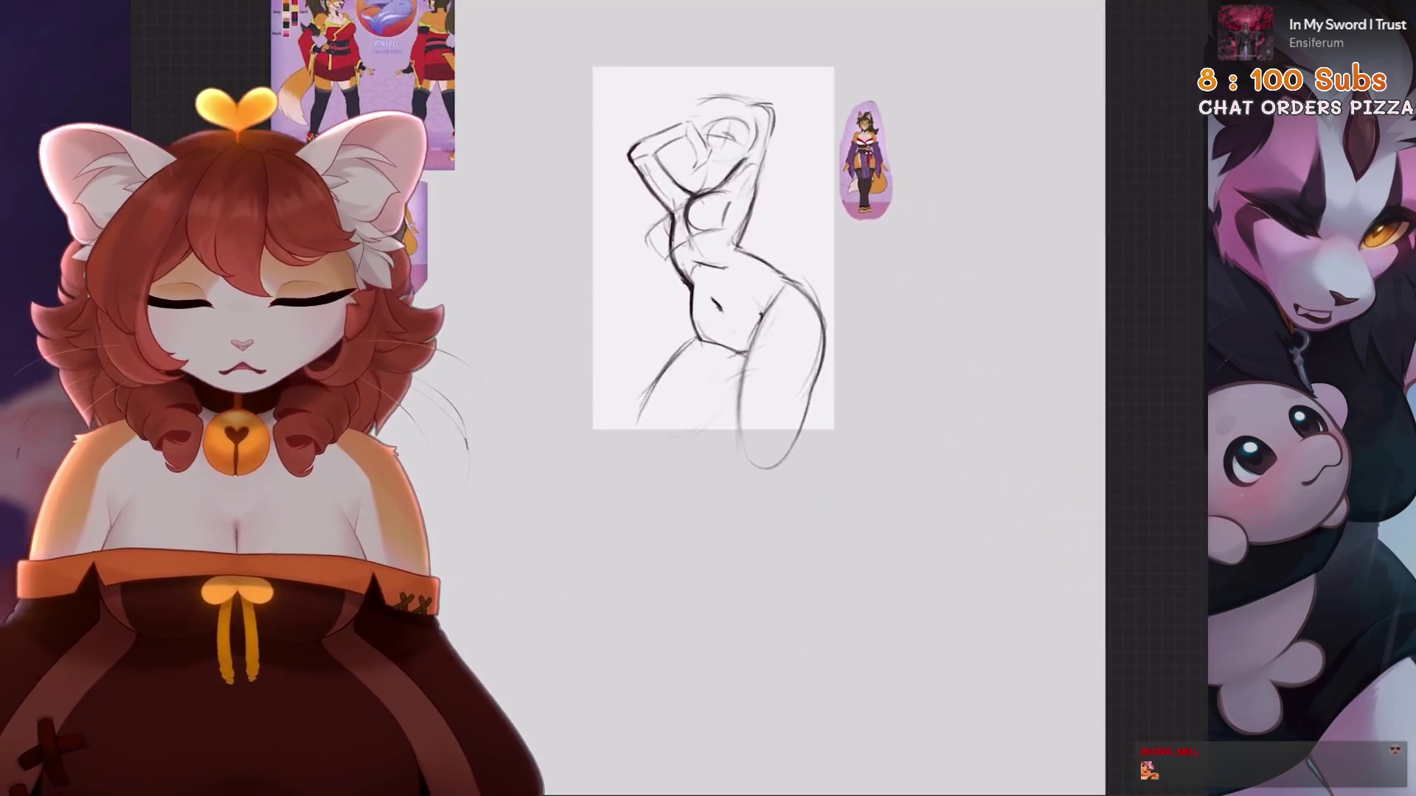
scroll(738, 332, "up", 5)
Reselect the head and scale it down proportionally in Uniform mode
key("s")
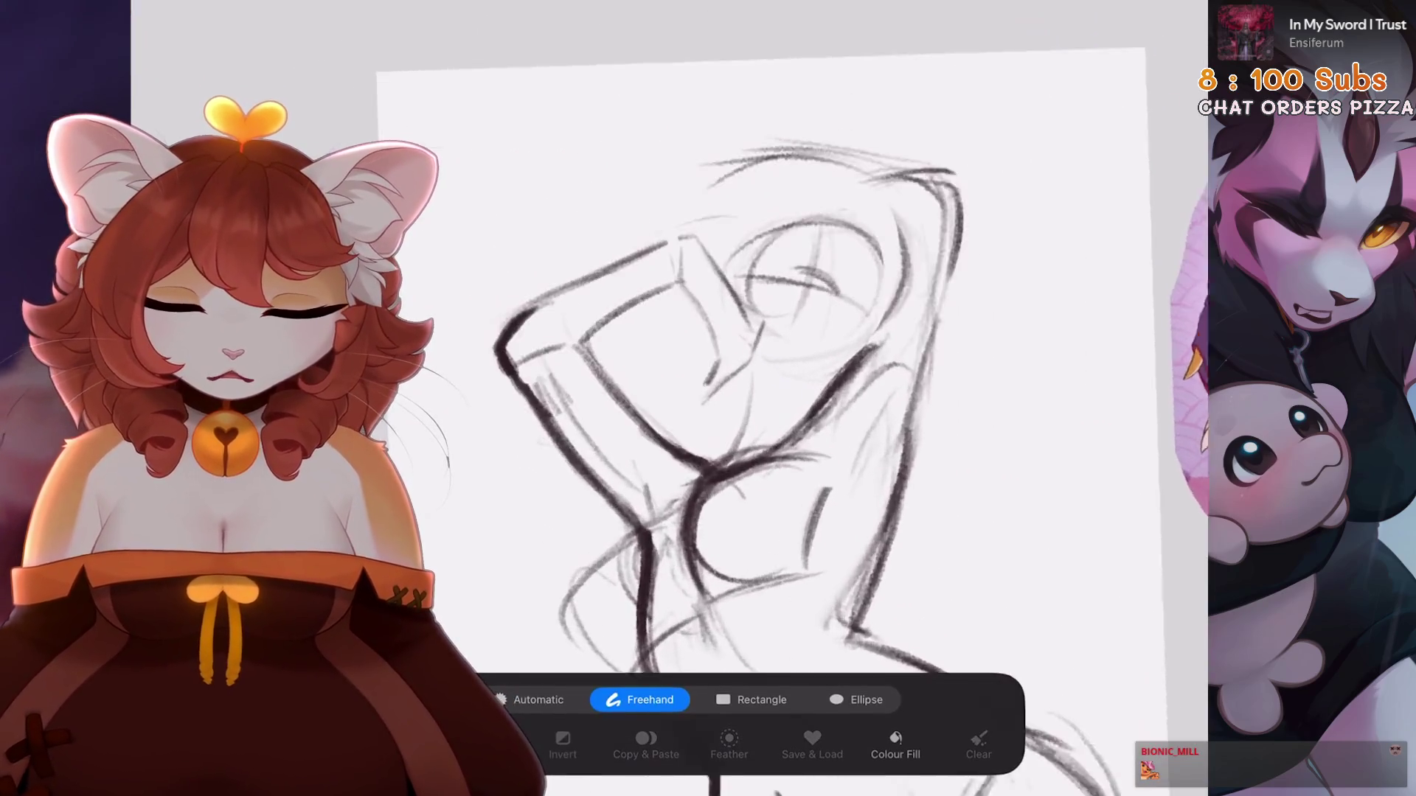
left_click_drag(818, 394, 909, 286)
left_click_drag(734, 284, 819, 395)
key("v")
left_click(649, 700)
left_click_drag(896, 221, 887, 213)
key("v")
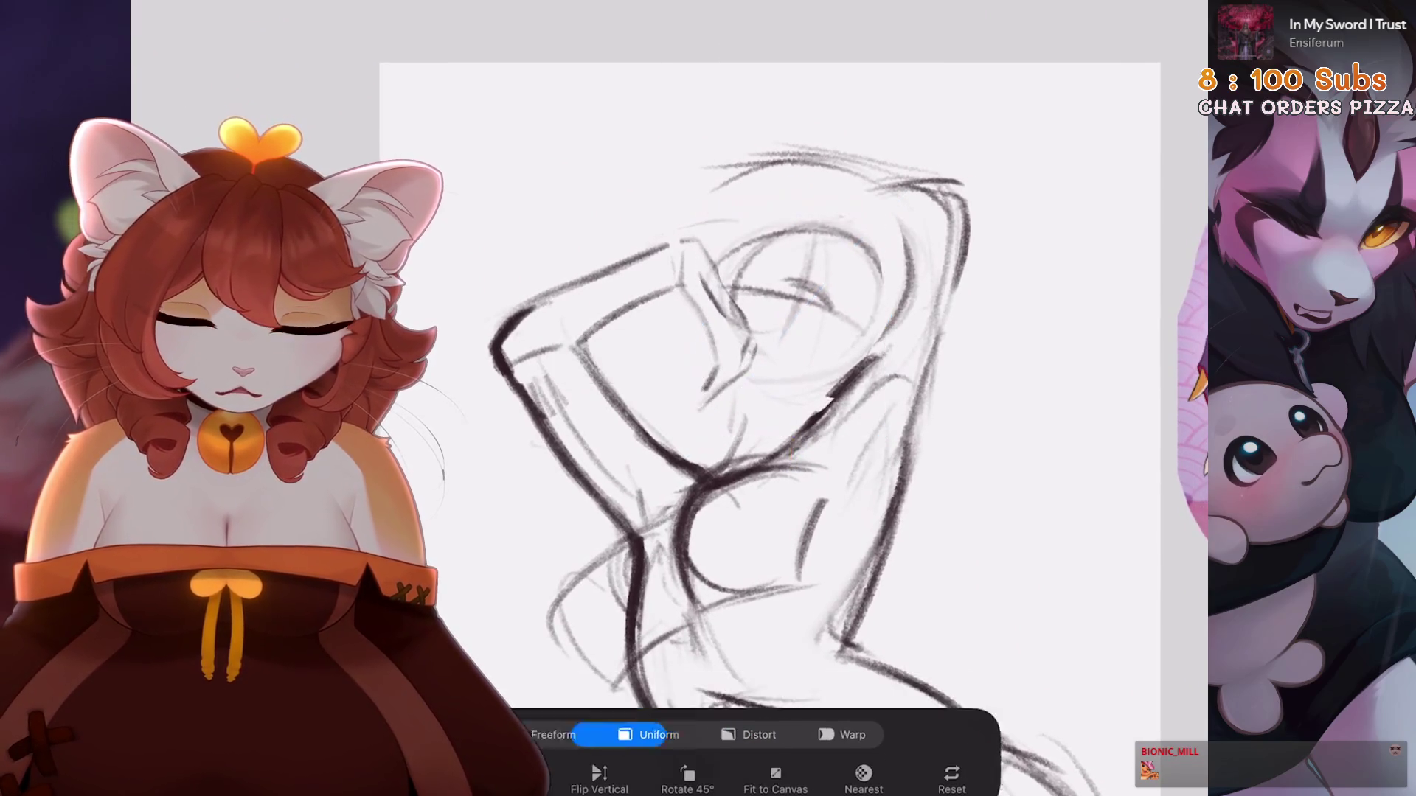
Rescale the head circle once more, then undo stray strokes across the arm
key("ctrl+0")
scroll(714, 251, "up", 5)
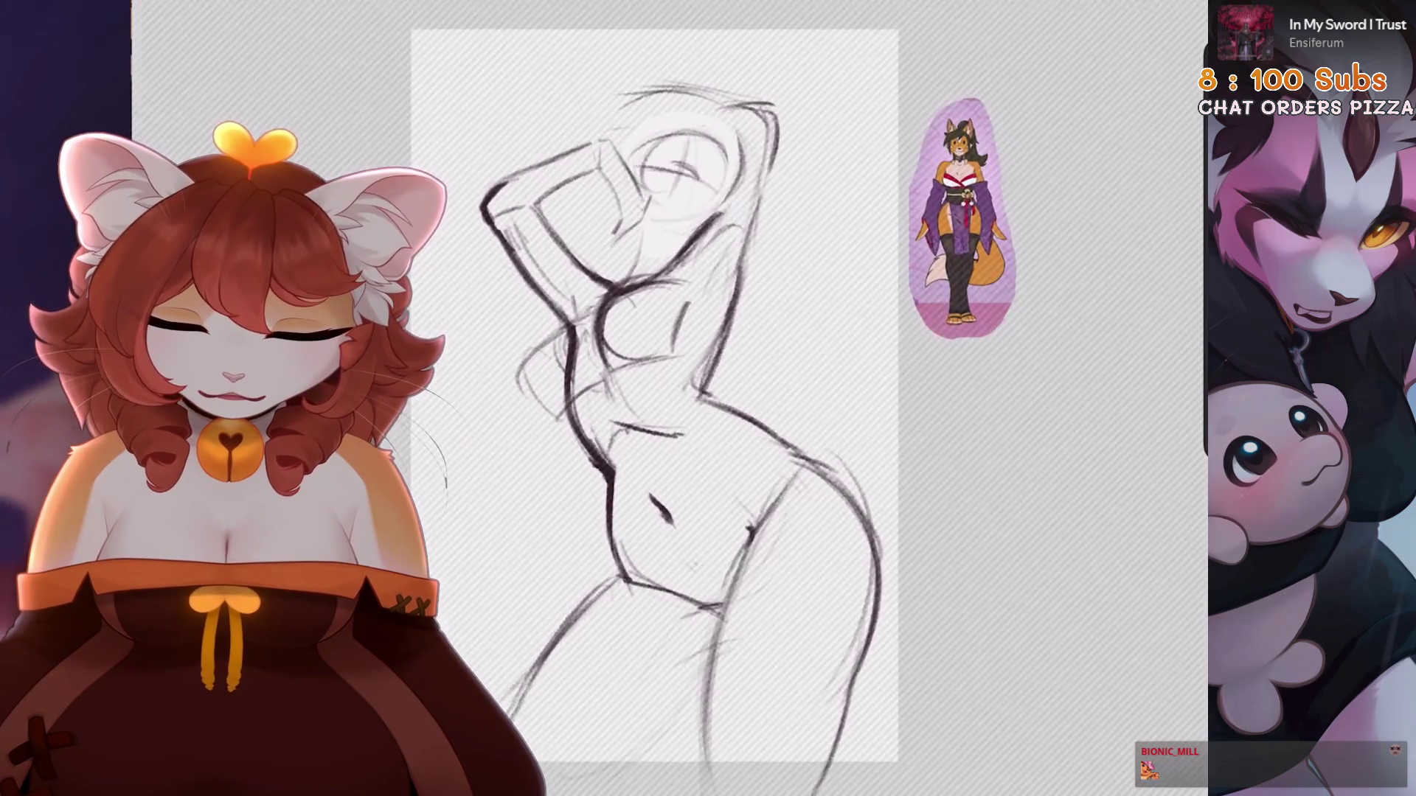
key("v")
left_click_drag(813, 144, 826, 55)
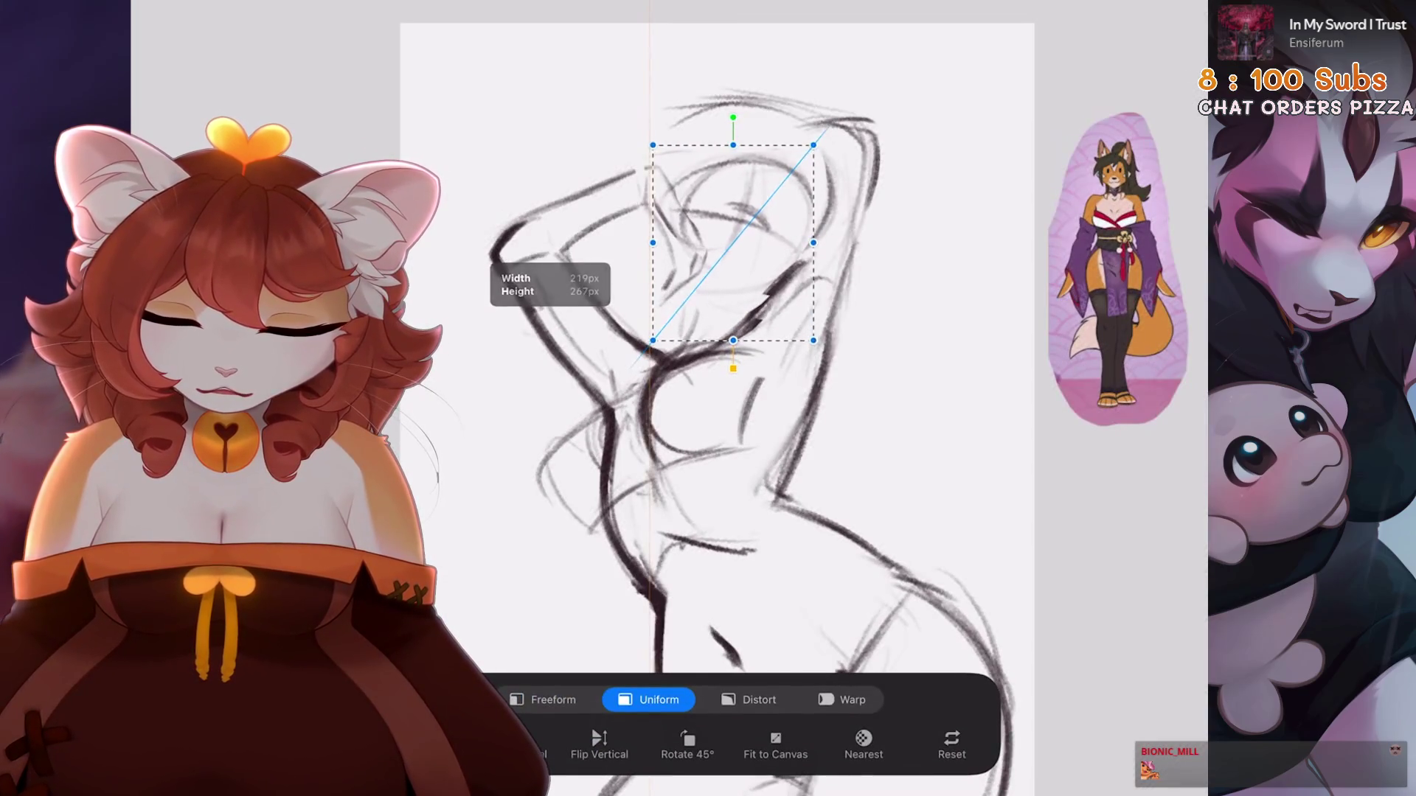
key("v")
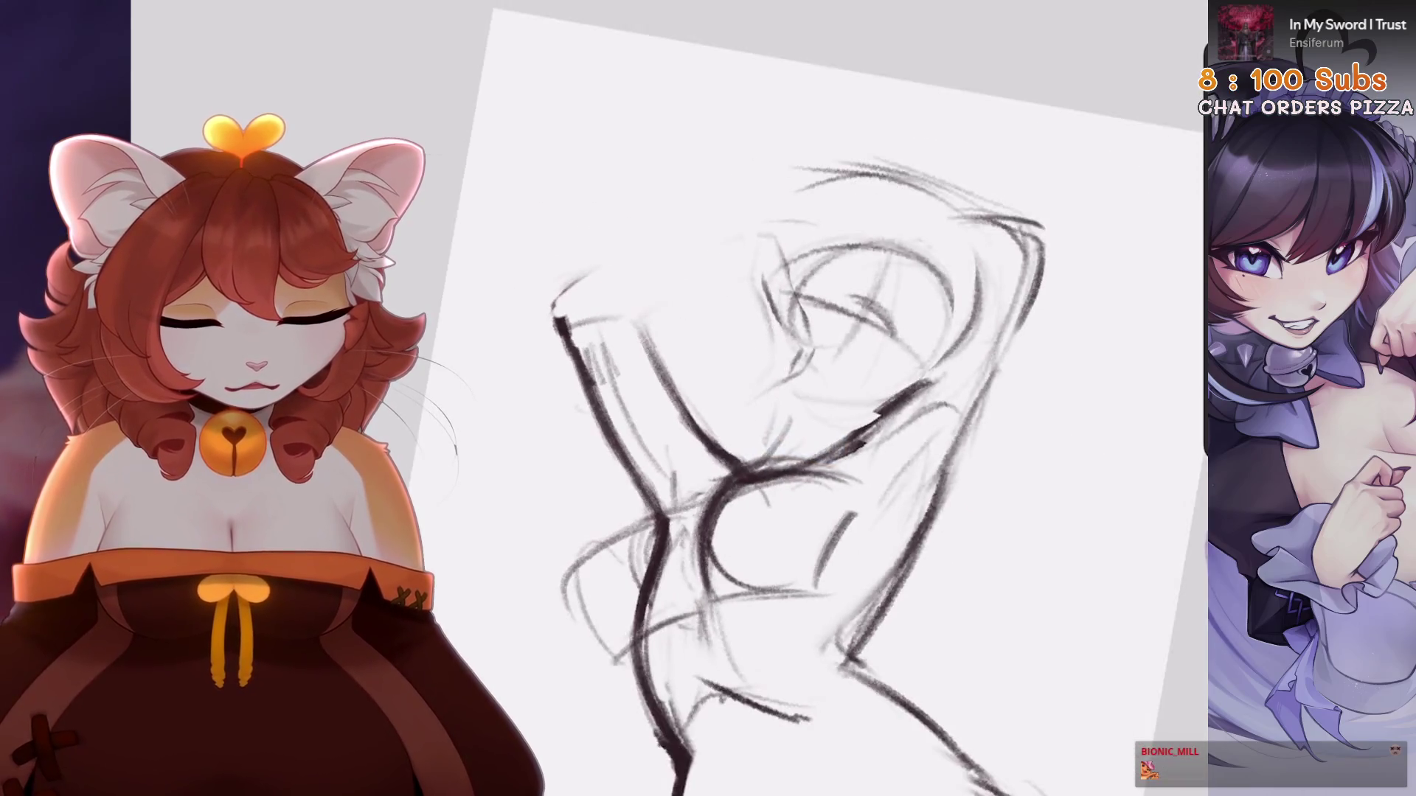
left_click_drag(580, 341, 734, 390)
key("ctrl+z")
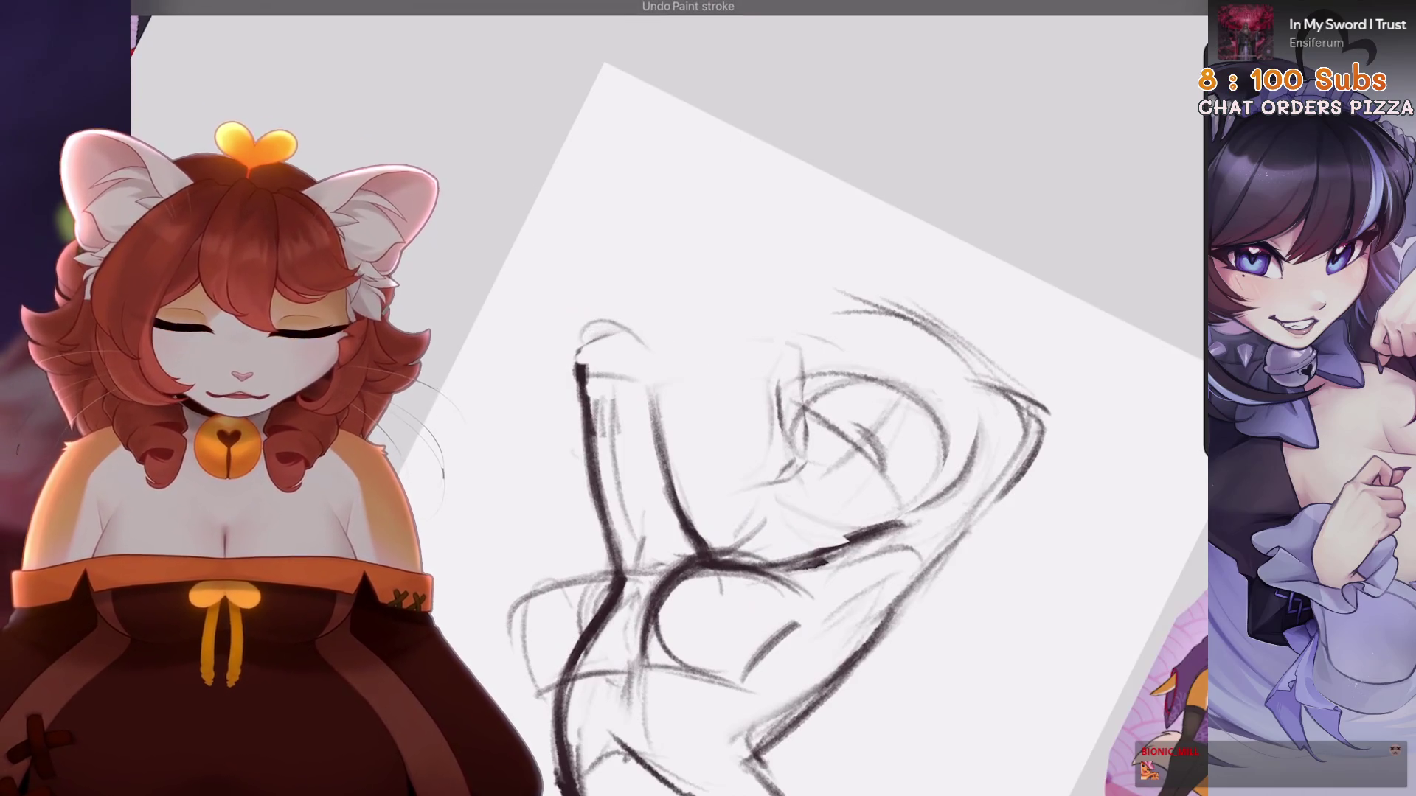
key("ctrl+z")
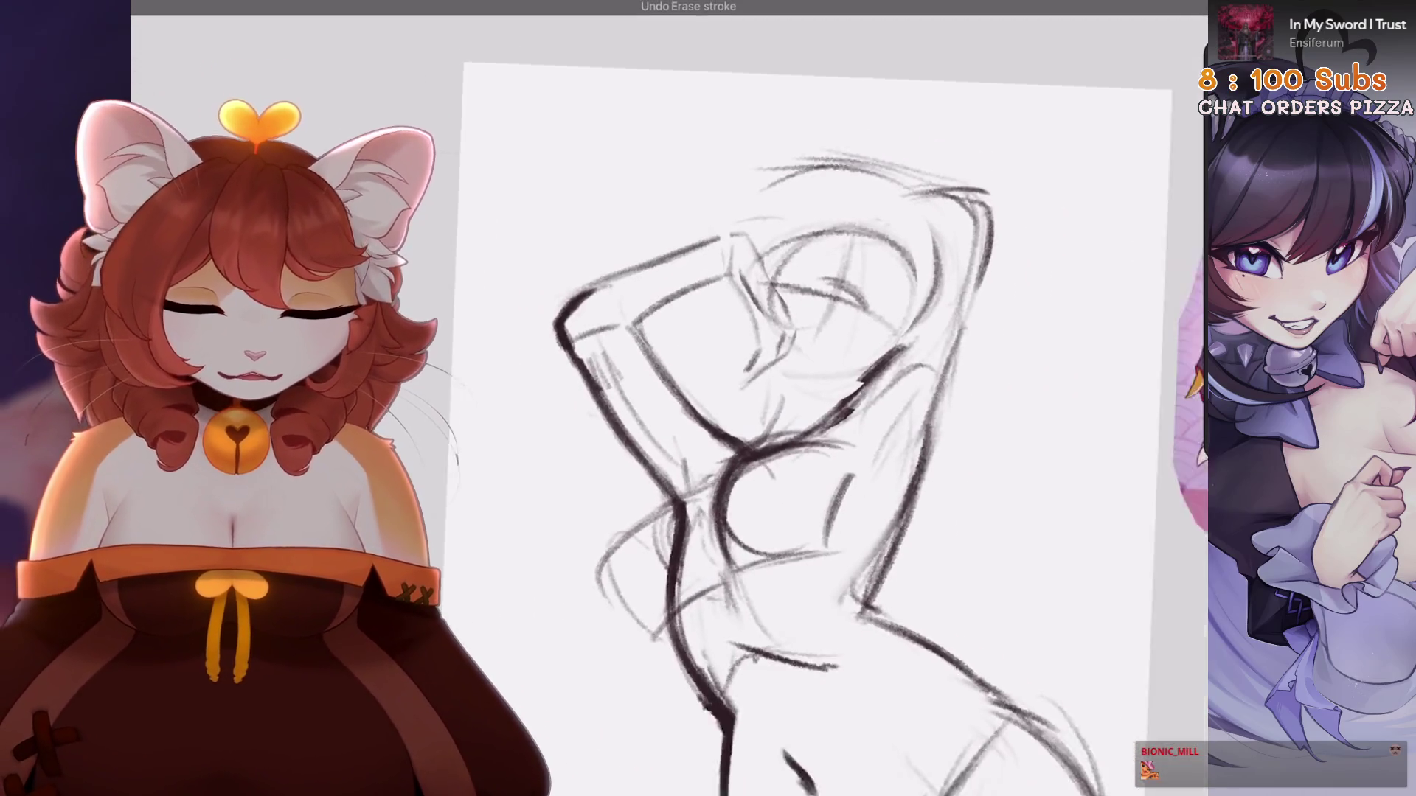
Erase stray chest lines and redraw darker lower and left chest curves
left_click_drag(811, 442, 770, 443)
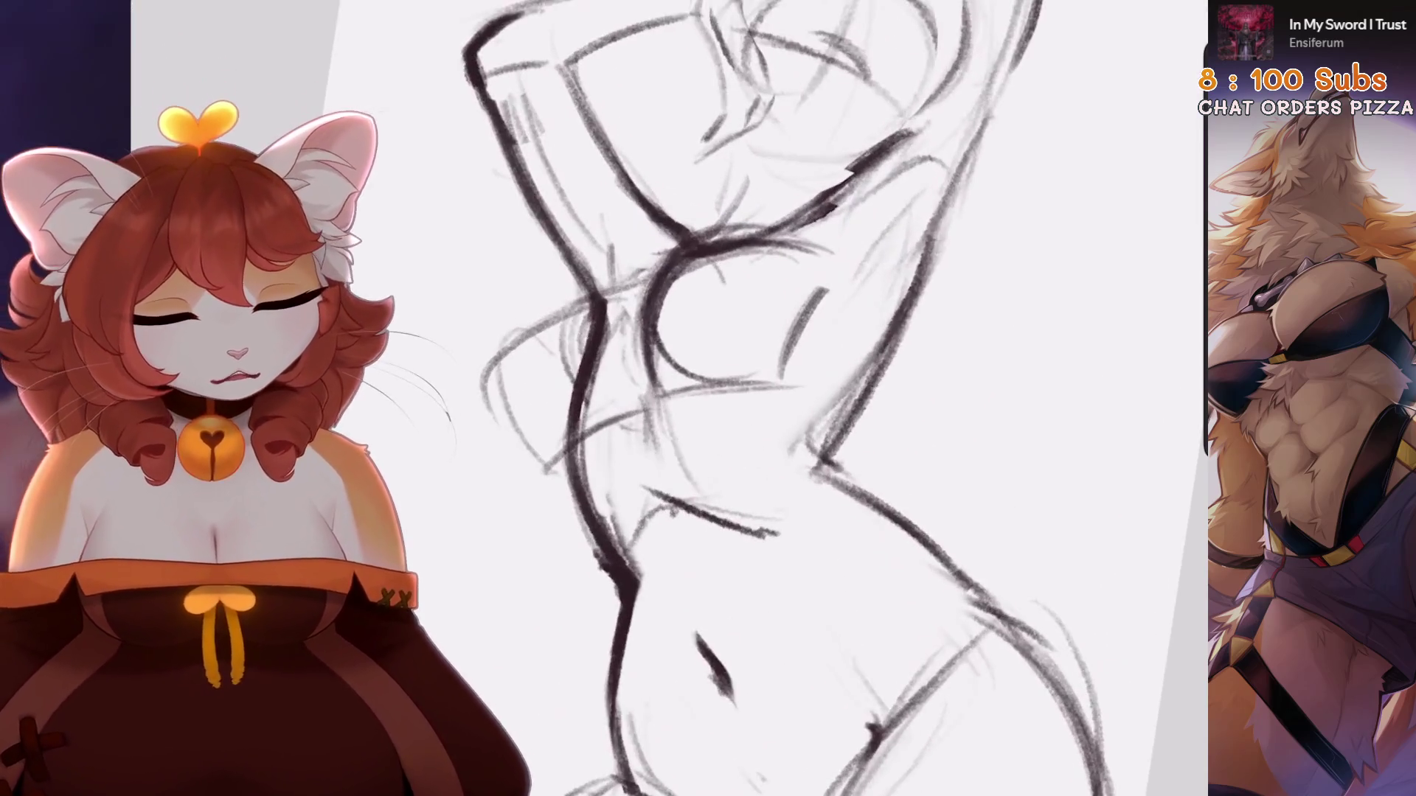
left_click_drag(590, 302, 529, 434)
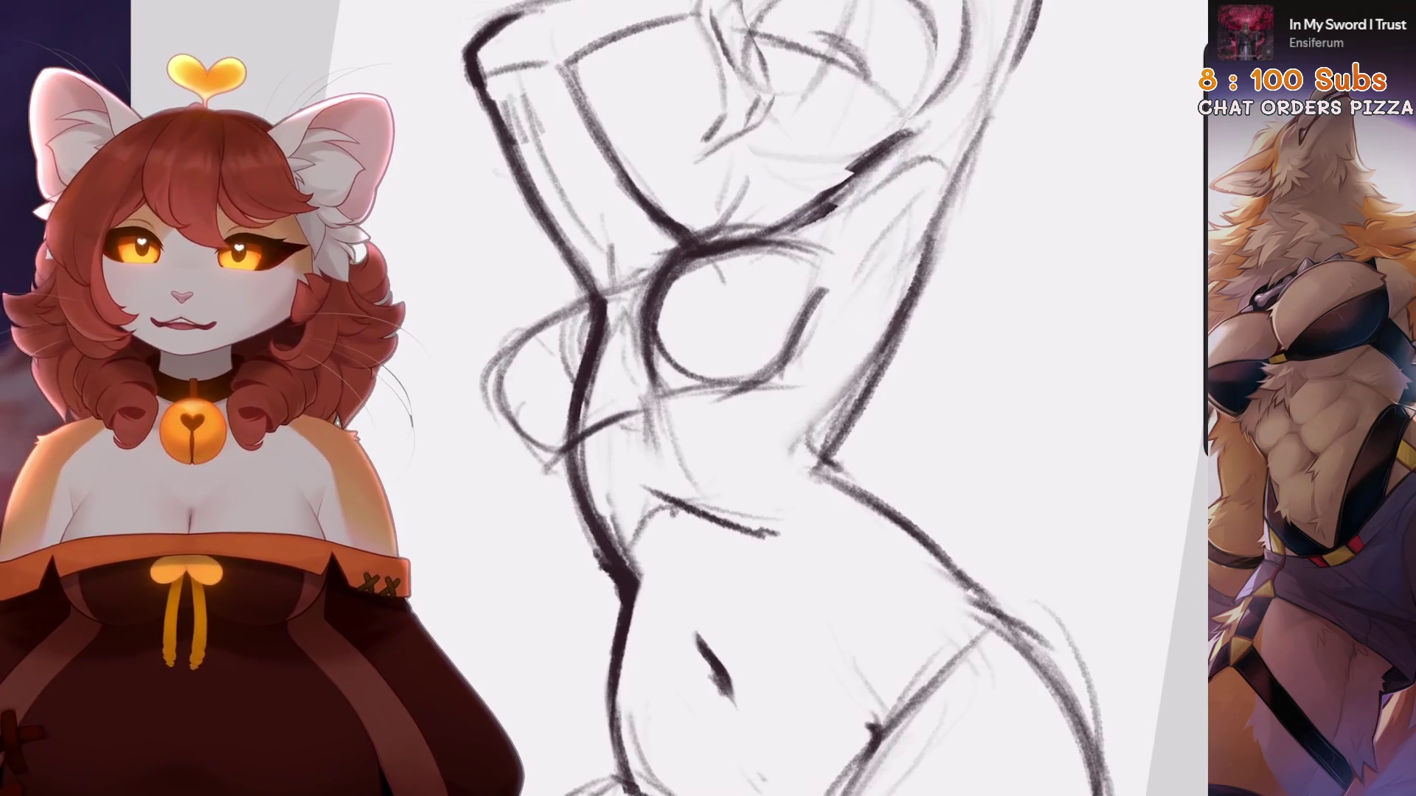
mouse_move(796, 354)
left_mouse_down()
mouse_move(806, 269)
mouse_move(752, 236)
left_mouse_up()
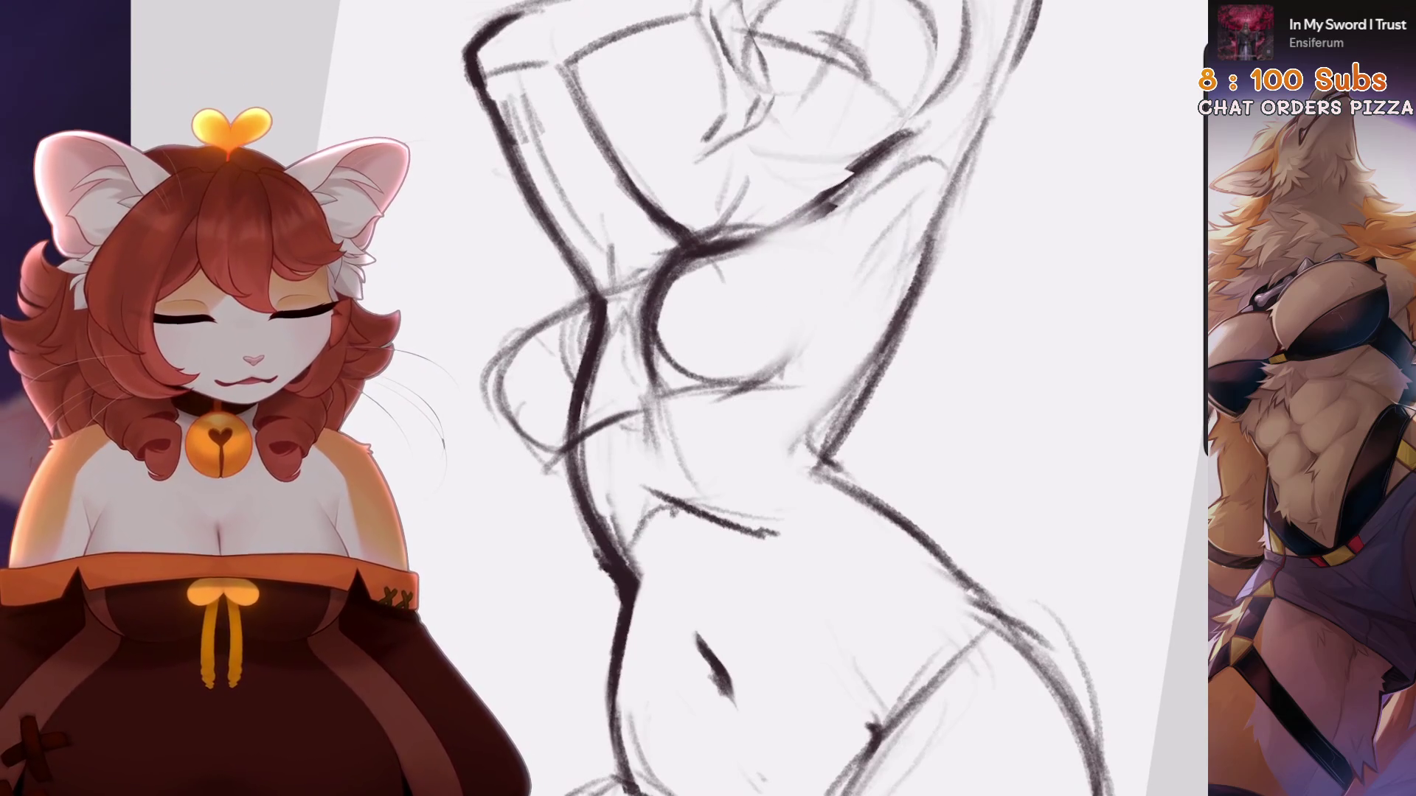
left_click_drag(666, 345, 802, 376)
left_click_drag(664, 250, 646, 356)
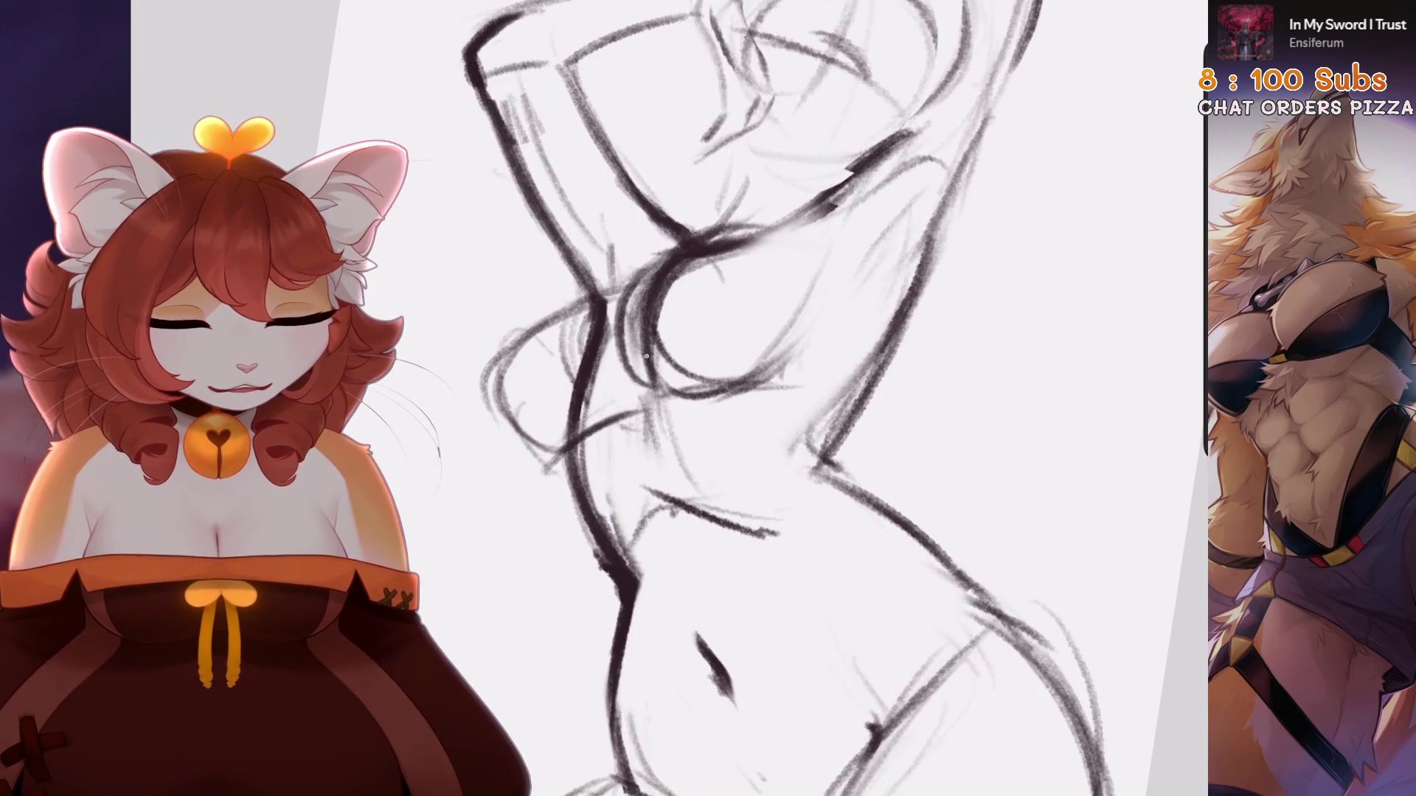
left_click_drag(767, 251, 649, 369)
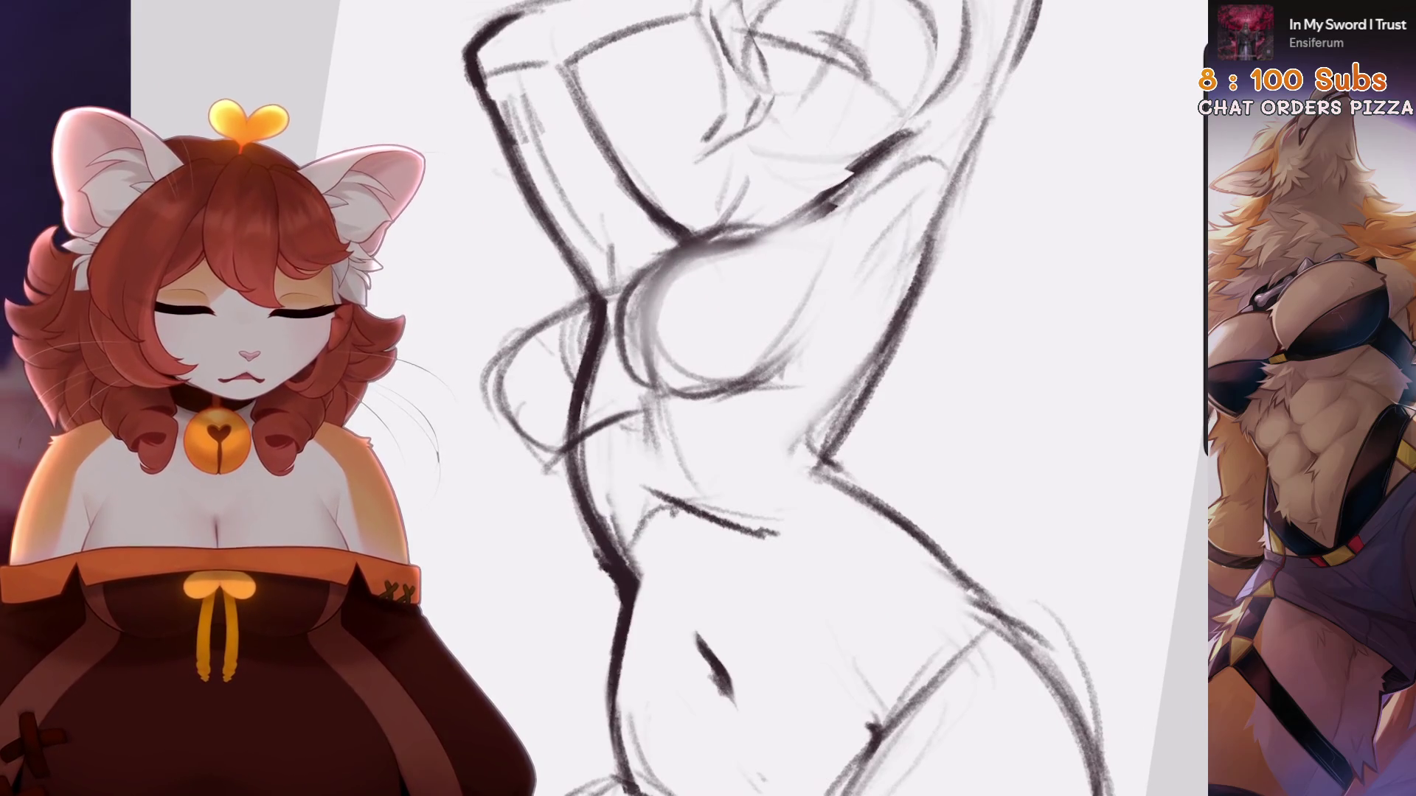
scroll(775, 399, "down", 5)
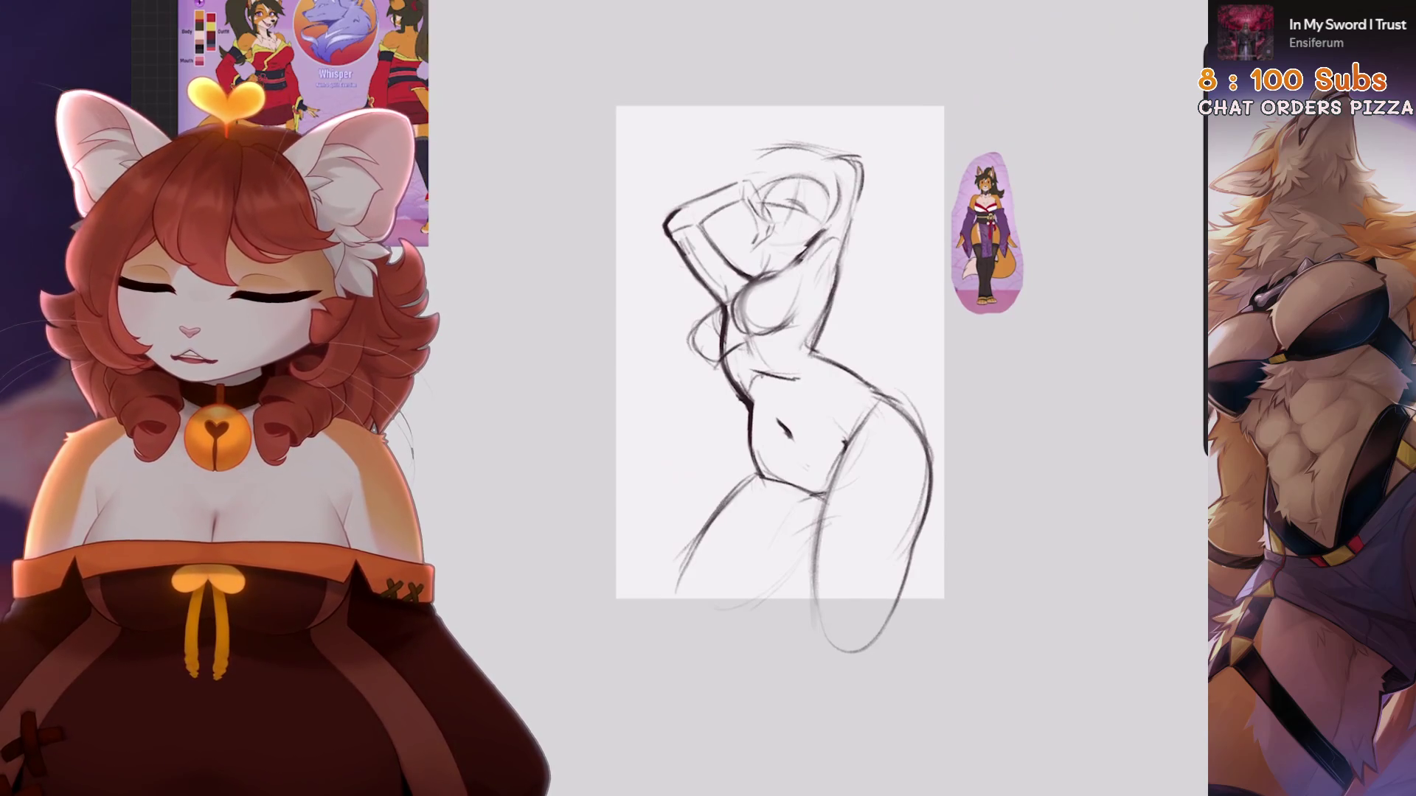
scroll(780, 353, "up", 3)
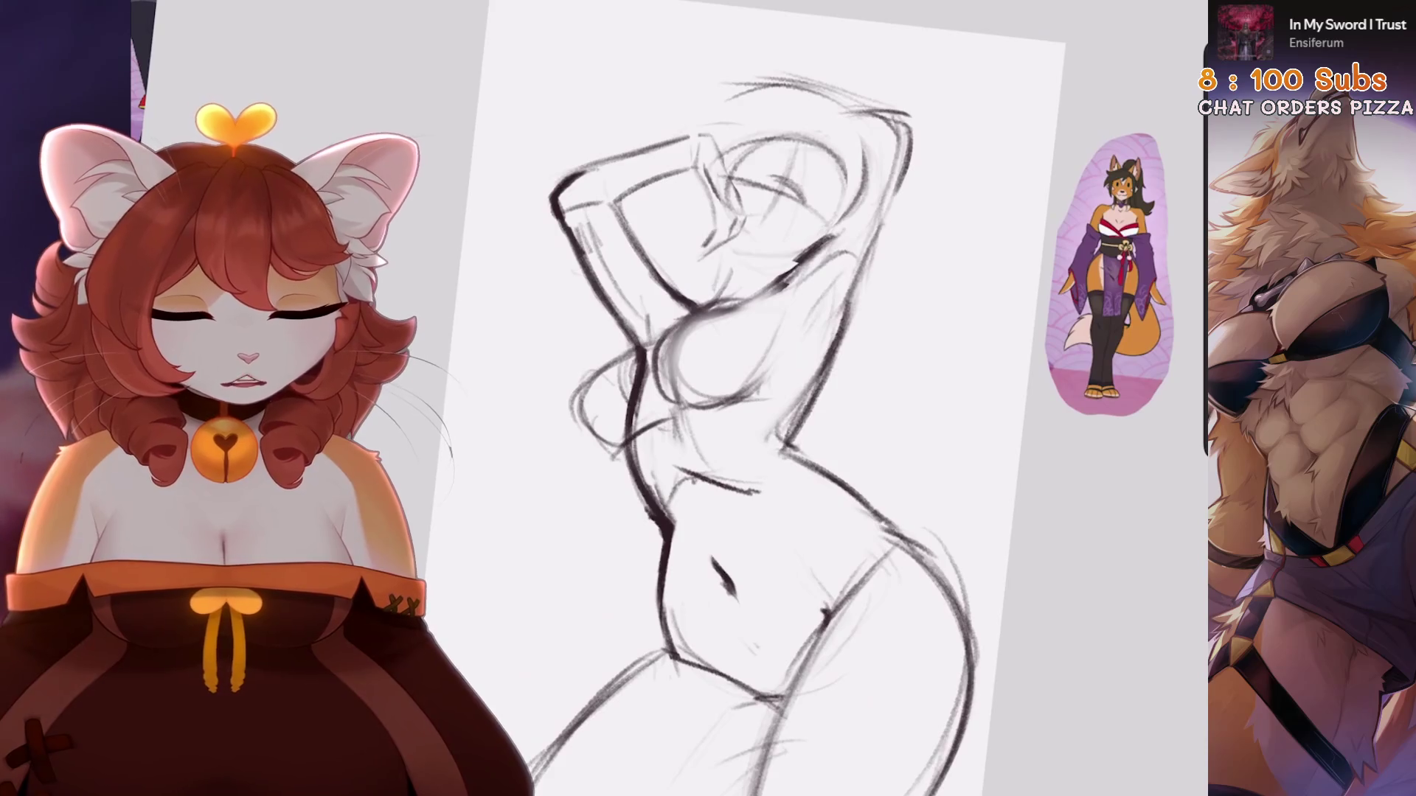
Lasso the raised arm, rotate it slightly, and move it left and down
left_click_drag(594, 361, 656, 237)
mouse_move(738, 181)
left_mouse_down()
mouse_move(708, 110)
mouse_move(531, 162)
mouse_move(594, 362)
left_mouse_up()
key("v")
left_click_drag(642, 85, 628, 87)
left_click_drag(642, 232, 606, 255)
scroll(774, 383, "down", 3)
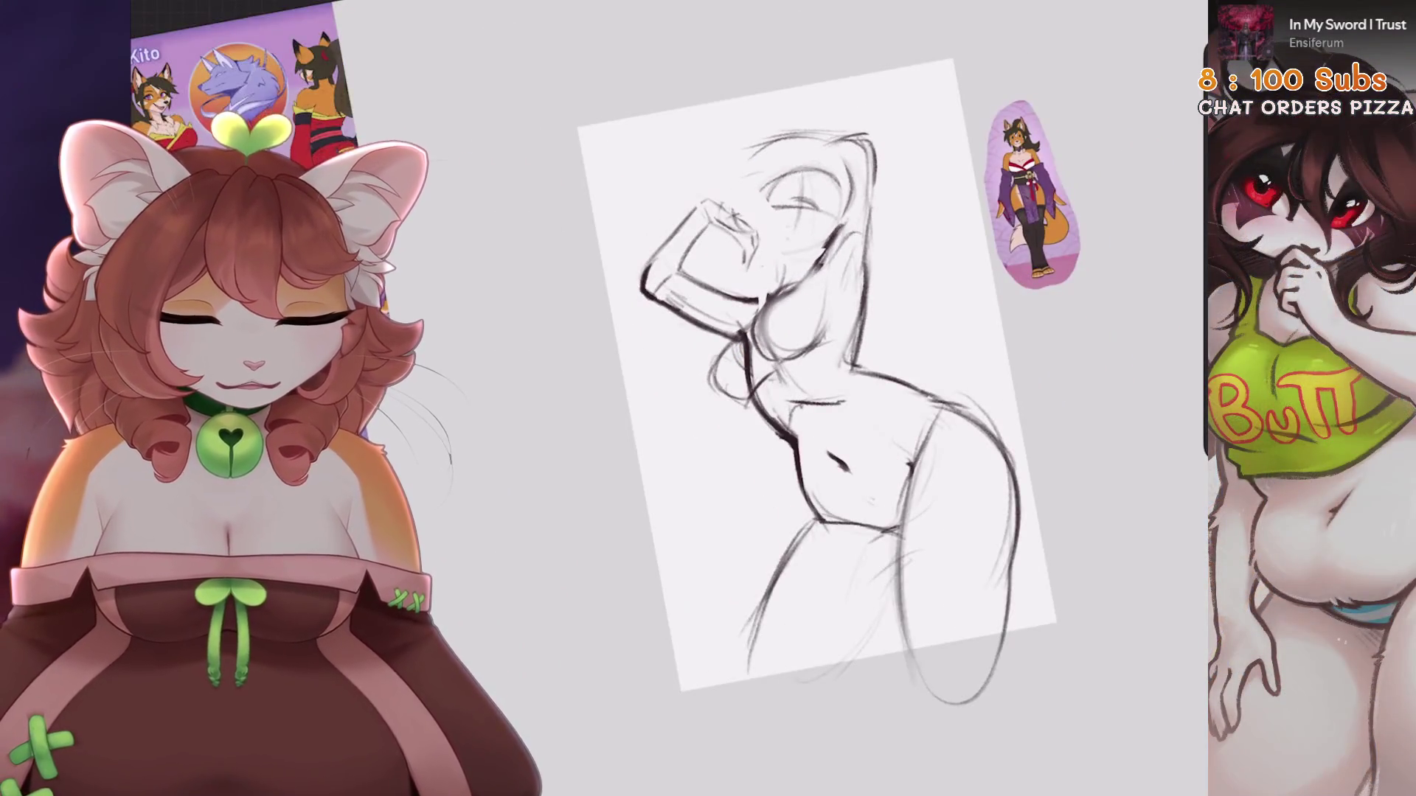
scroll(774, 383, "up", 3)
Lasso the raised left forearm and rotate it clockwise into a new angle
key("s")
left_click(439, 208)
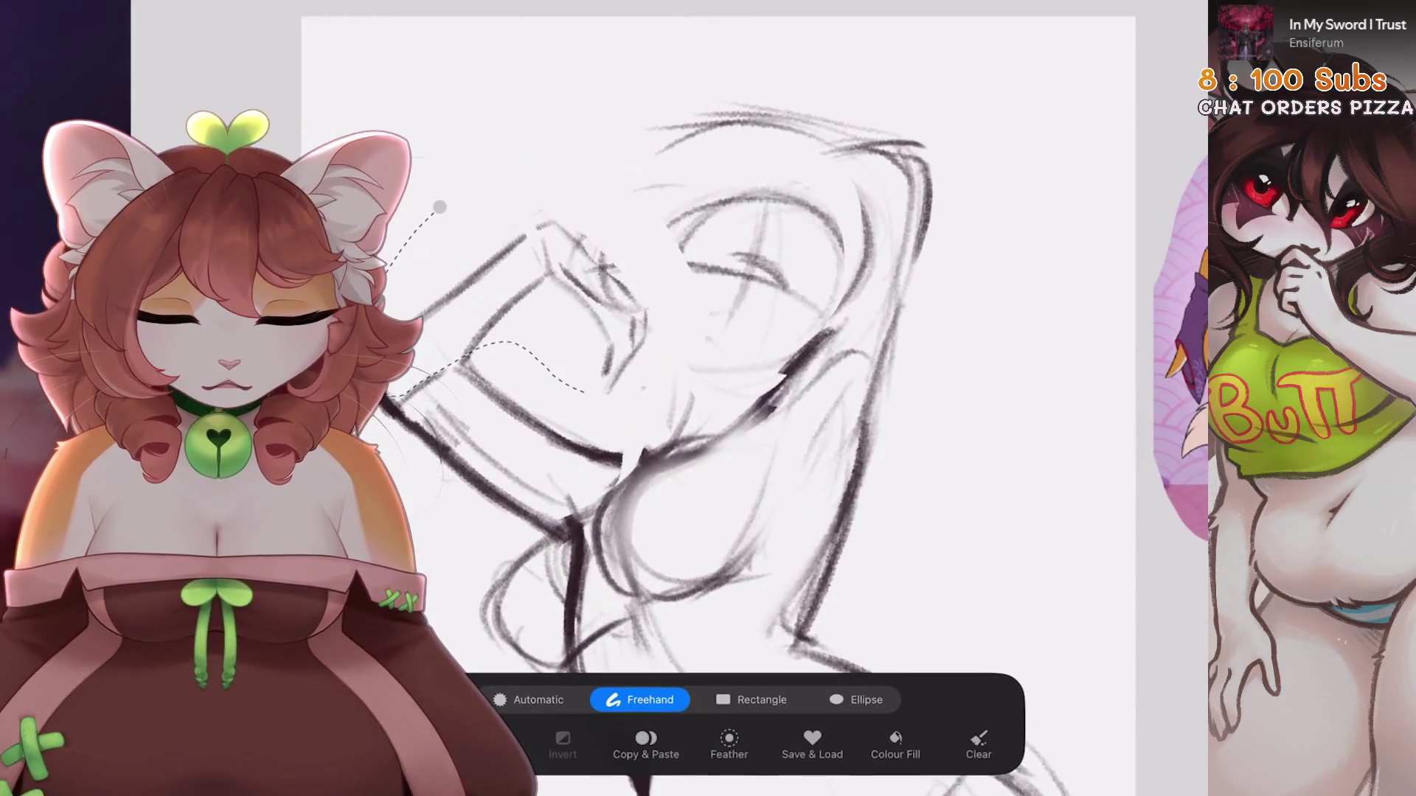
key("v")
mouse_move(506, 180)
left_mouse_down()
mouse_move(560, 221)
mouse_move(567, 289)
left_mouse_up()
key("v")
Lasso the hand atop the head and rotate it back counter-clockwise
key("s")
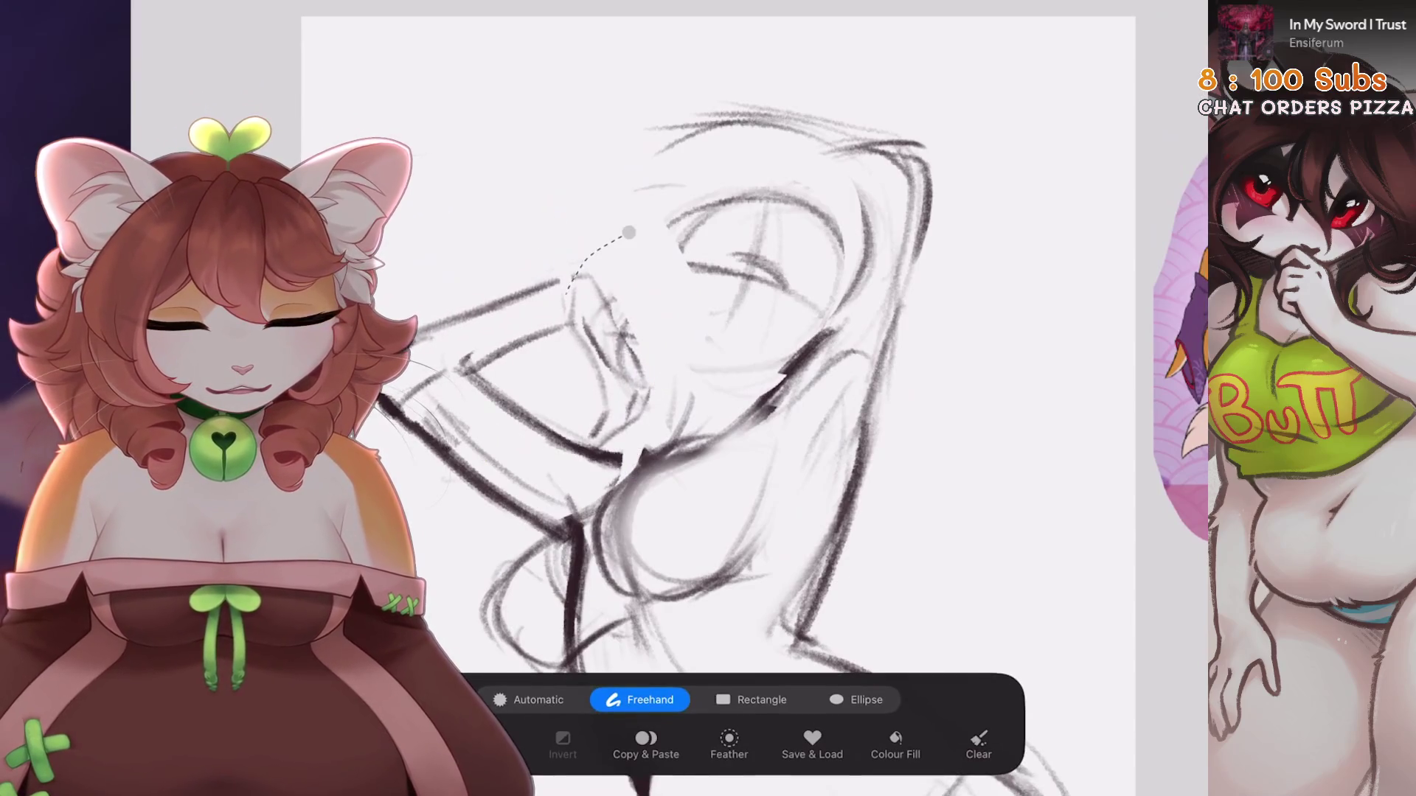
mouse_move(626, 436)
left_mouse_down()
mouse_move(629, 233)
mouse_move(538, 253)
mouse_move(547, 233)
left_mouse_up()
key("v")
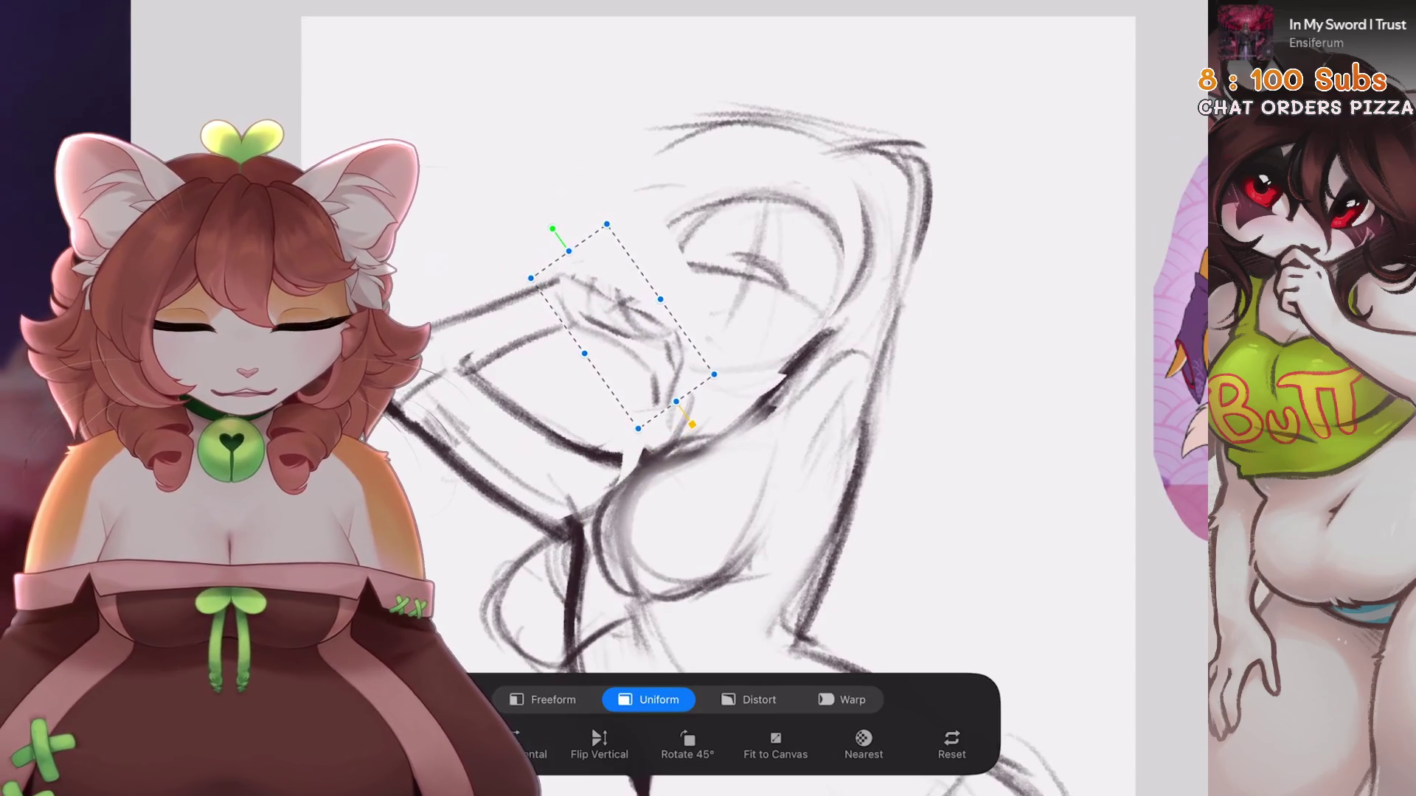
key("v")
scroll(714, 398, "down", 5)
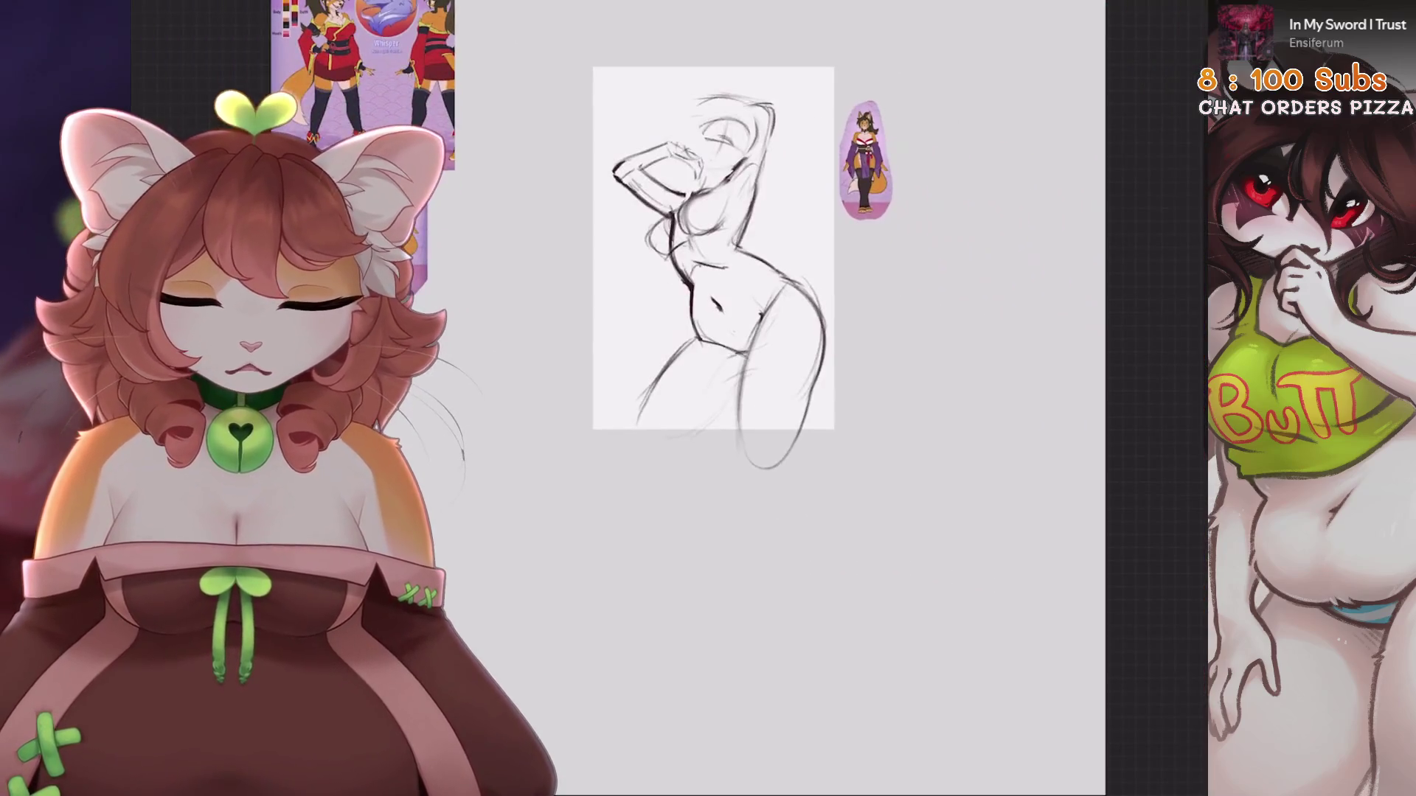
scroll(667, 173, "up", 5)
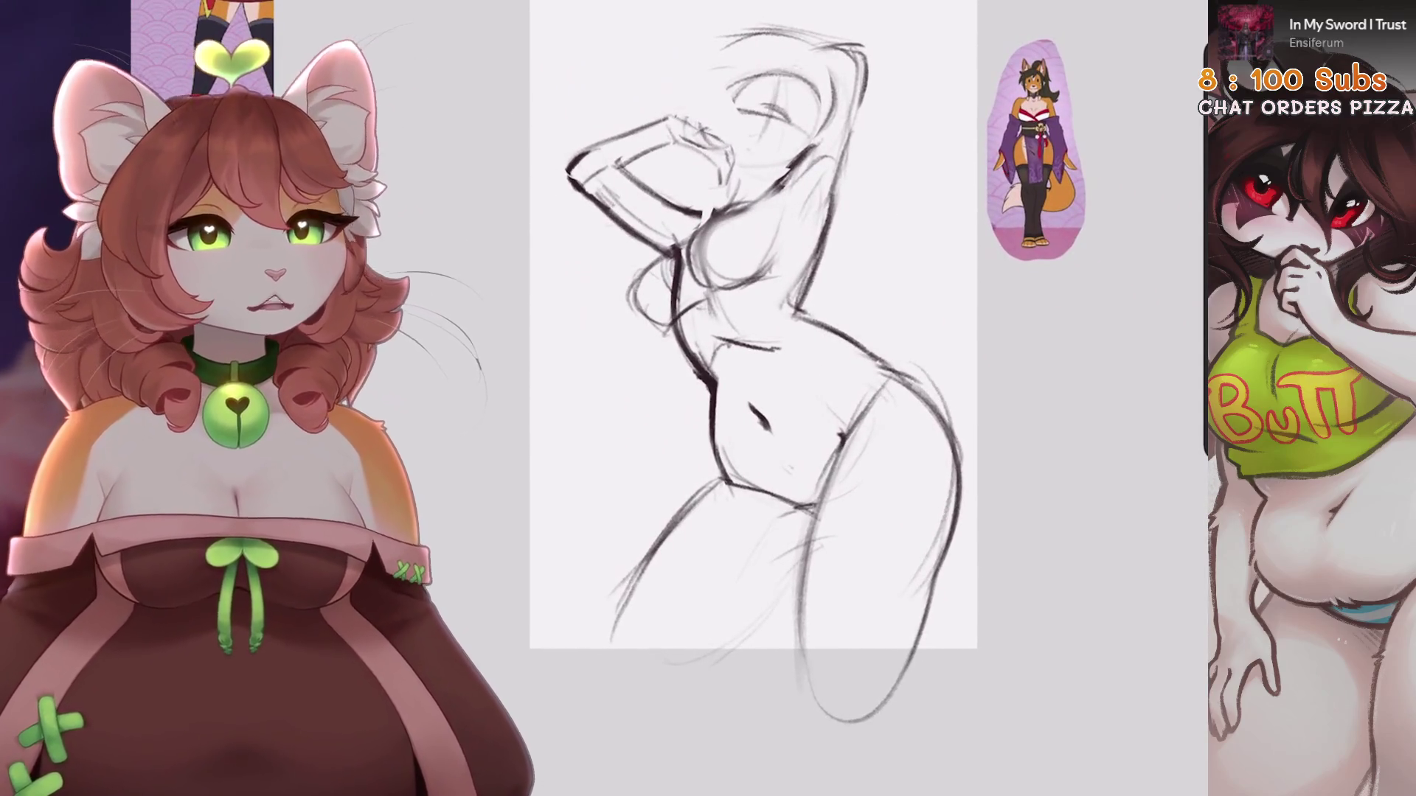
Darken the leg contour with firmer pencil strokes, undoing stray faint and arm strokes
scroll(752, 324, "up", 3)
left_click_drag(709, 380, 590, 601)
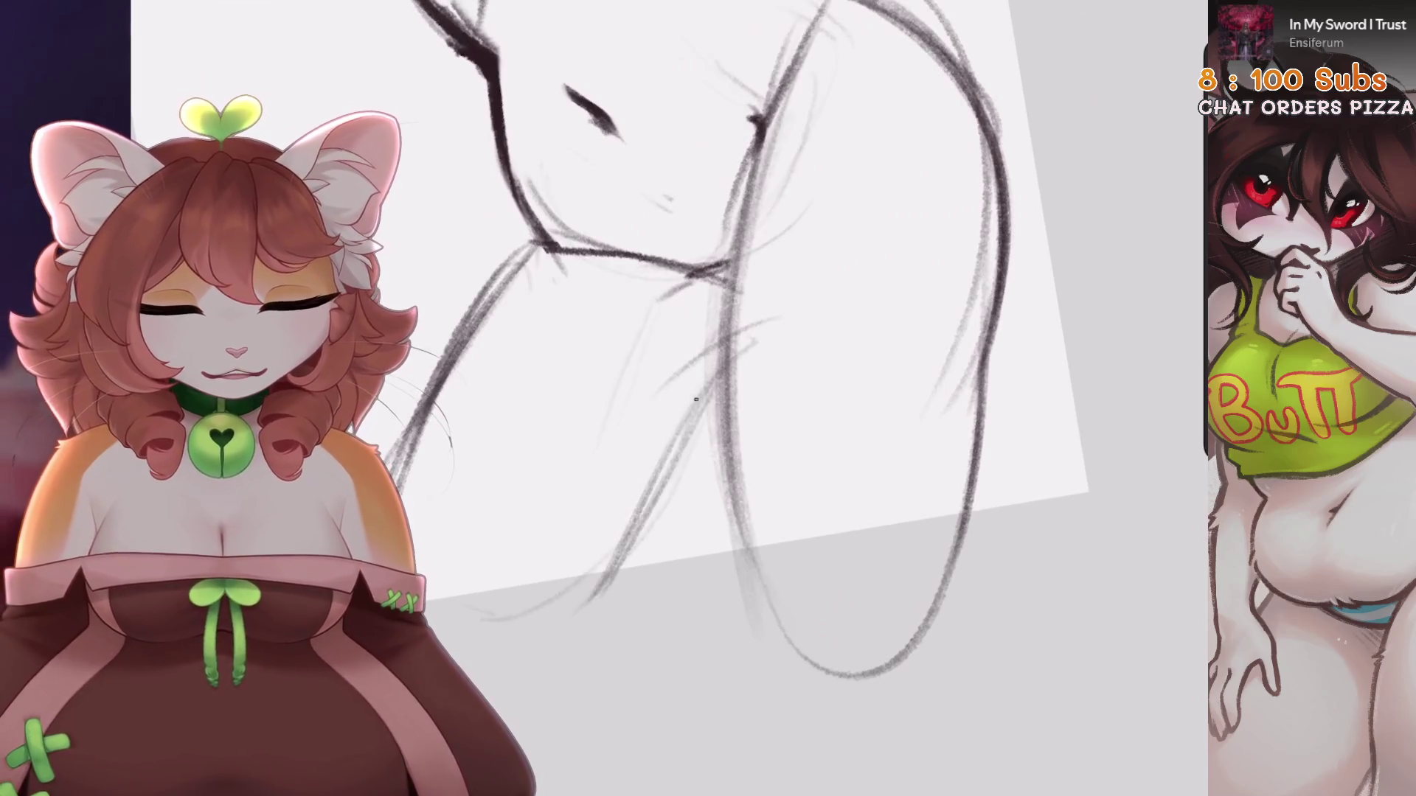
key("ctrl+z")
left_click_drag(710, 385, 606, 580)
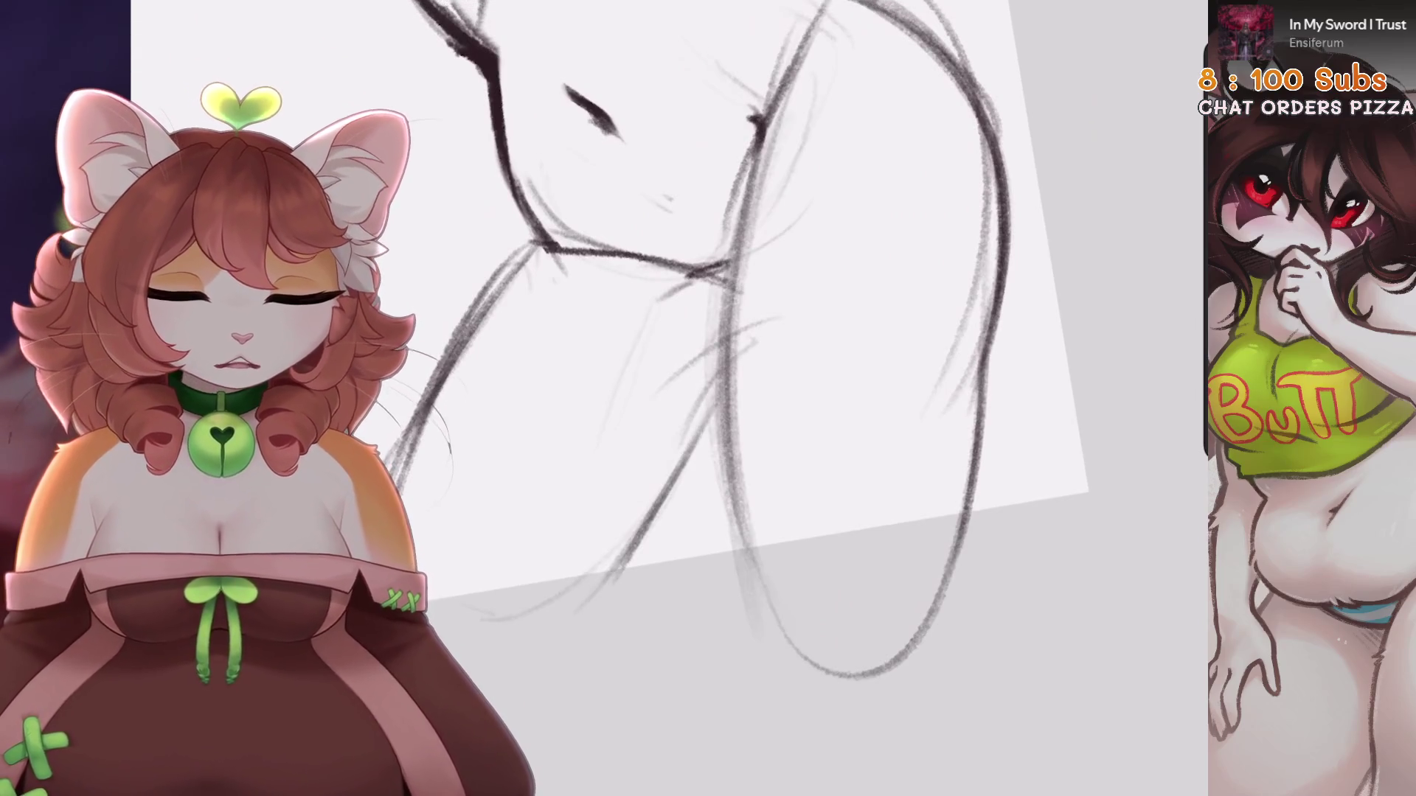
left_click_drag(726, 380, 618, 568)
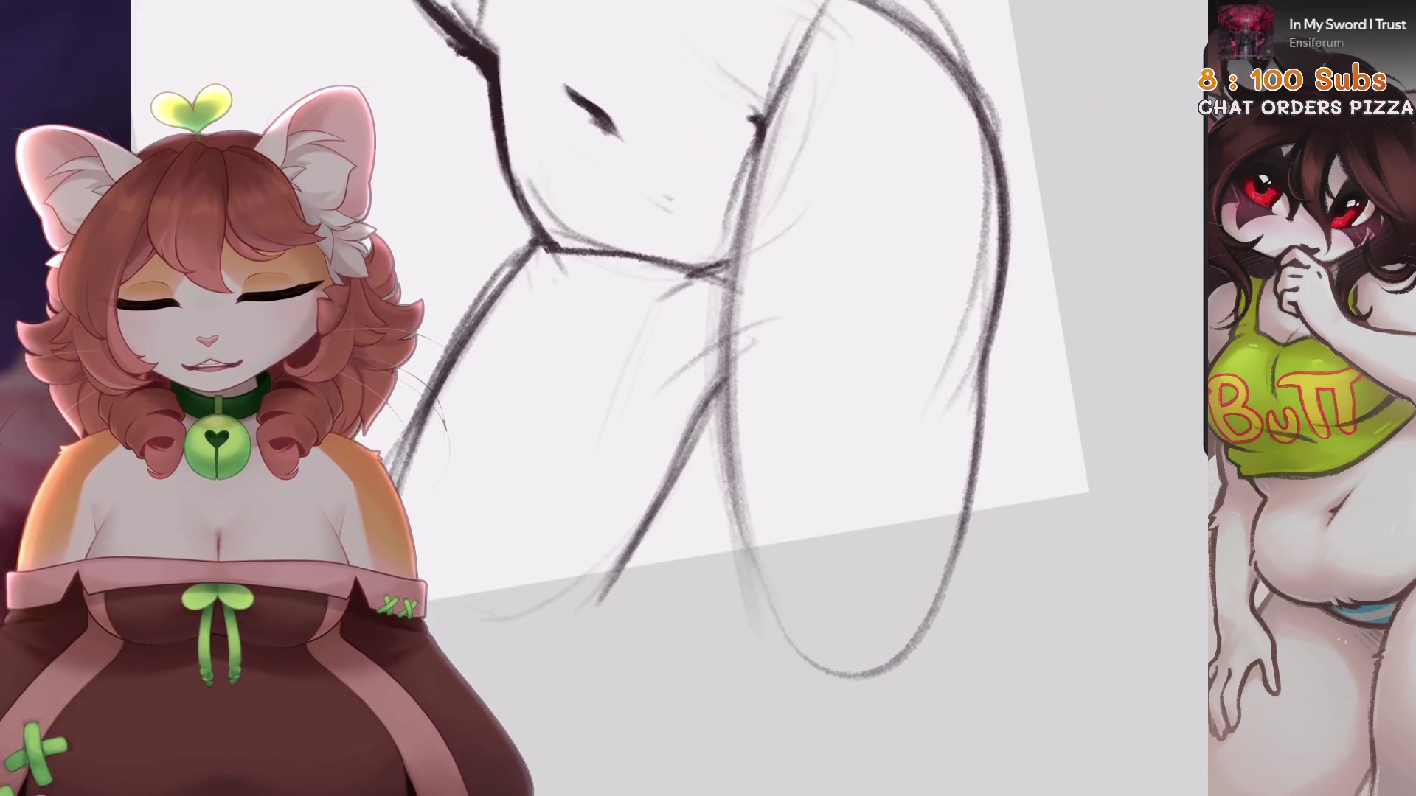
left_click_drag(737, 369, 826, 486)
left_click_drag(517, 443, 583, 340)
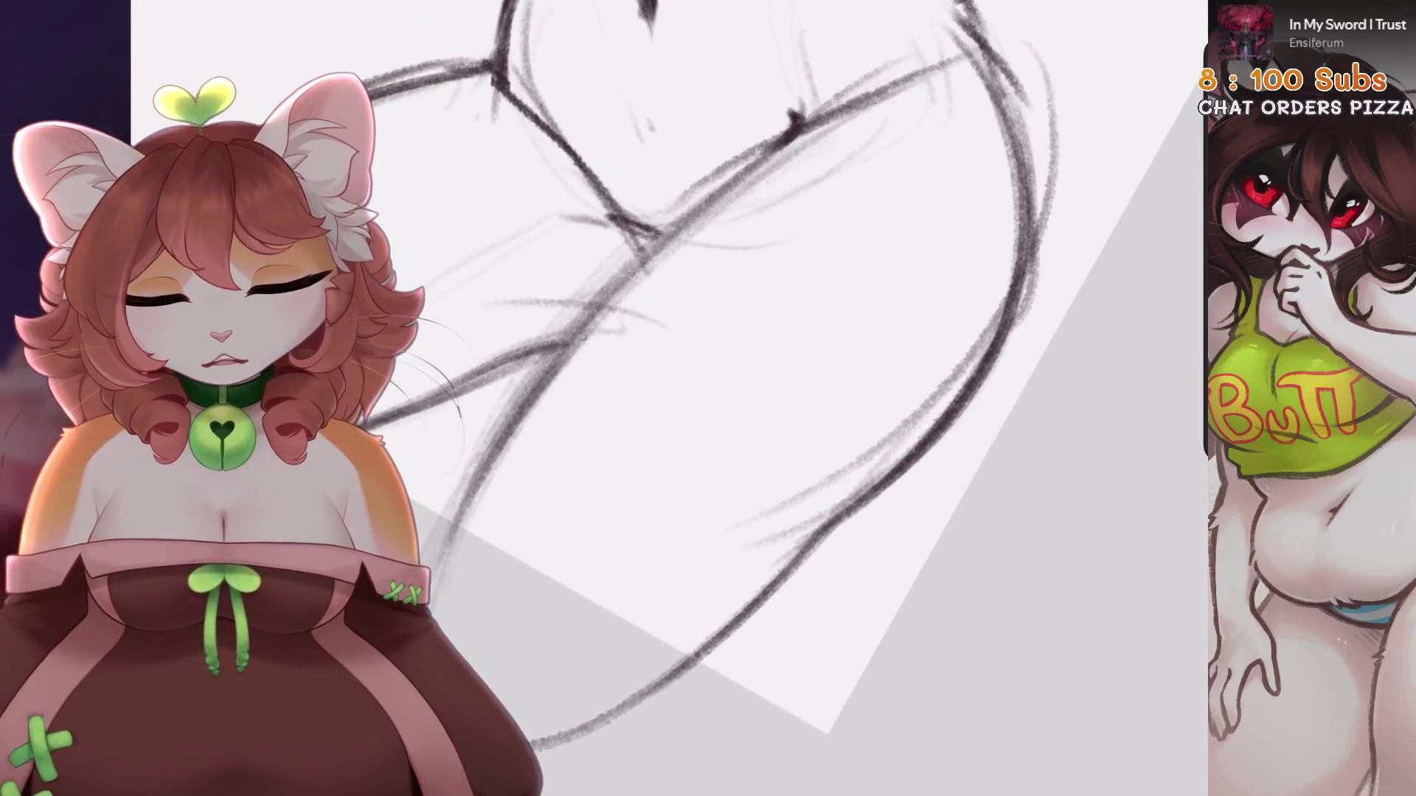
left_click_drag(745, 199, 524, 399)
key("ctrl+z")
key("ctrl+z")
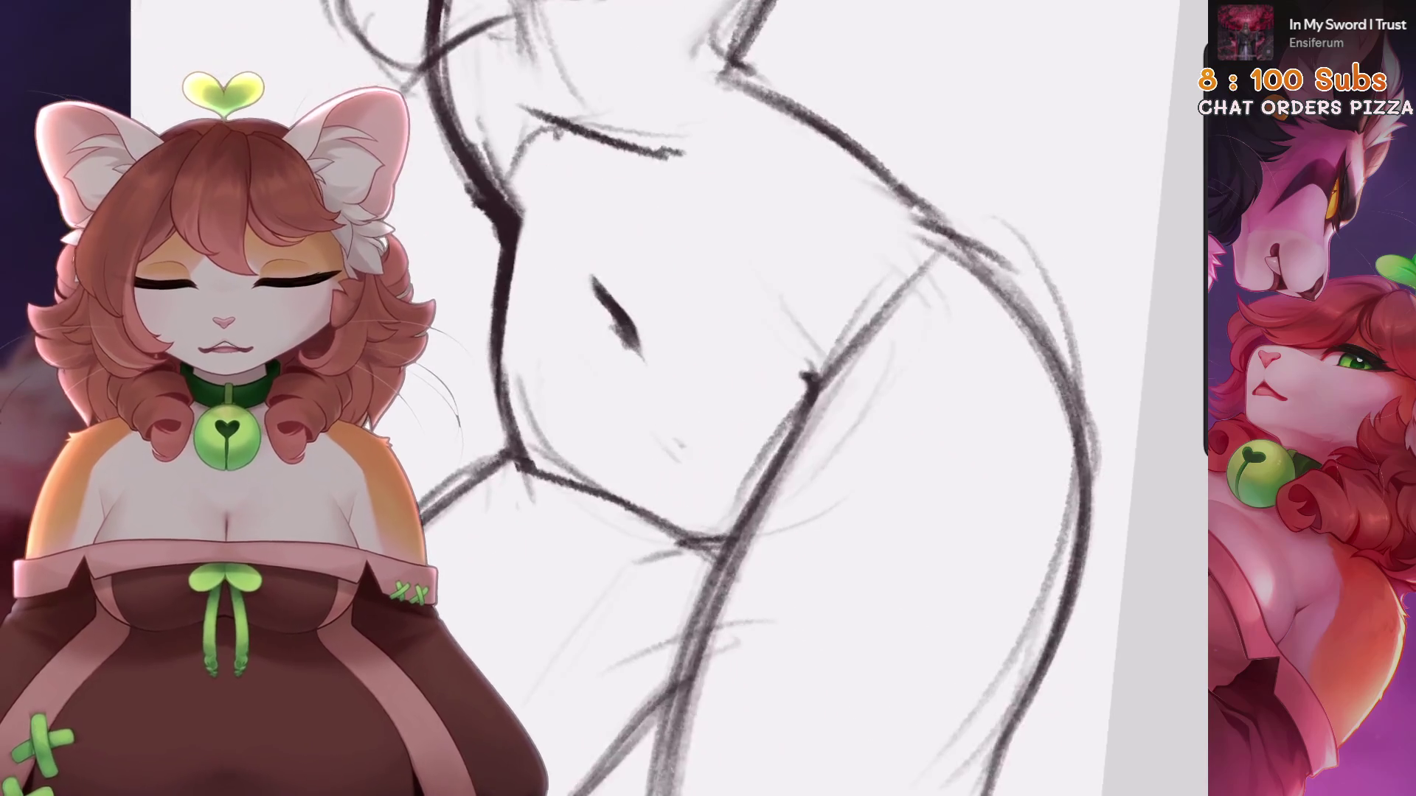
Freehand-select part of the chest area and rework it with Transform
key("v")
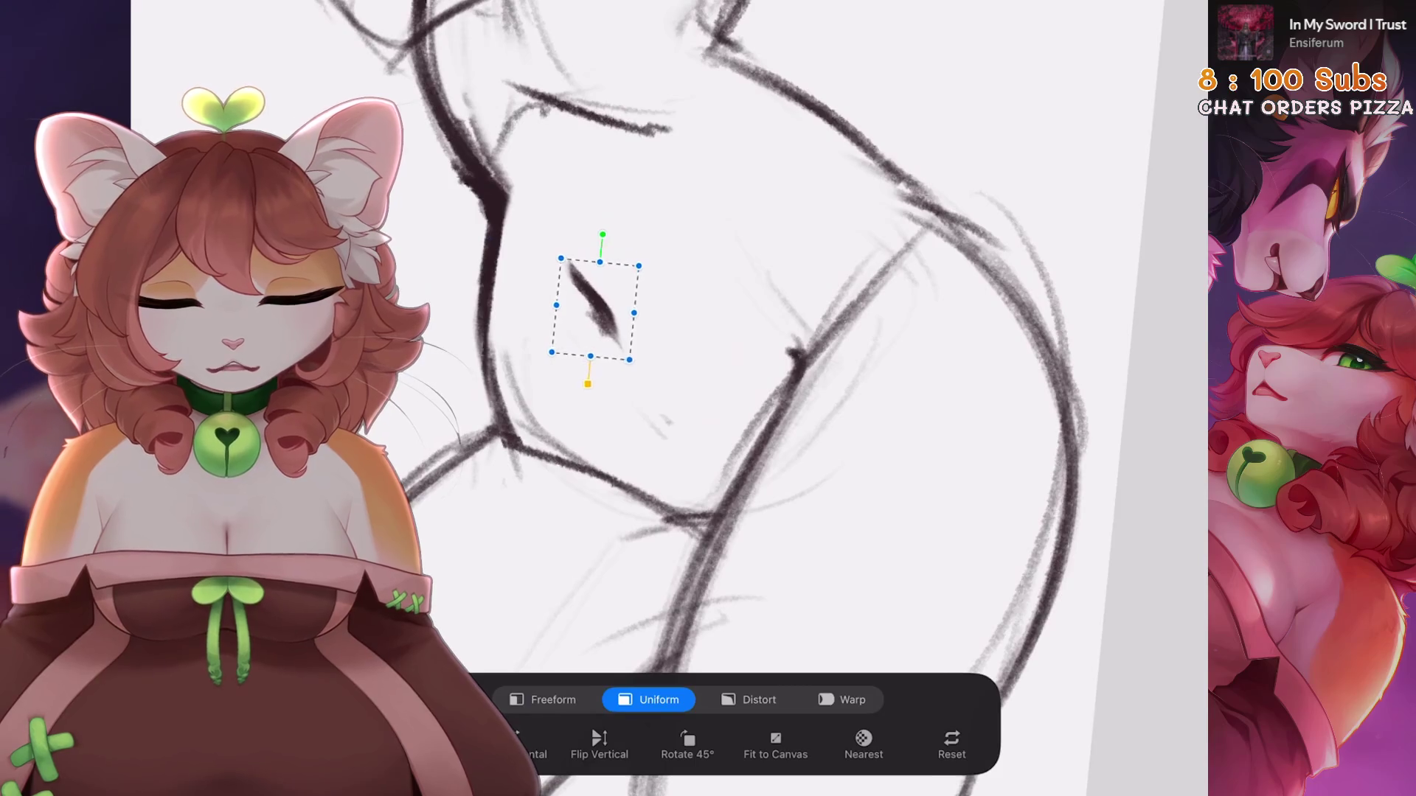
key("ctrl+z")
scroll(669, 398, "down", 3)
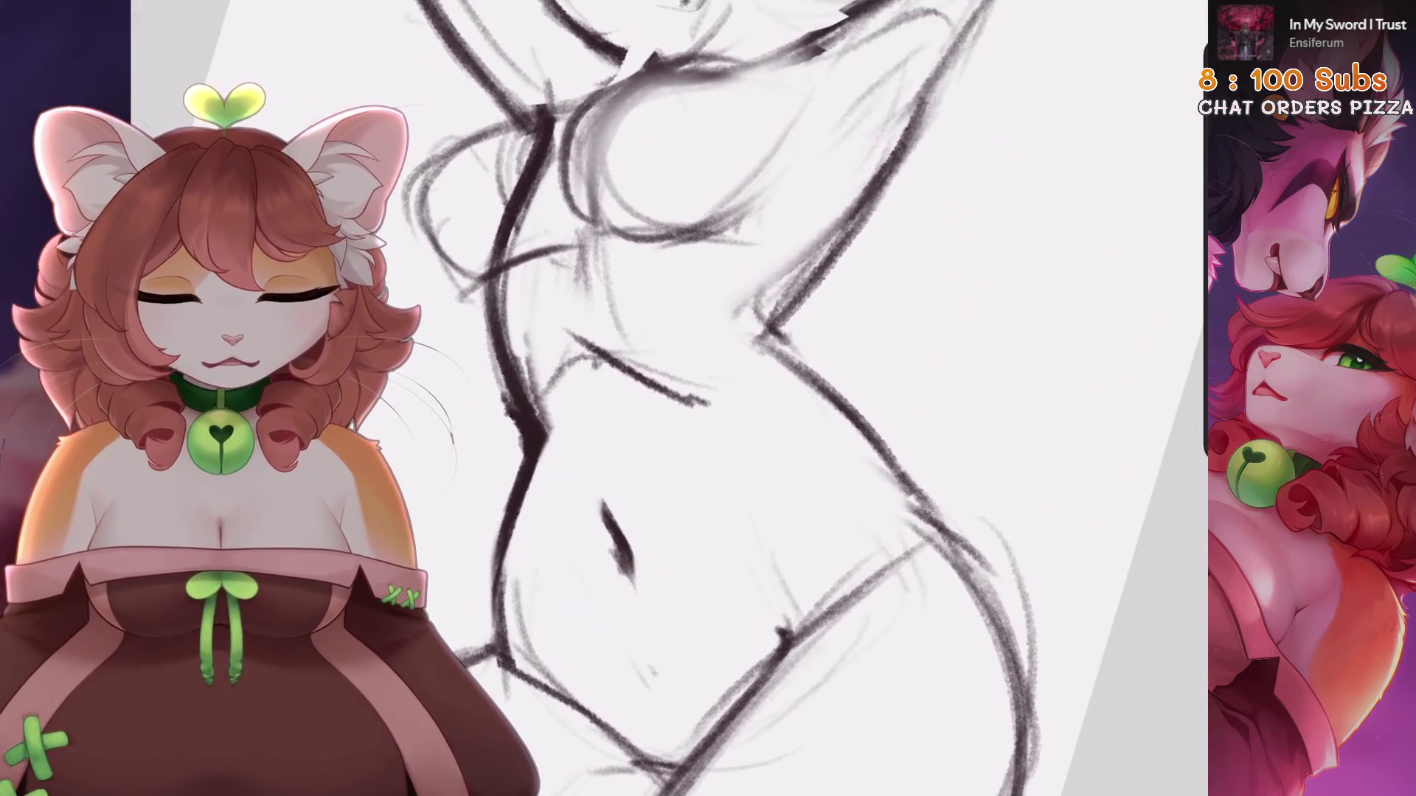
key("s")
scroll(708, 398, "up", 3)
left_click_drag(660, 320, 722, 256)
mouse_move(523, 324)
left_mouse_down()
mouse_move(590, 457)
mouse_move(660, 320)
mouse_move(621, 332)
left_mouse_up()
key("v")
key("v")
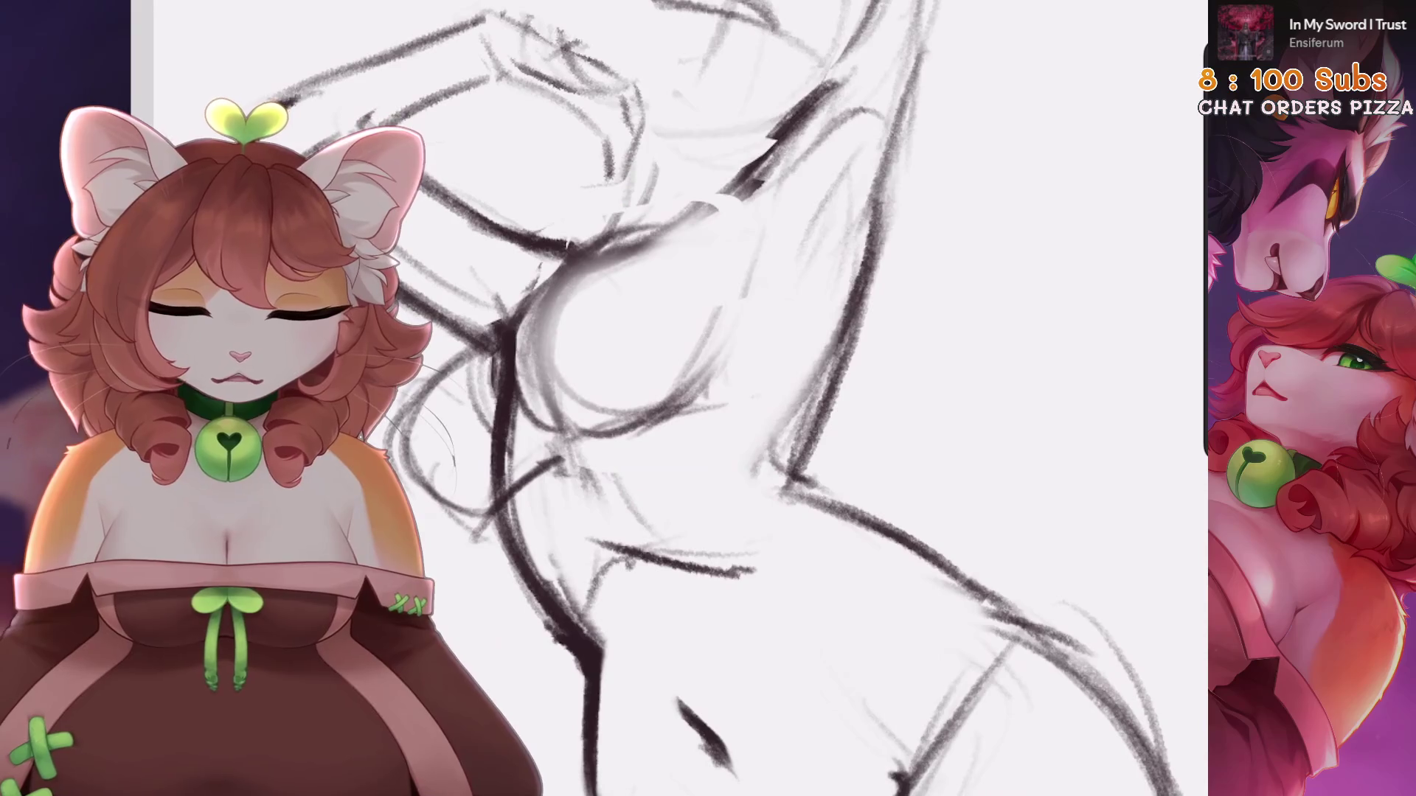
scroll(737, 398, "up", 3)
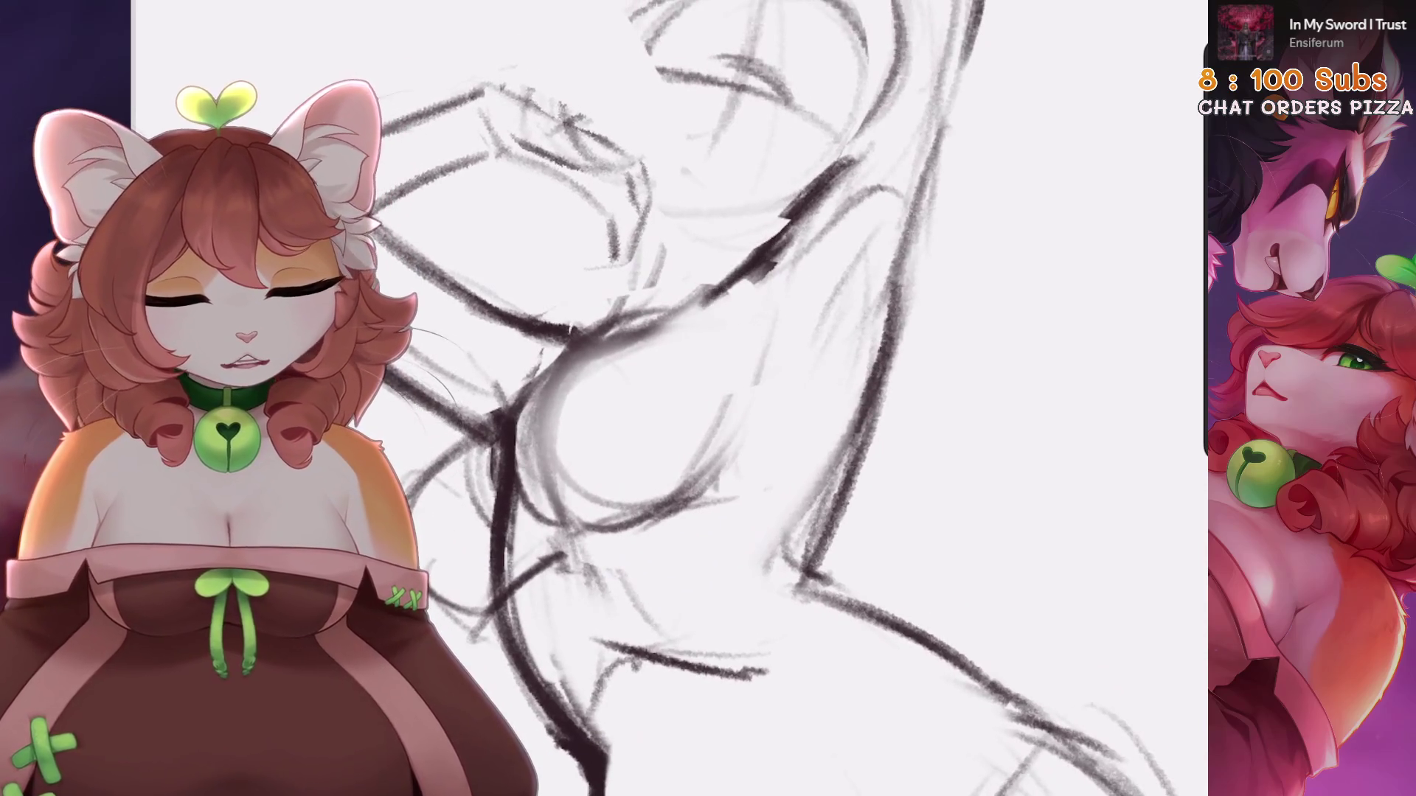
scroll(737, 398, "down", 3)
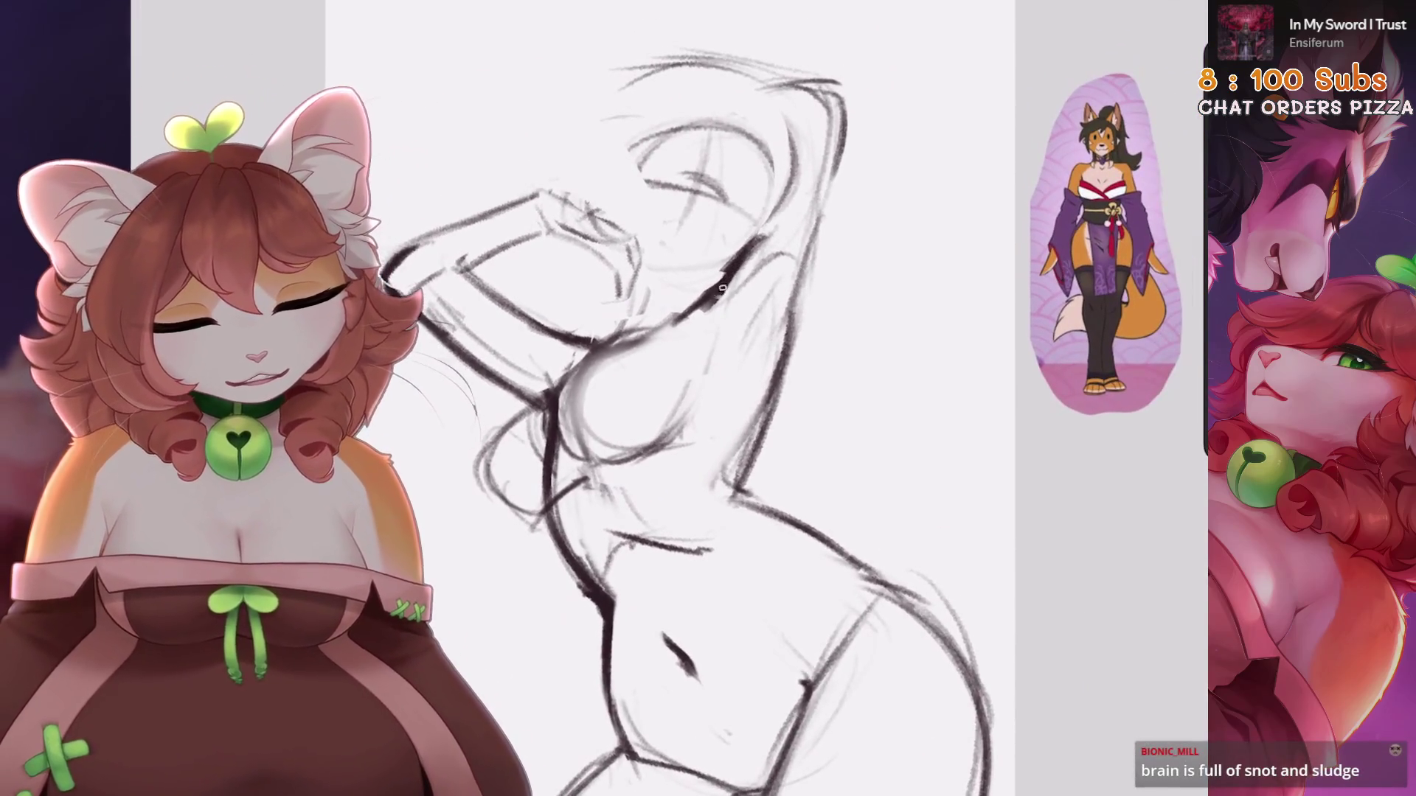
scroll(686, 244, "up", 3)
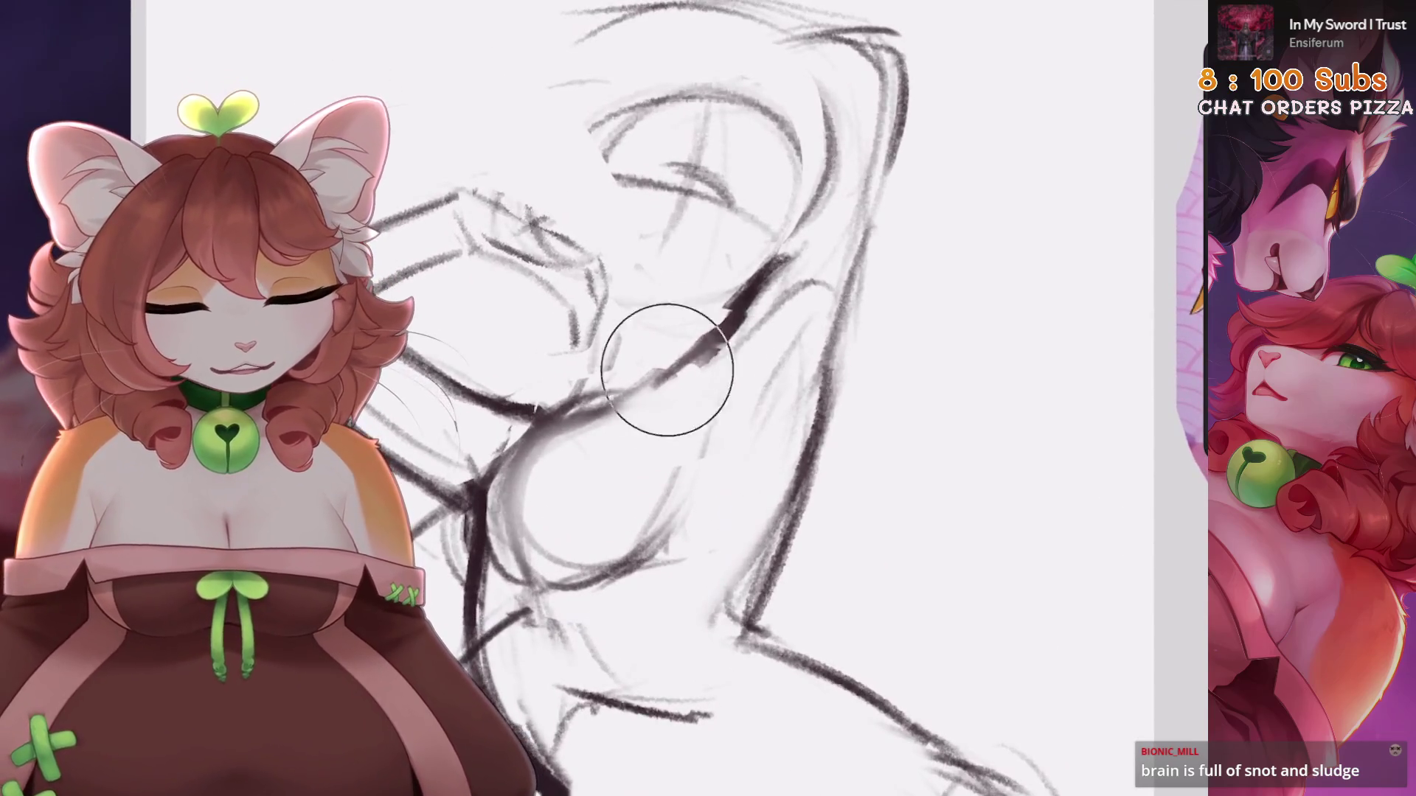
left_click_drag(738, 305, 673, 428)
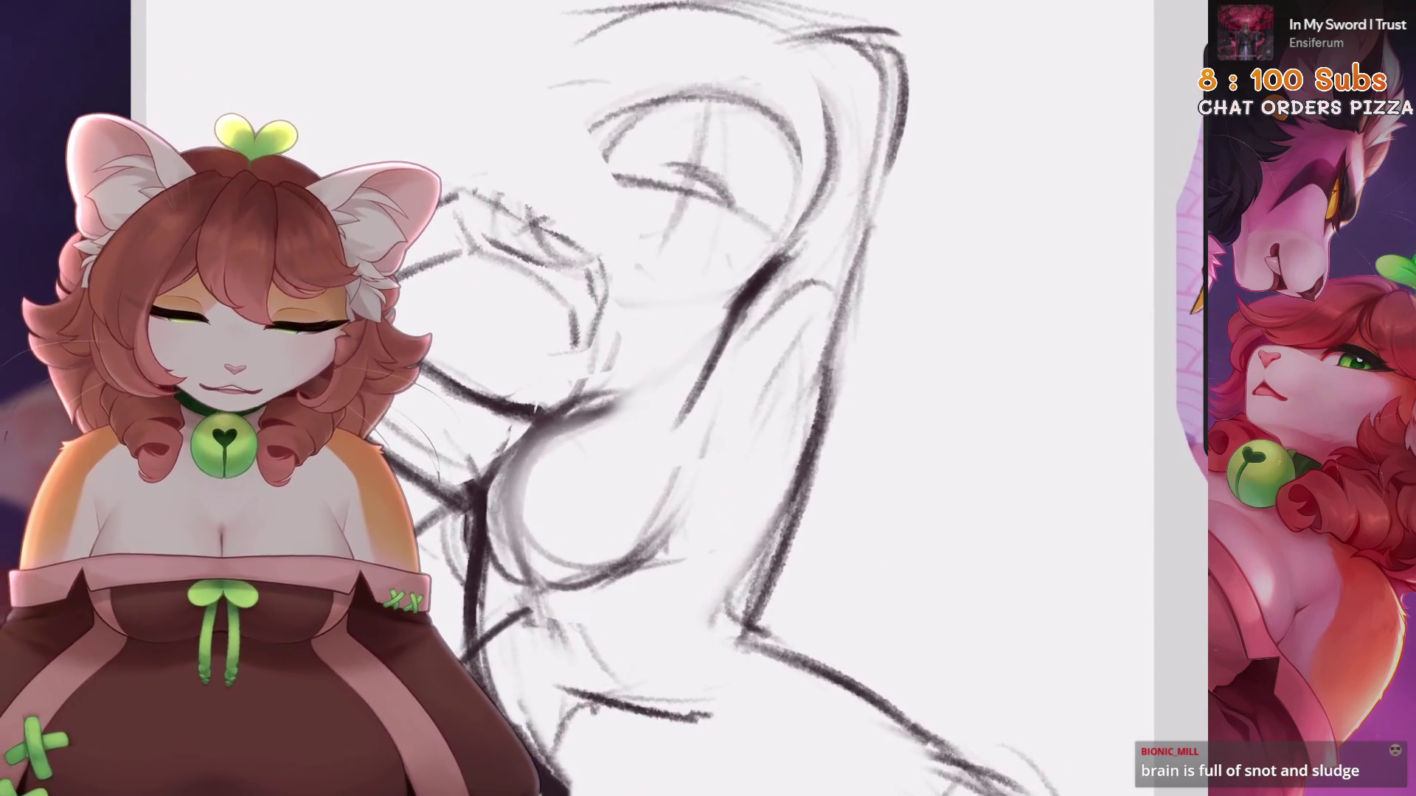
key("ctrl+z")
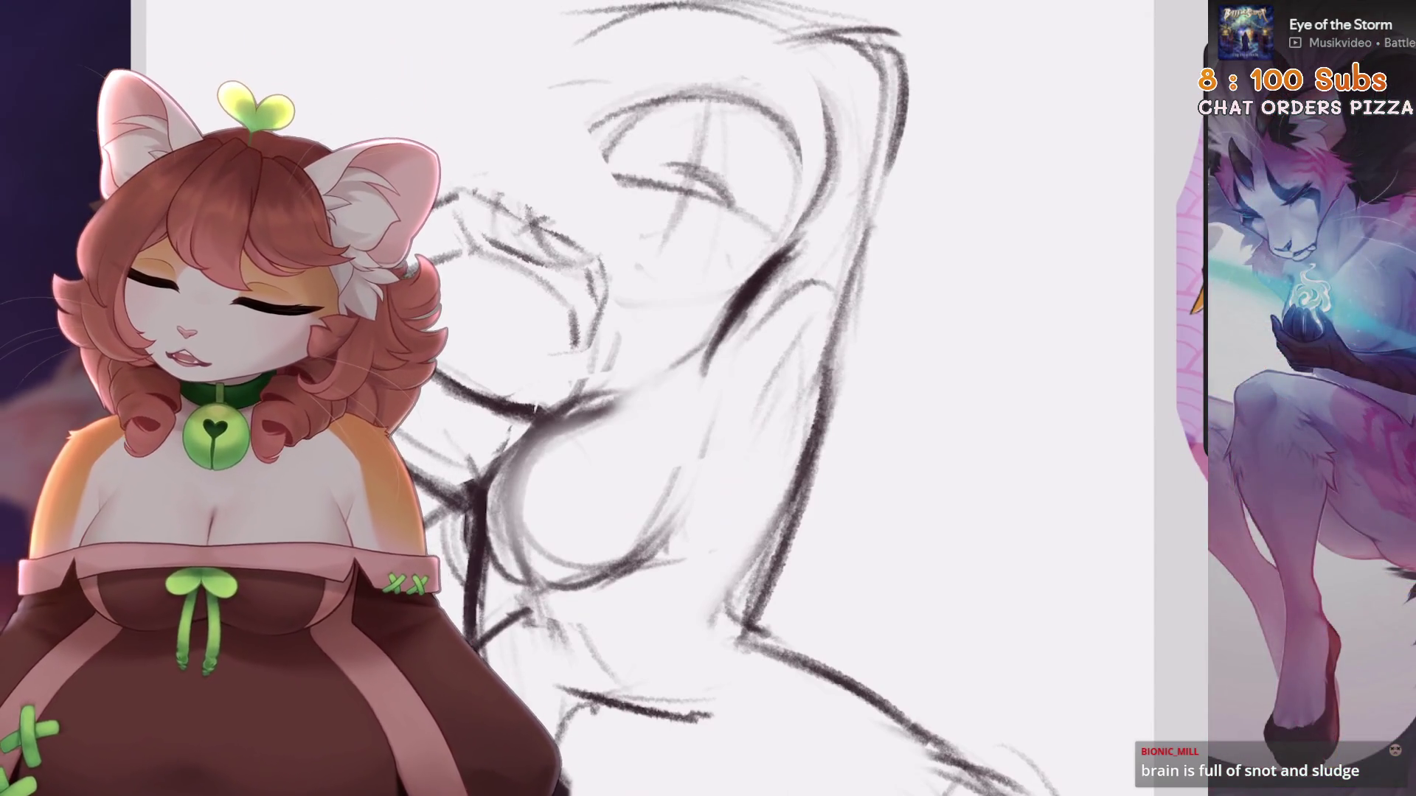
scroll(708, 398, "down", 5)
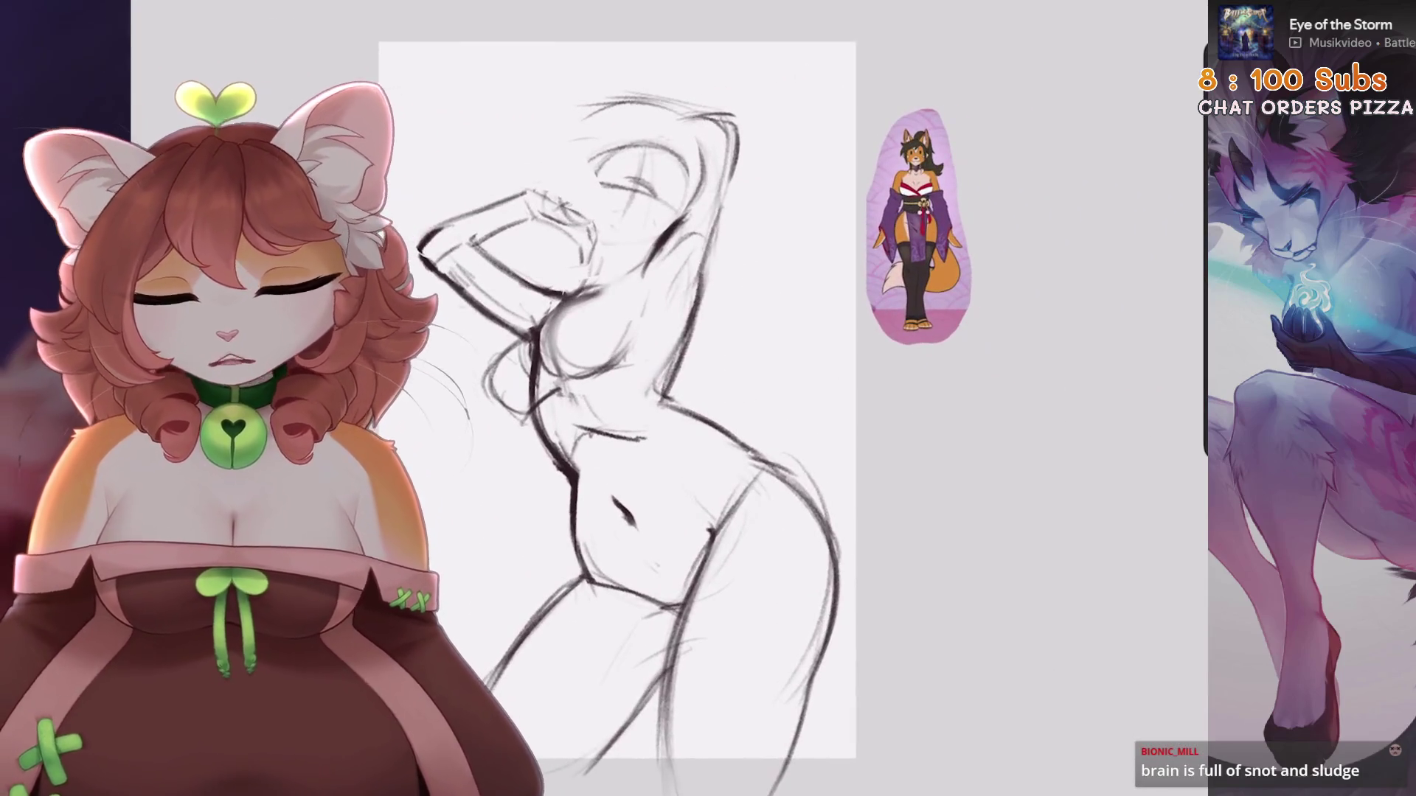
Duplicate Layer 3 in the Layers panel and turn off the lower copy's visibility
left_click(1153, 7)
left_click_drag(1092, 86, 958, 87)
left_click(1135, 86)
left_click(1158, 143)
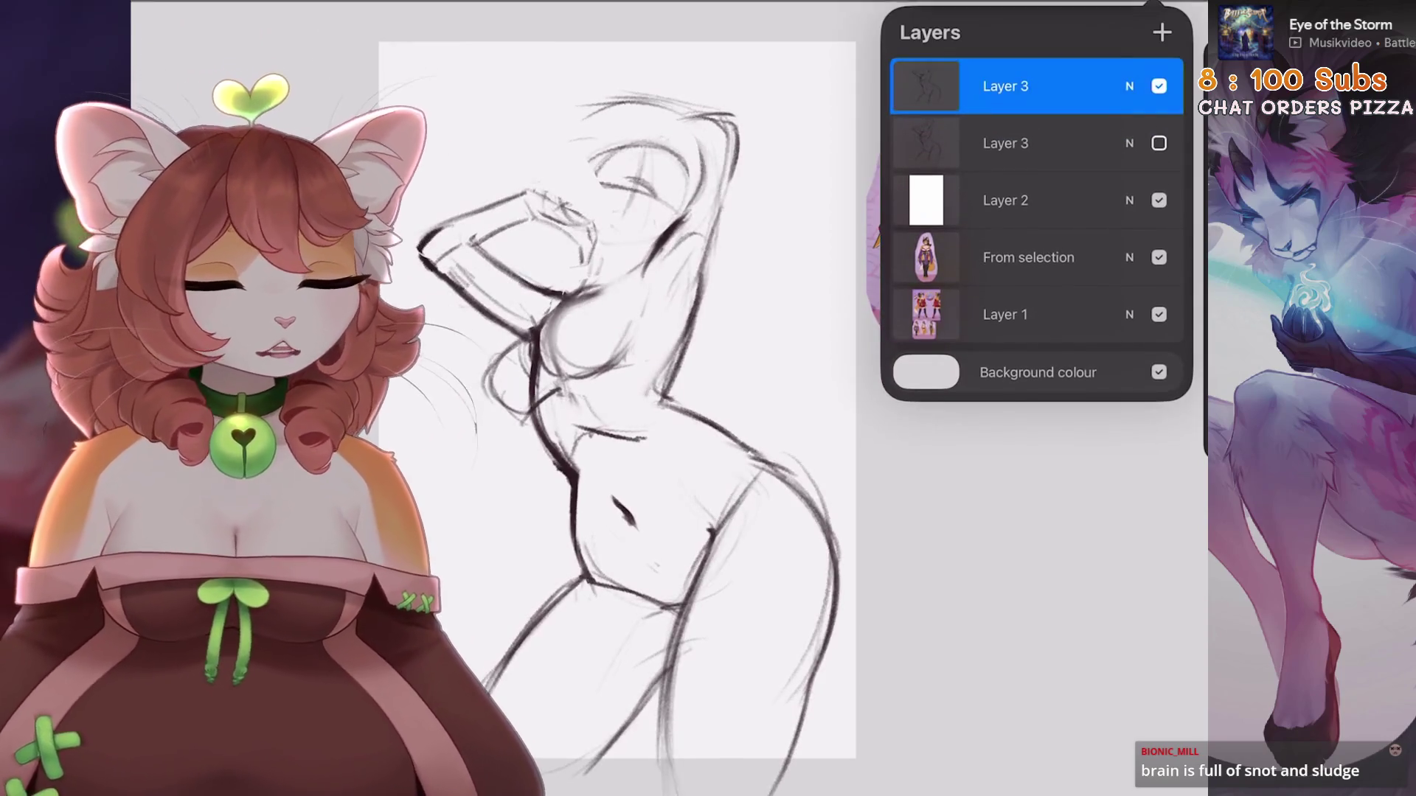
scroll(620, 398, "up", 2)
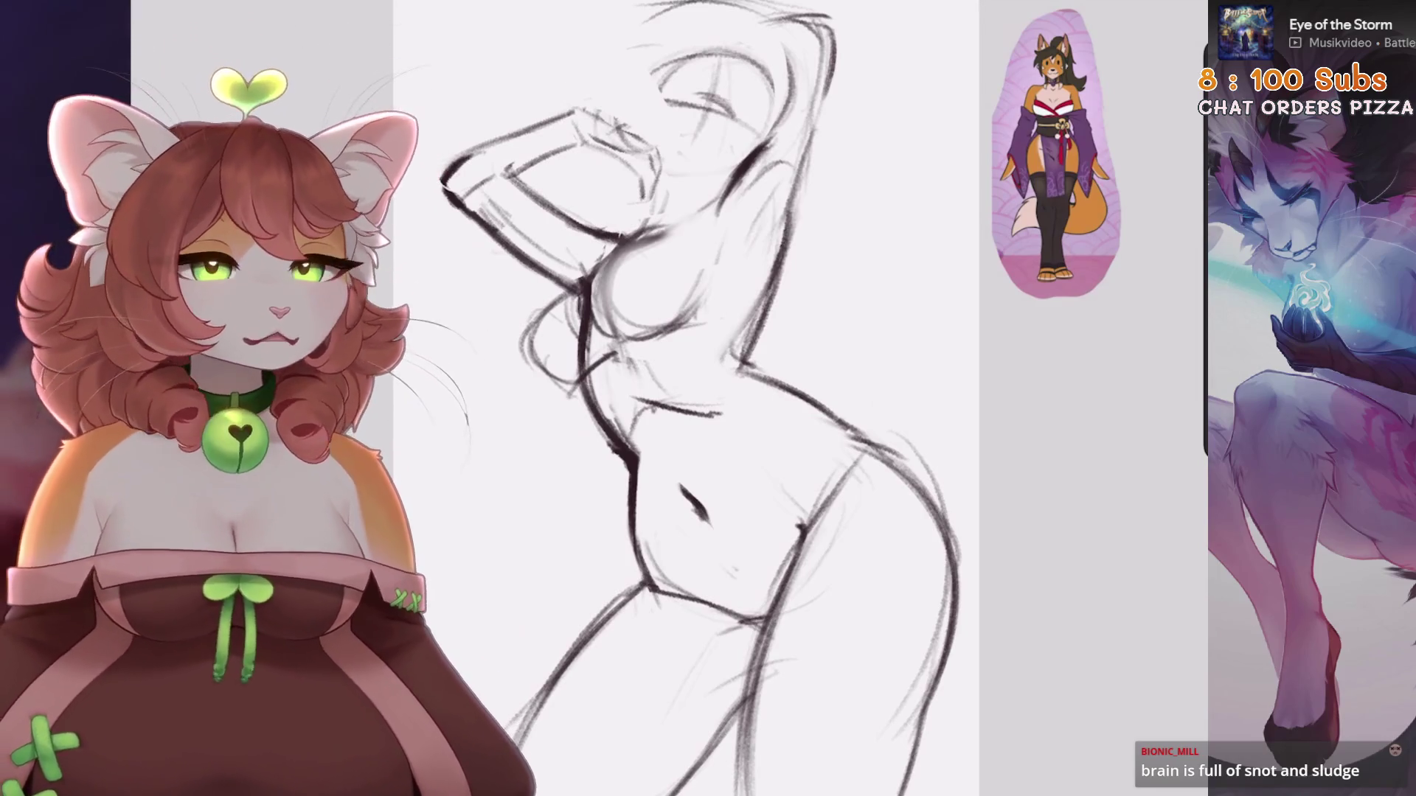
scroll(737, 369, "down", 2)
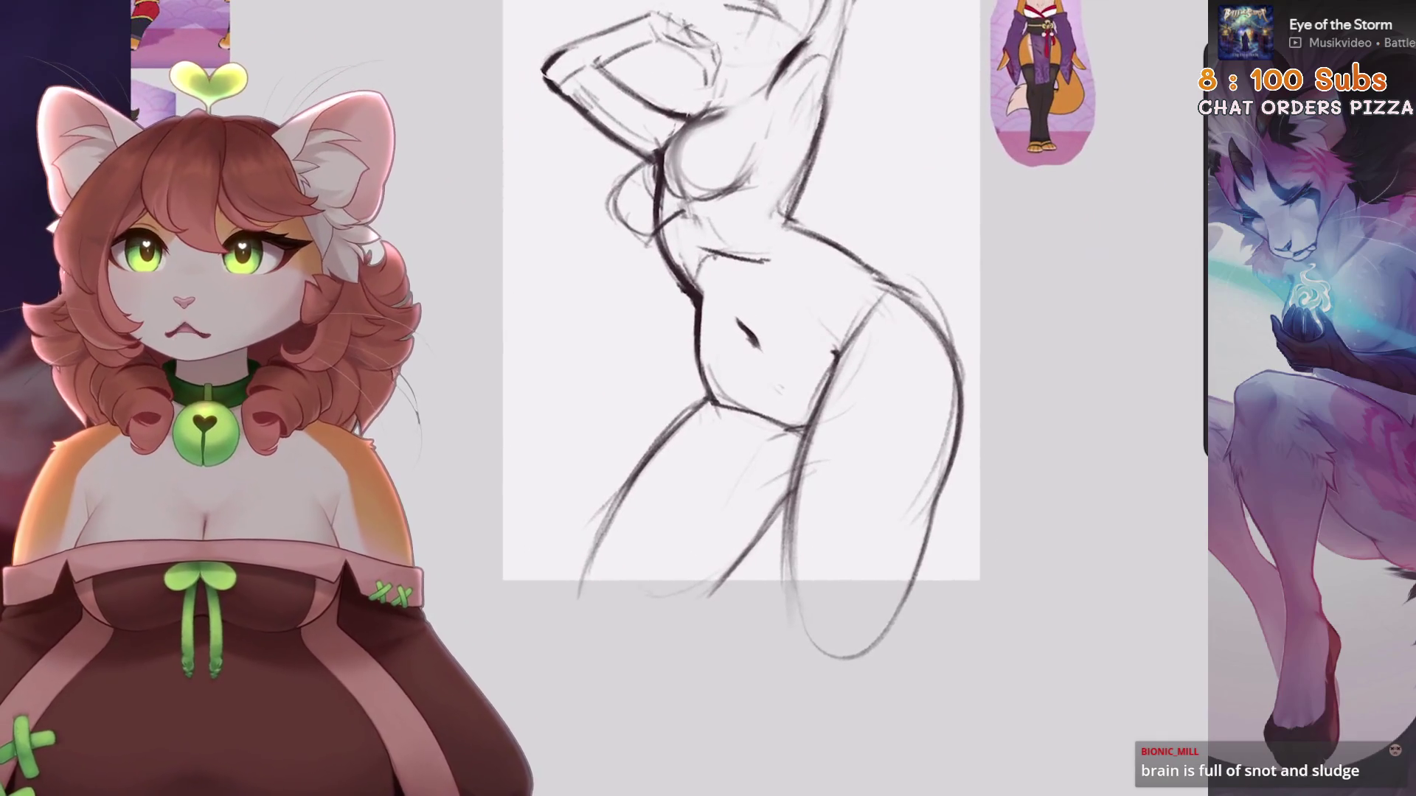
scroll(737, 332, "up", 1)
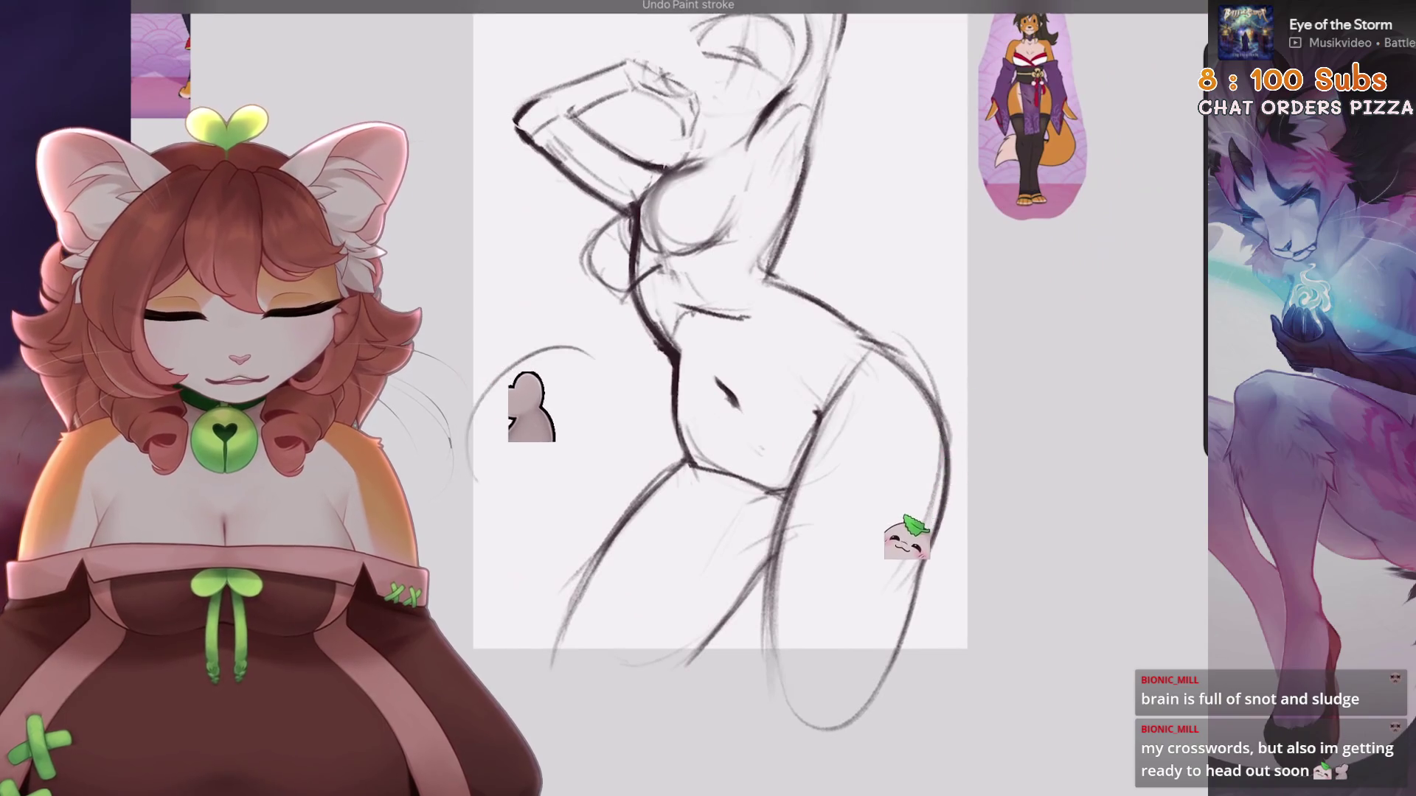
Sketch long sweeping pencil tail curves out from the right and left of the hips
left_click_drag(501, 313, 649, 409)
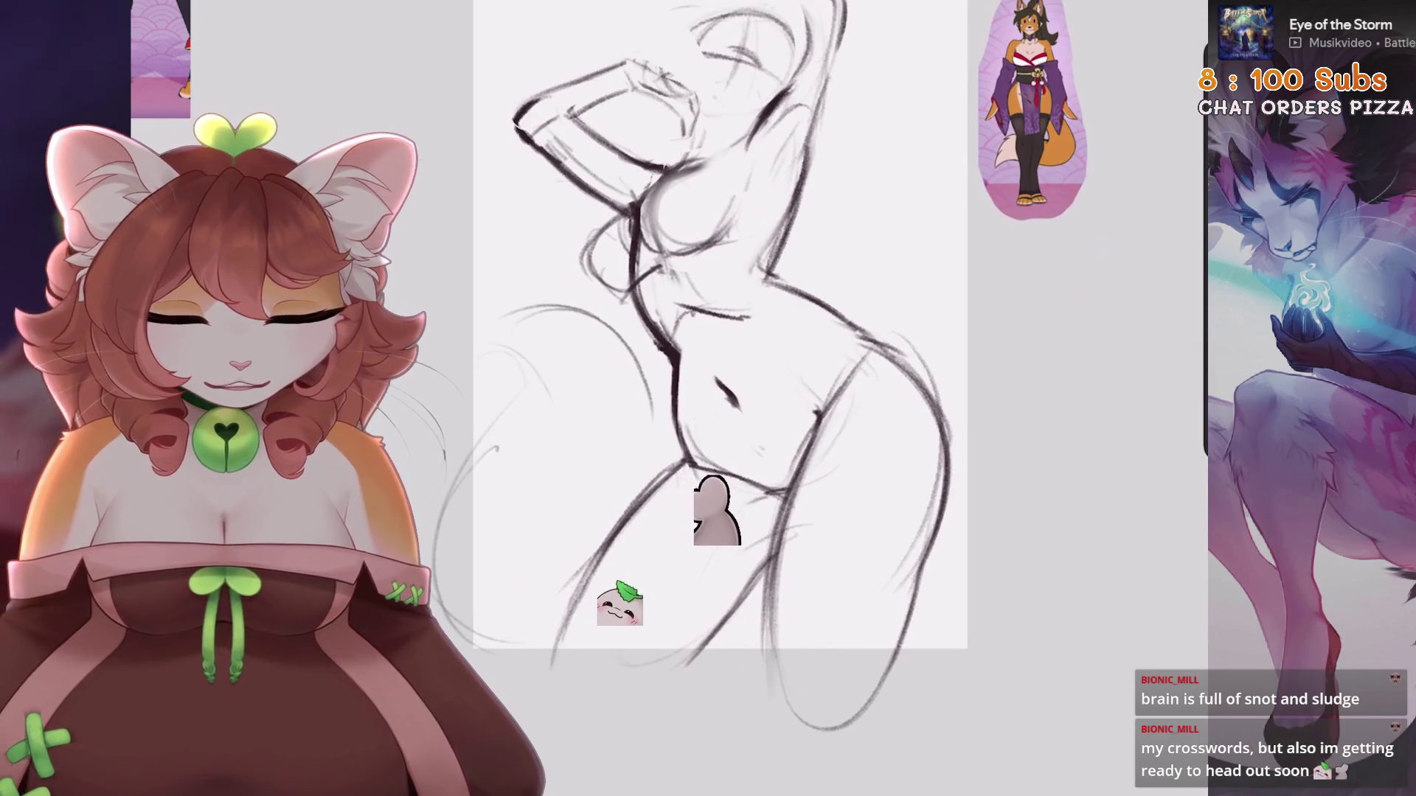
left_click_drag(870, 332, 1032, 561)
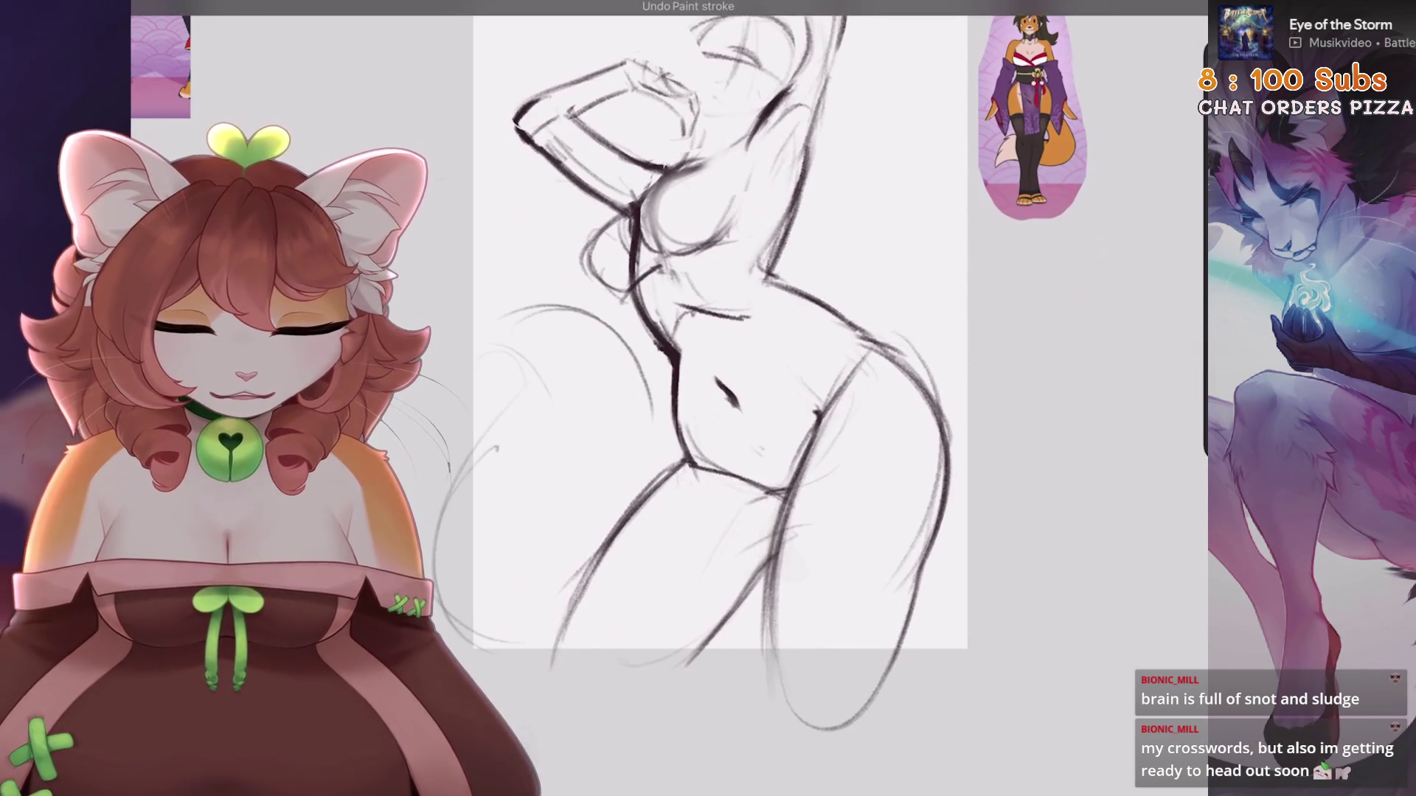
left_click_drag(678, 387, 811, 339)
left_click_drag(738, 398, 848, 328)
mouse_move(848, 336)
left_mouse_down()
mouse_move(925, 443)
mouse_move(892, 620)
left_mouse_up()
key("5")
mouse_move(502, 380)
left_mouse_down()
mouse_move(561, 405)
mouse_move(553, 539)
left_mouse_up()
left_click_drag(383, 443, 475, 450)
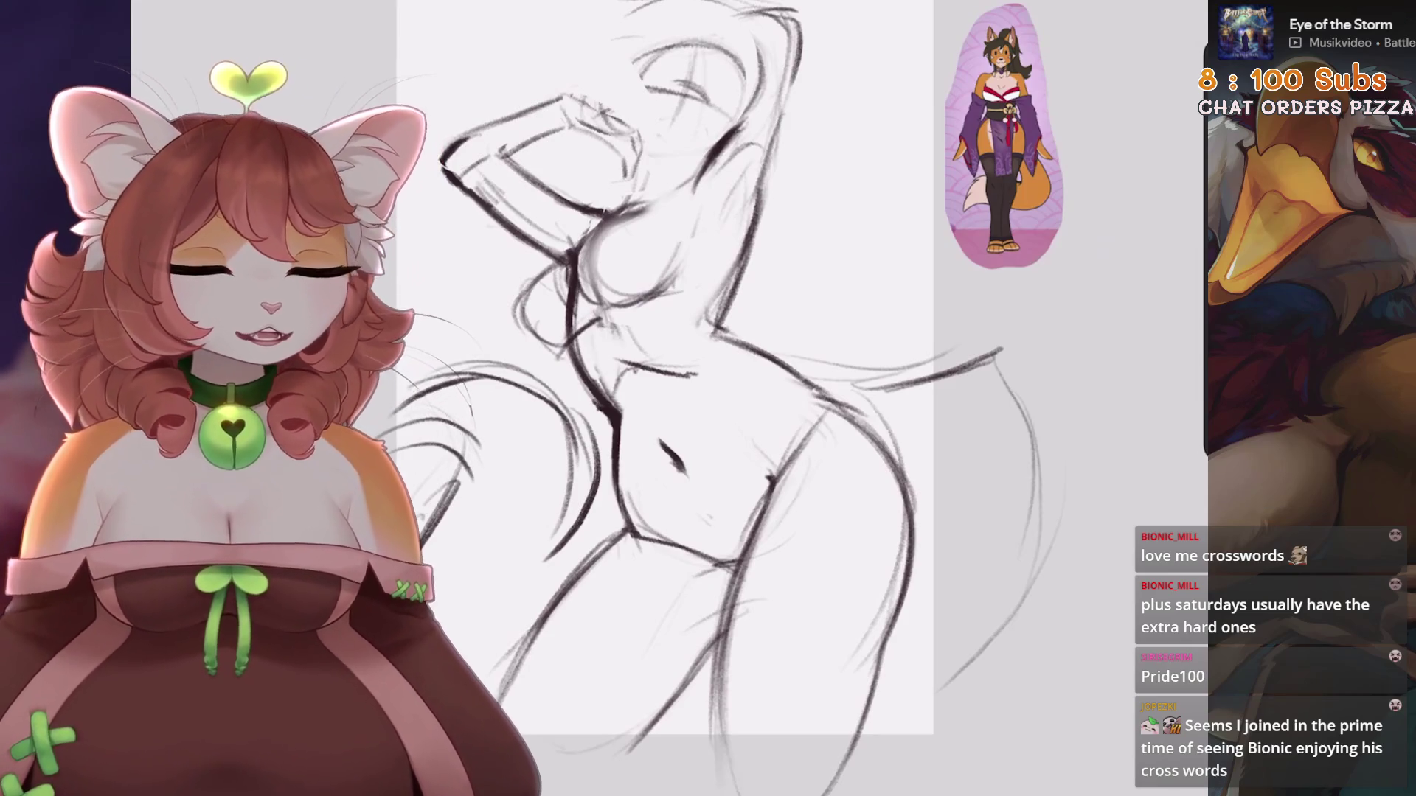
scroll(737, 398, "down", 2)
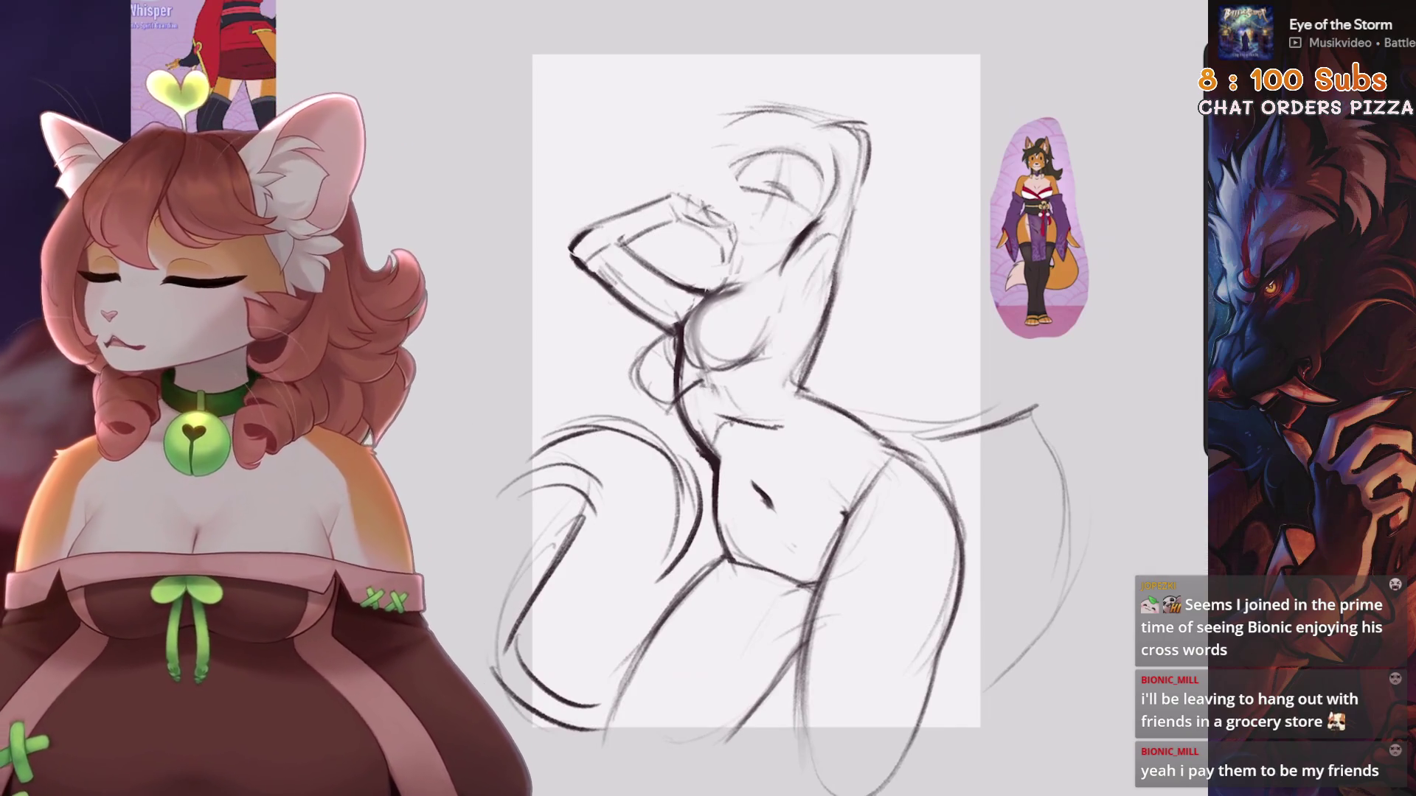
scroll(648, 363, "up", 5)
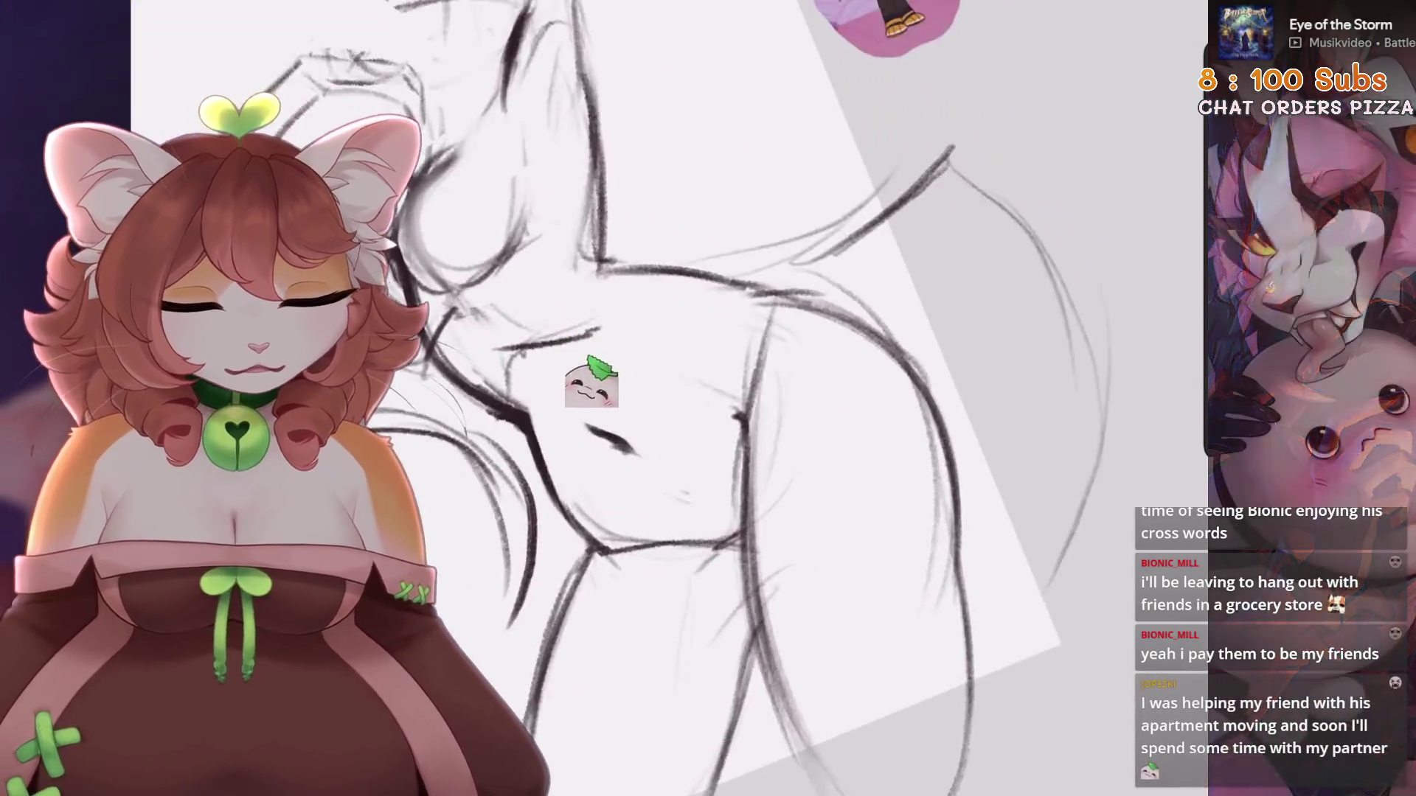
scroll(517, 398, "down", 5)
key("ctrl+z")
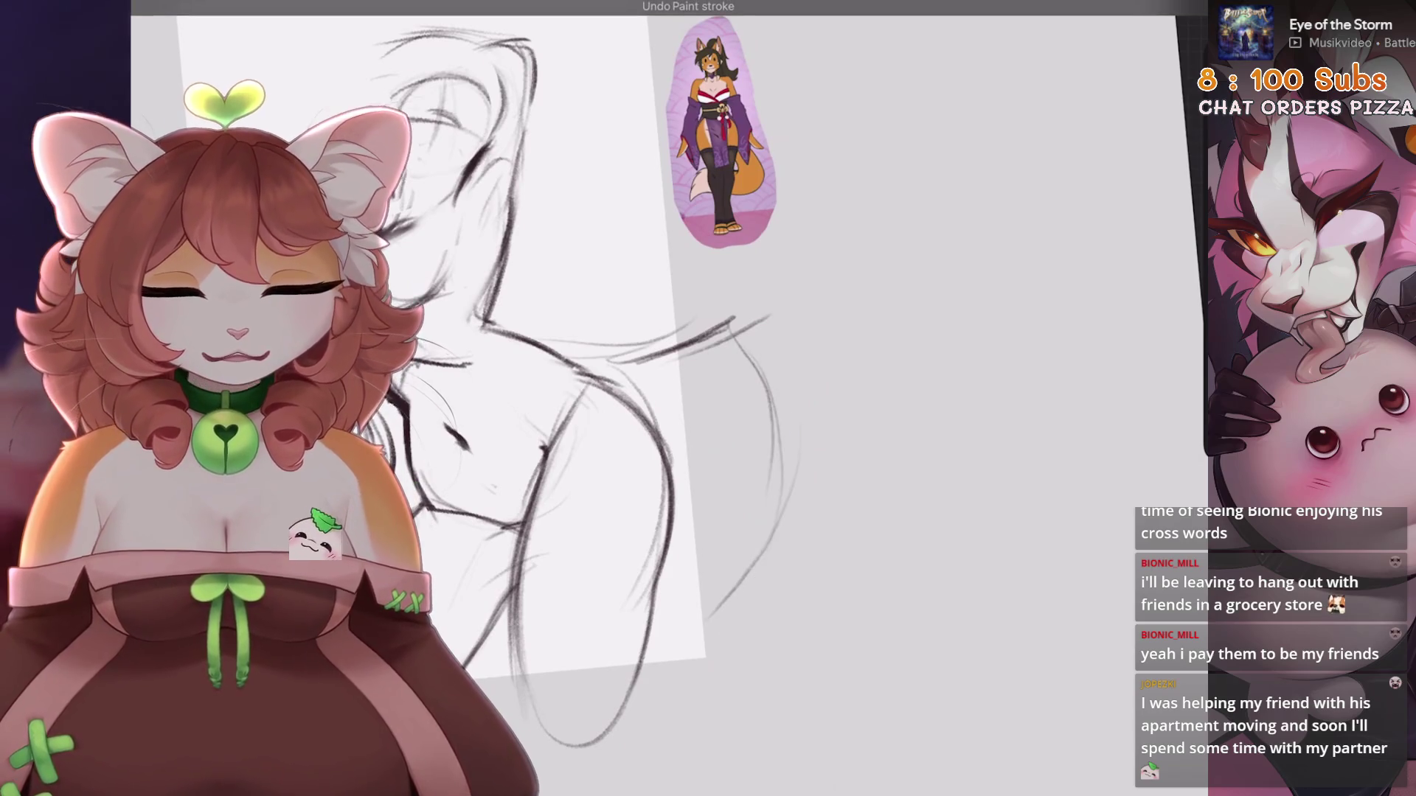
scroll(708, 517, "up", 5)
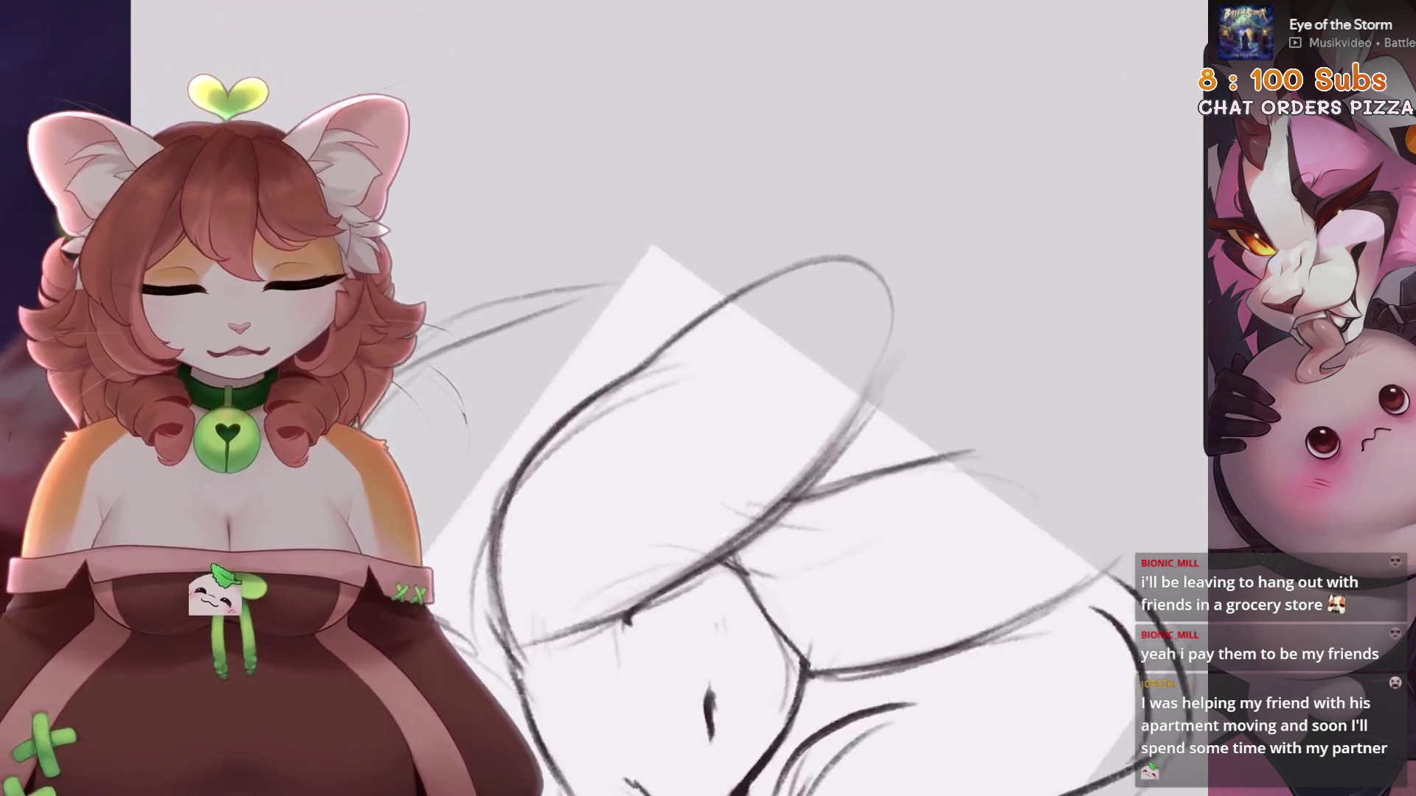
left_click_drag(812, 442, 737, 369)
mouse_move(885, 442)
left_mouse_down()
mouse_move(811, 479)
mouse_move(738, 553)
mouse_move(774, 516)
mouse_move(700, 442)
left_mouse_up()
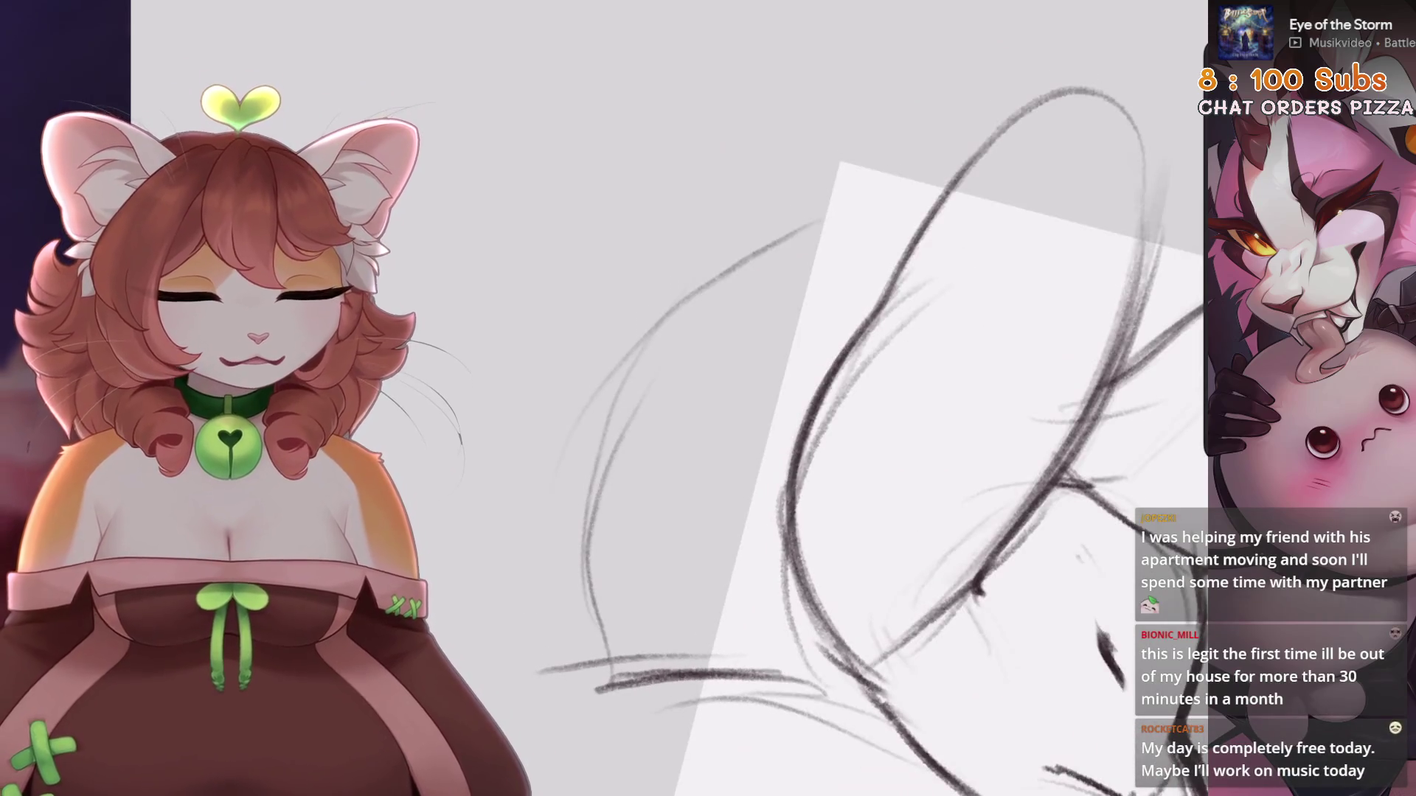
mouse_move(811, 442)
left_mouse_down()
mouse_move(774, 457)
mouse_move(701, 553)
mouse_move(664, 517)
left_mouse_up()
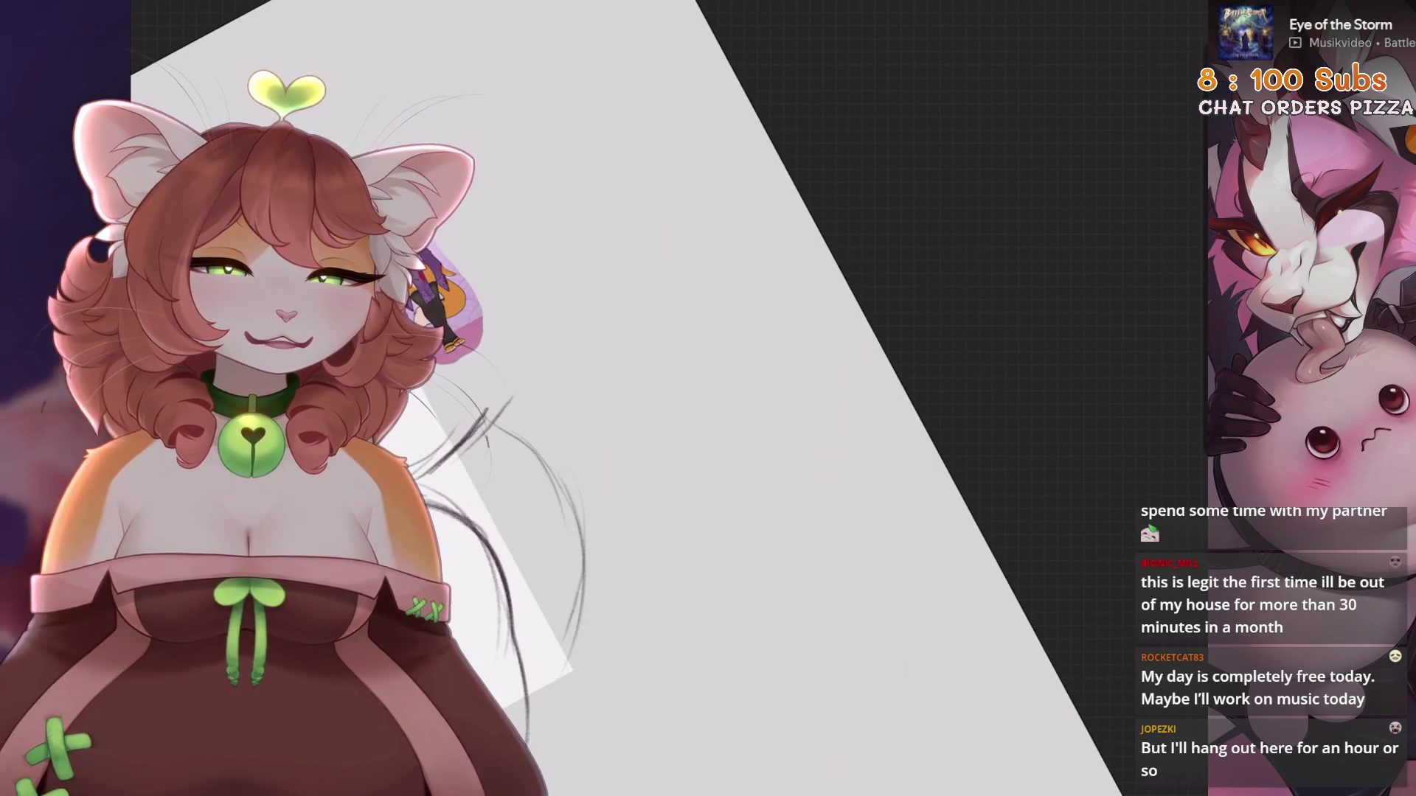
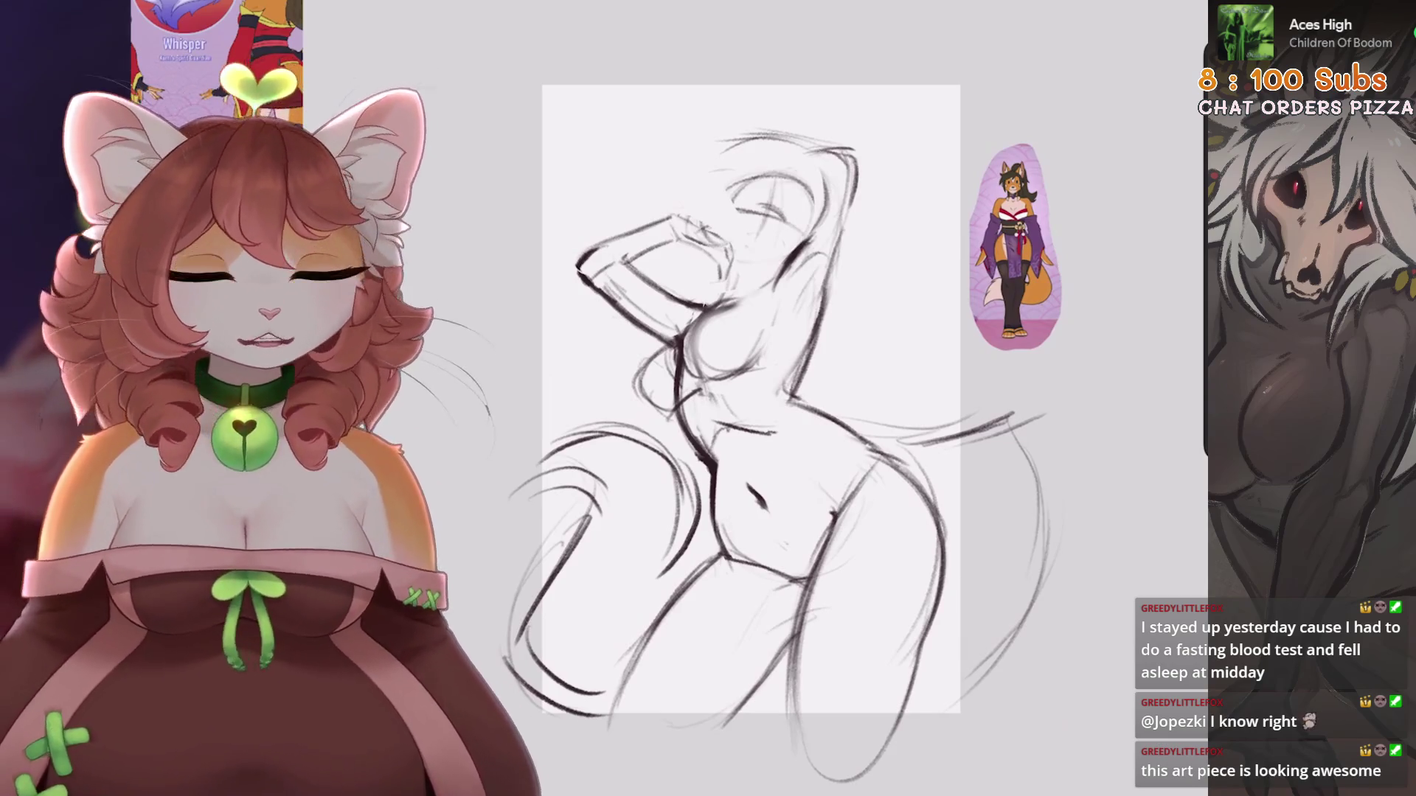
Undo the last pencil stroke and straighten the canvas view back upright
scroll(751, 398, "up", 2)
scroll(751, 398, "down", 3)
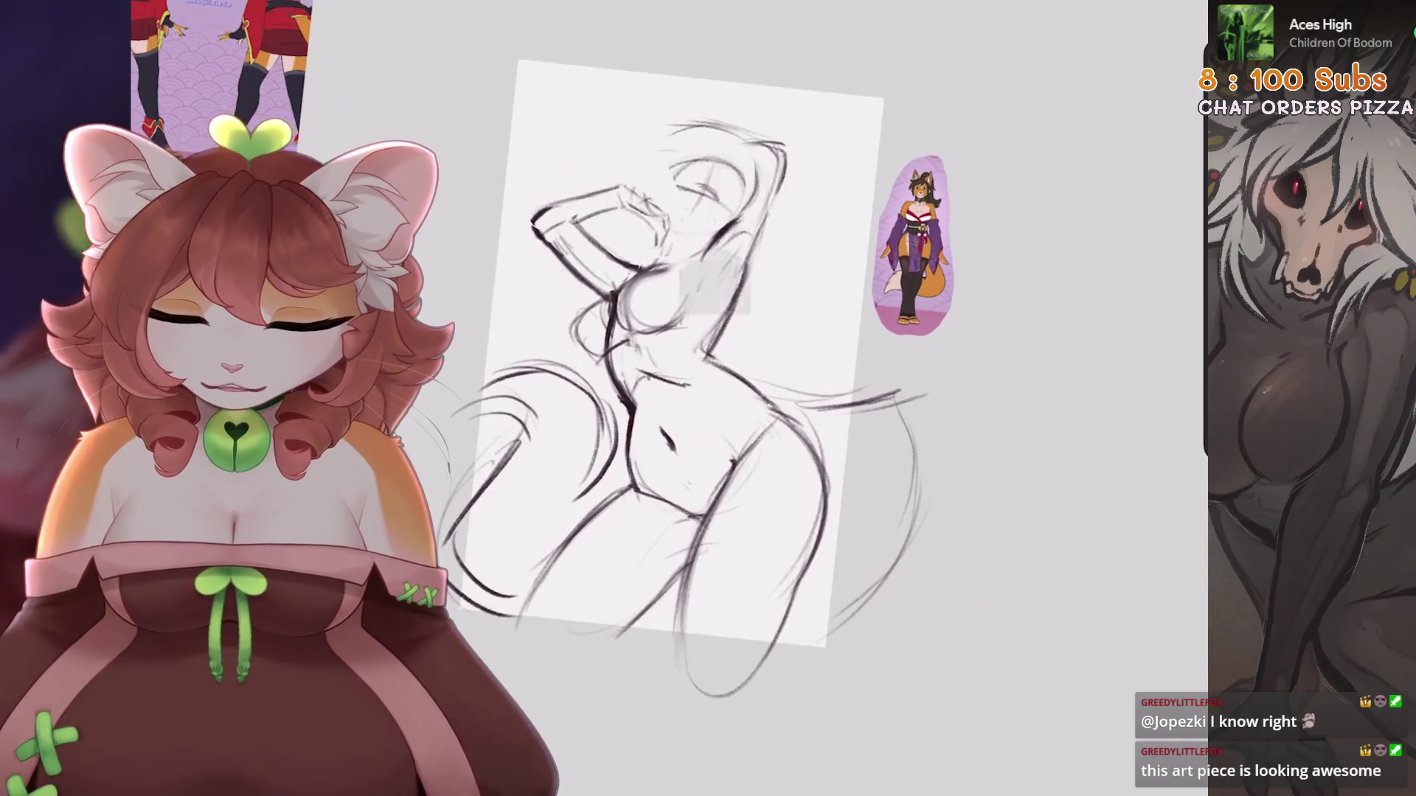
scroll(737, 368, "up", 3)
scroll(811, 369, "up", 2)
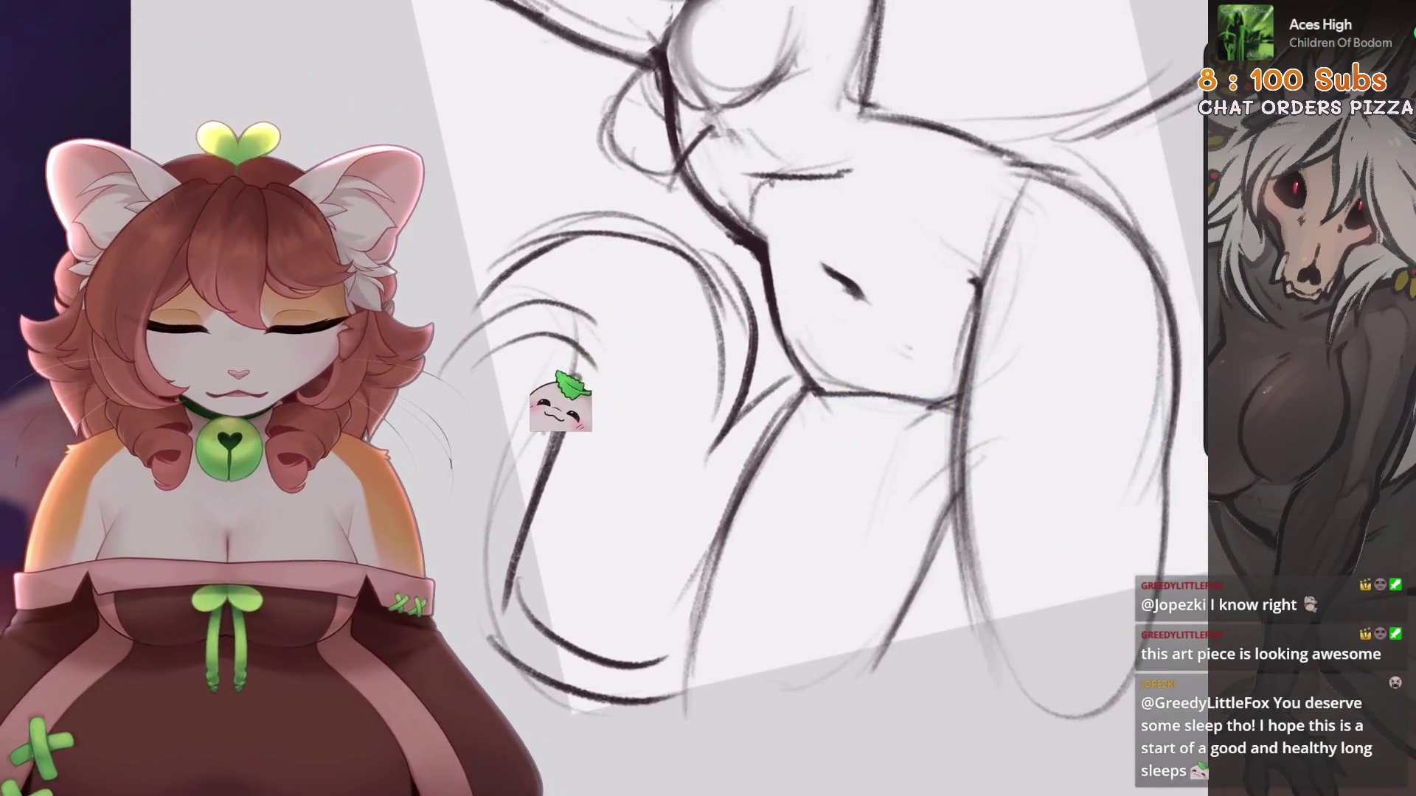
scroll(738, 398, "down", 4)
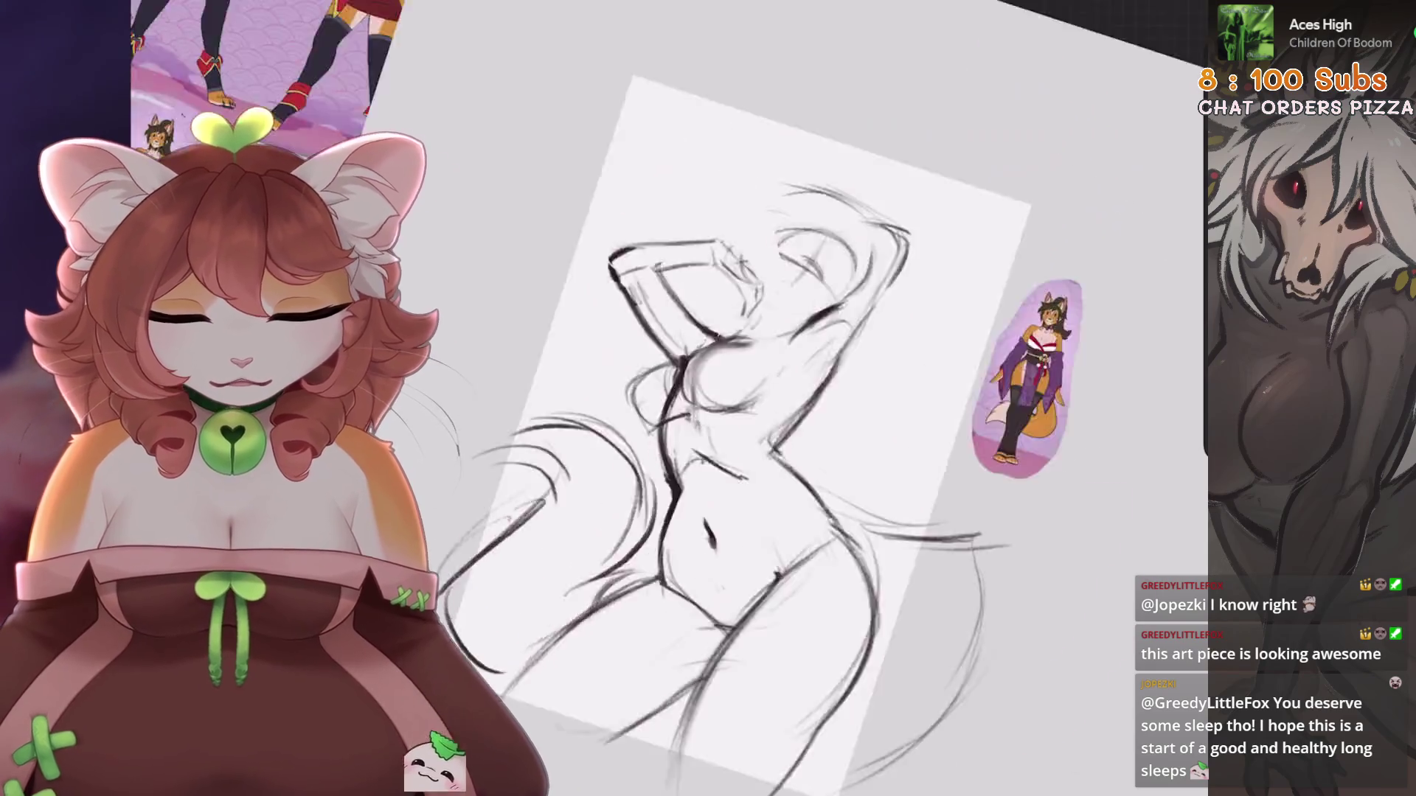
scroll(738, 399, "up", 2)
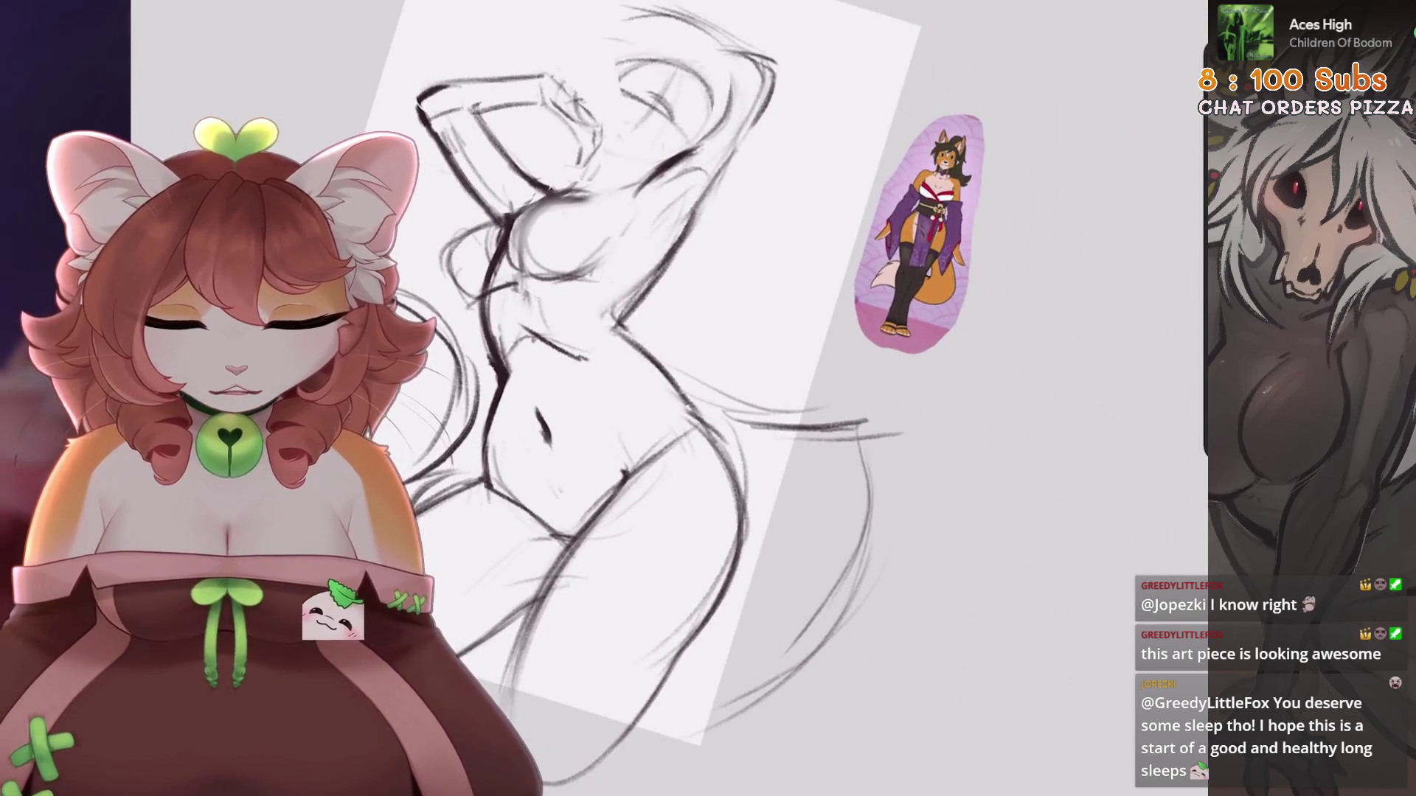
scroll(737, 398, "up", 2)
scroll(737, 398, "down", 5)
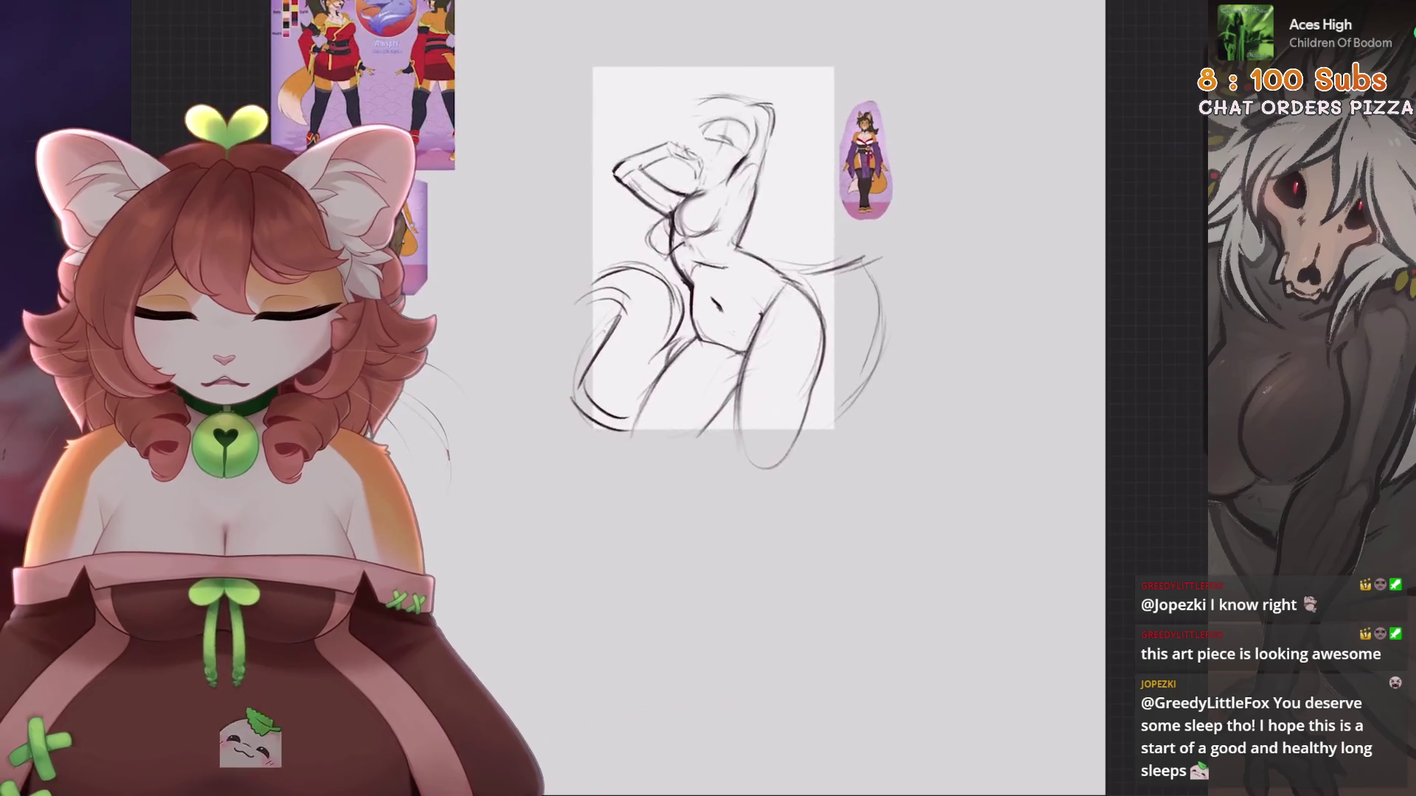
scroll(714, 295, "up", 3)
scroll(713, 295, "up", 1)
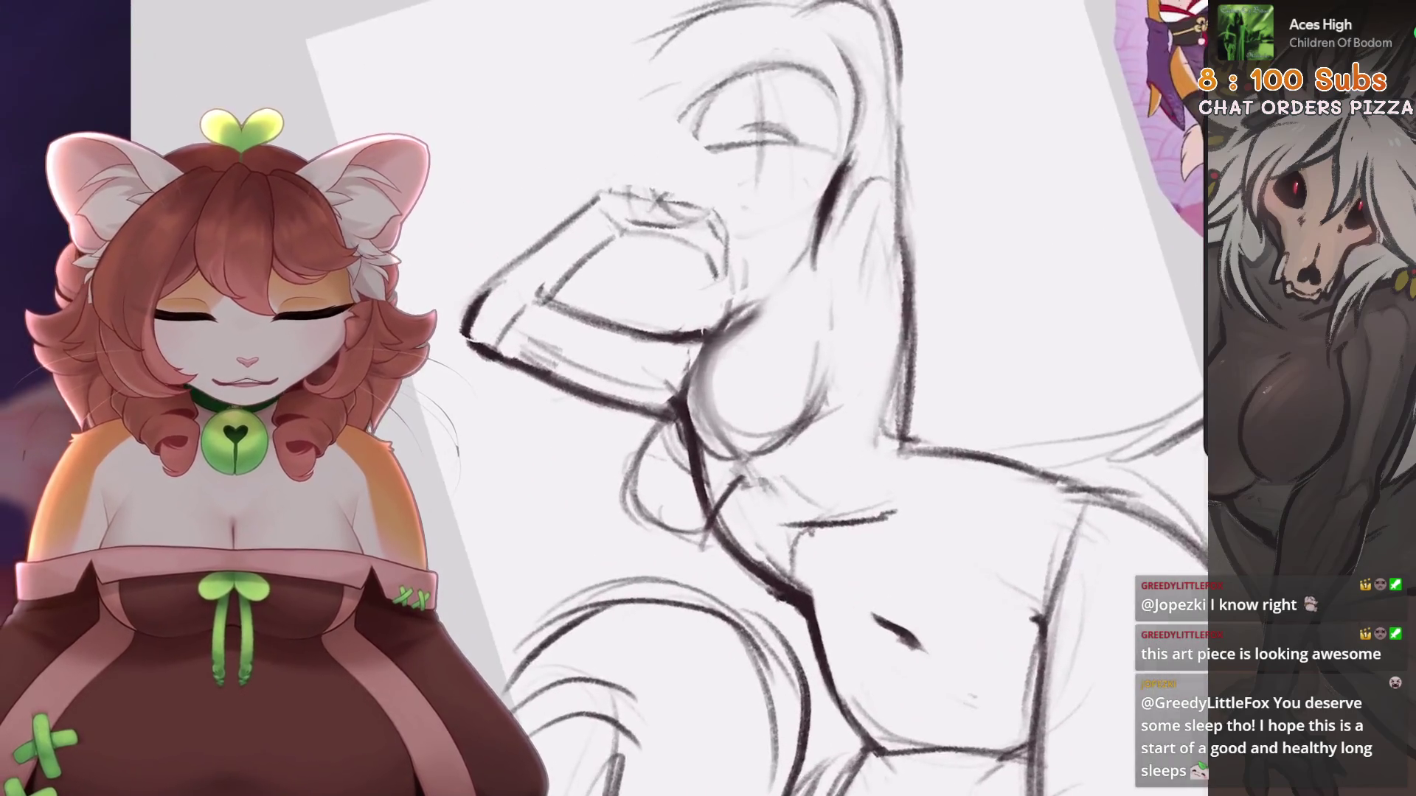
scroll(713, 295, "down", 4)
scroll(714, 295, "up", 5)
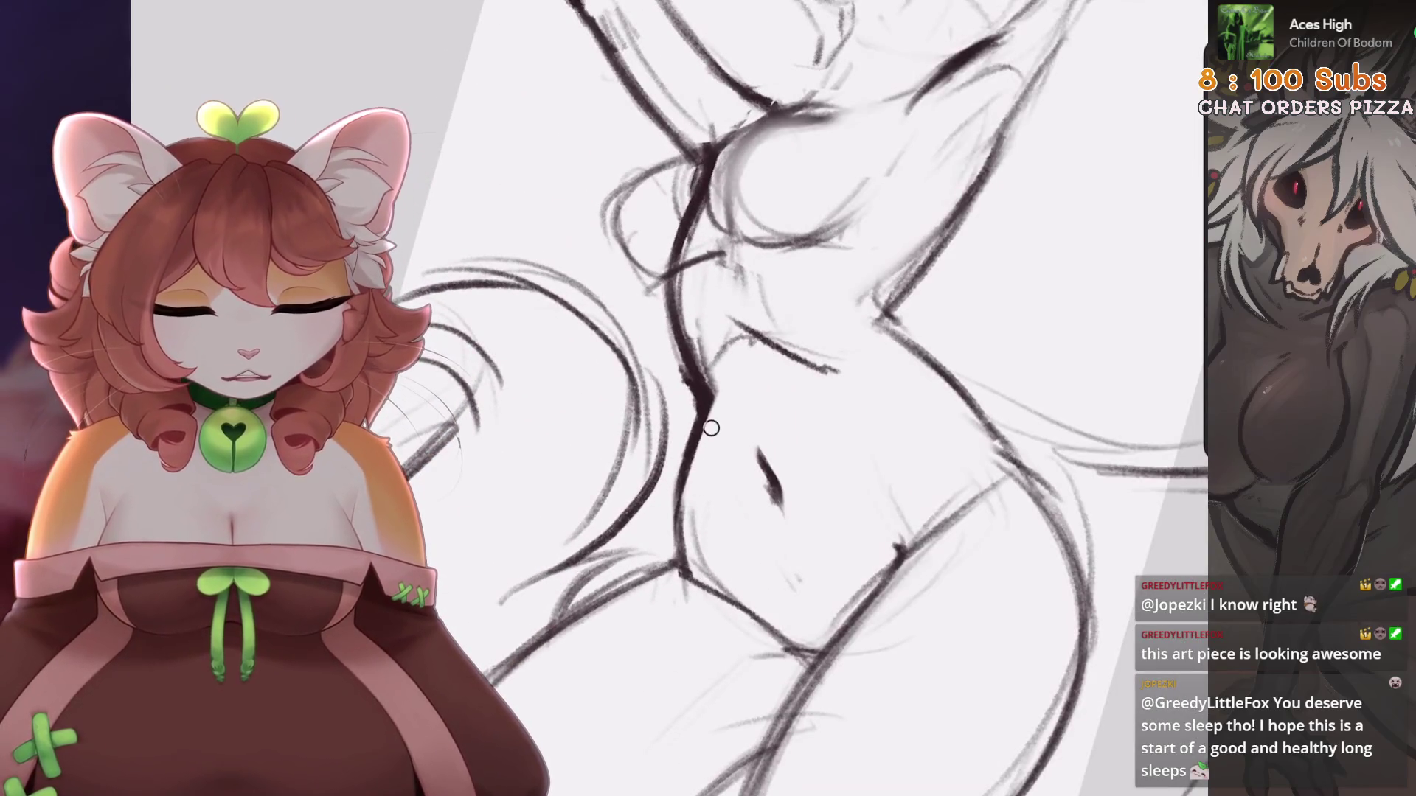
key("ctrl+z")
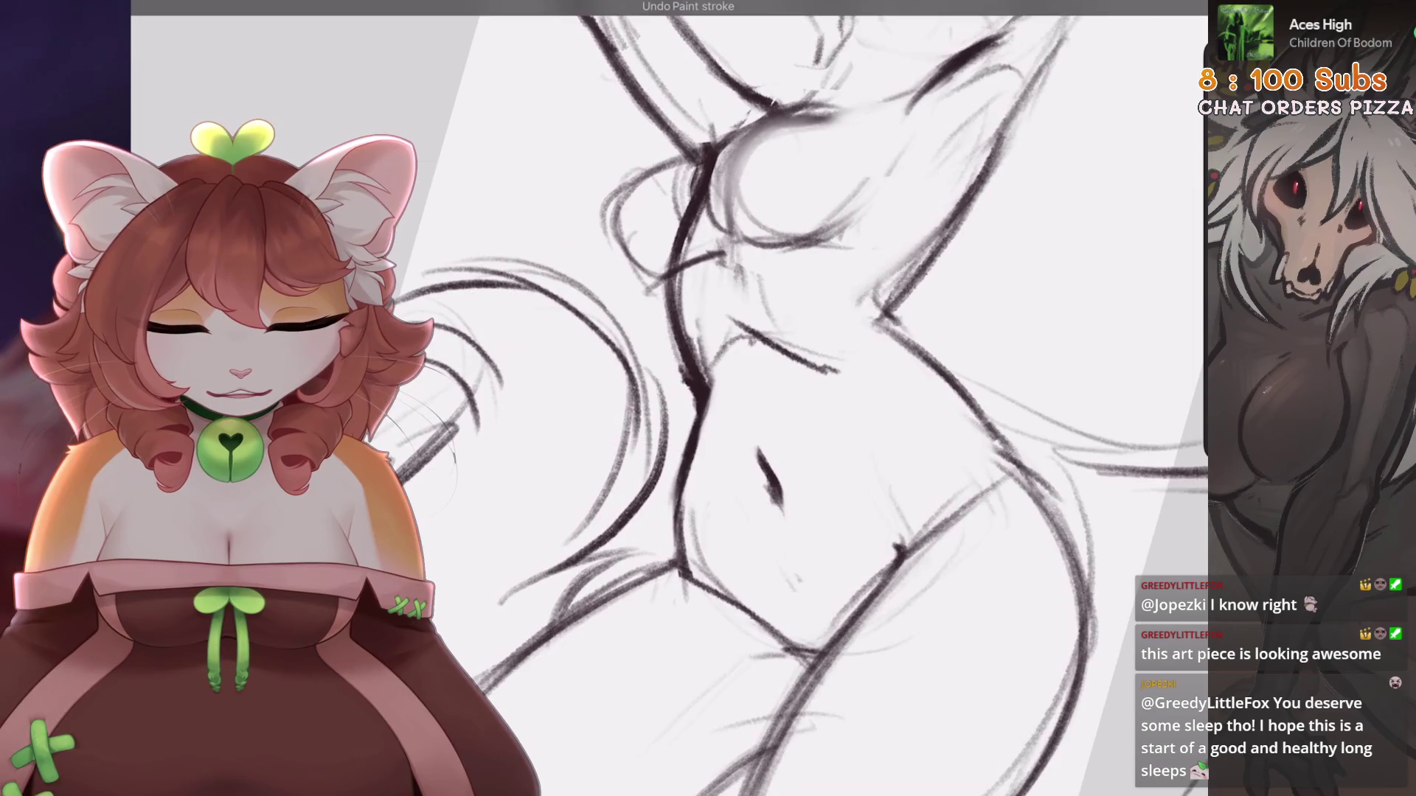
scroll(714, 380, "down", 3)
scroll(713, 398, "down", 2)
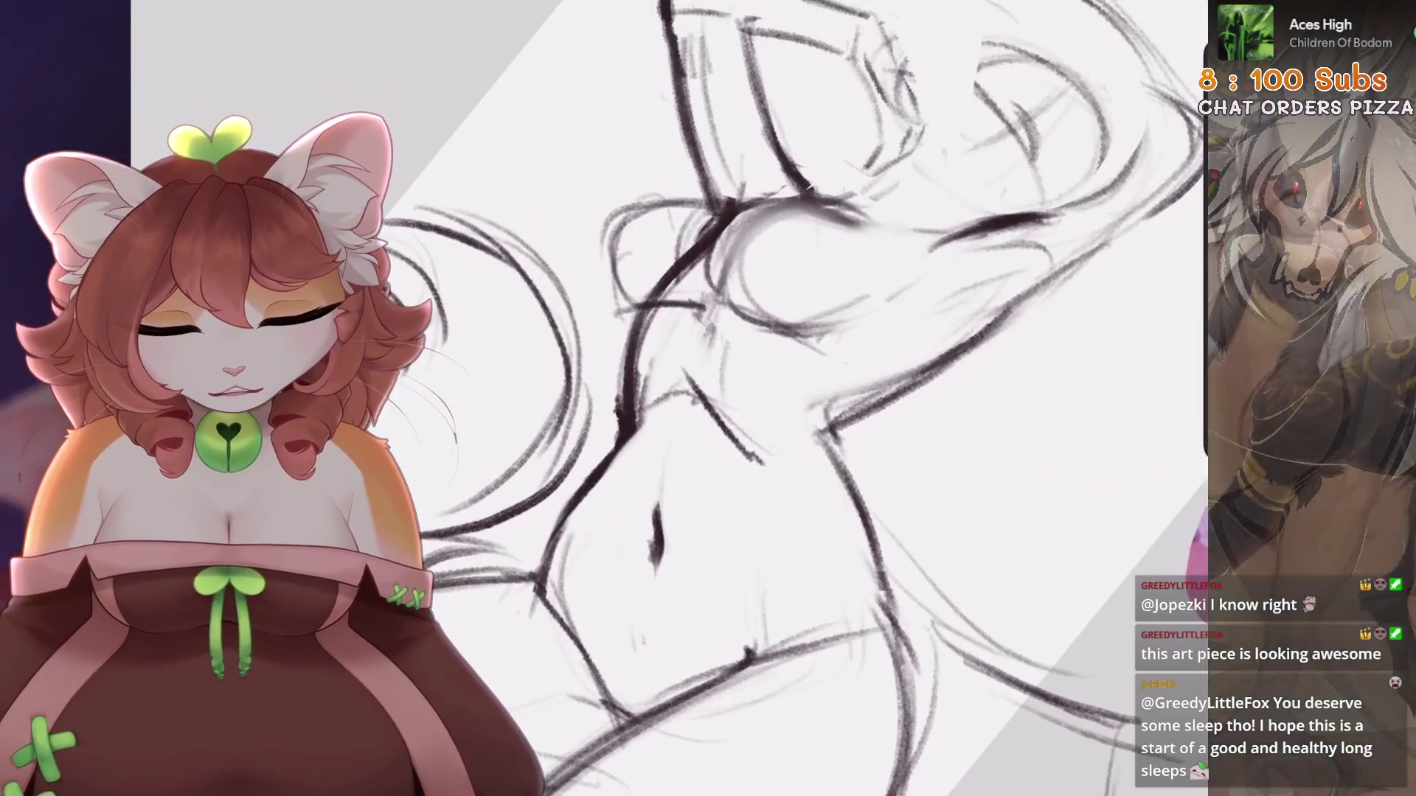
scroll(713, 398, "down", 3)
key("5")
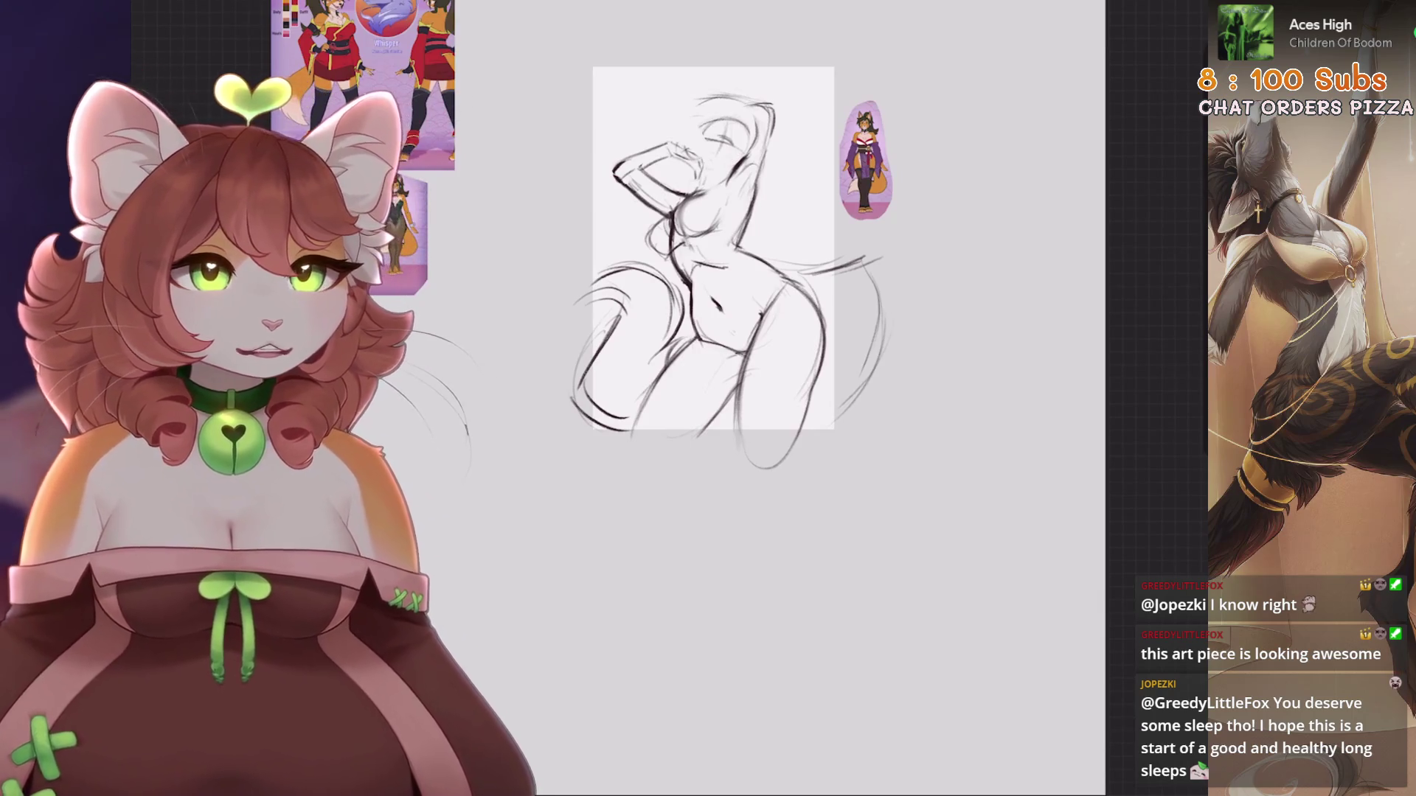
Try new contour strokes on the figure, hip and thigh, undoing each one
scroll(847, 556, "up", 3)
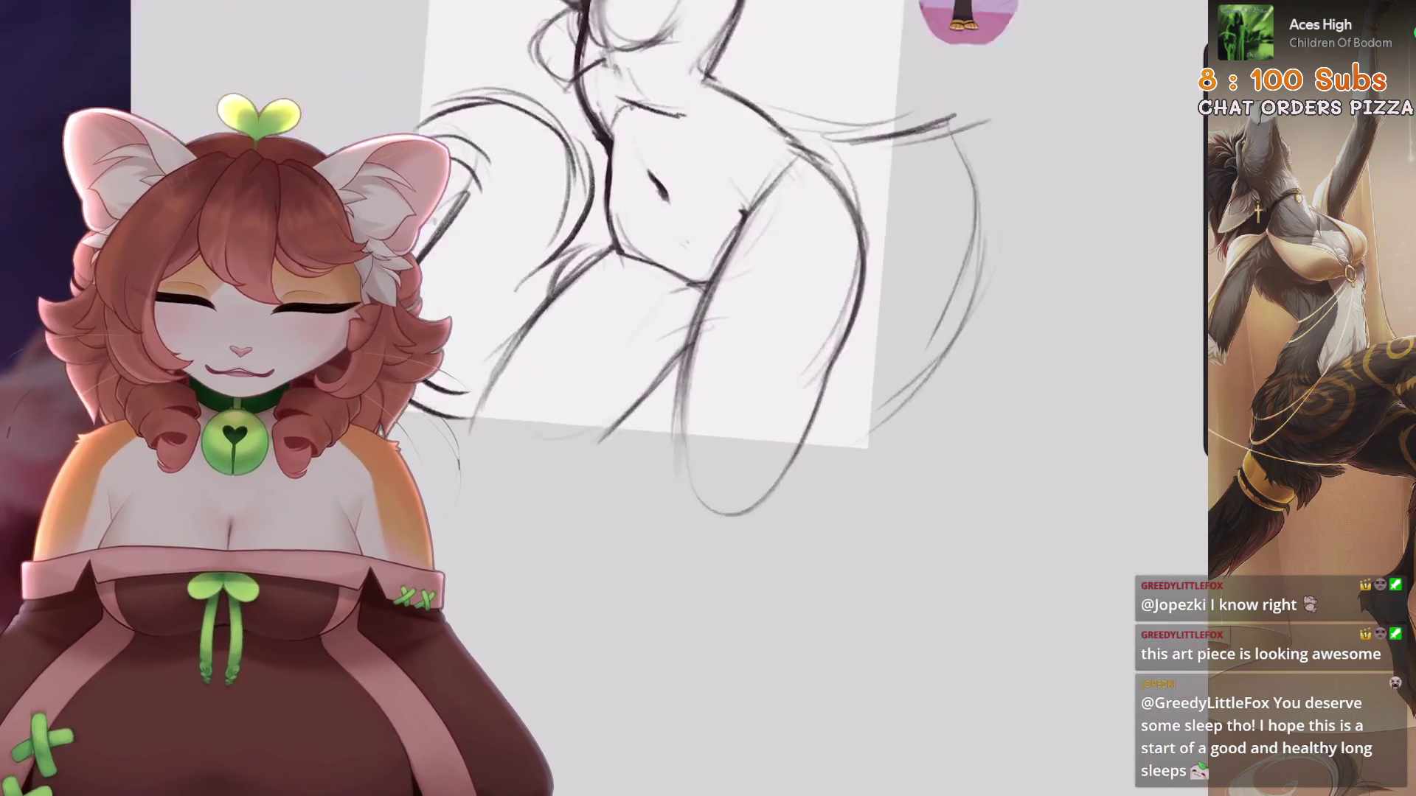
scroll(686, 295, "up", 3)
key("ctrl+z")
mouse_move(707, 376)
left_mouse_down()
mouse_move(719, 417)
mouse_move(741, 380)
left_mouse_up()
key("ctrl+z")
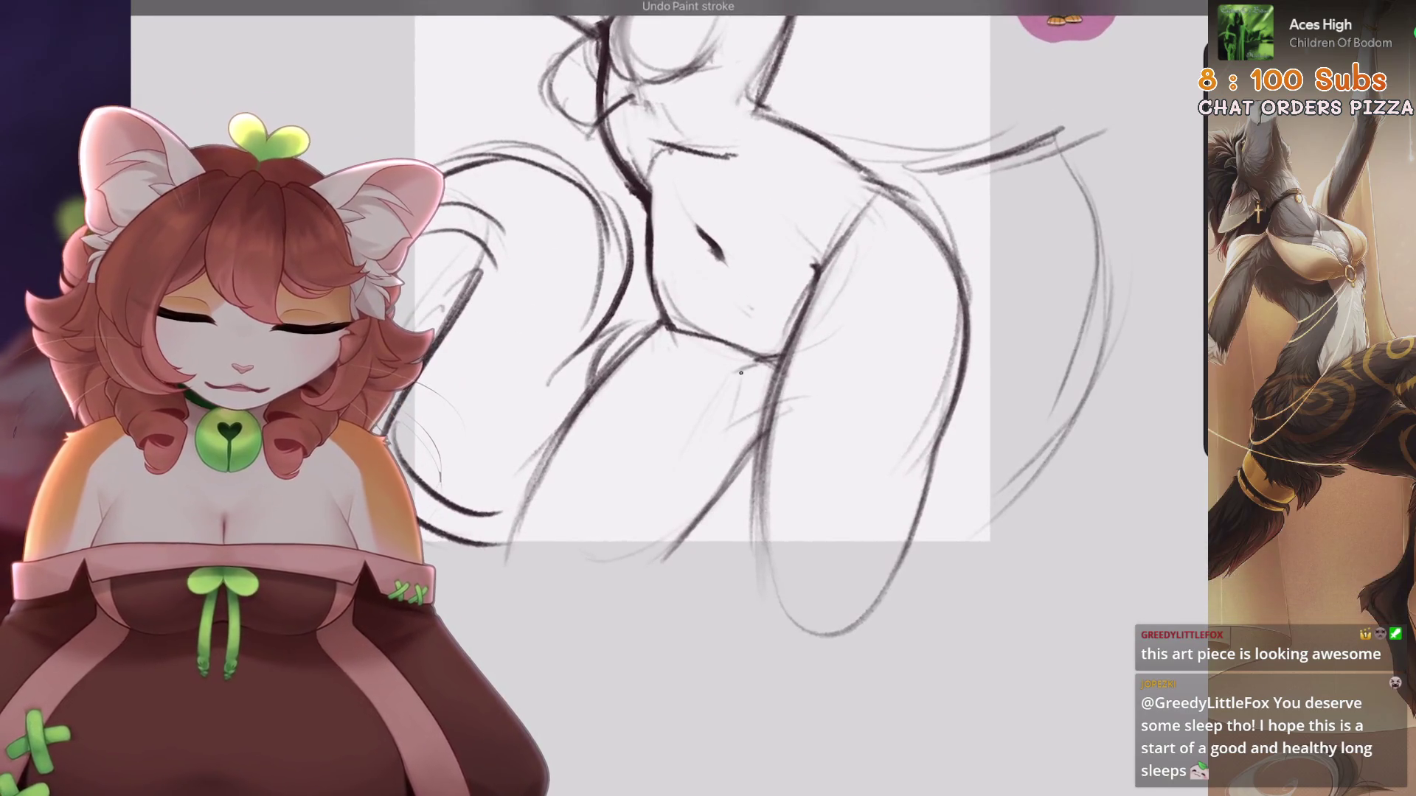
scroll(686, 332, "down", 2)
scroll(686, 332, "up", 2)
key("ctrl+z")
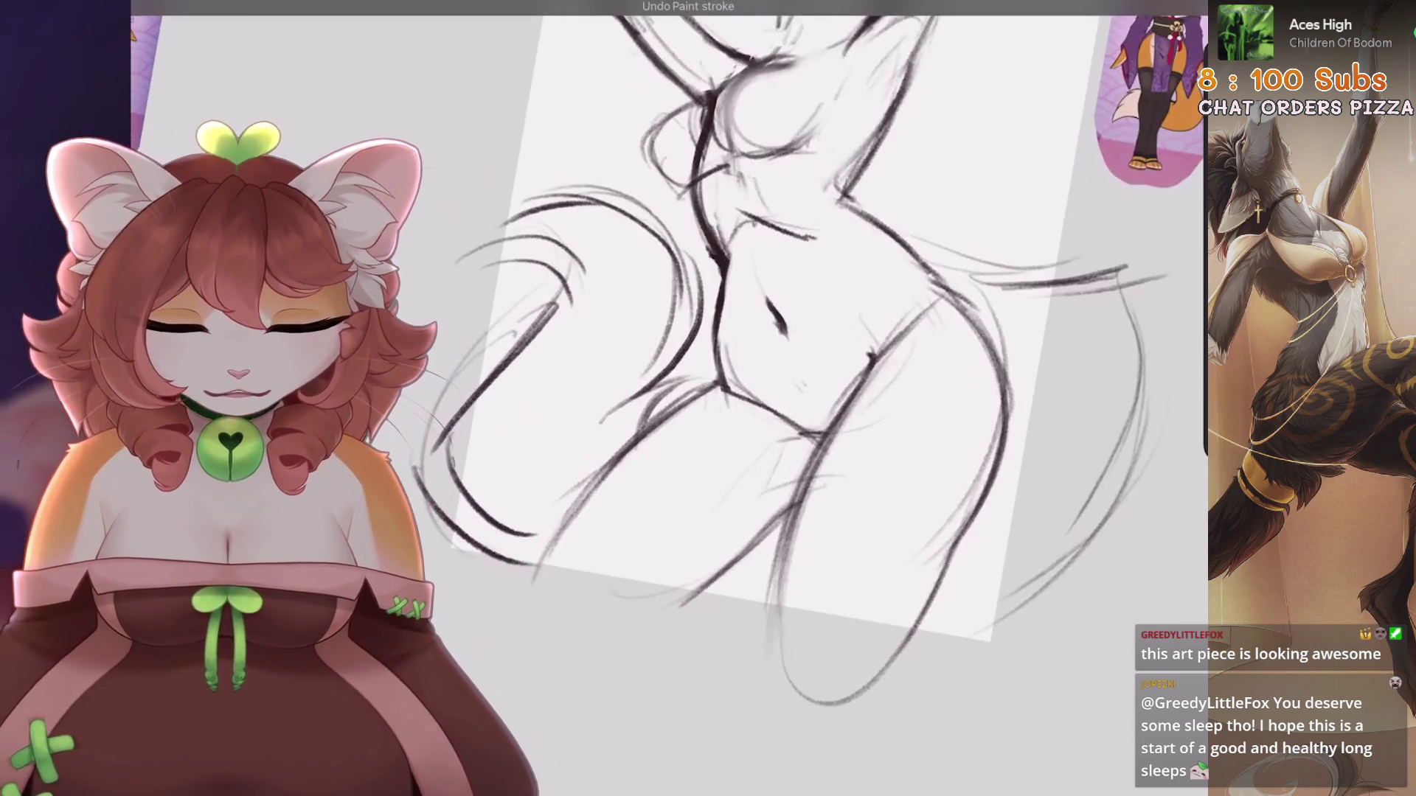
left_click_drag(656, 425, 542, 582)
key("ctrl+z")
scroll(738, 332, "down", 2)
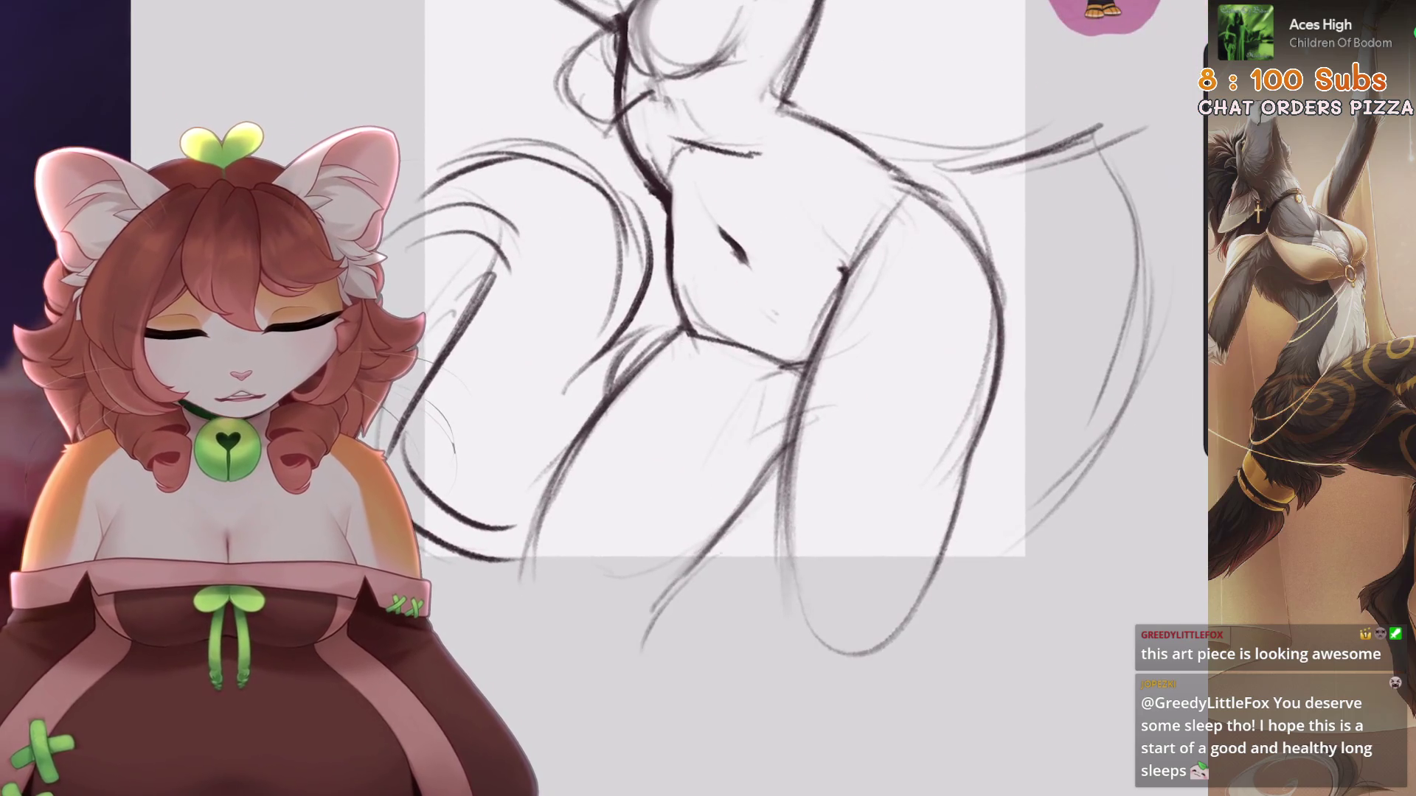
scroll(737, 332, "down", 2)
scroll(652, 522, "up", 1)
left_click_drag(667, 454, 656, 637)
key("ctrl+z")
Try a few short dark strokes on the sketch and undo them
scroll(738, 332, "up", 1)
left_click_drag(827, 355, 856, 389)
key("ctrl+z")
scroll(738, 332, "down", 2)
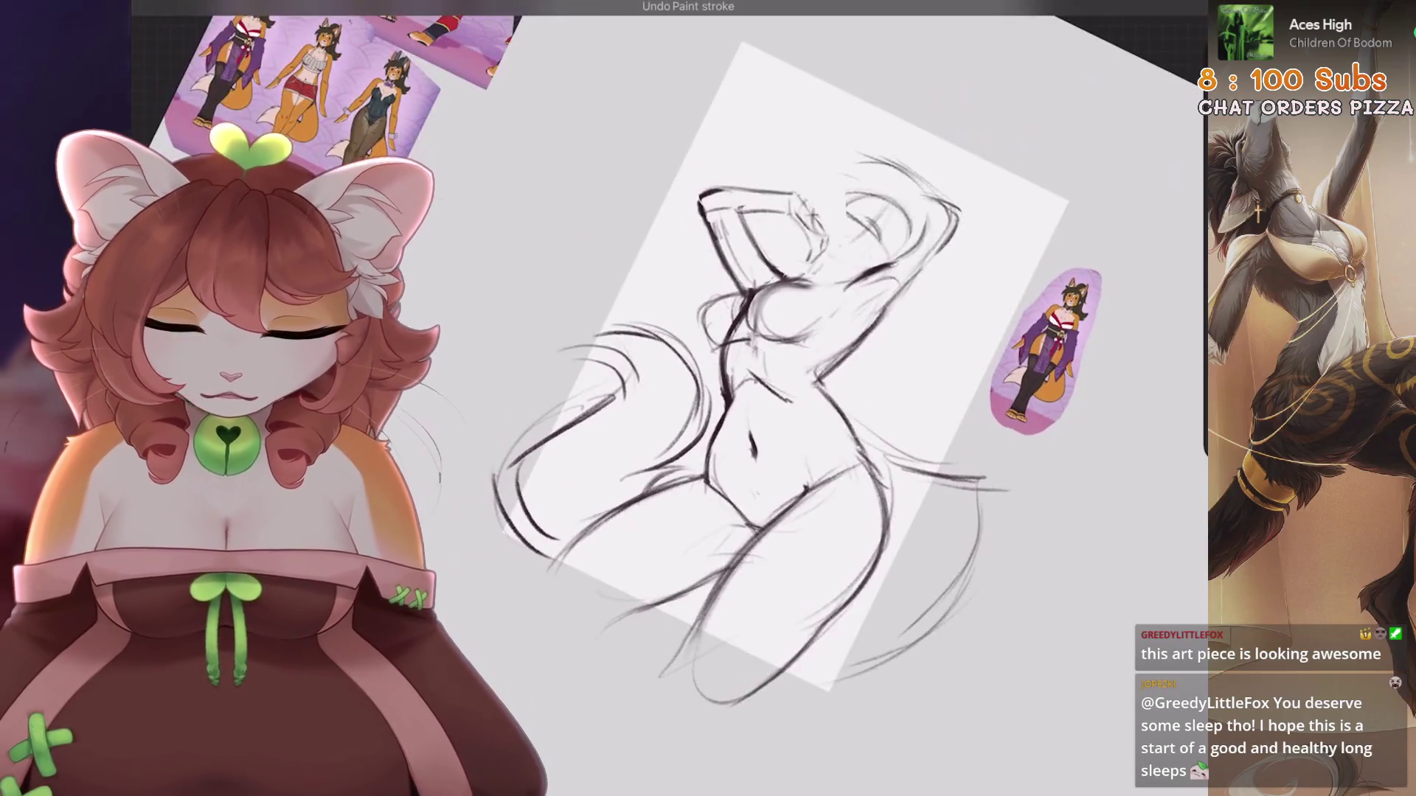
scroll(737, 332, "up", 3)
scroll(738, 331, "down", 3)
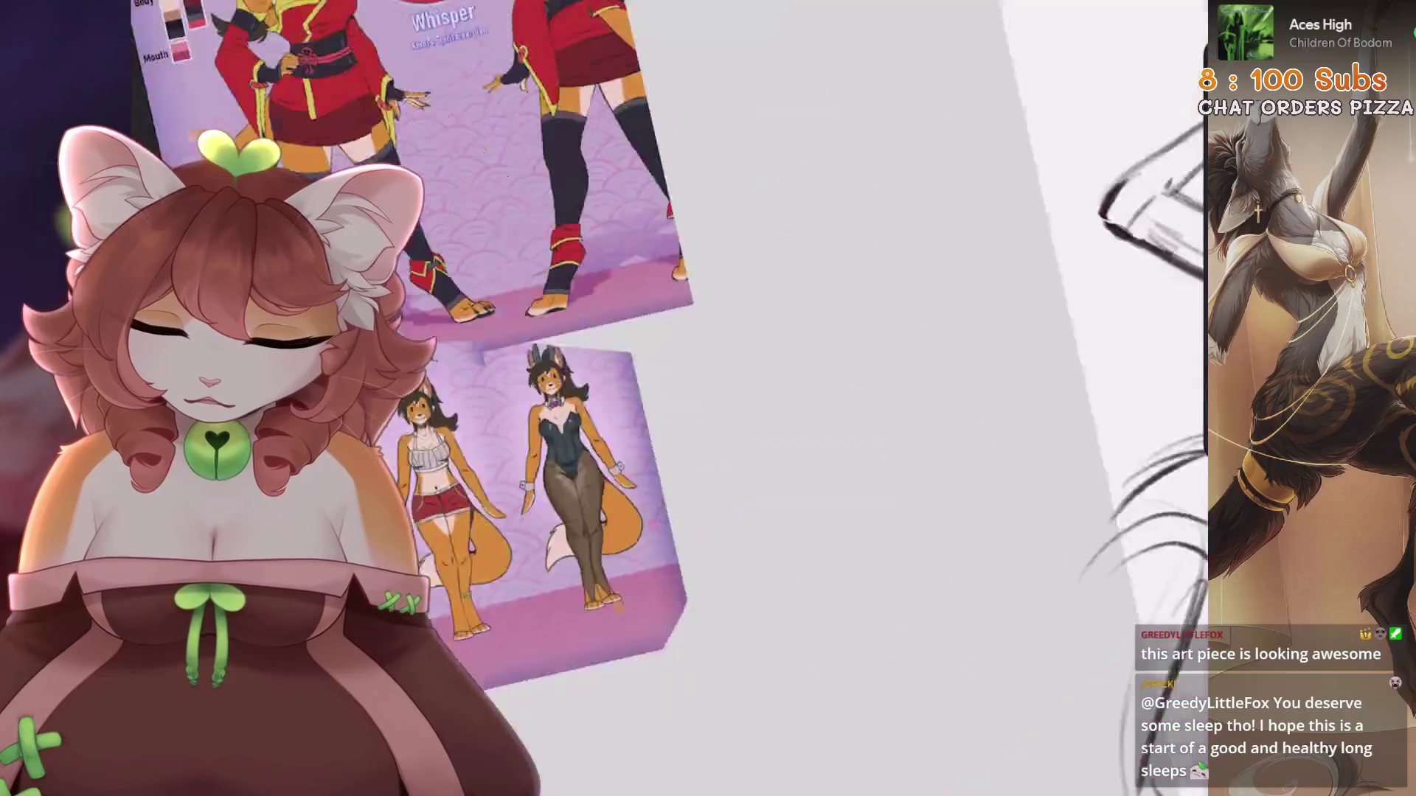
scroll(738, 332, "up", 5)
scroll(738, 332, "down", 2)
left_click_drag(756, 329, 835, 357)
key("ctrl+z")
scroll(516, 332, "down", 3)
scroll(517, 332, "up", 4)
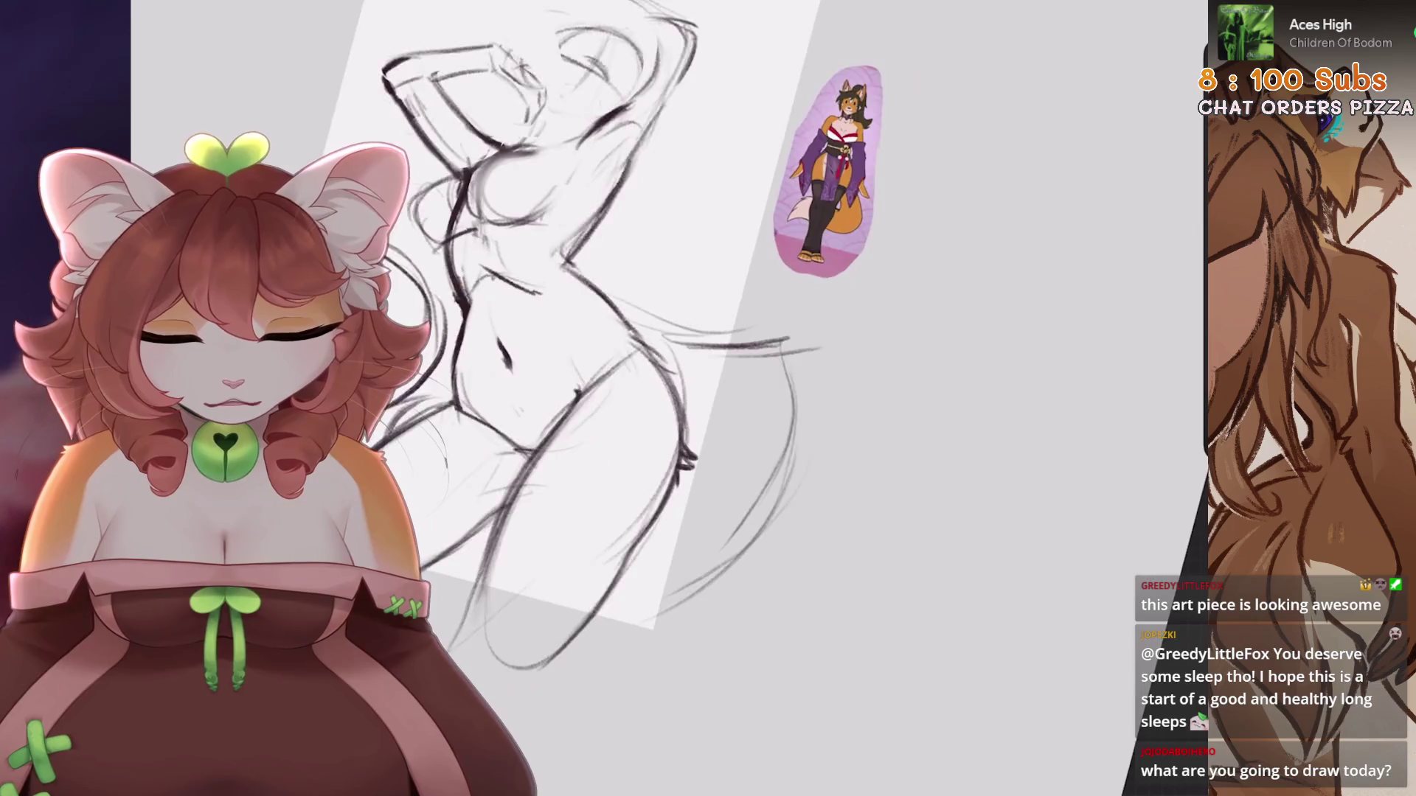
scroll(701, 295, "down", 3)
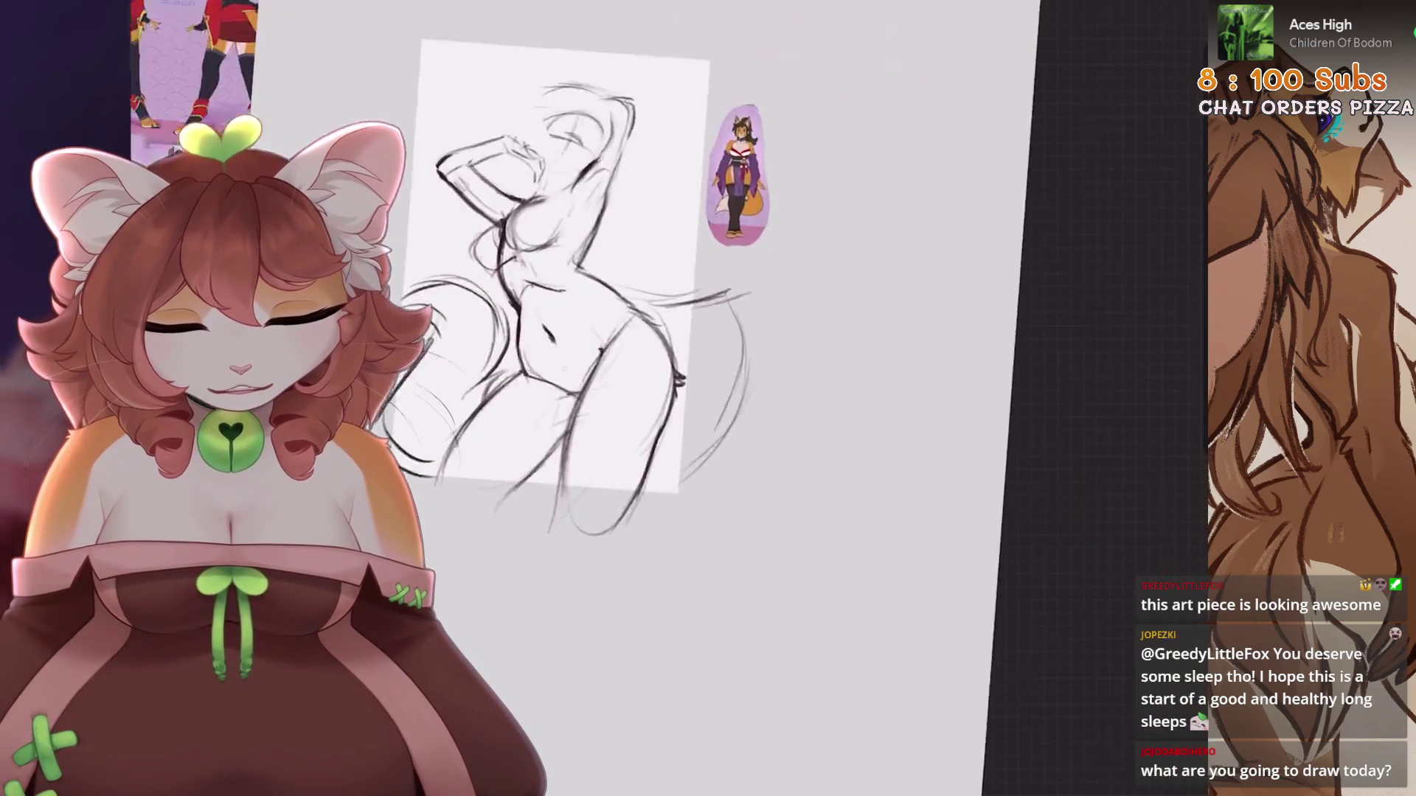
scroll(701, 295, "up", 2)
scroll(737, 332, "up", 2)
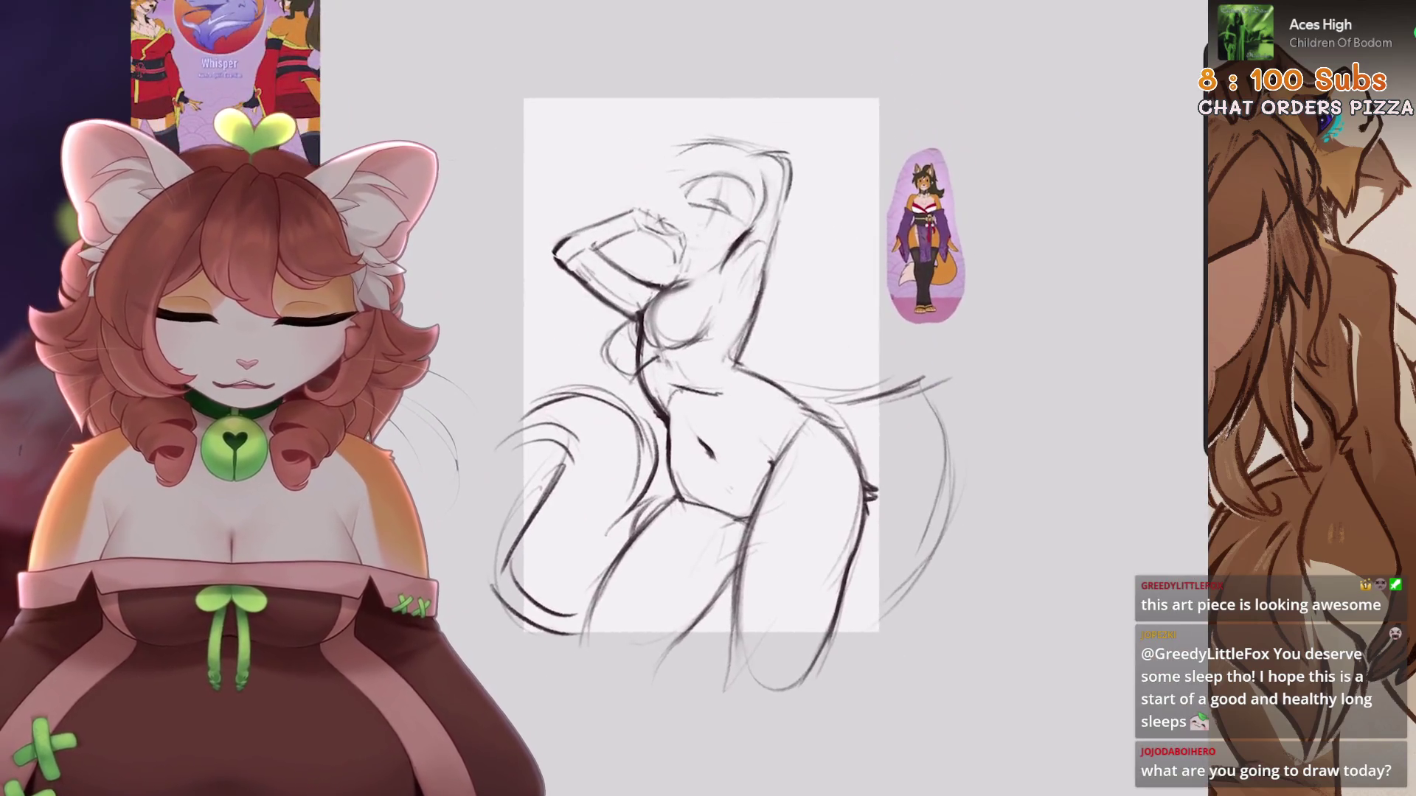
Flip the whole sketch horizontally with Transform
key("v")
left_click(527, 745)
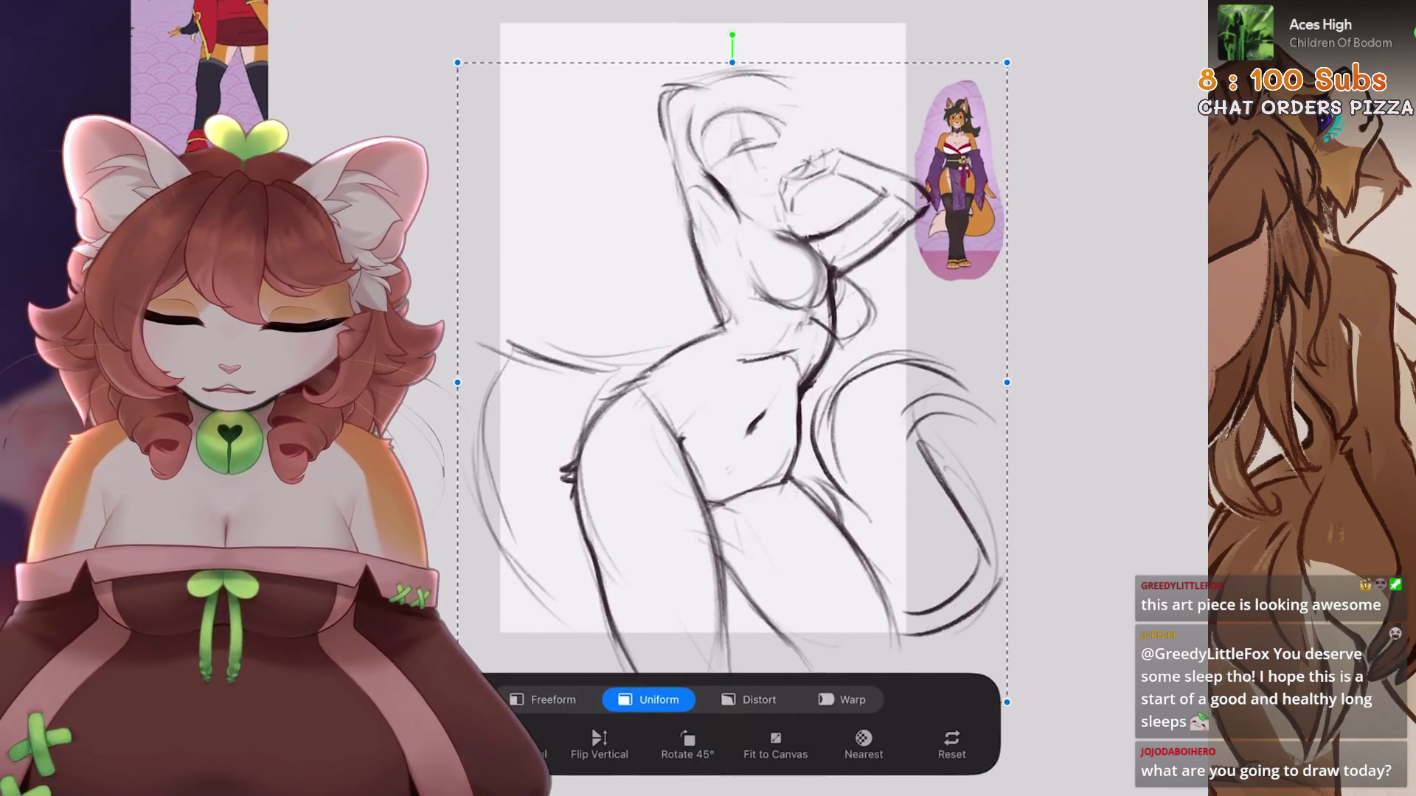
scroll(811, 332, "up", 2)
Use Liquify to push the upper-right contour line into shape
left_click(264, 3)
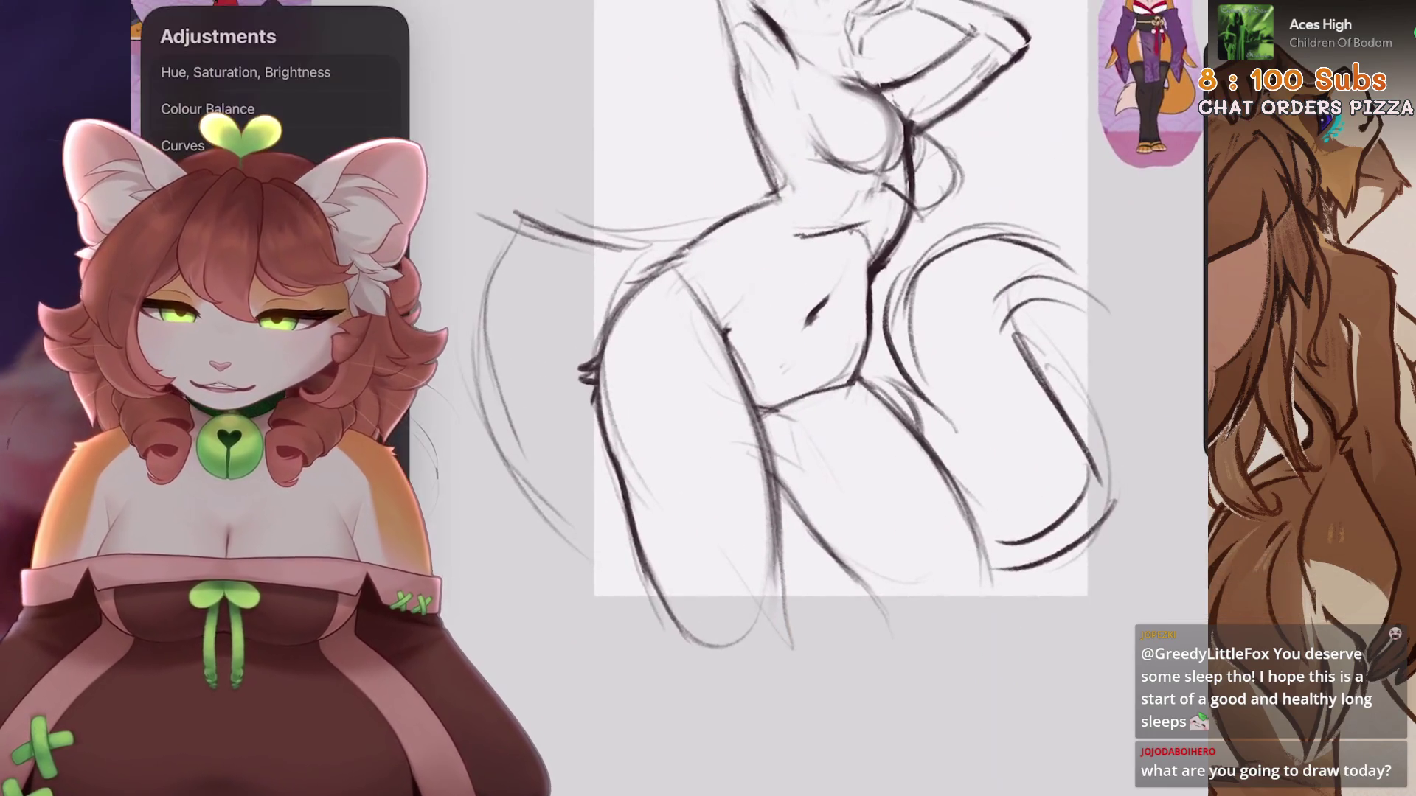
left_click(214, 553)
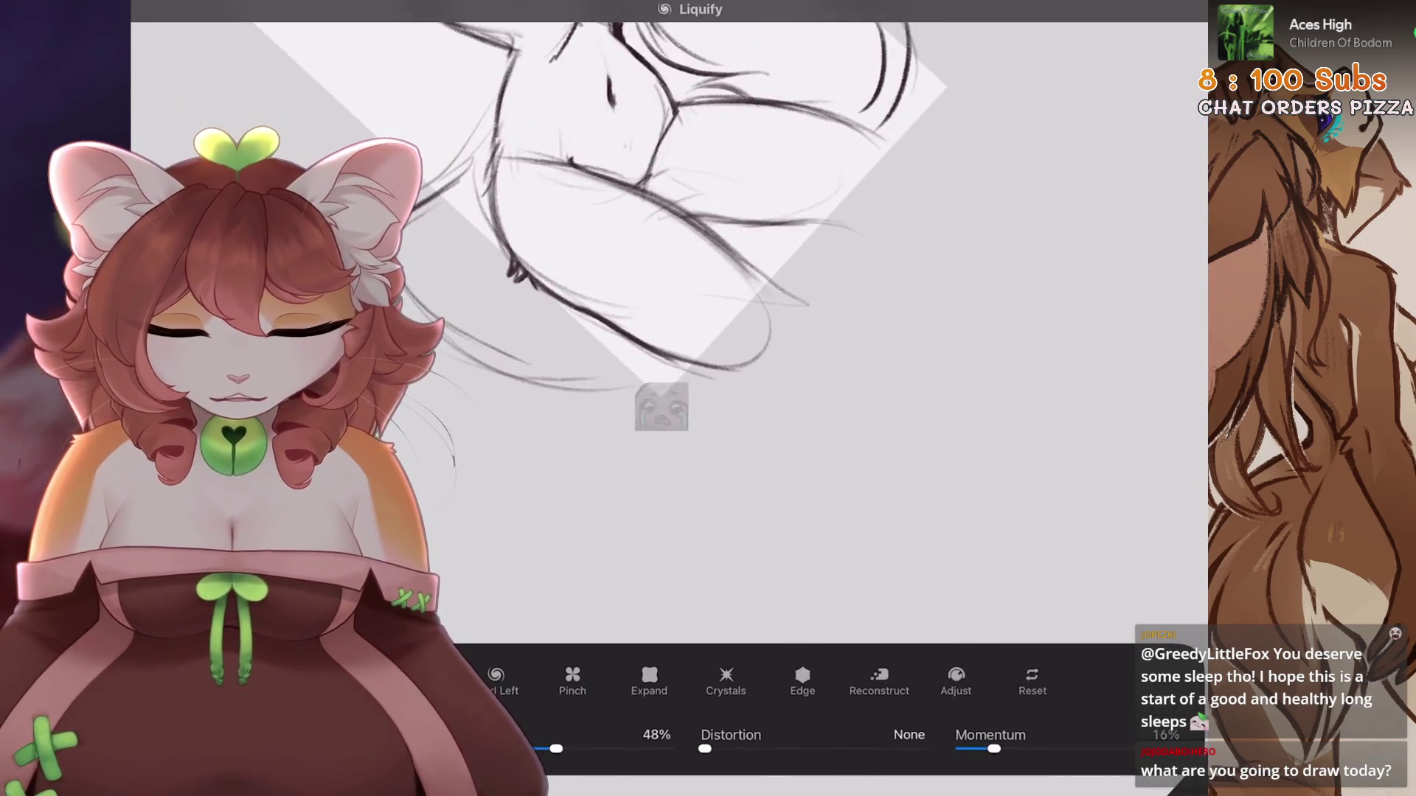
key("ctrl+z")
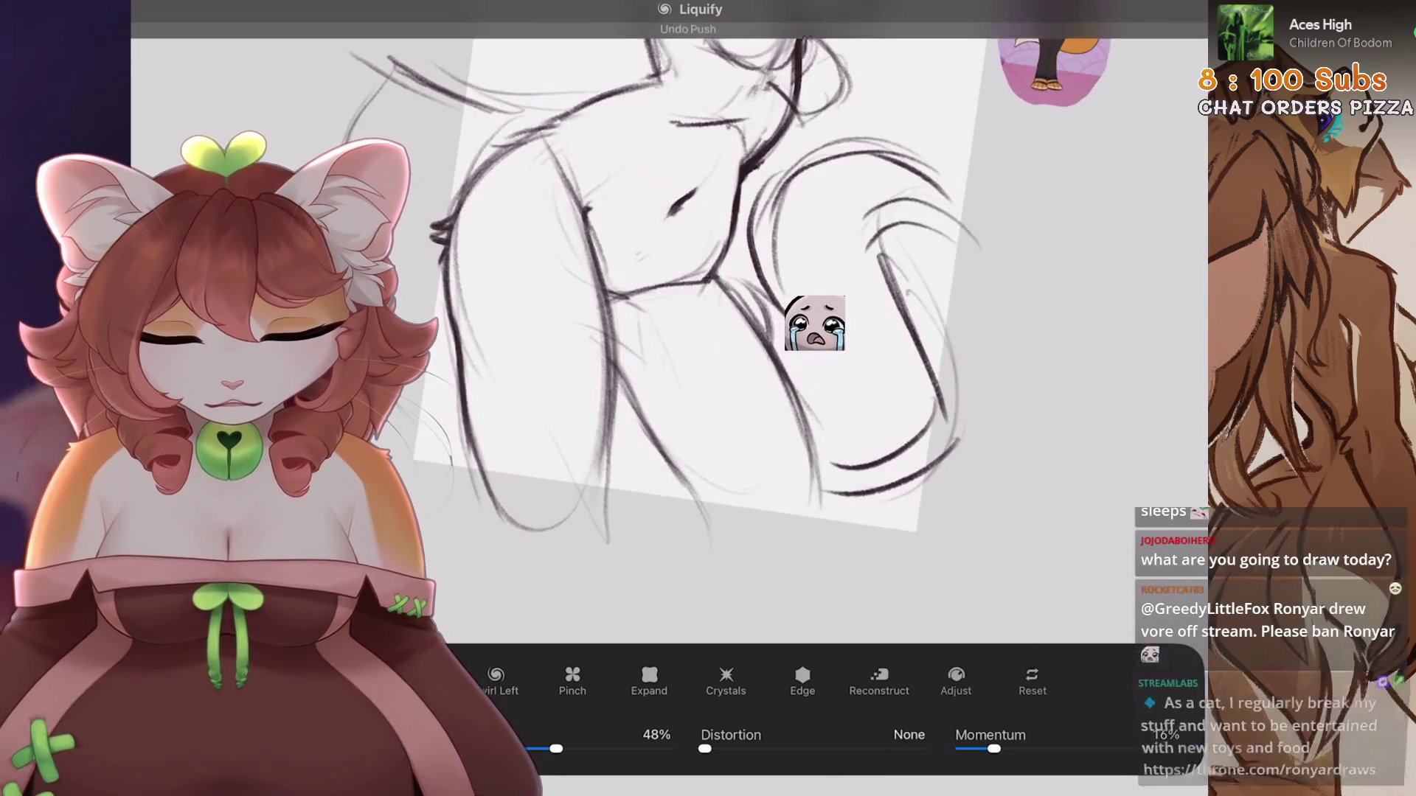
left_click_drag(939, 255, 989, 228)
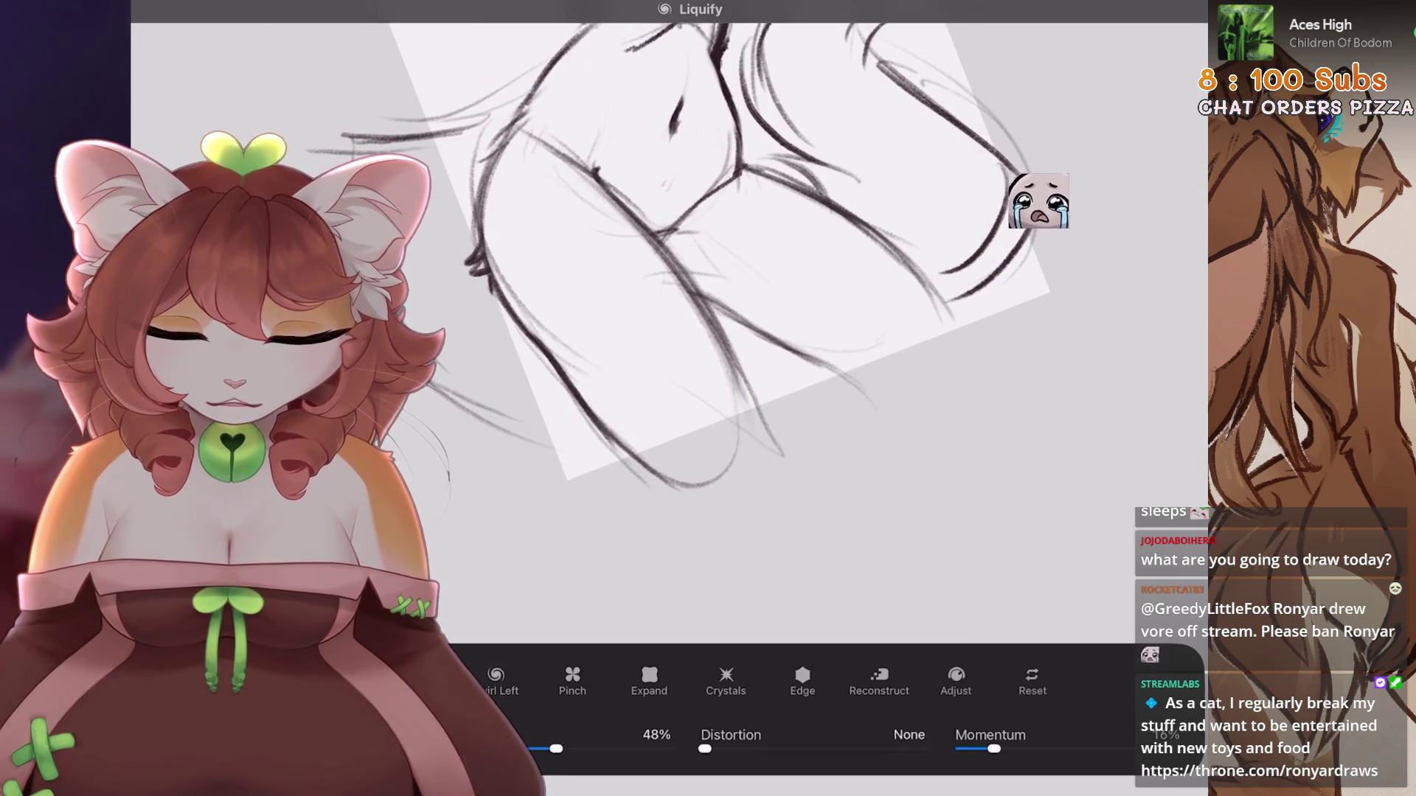
Freehand-select one leg and shift it slightly with Transform
key("s")
mouse_move(636, 238)
left_mouse_down()
mouse_move(564, 542)
mouse_move(636, 416)
mouse_move(636, 244)
left_mouse_up()
key("v")
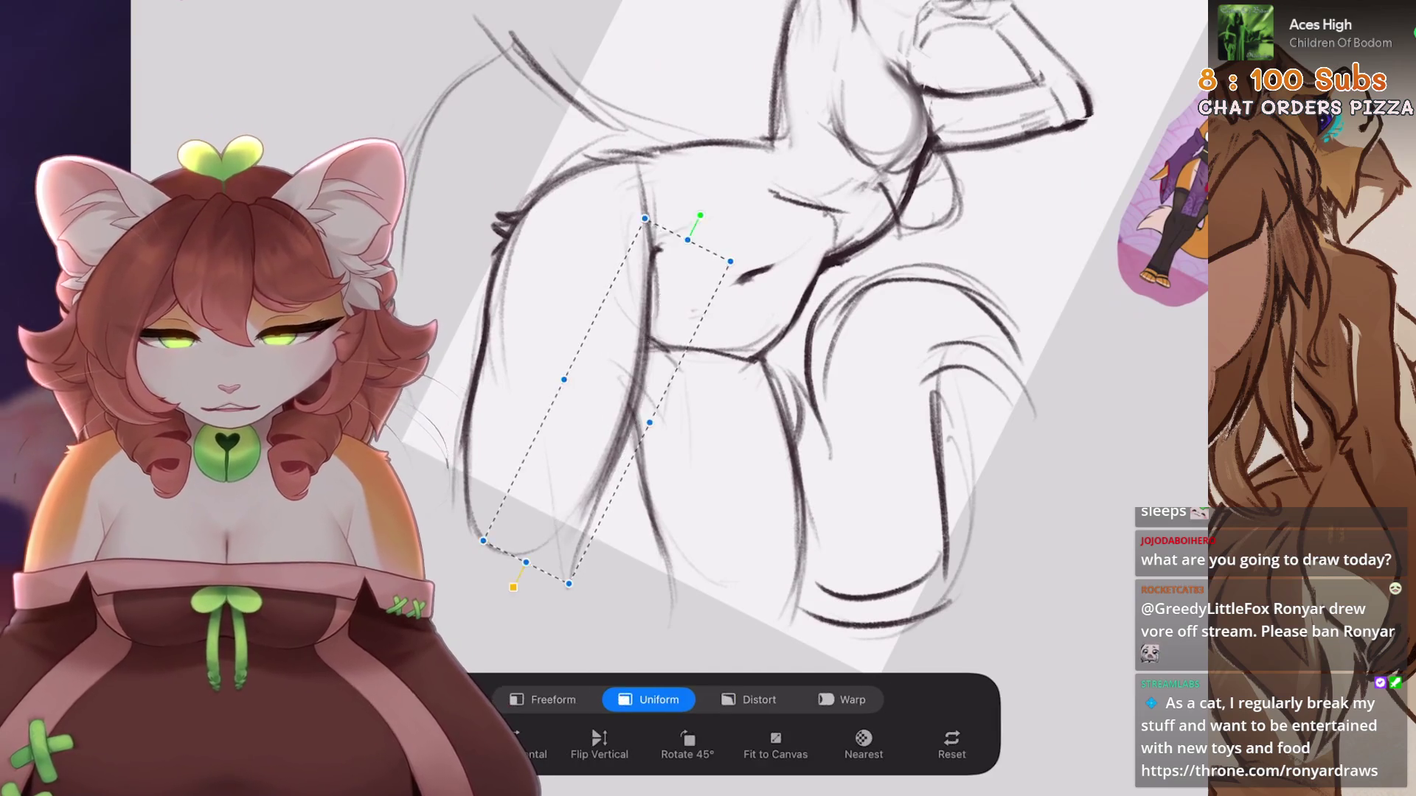
left_click_drag(664, 398, 678, 398)
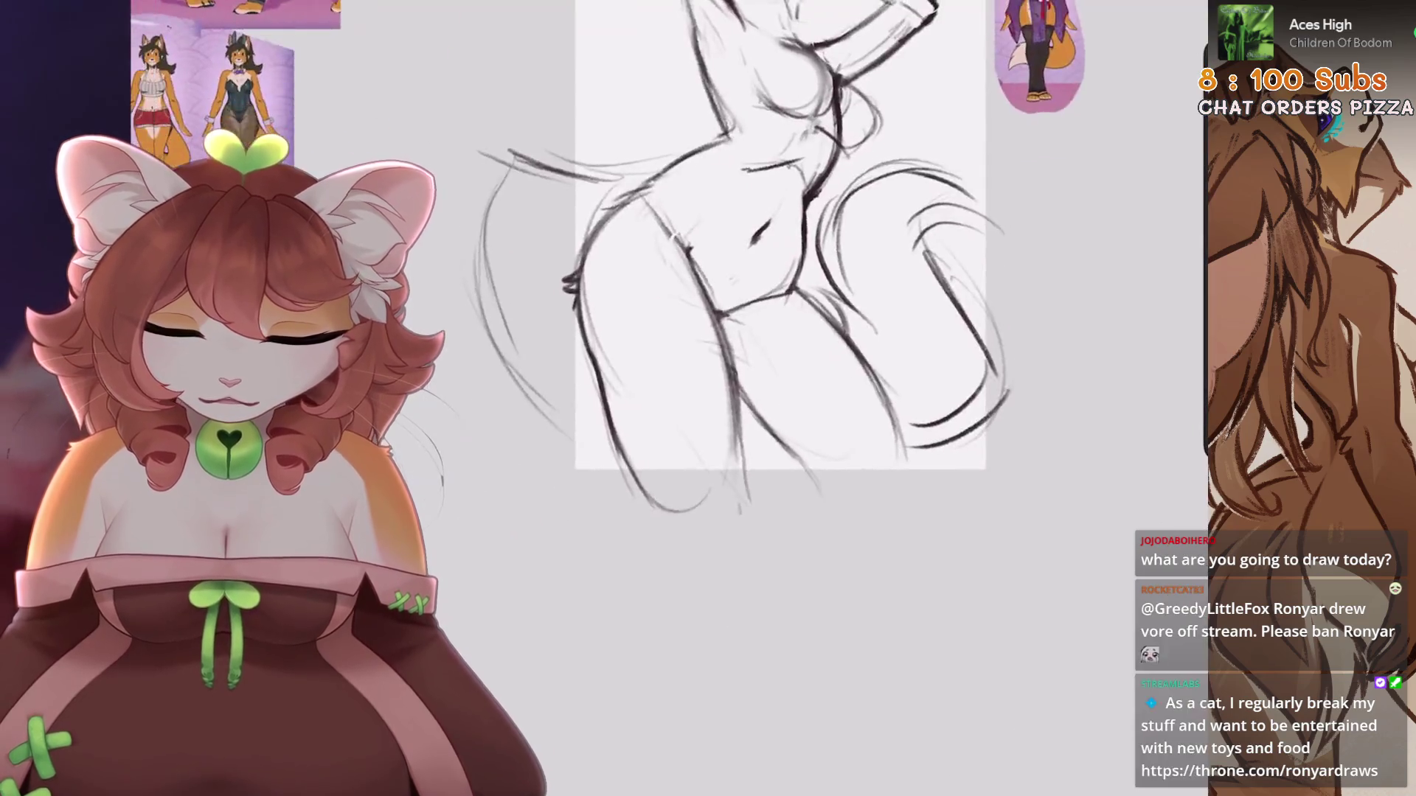
Back in Liquify, check the whole sketch and reapply the push on the left thigh
left_click(221, 552)
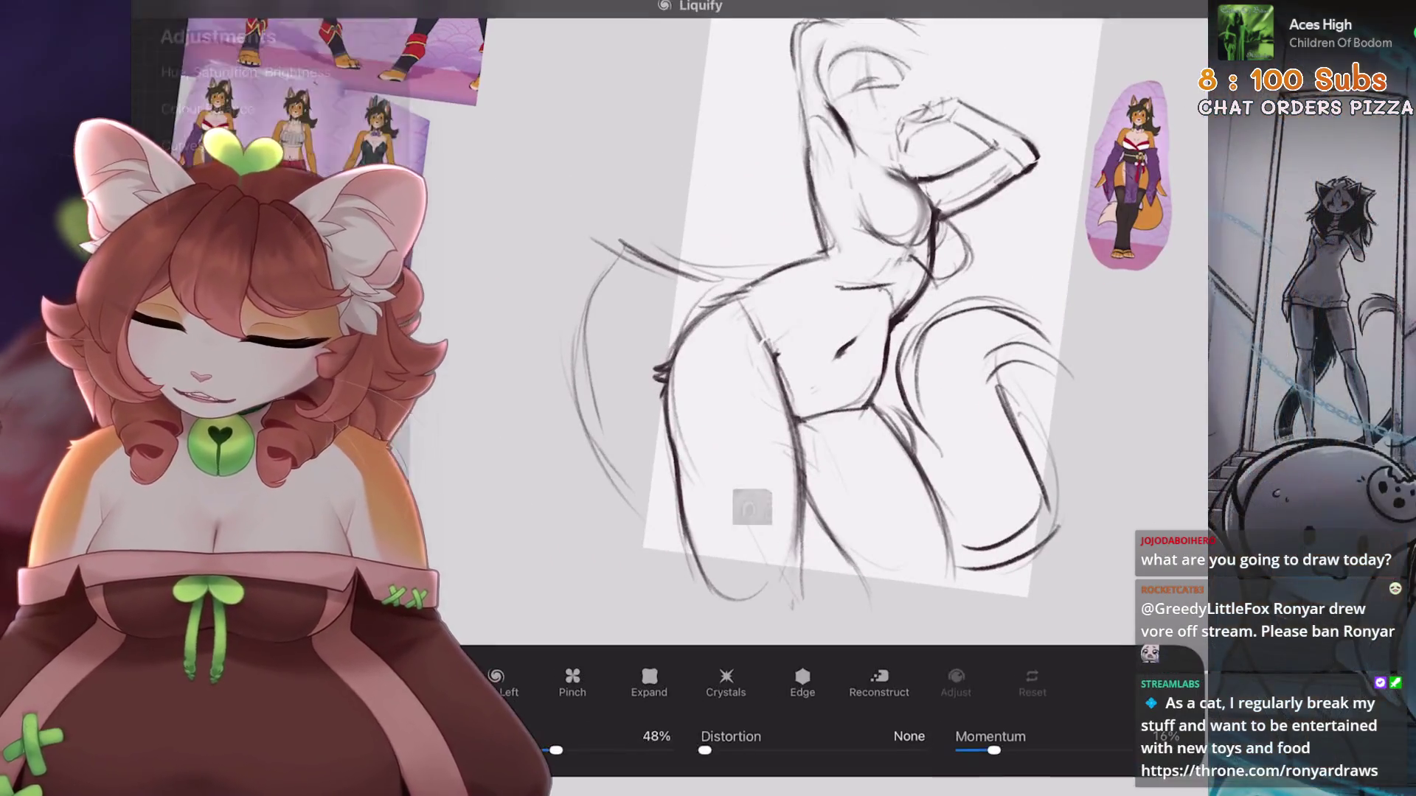
scroll(802, 481, "up", 2)
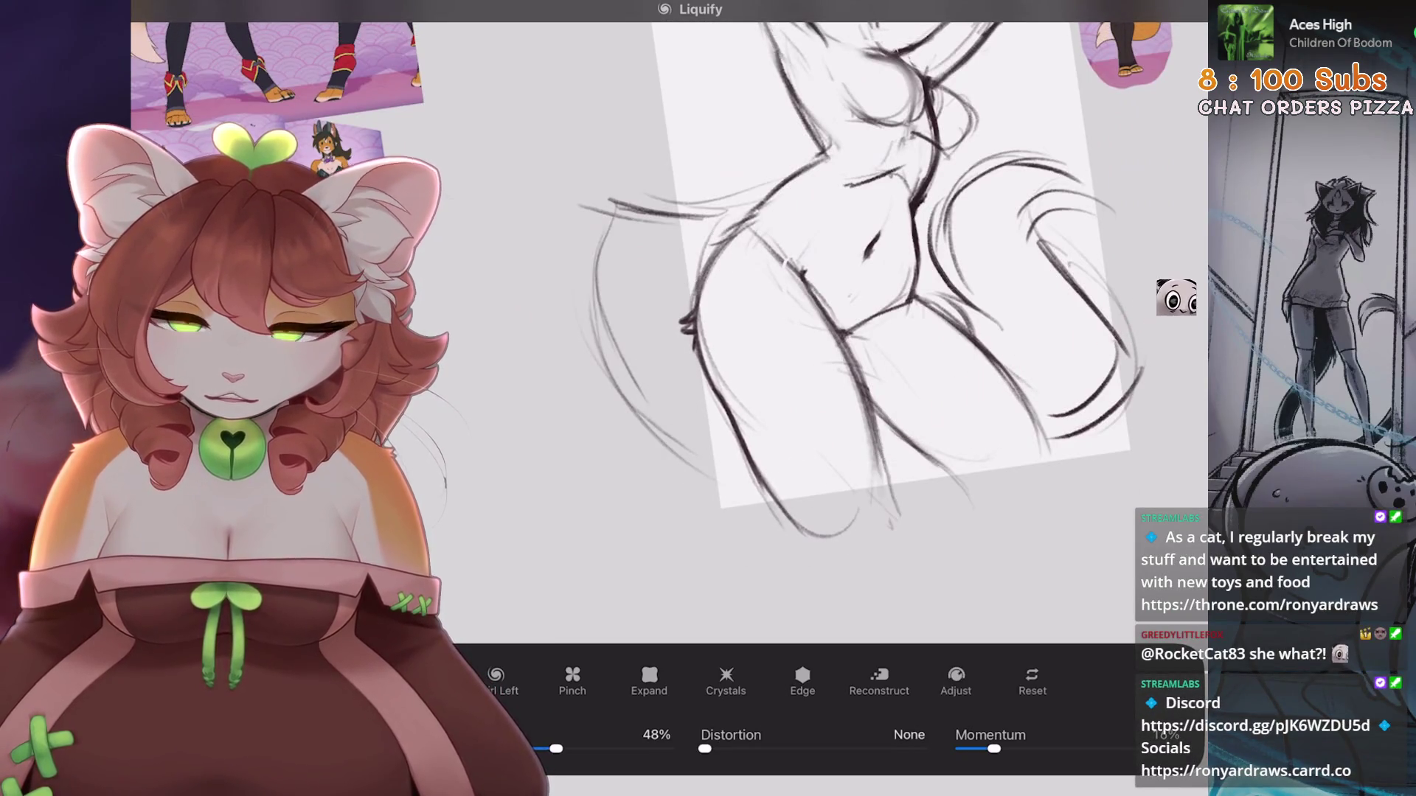
left_click_drag(804, 354, 748, 297)
mouse_move(811, 195)
left_mouse_down()
mouse_move(759, 253)
mouse_move(768, 395)
mouse_move(839, 254)
mouse_move(796, 317)
mouse_move(812, 354)
mouse_move(782, 310)
left_mouse_up()
key("ctrl+z")
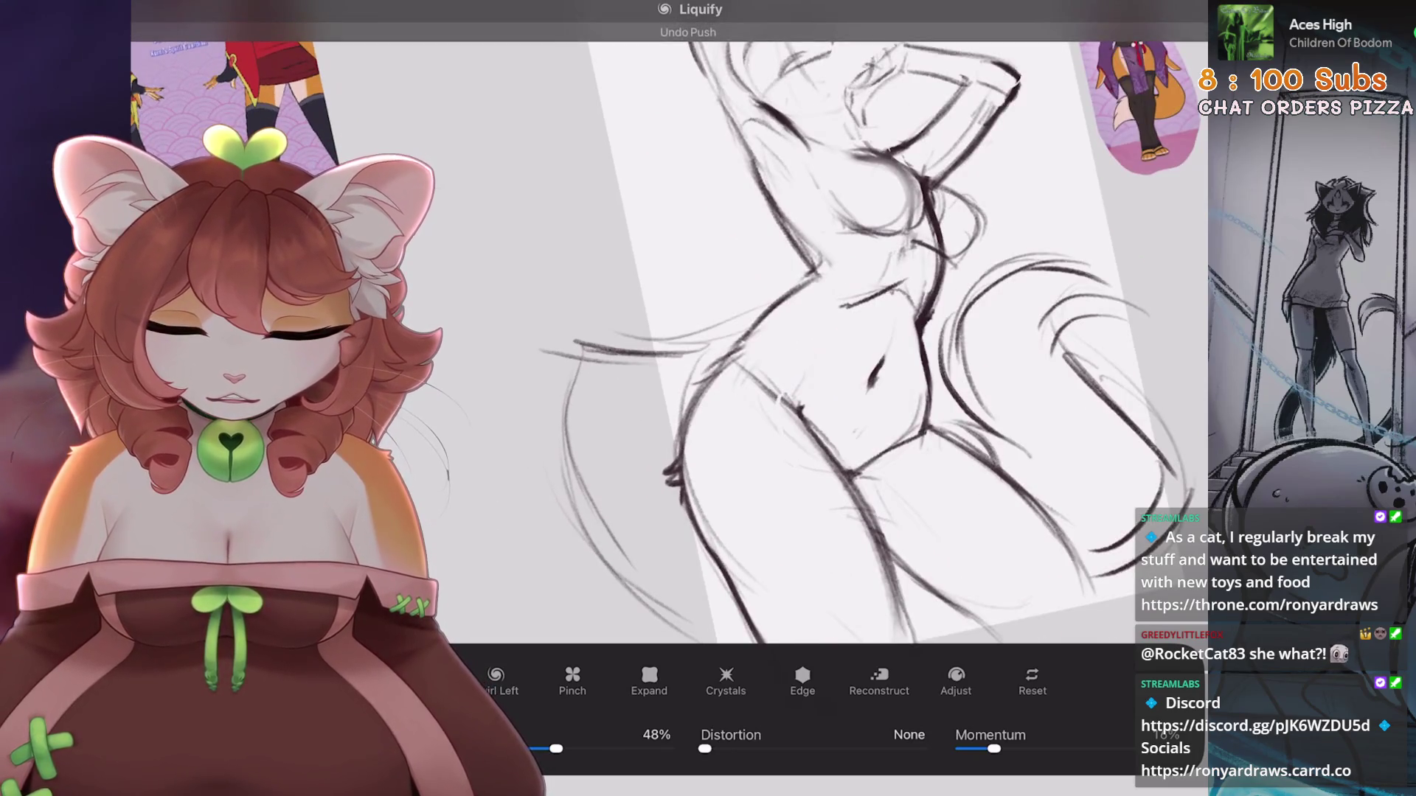
key("ctrl+shift+z")
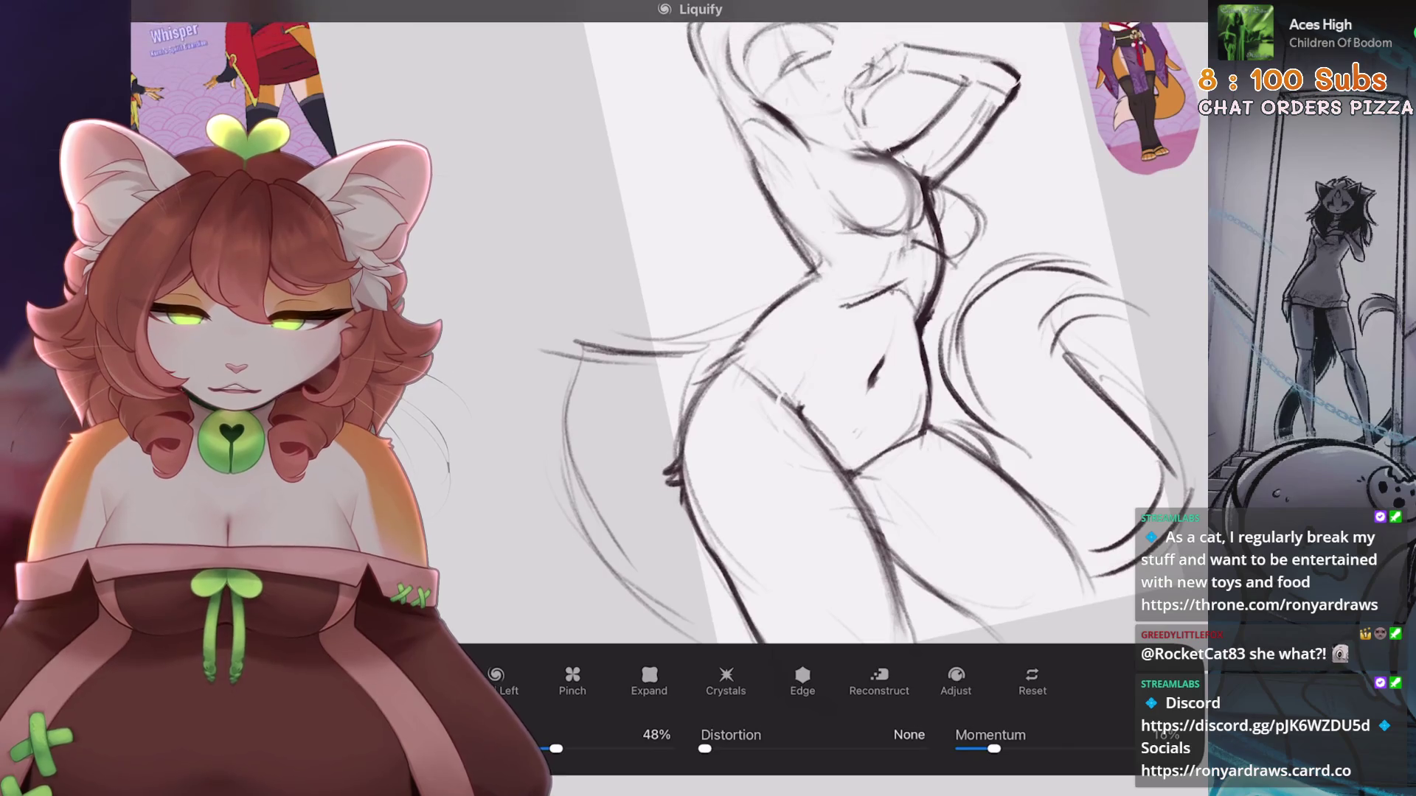
scroll(708, 332, "down", 5)
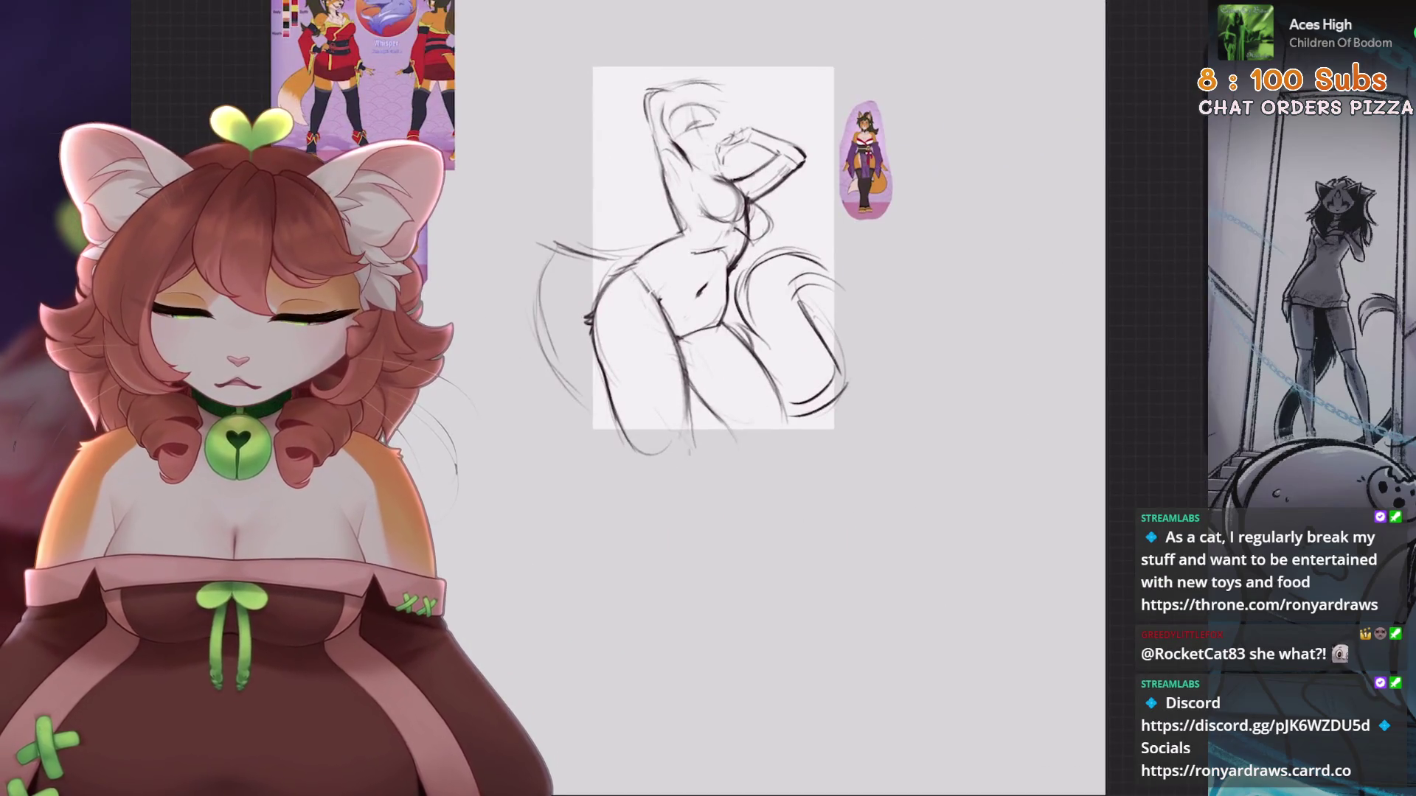
scroll(738, 332, "up", 5)
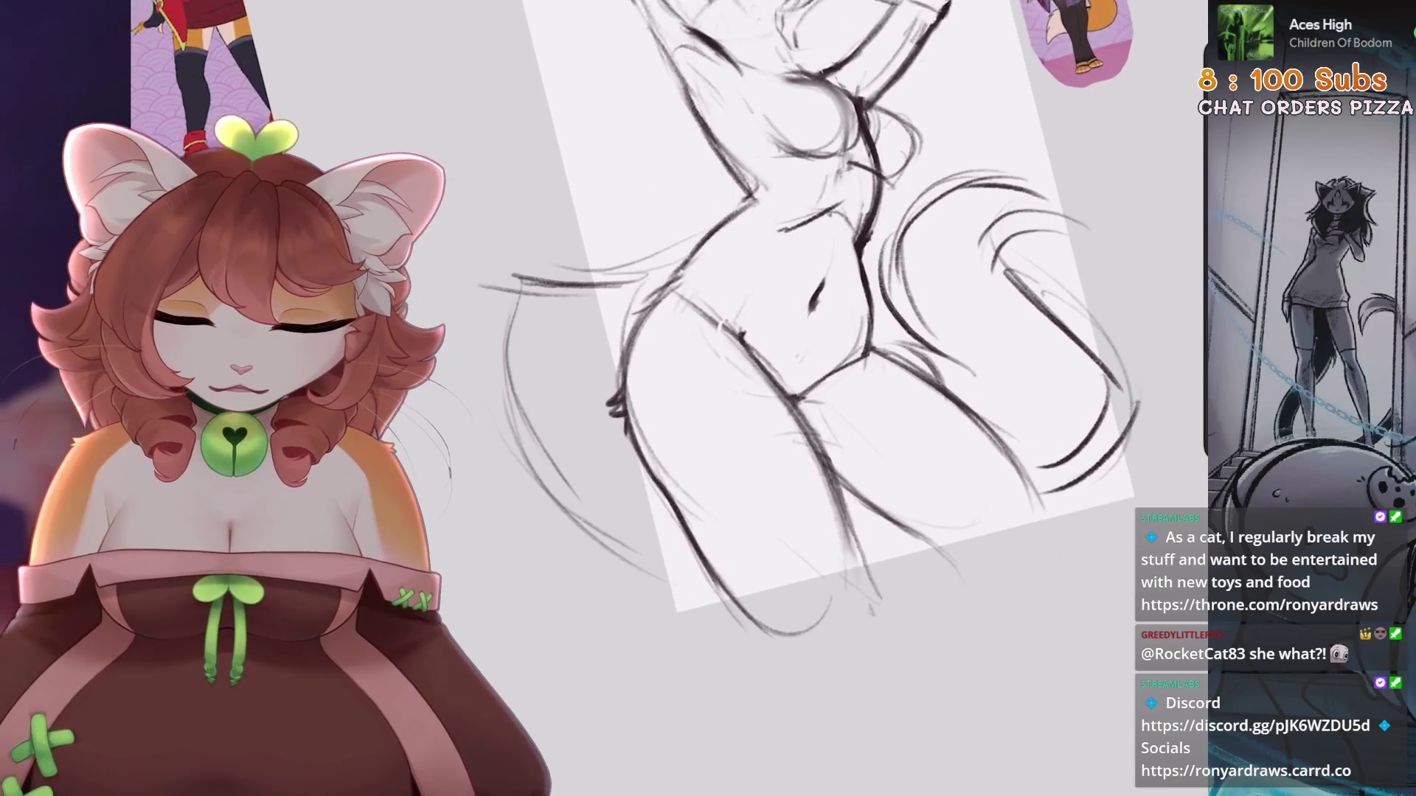
scroll(708, 332, "down", 3)
scroll(708, 332, "up", 2)
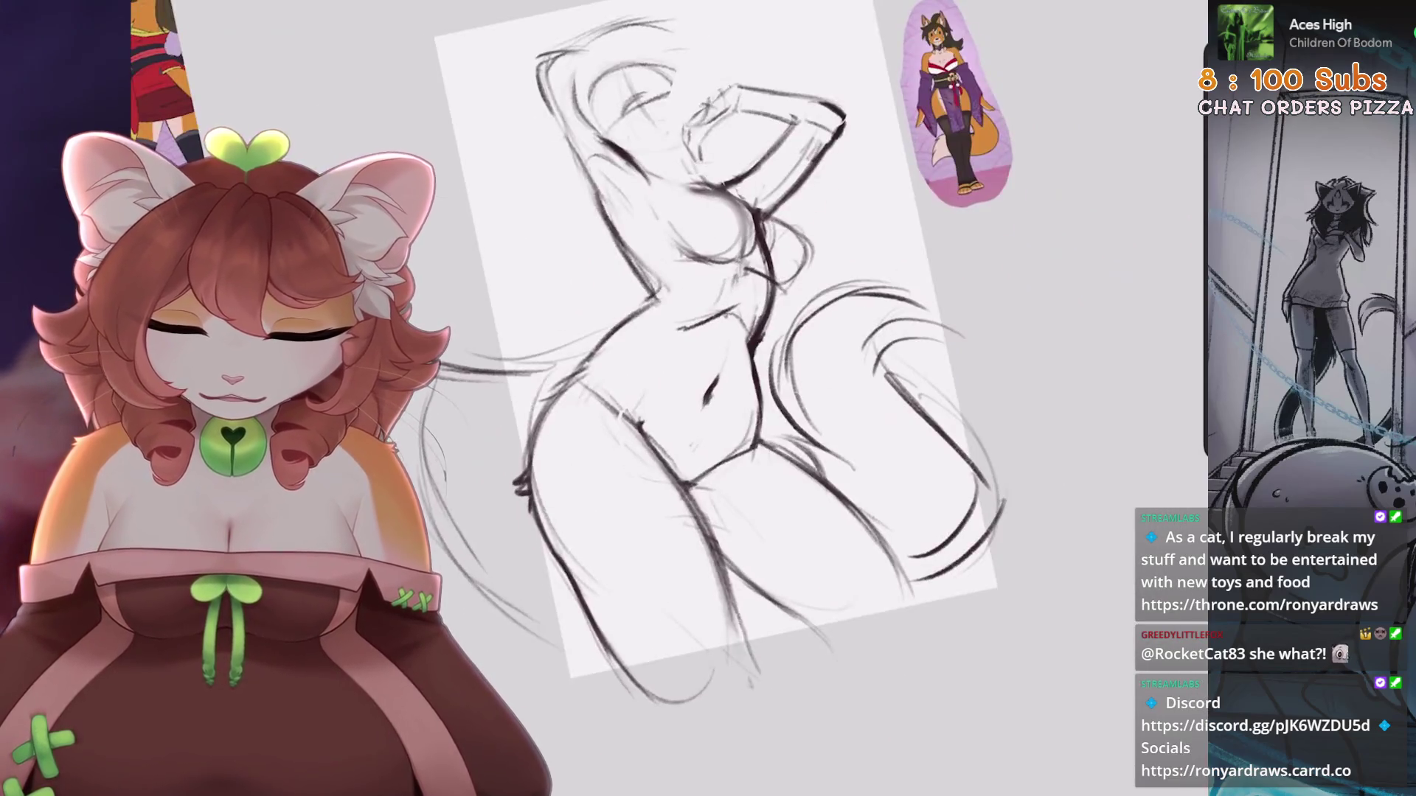
scroll(708, 332, "down", 4)
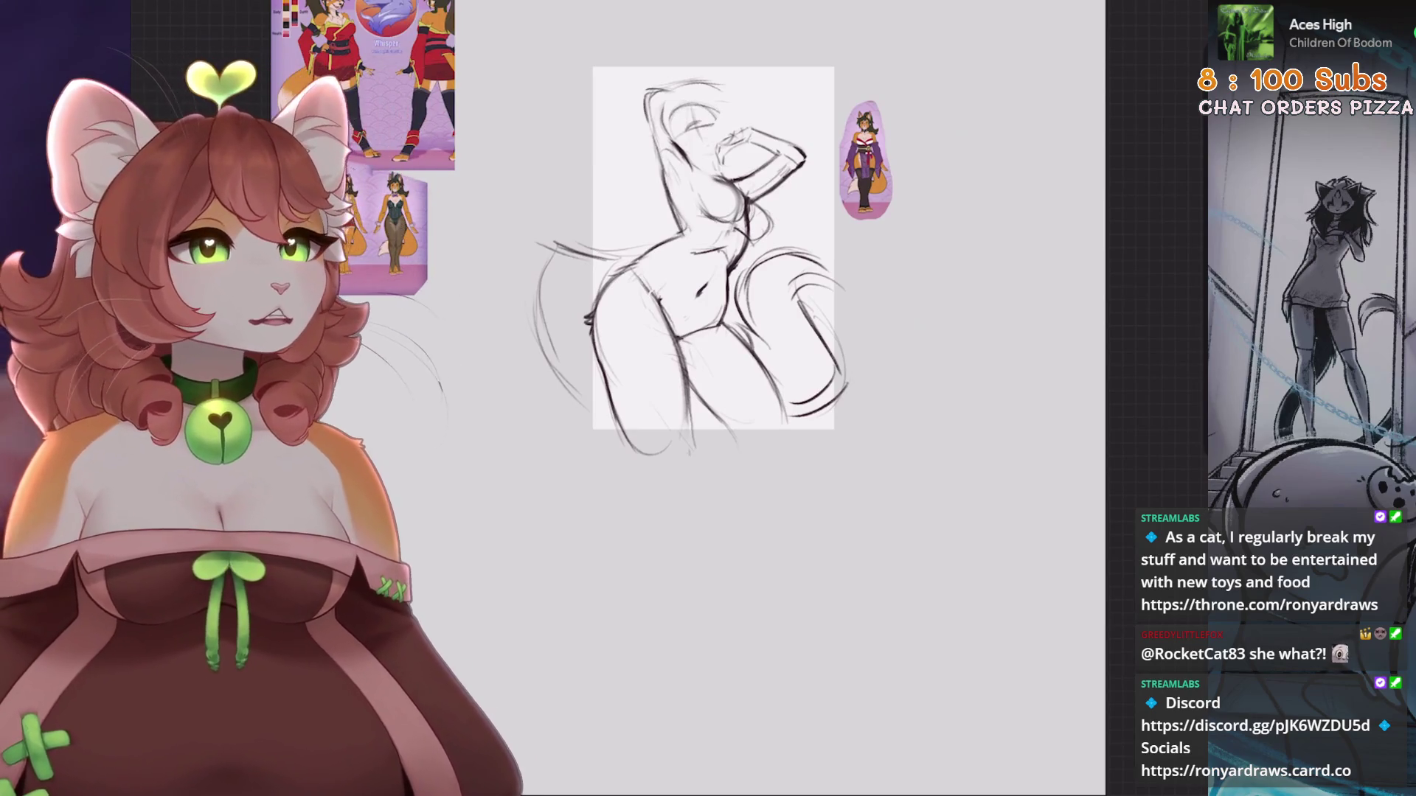
scroll(708, 332, "up", 5)
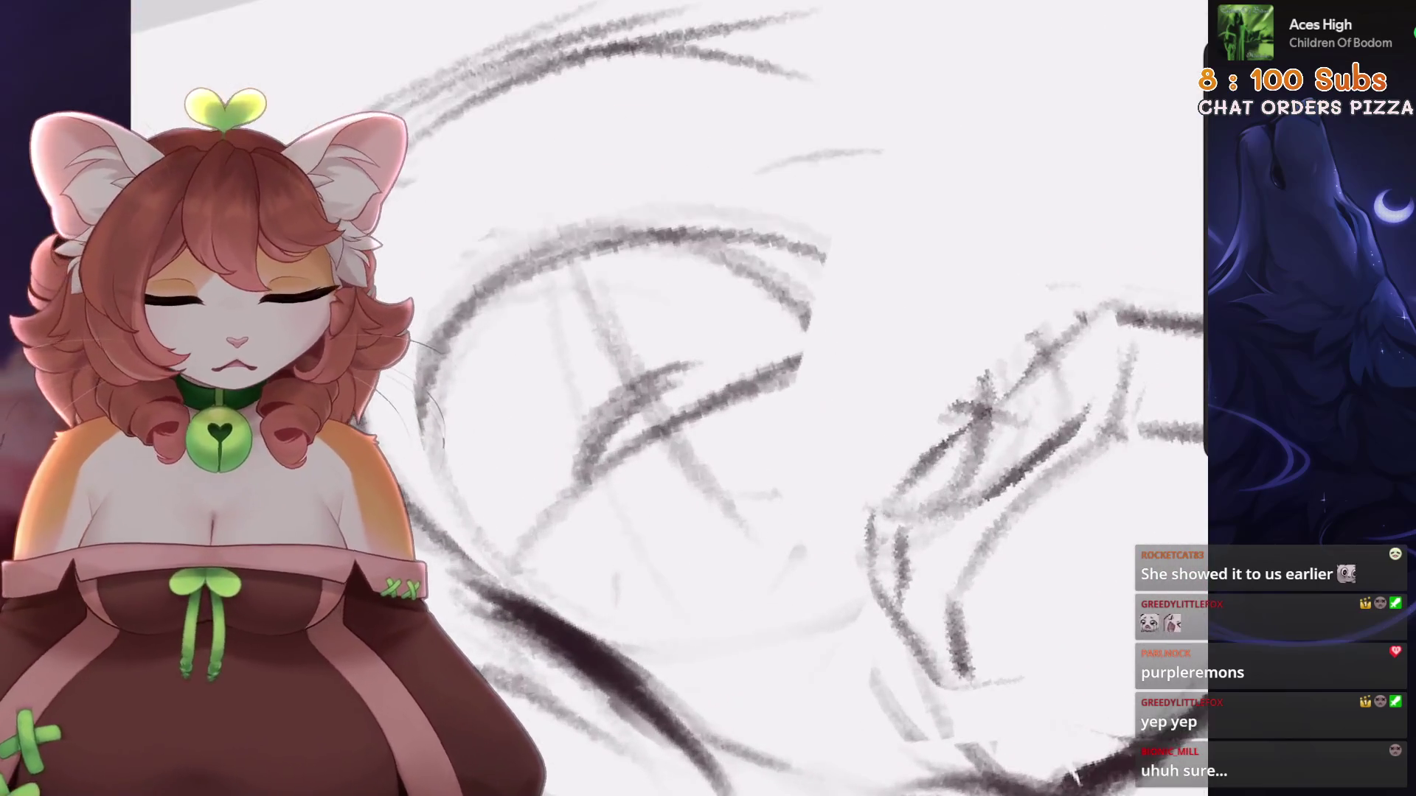
Sketch the eyes and brow with dark pencil strokes, undoing misplaced ones
mouse_move(582, 450)
left_mouse_down()
mouse_move(693, 365)
mouse_move(603, 437)
left_mouse_up()
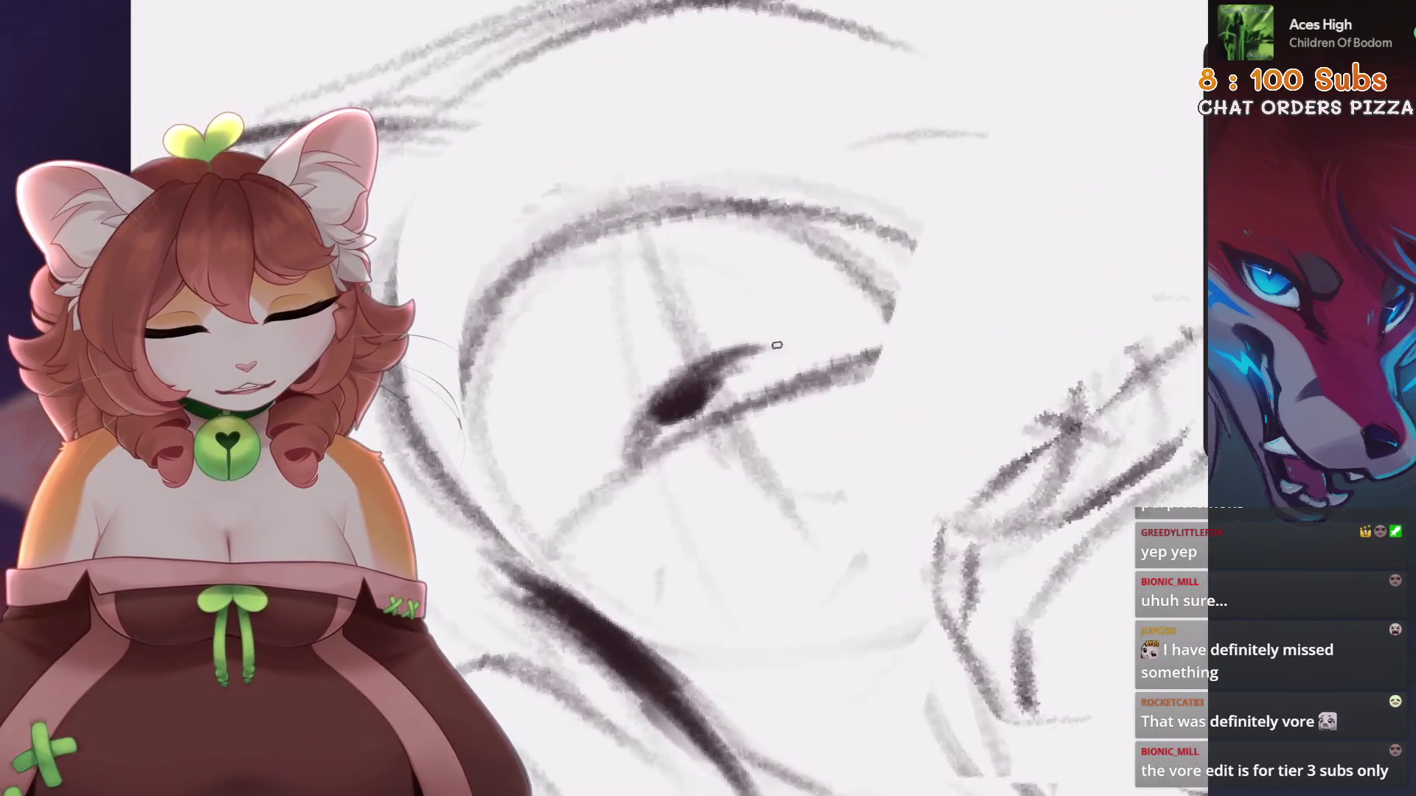
mouse_move(730, 494)
left_mouse_down()
mouse_move(752, 460)
mouse_move(702, 483)
mouse_move(719, 454)
left_mouse_up()
key("ctrl+z")
key("ctrl+z")
key("ctrl+z")
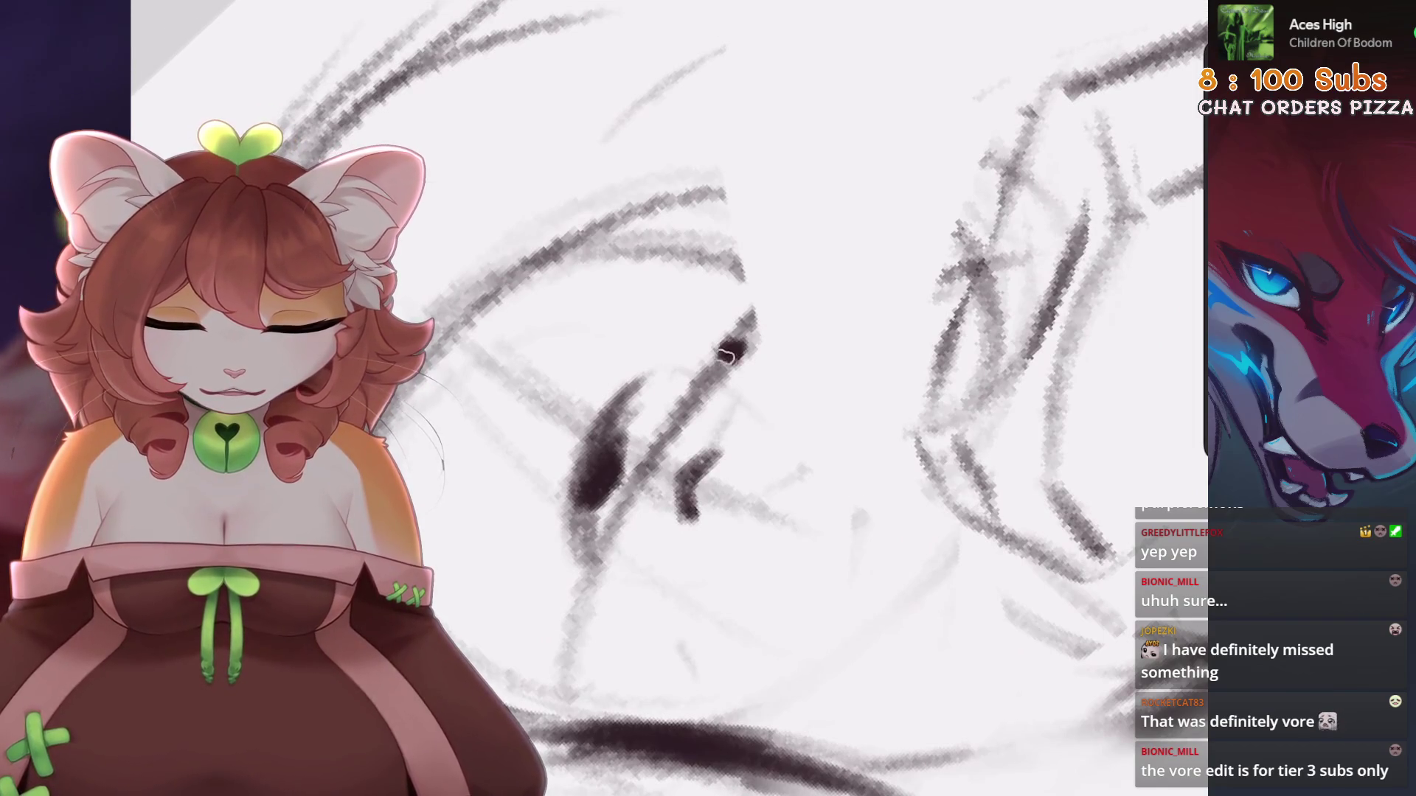
left_click_drag(747, 352, 782, 472)
key("ctrl+z")
left_click_drag(686, 568, 735, 557)
left_click_drag(786, 419, 736, 550)
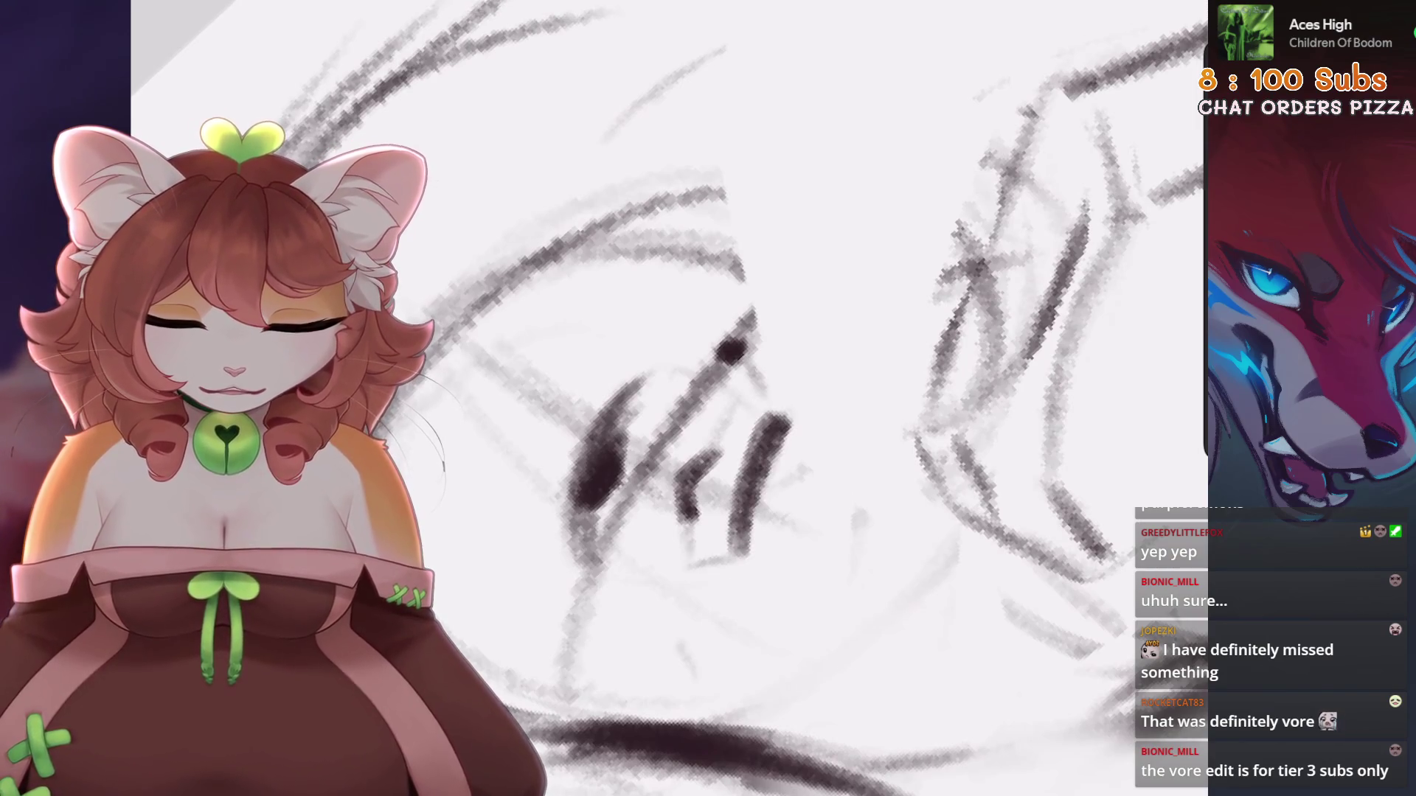
key("ctrl+z")
left_click_drag(773, 466, 728, 552)
mouse_move(749, 359)
left_mouse_down()
mouse_move(733, 405)
mouse_move(777, 496)
left_mouse_up()
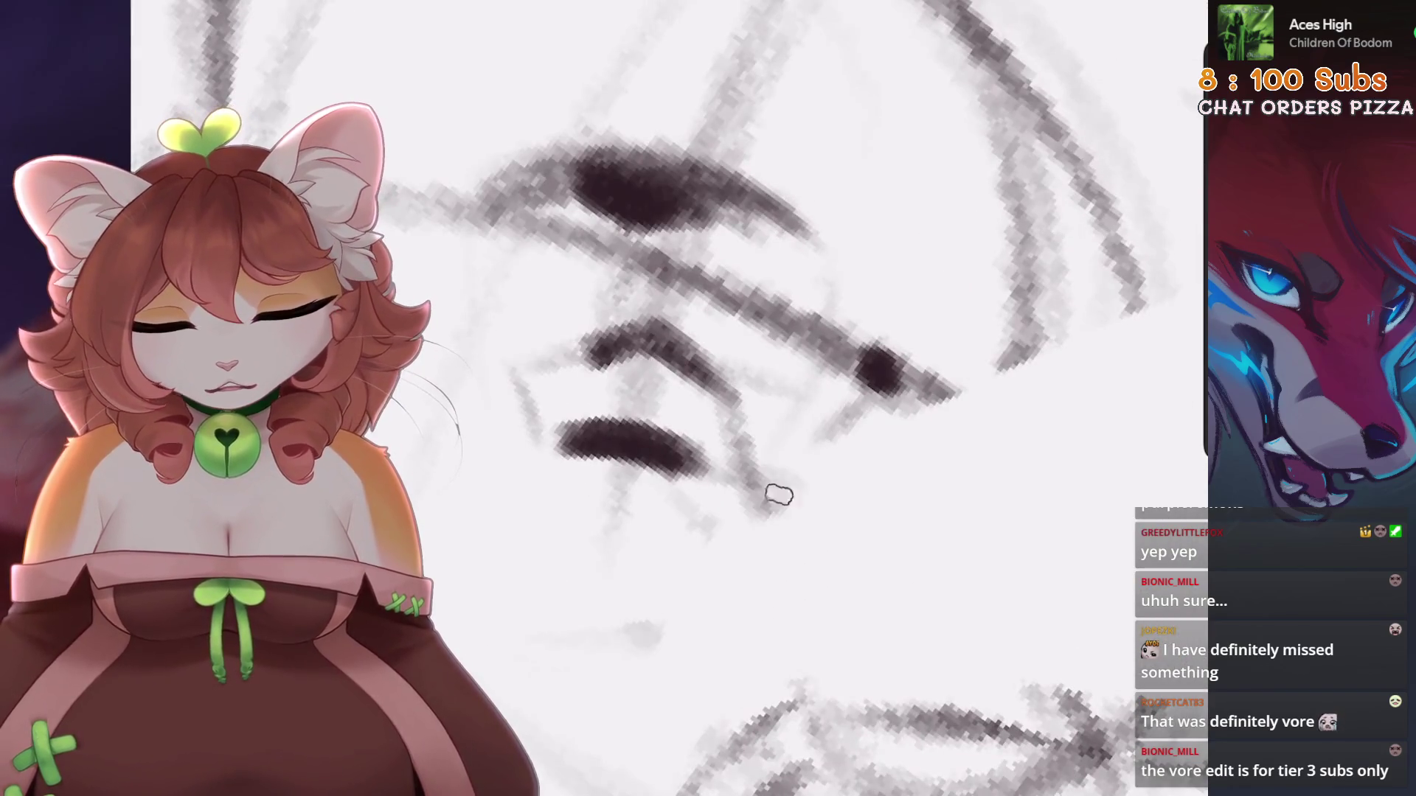
key("ctrl+z")
key("ctrl+z")
left_click_drag(708, 352, 818, 397)
key("ctrl+z")
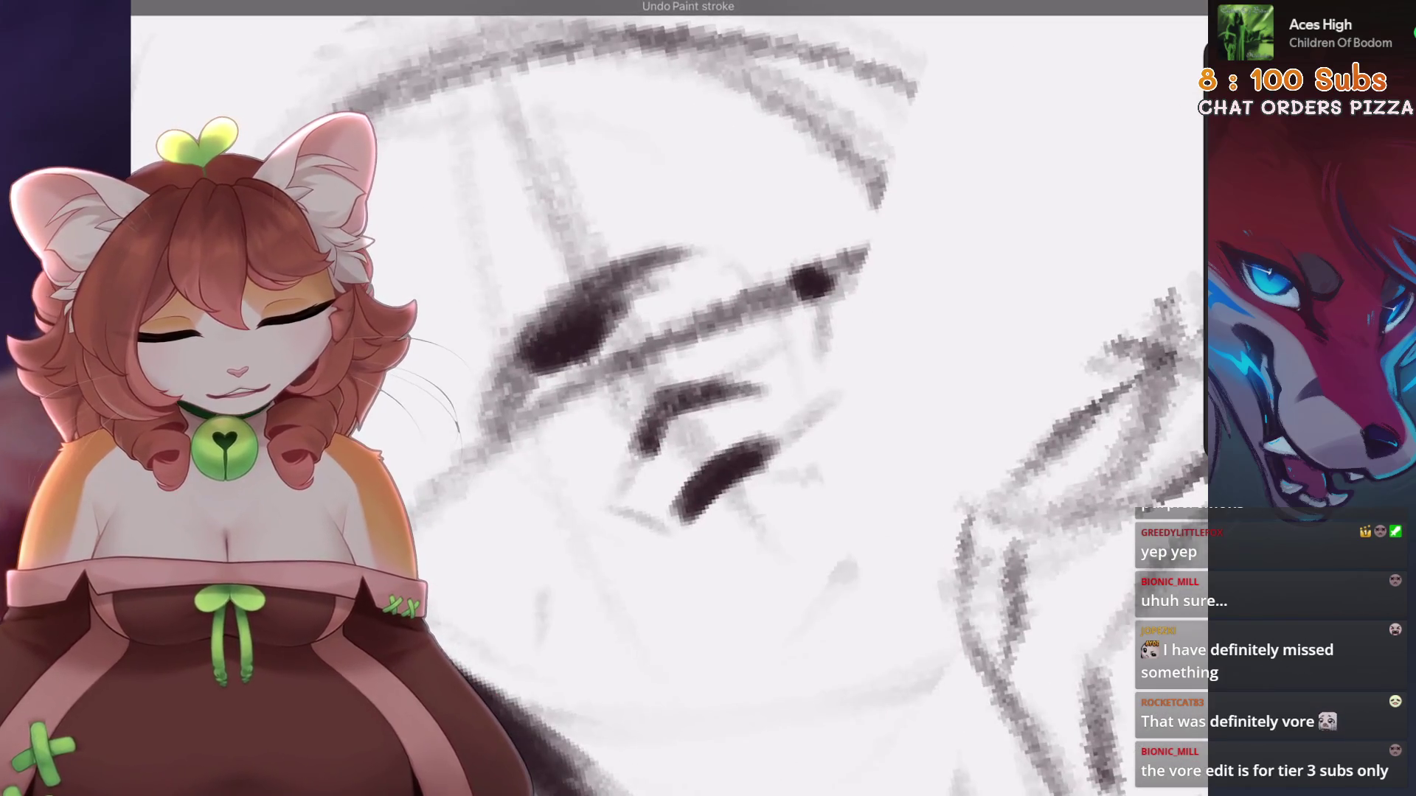
Add construction lines across the head and faint strokes along the face side
left_click_drag(629, 452, 801, 332)
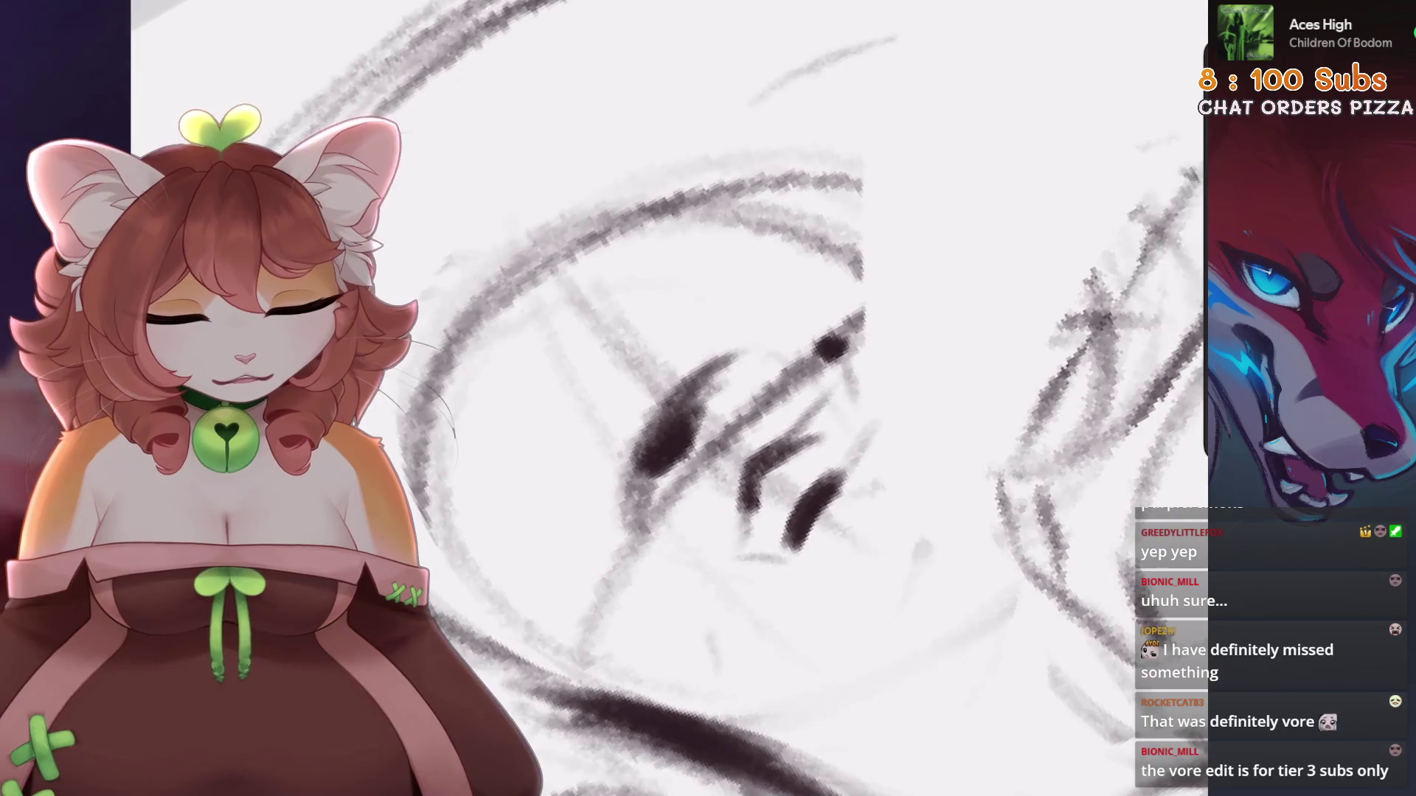
left_click_drag(712, 352, 808, 251)
left_click_drag(582, 579, 630, 497)
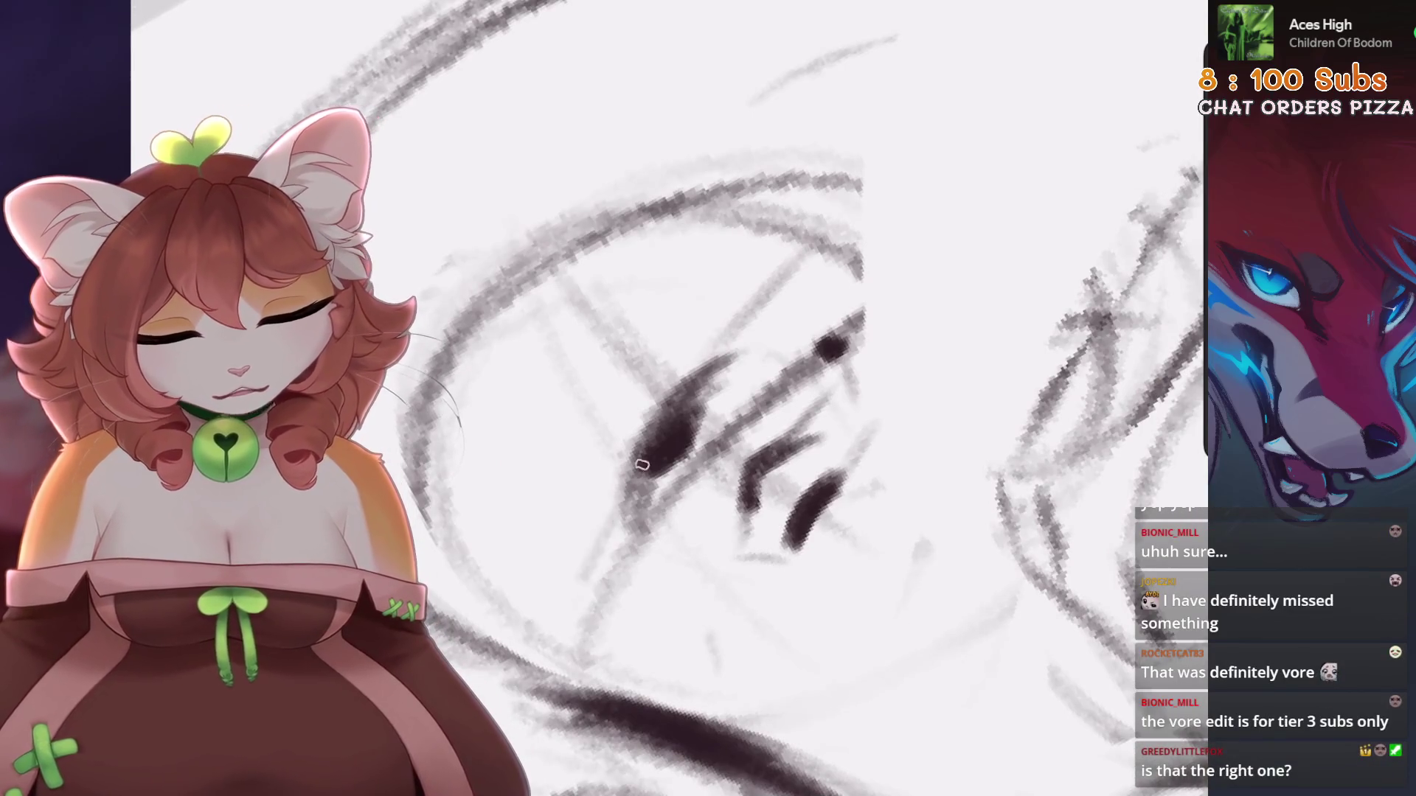
left_click_drag(513, 372, 657, 213)
mouse_move(656, 295)
left_mouse_down()
mouse_move(885, 140)
mouse_move(907, 236)
mouse_move(881, 343)
left_mouse_up()
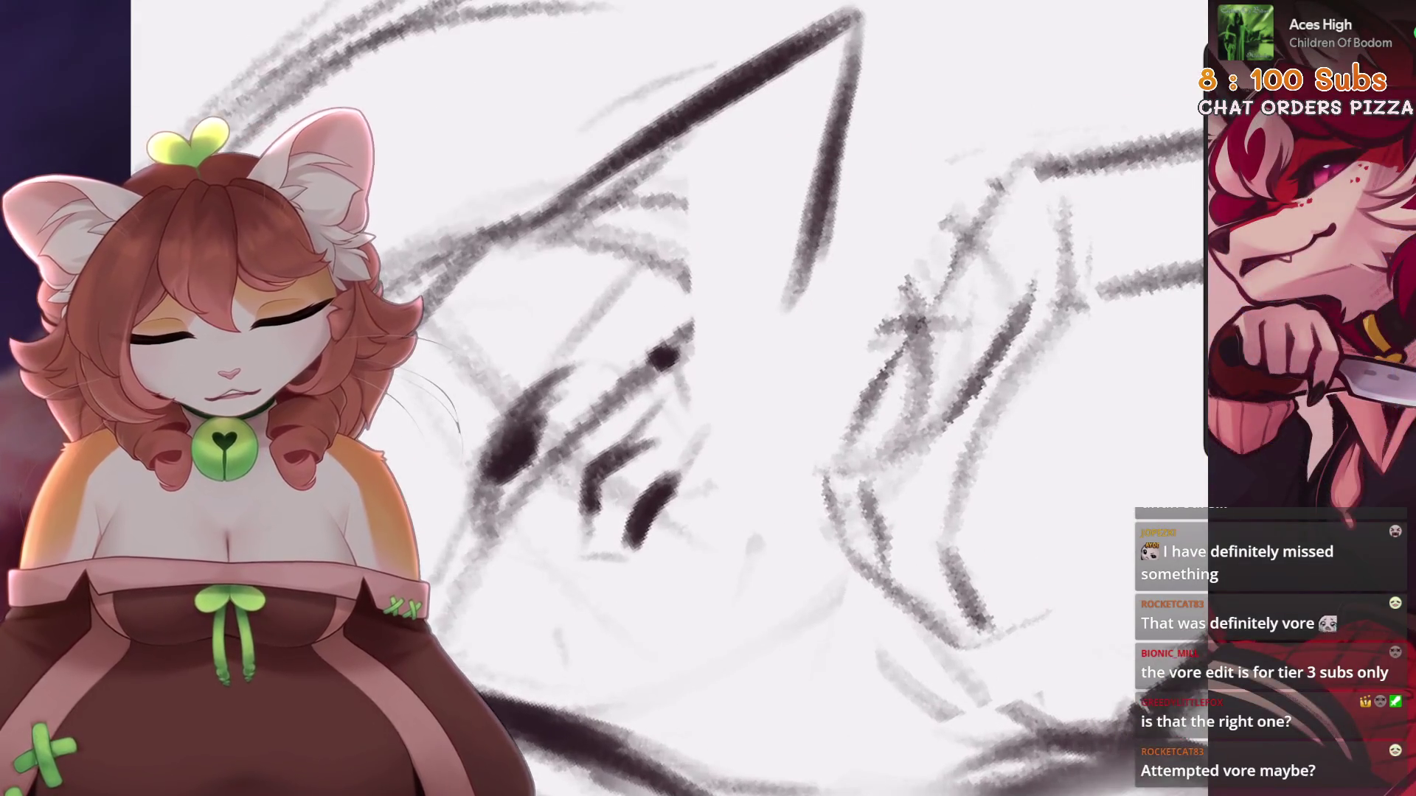
left_click_drag(715, 225, 903, 255)
left_click_drag(893, 291, 815, 336)
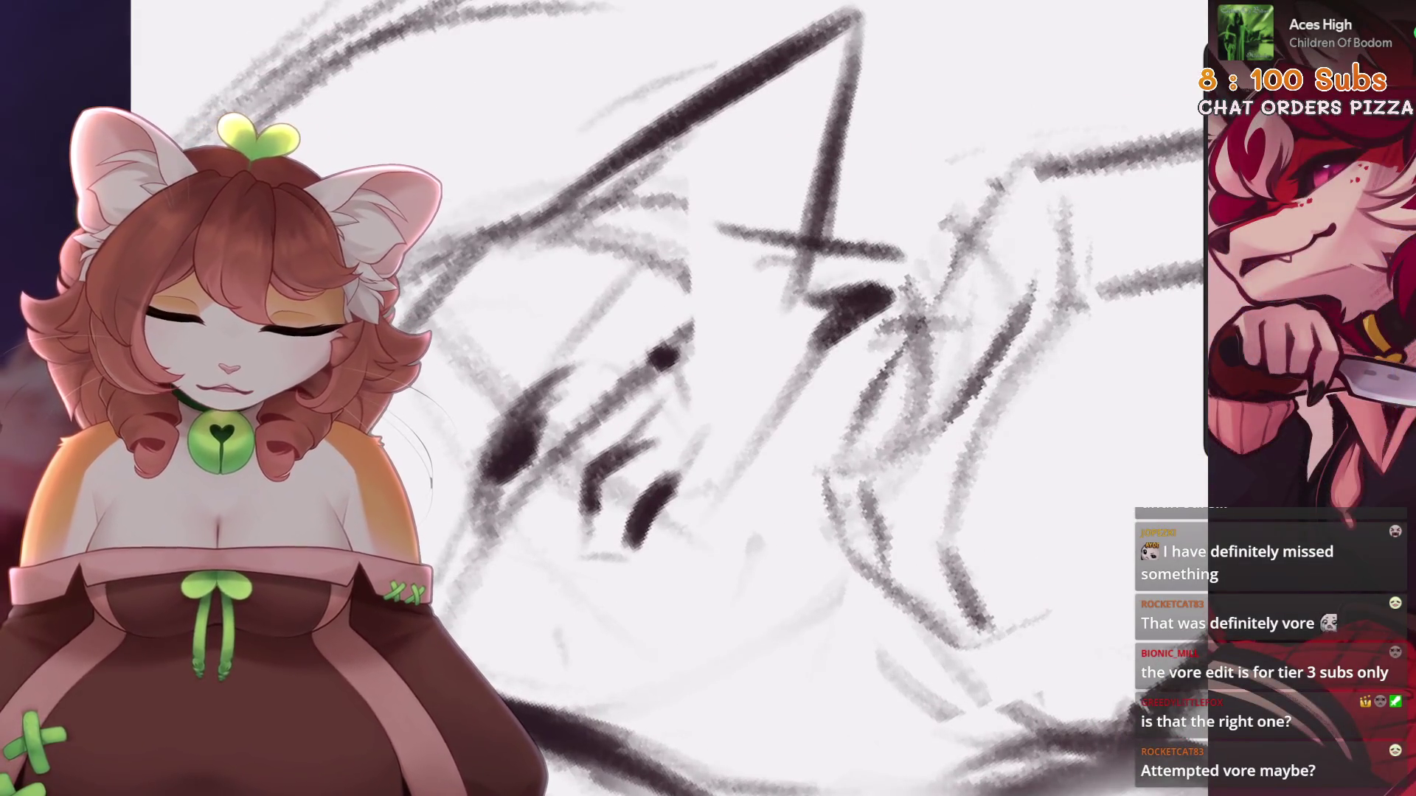
key("ctrl+z")
key("ctrl+z")
mouse_move(719, 439)
left_mouse_down()
mouse_move(649, 535)
mouse_move(705, 529)
mouse_move(656, 582)
left_mouse_up()
scroll(664, 398, "down", 3)
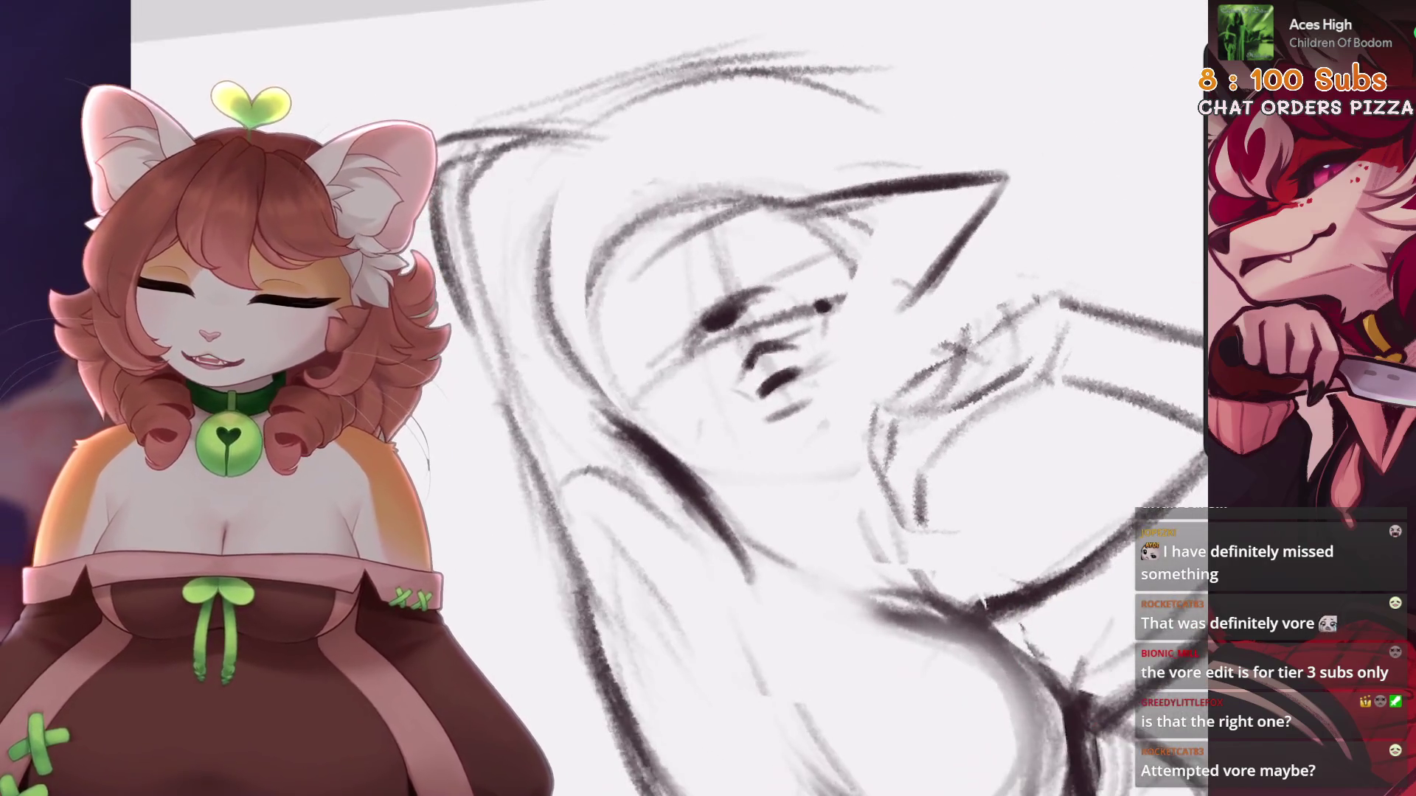
scroll(737, 399, "up", 3)
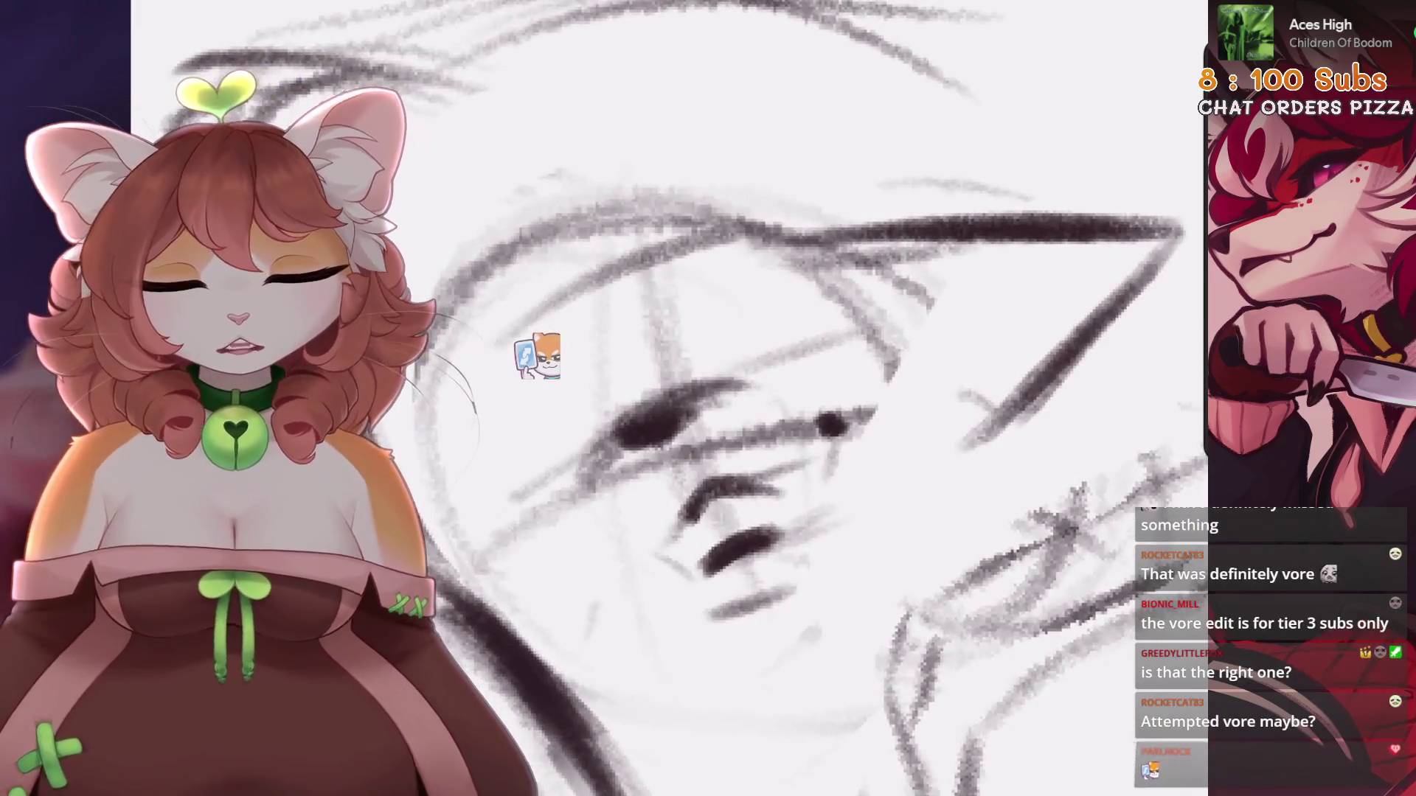
scroll(737, 399, "down", 1)
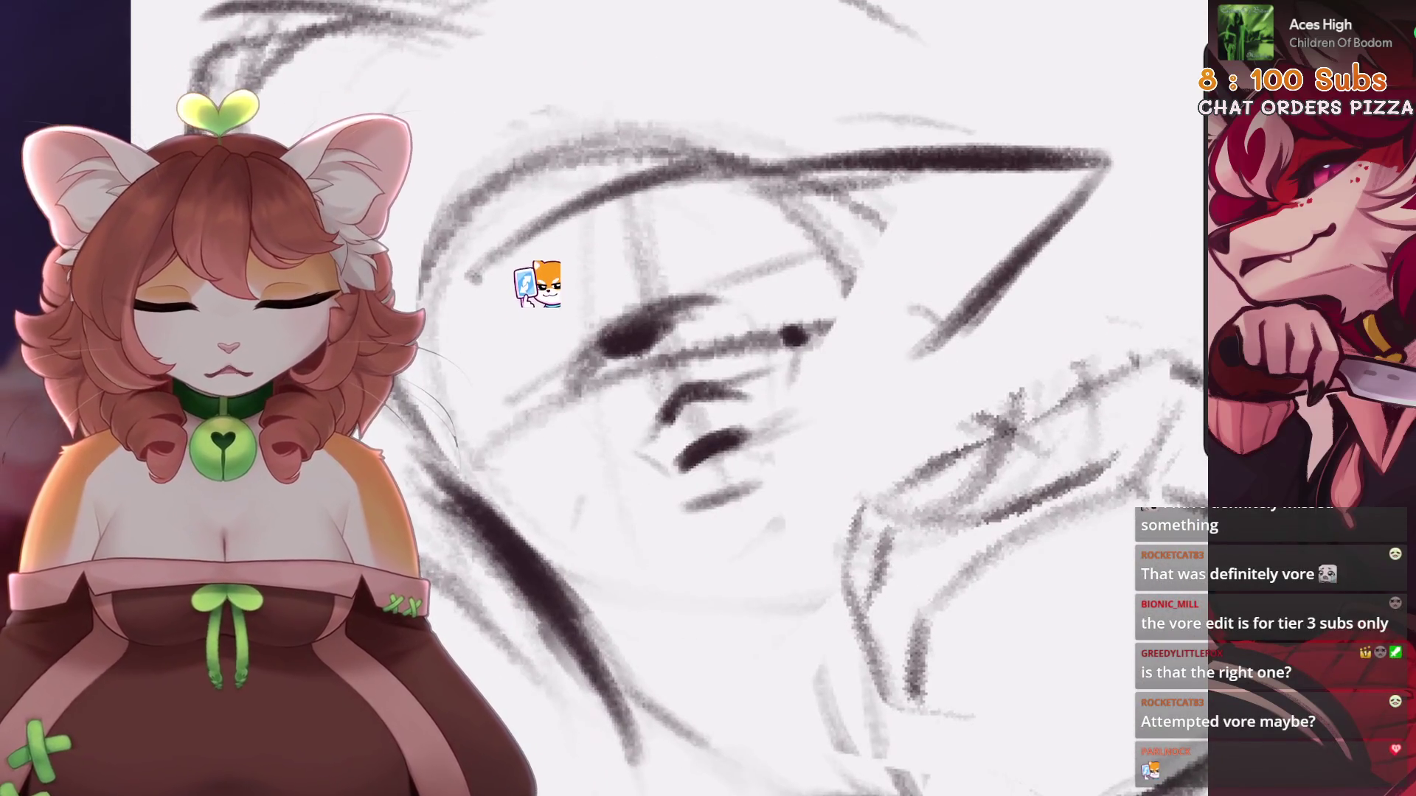
Lasso the eyes and nose and shift them slightly left
key("s")
left_click_drag(738, 258, 745, 260)
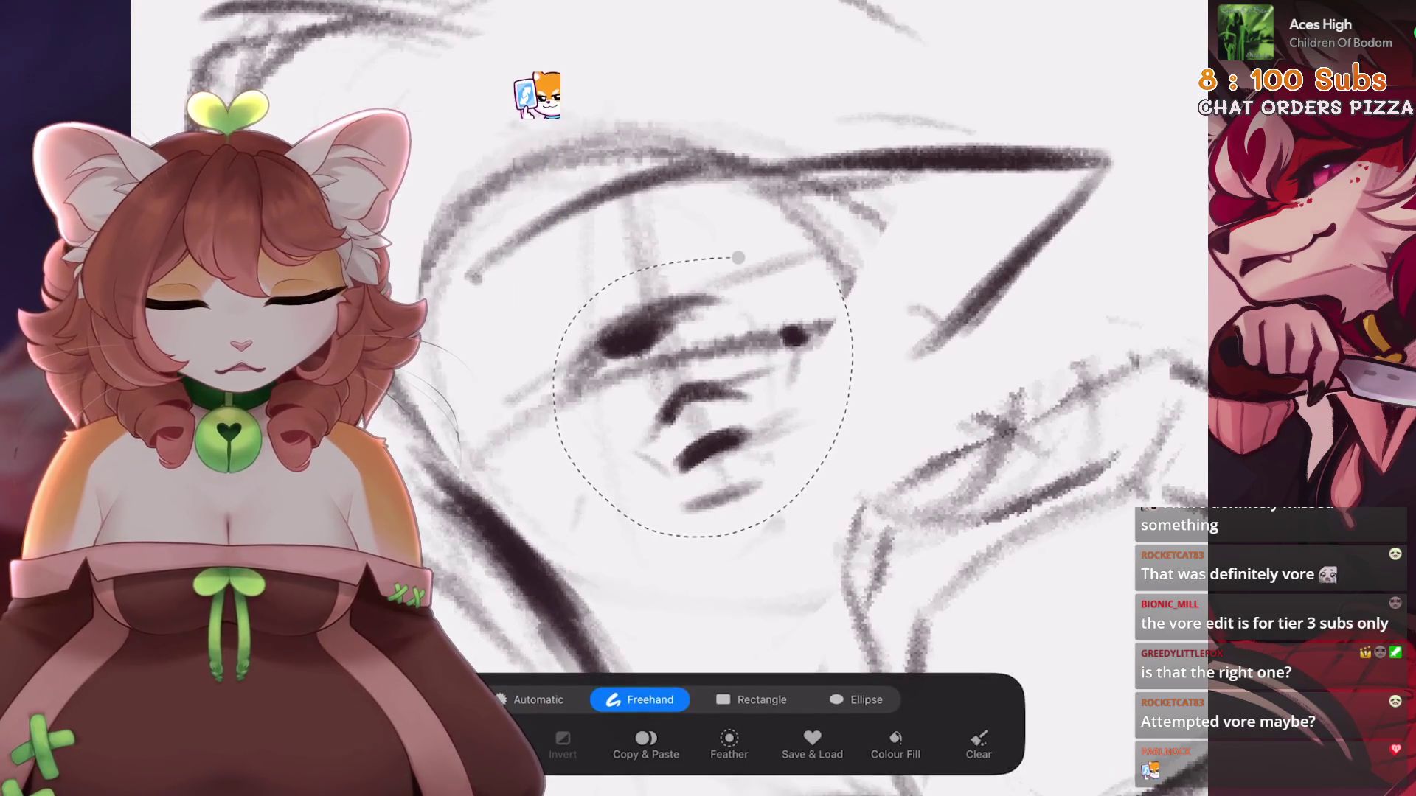
key("v")
left_click_drag(685, 391, 660, 384)
key("Return")
Add hair, cheek and head-top strokes around the face, then view the whole sketch
scroll(664, 398, "up", 2)
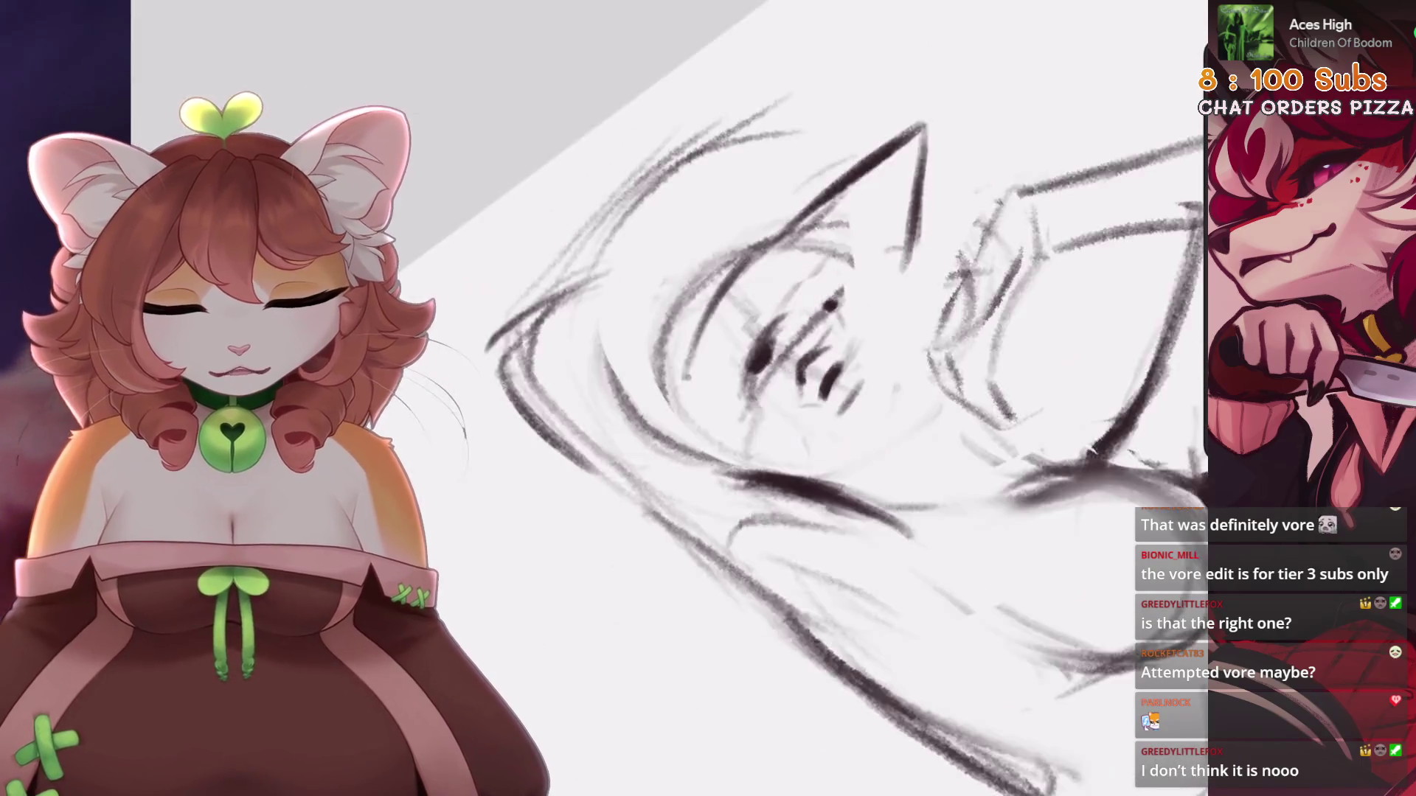
mouse_move(635, 243)
left_mouse_down()
mouse_move(789, 209)
mouse_move(852, 432)
left_mouse_up()
left_click_drag(575, 619, 753, 553)
left_click_drag(738, 369, 796, 442)
left_click_drag(649, 318, 640, 487)
mouse_move(804, 376)
left_mouse_down()
mouse_move(786, 590)
mouse_move(789, 579)
left_mouse_up()
left_click_drag(634, 304, 571, 450)
left_click_drag(568, 443, 636, 464)
left_click_drag(616, 313, 627, 472)
left_click_drag(642, 292, 653, 387)
left_click_drag(682, 373, 719, 550)
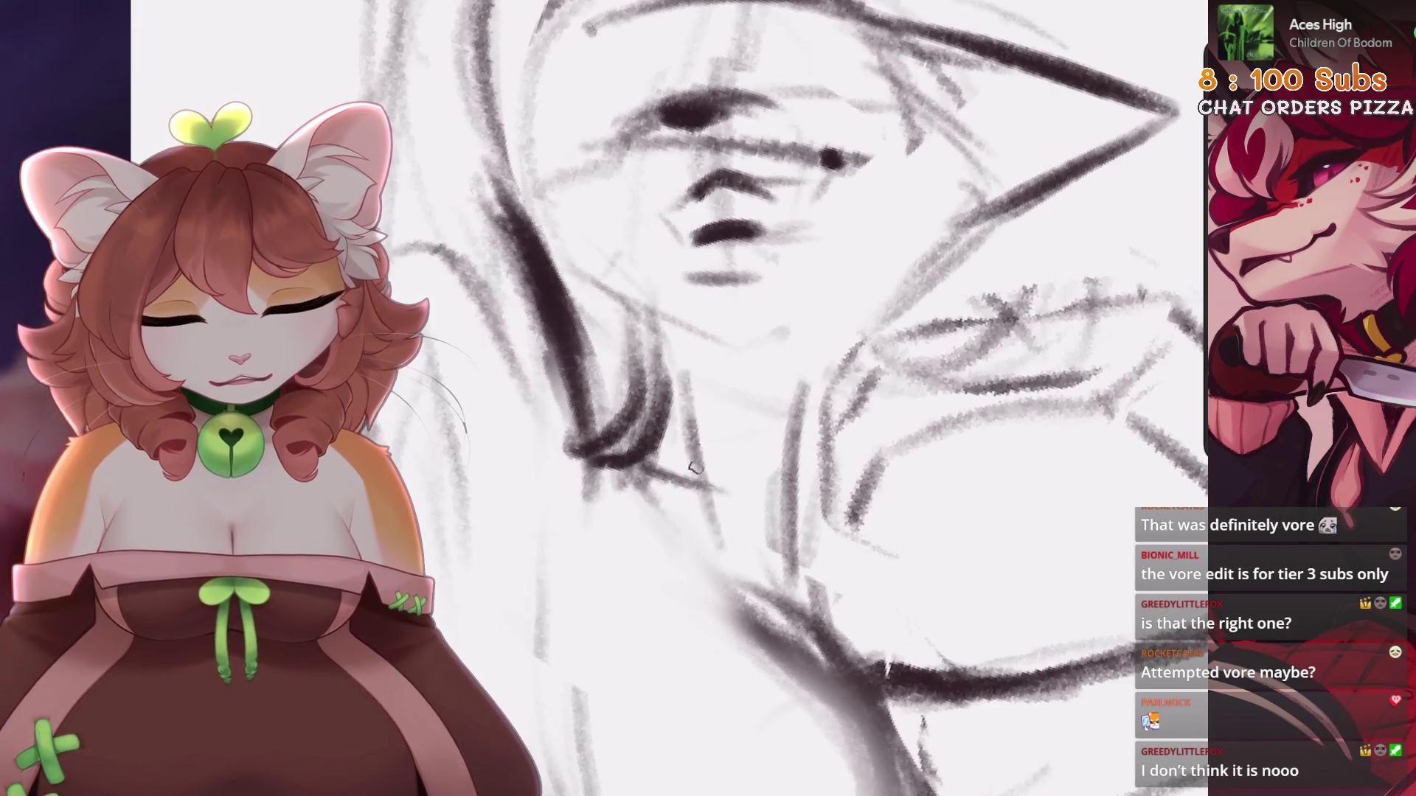
left_click_drag(689, 443, 726, 557)
key("ctrl+0")
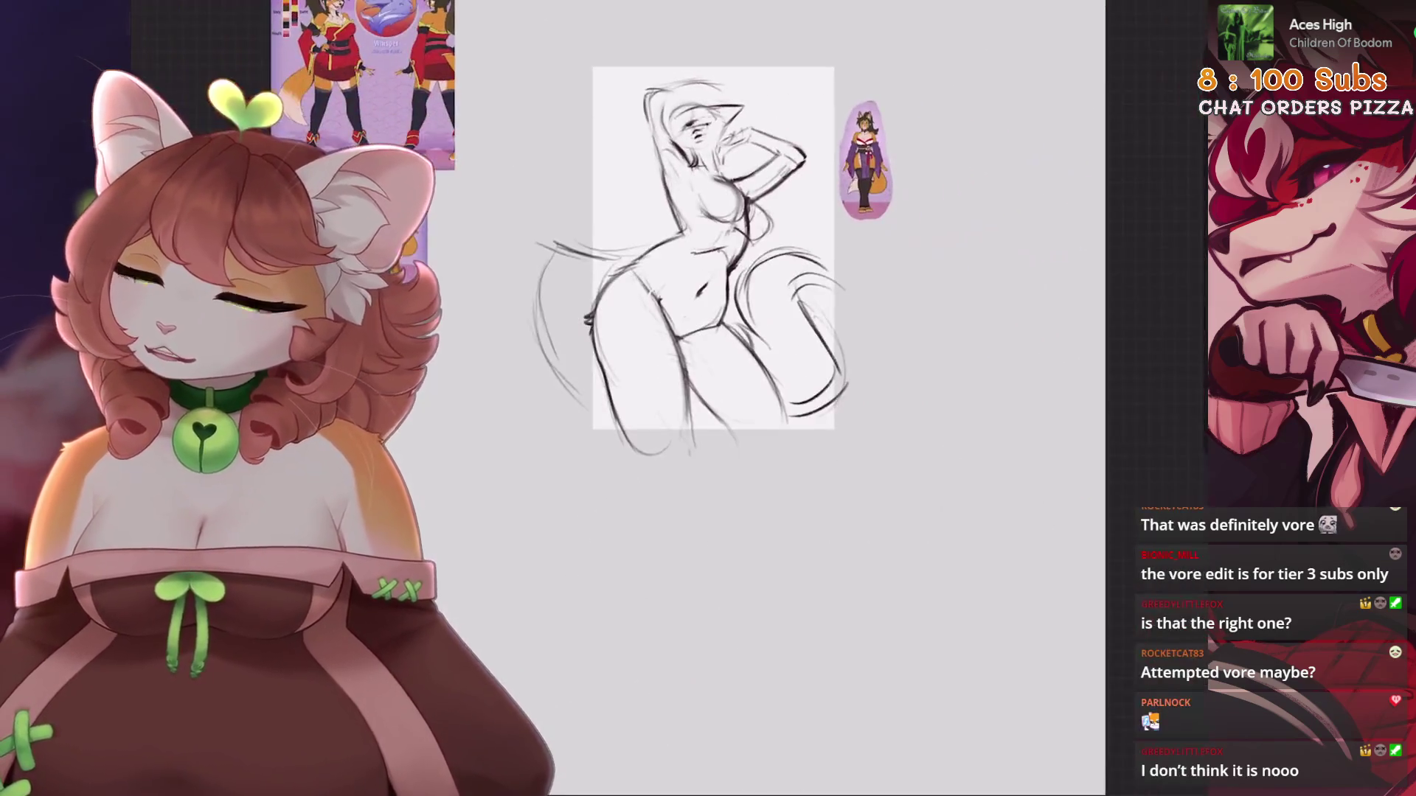
Darken the line across the eyes, sketch the cheek contour and strengthen the ear line
scroll(693, 126, "up", 5)
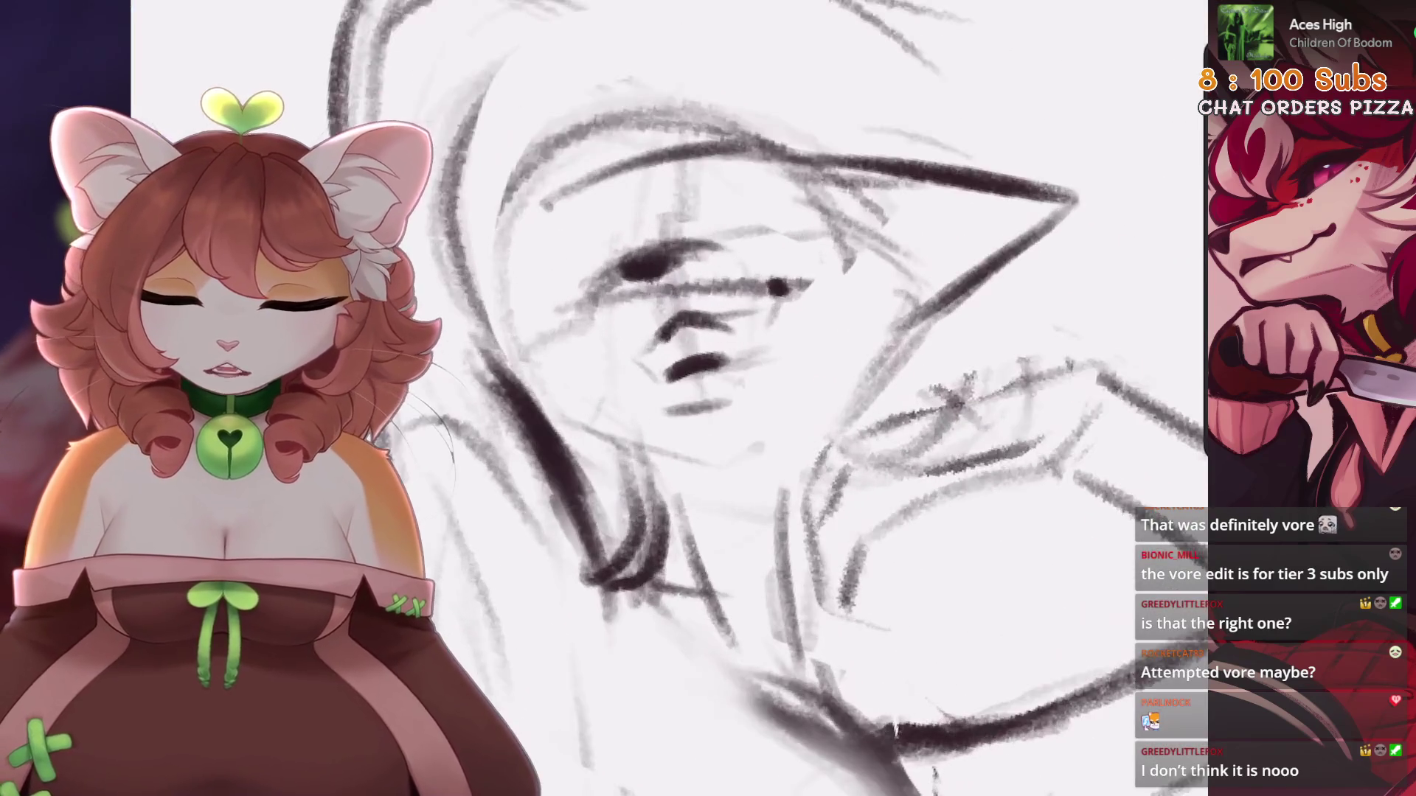
left_click_drag(752, 234, 906, 252)
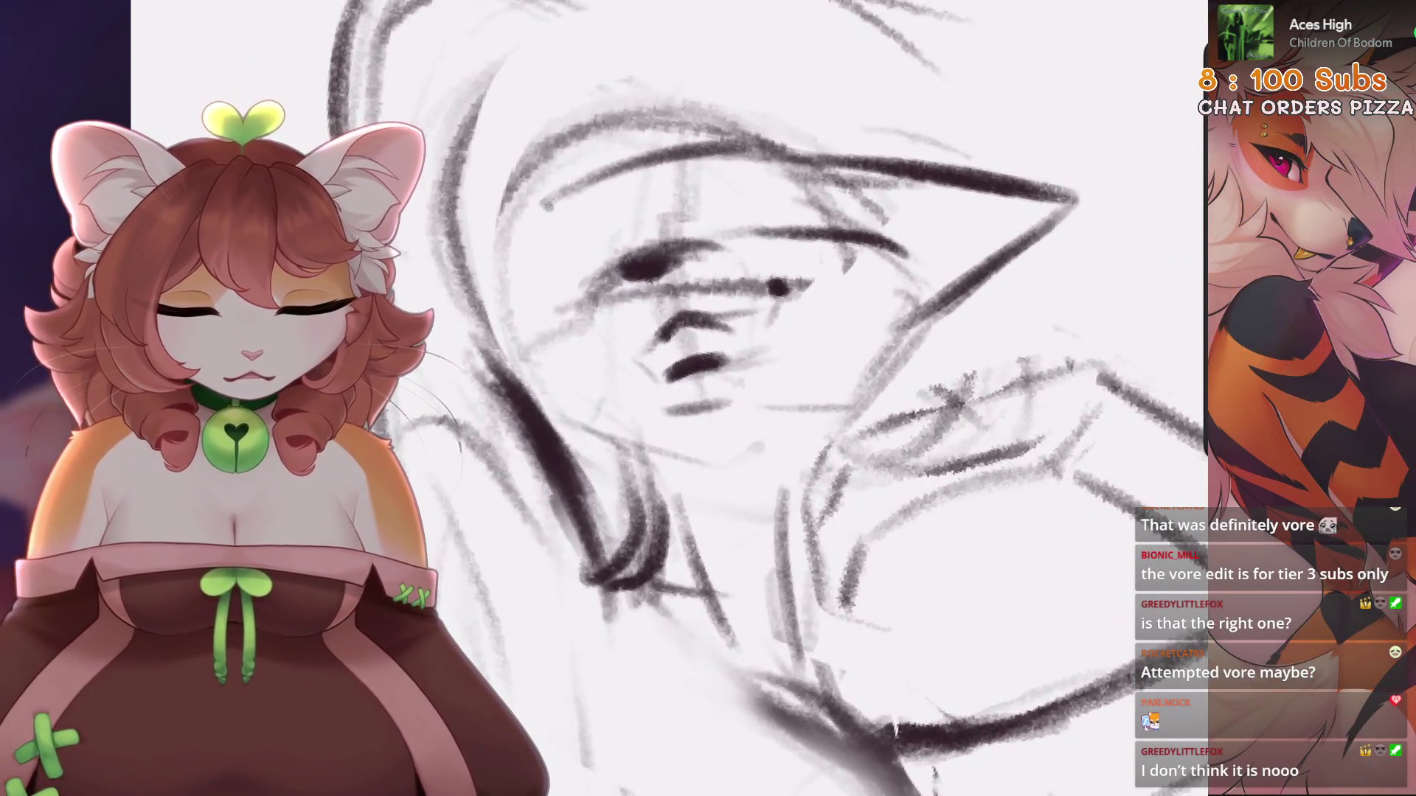
mouse_move(575, 272)
left_mouse_down()
mouse_move(497, 316)
mouse_move(528, 371)
left_mouse_up()
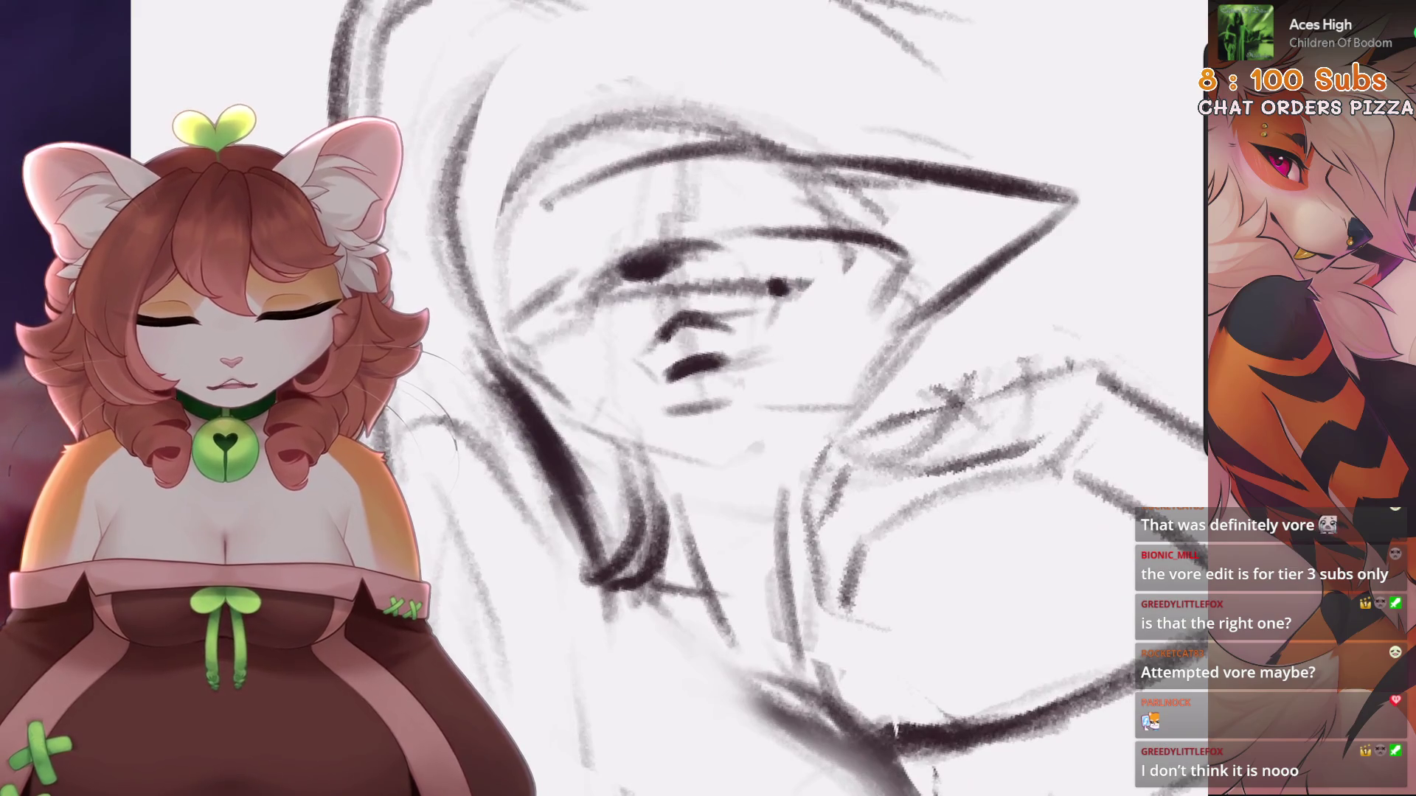
mouse_move(881, 324)
left_mouse_down()
mouse_move(928, 372)
mouse_move(804, 448)
left_mouse_up()
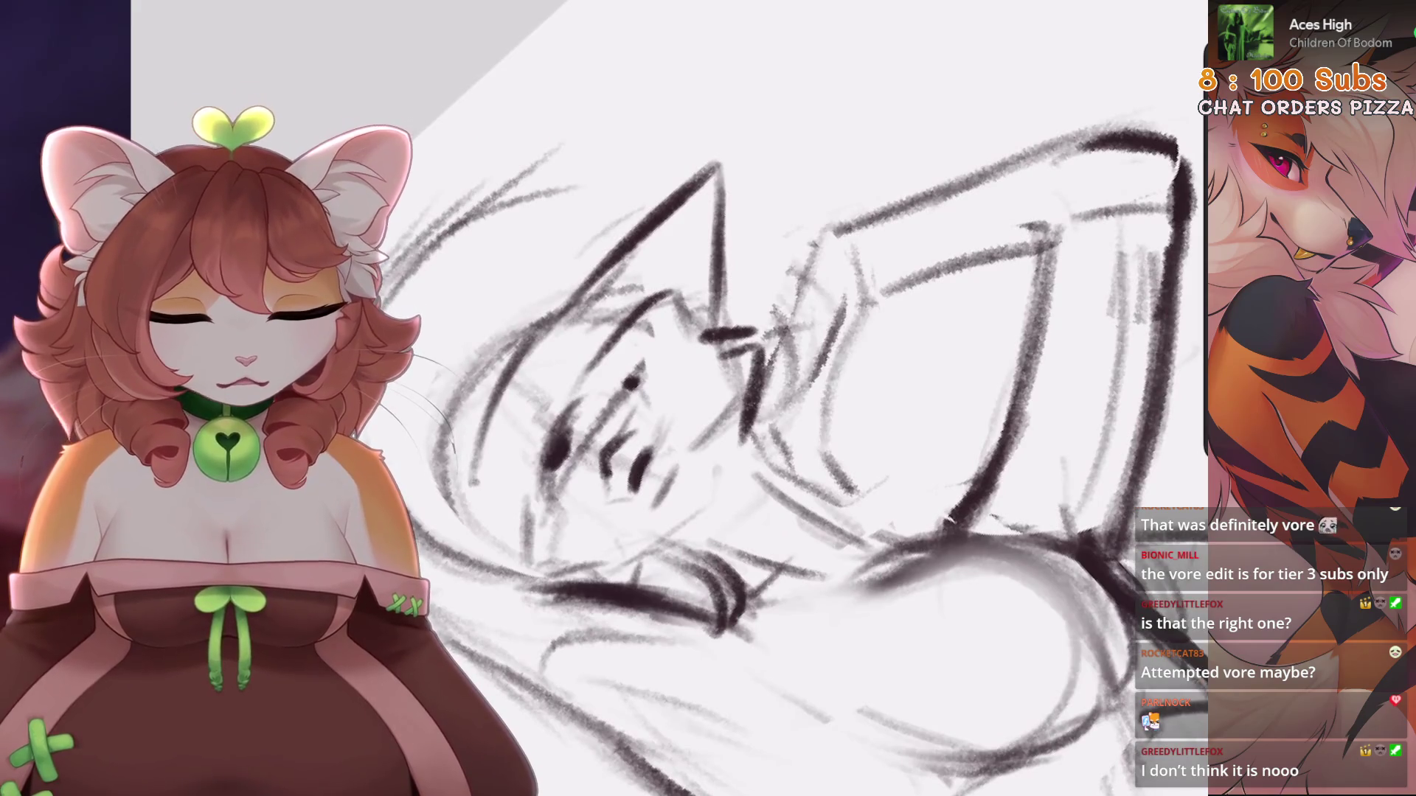
key("ctrl+z")
left_click_drag(671, 295, 753, 327)
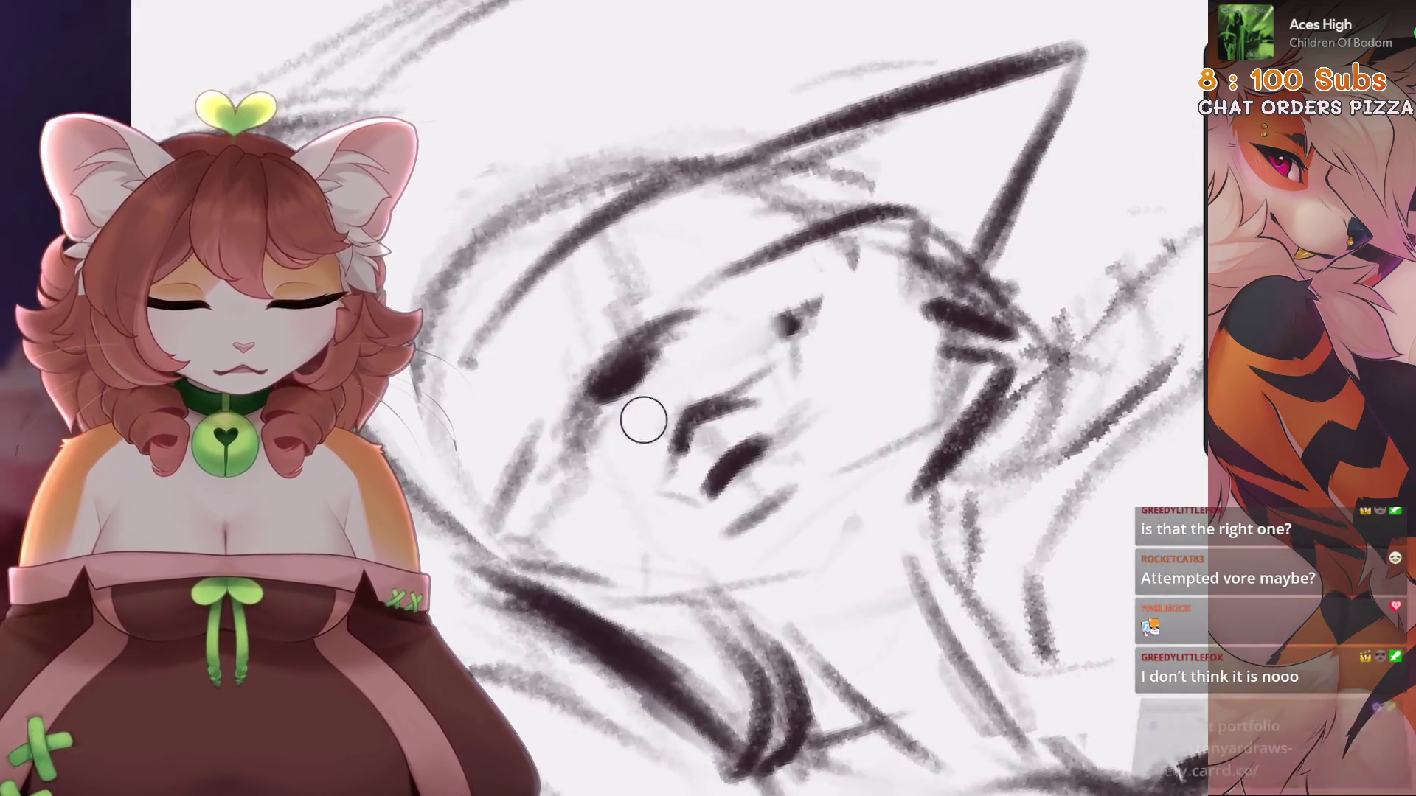
Erase the old nose and mouth
mouse_move(643, 420)
left_mouse_down()
mouse_move(802, 420)
mouse_move(759, 516)
left_mouse_up()
left_click_drag(652, 485, 719, 405)
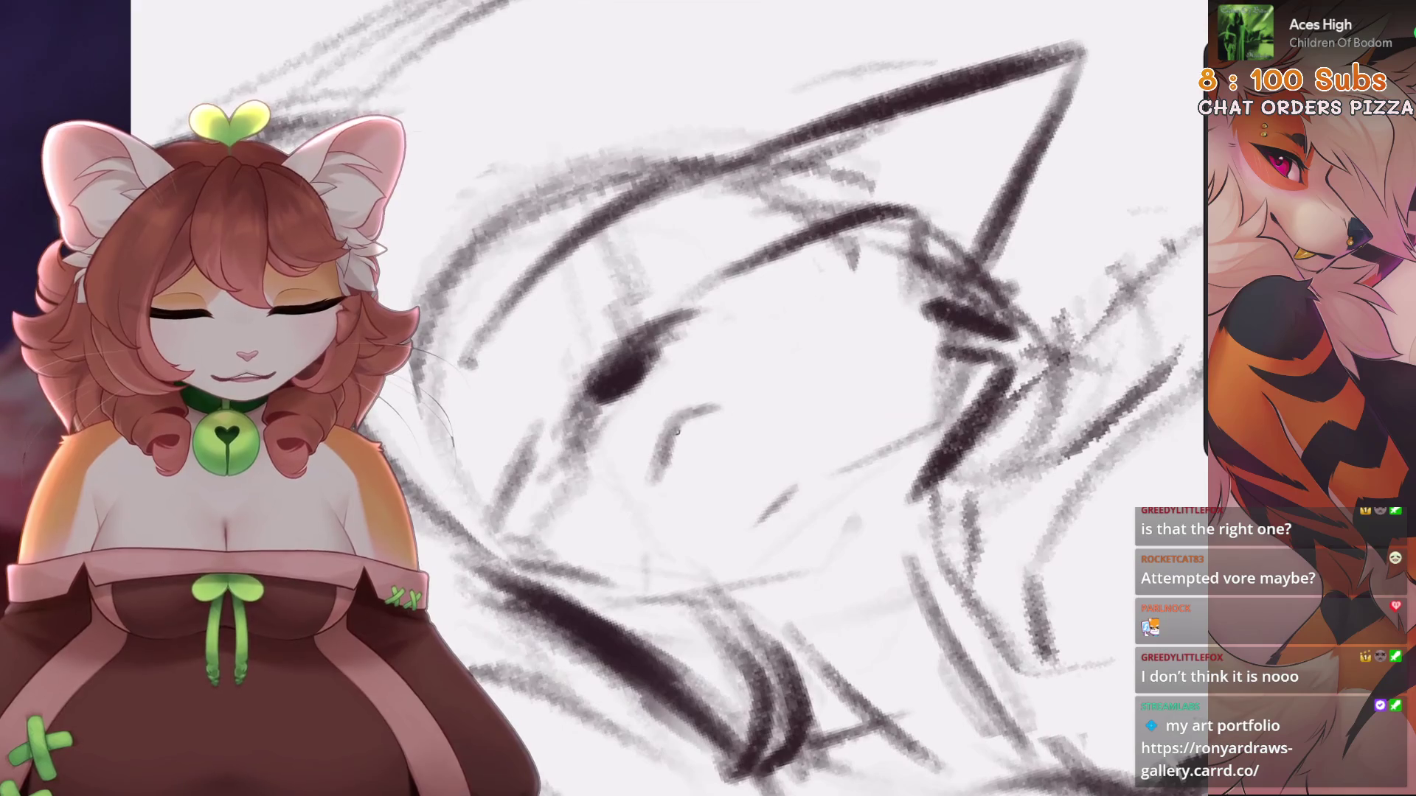
key("ctrl+z")
key("ctrl+z")
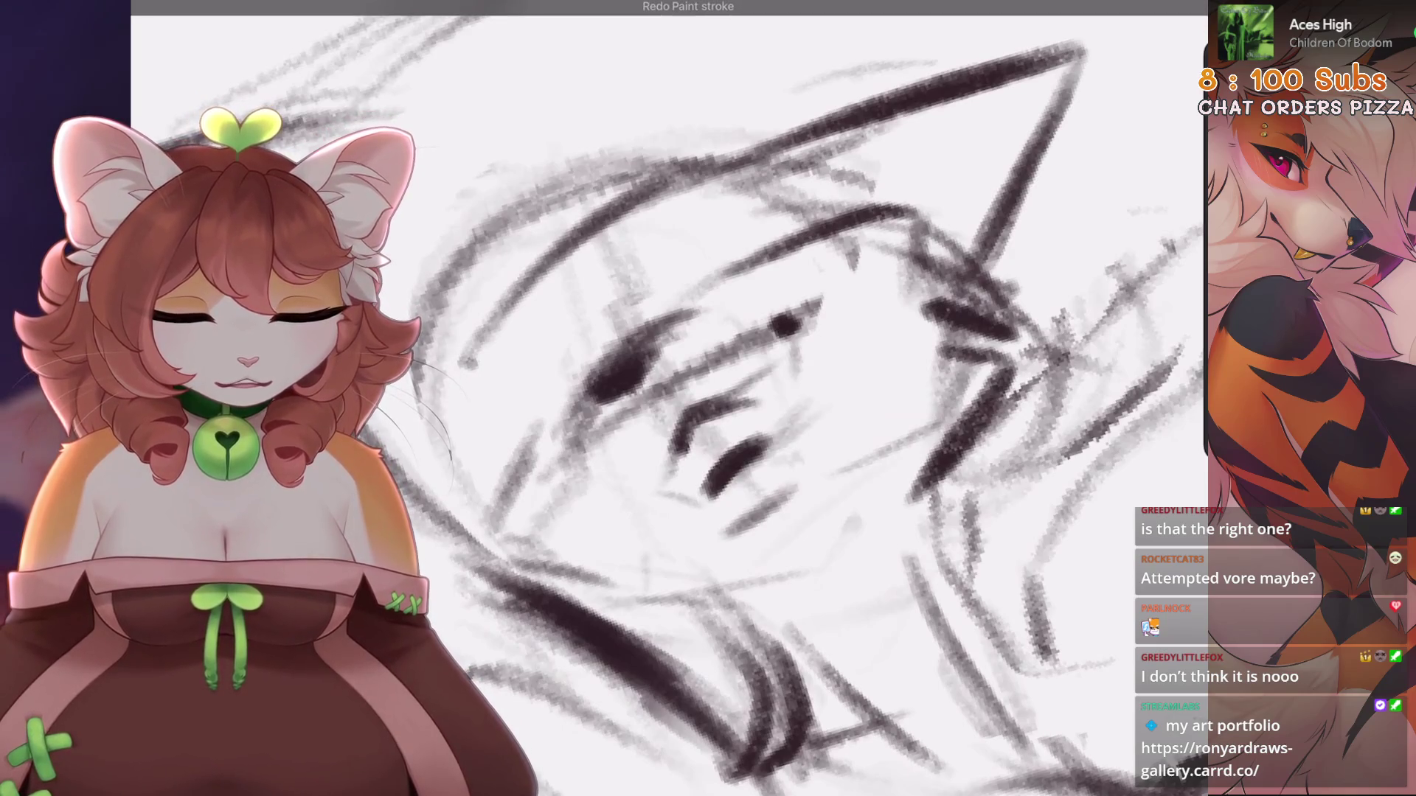
key("ctrl+shift+z")
key("ctrl+shift+z")
key("ctrl+z")
Draw a new nose outline, an eye dot and a lower mouth
mouse_move(667, 483)
left_mouse_down()
mouse_move(689, 421)
mouse_move(752, 408)
left_mouse_up()
left_click_drag(774, 383, 807, 362)
left_click_drag(664, 476, 741, 520)
key("ctrl+z")
mouse_move(663, 480)
left_mouse_down()
mouse_move(743, 537)
mouse_move(801, 491)
mouse_move(807, 365)
left_mouse_up()
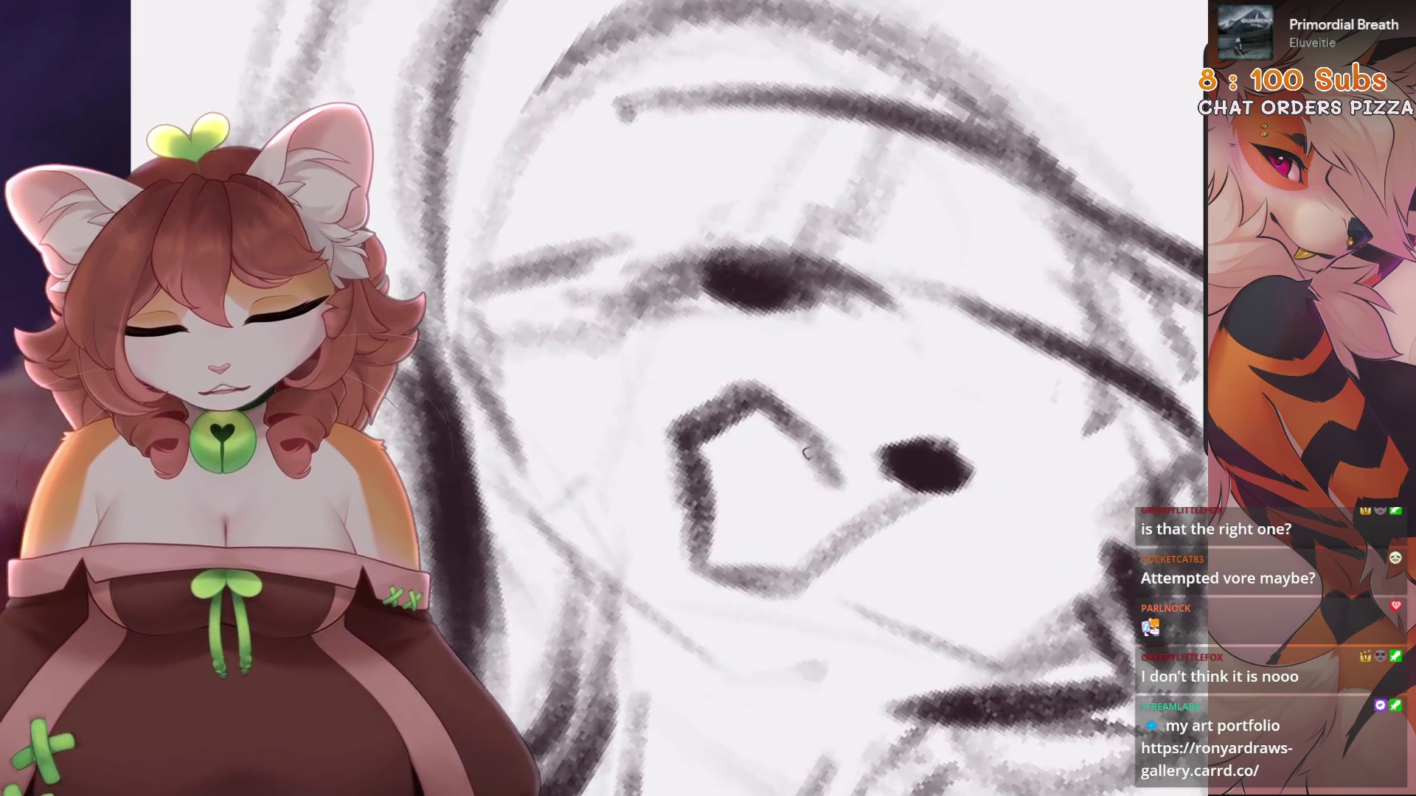
Rework and close the nose outline at its lower right
left_click_drag(806, 454, 849, 488)
mouse_move(808, 446)
left_mouse_down()
mouse_move(727, 506)
mouse_move(804, 413)
left_mouse_up()
left_click_drag(725, 480, 785, 432)
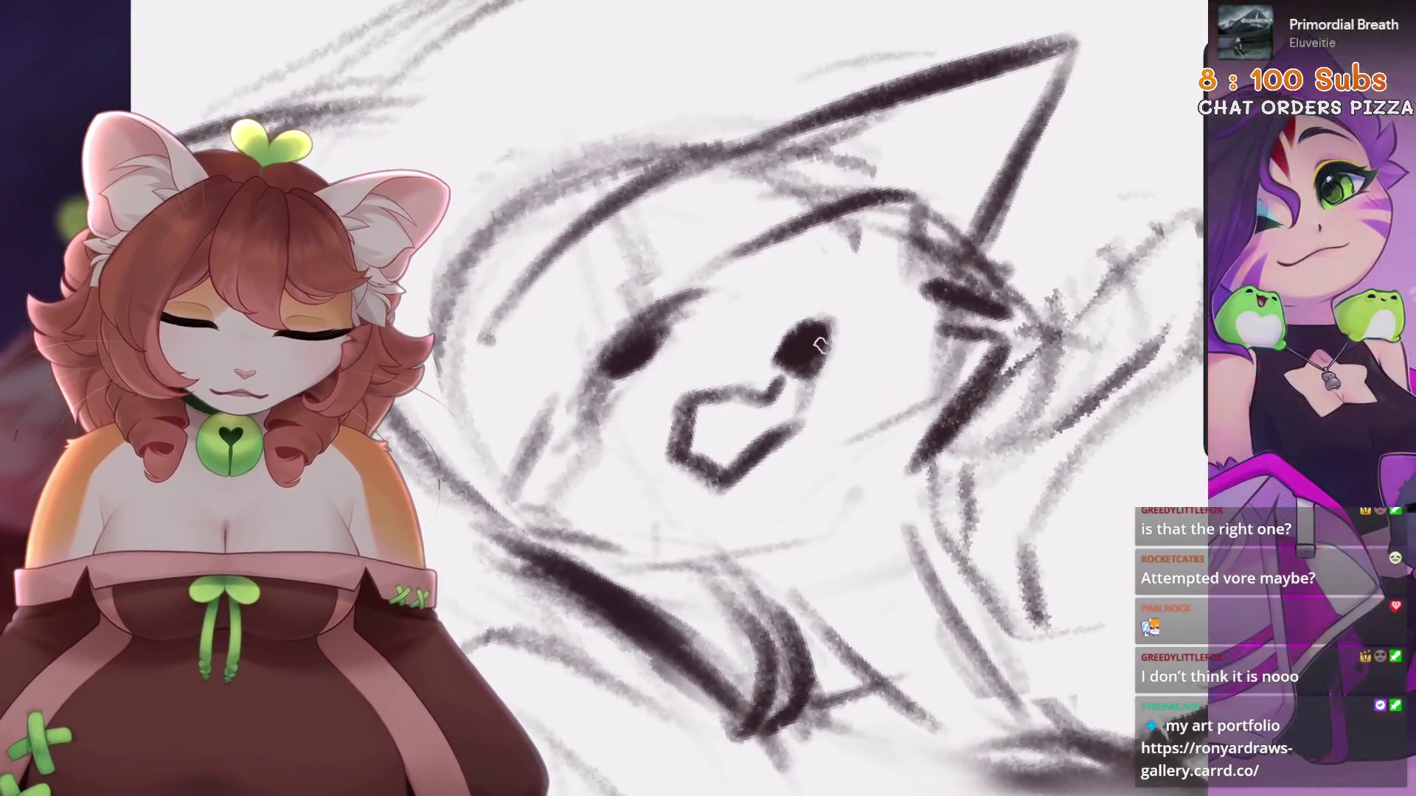
left_click_drag(723, 480, 814, 412)
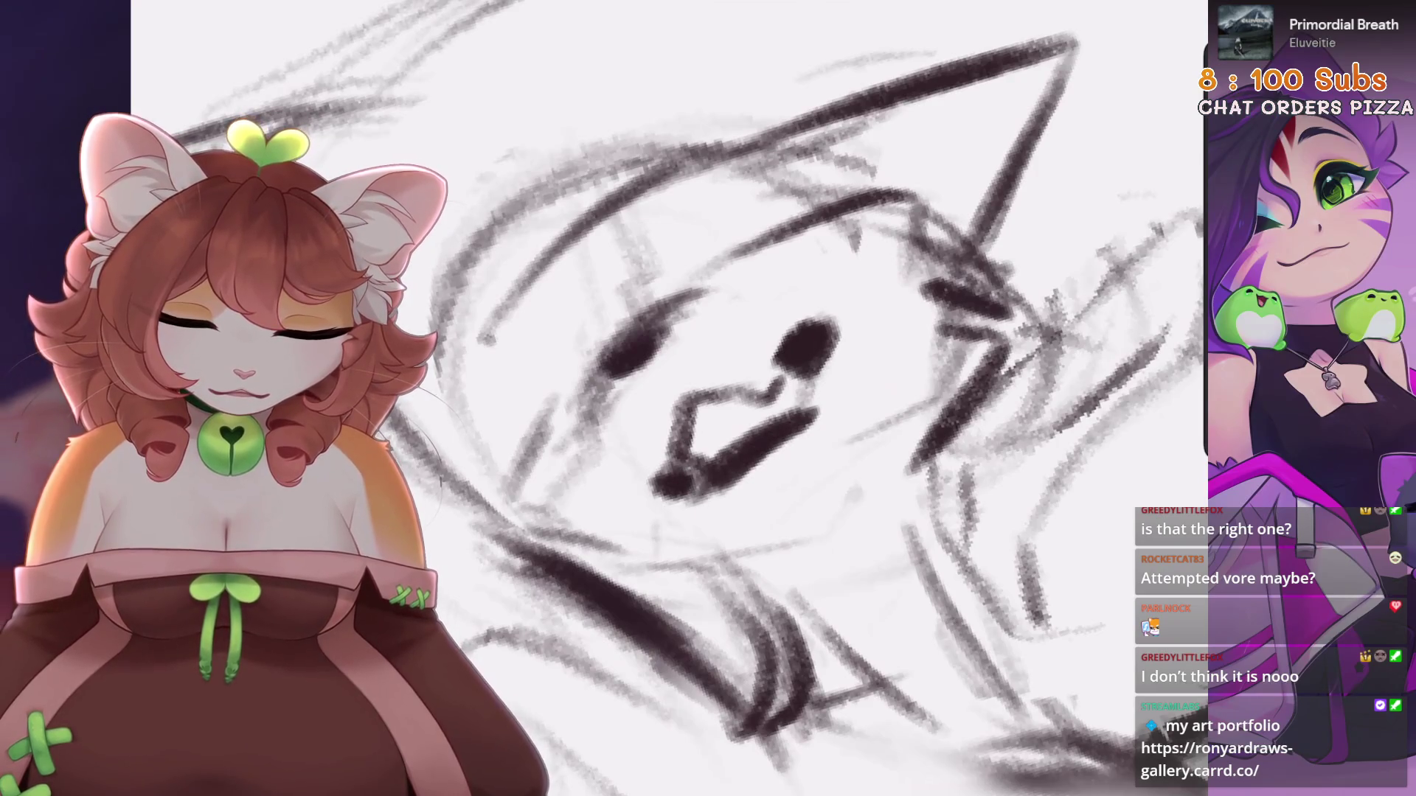
key("ctrl+z")
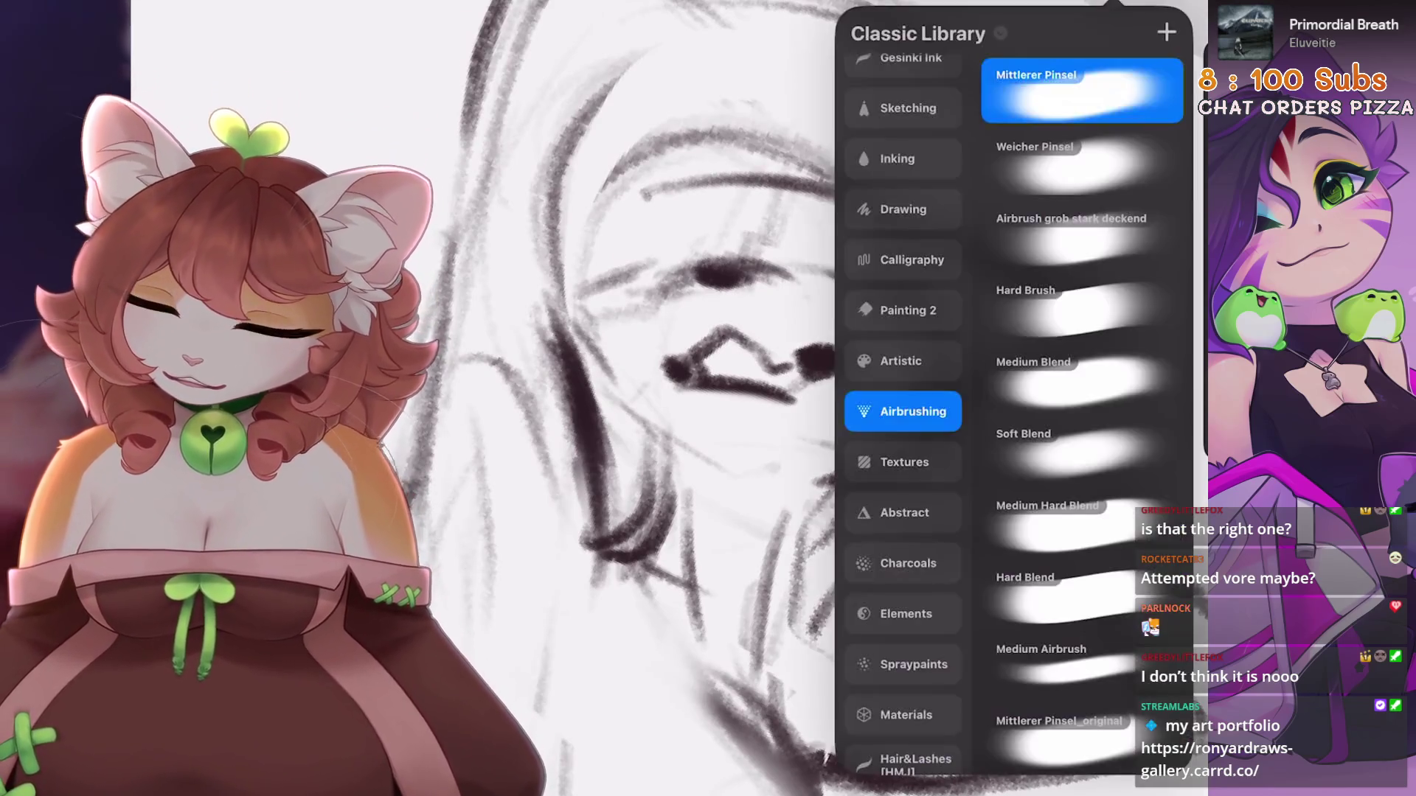
left_click(804, 341)
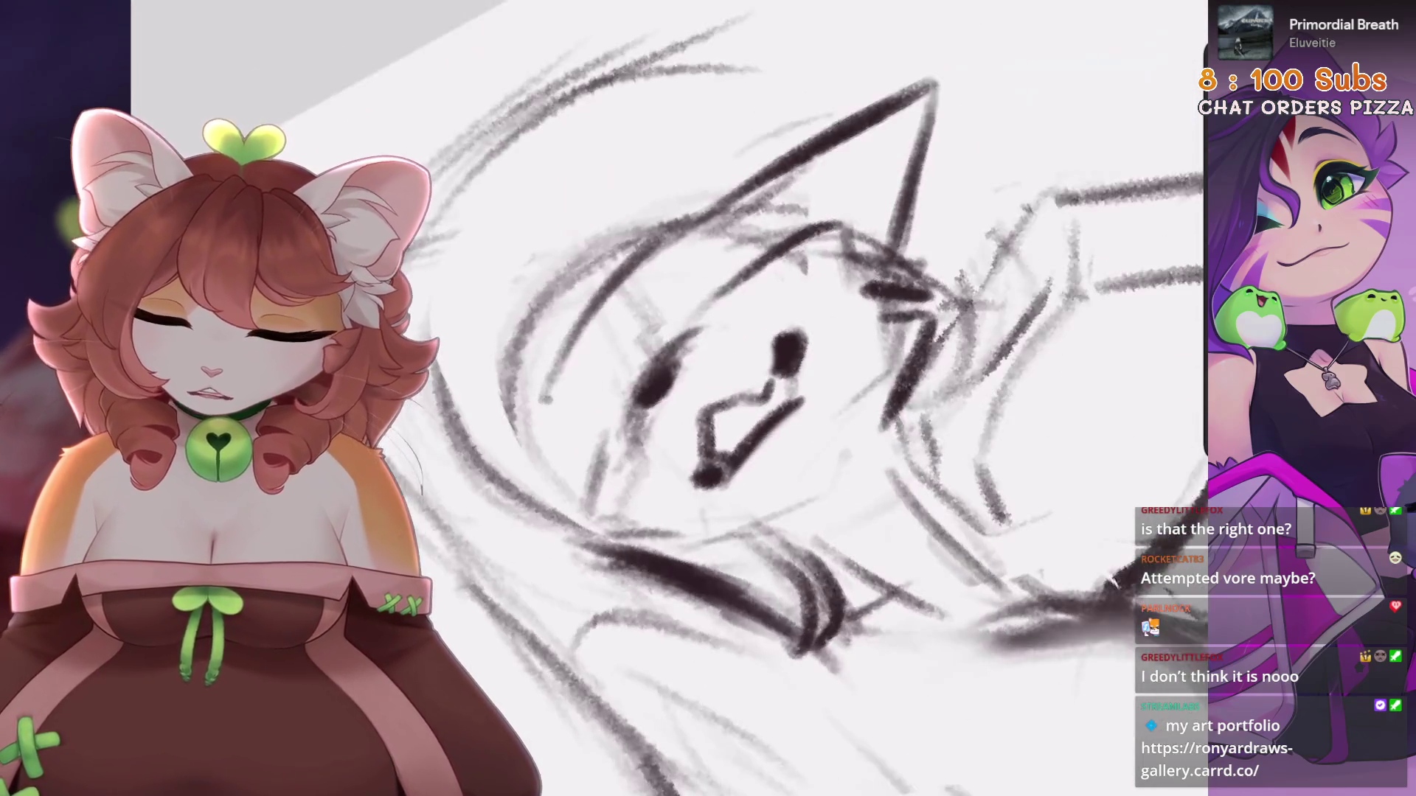
Enlarge the brush and sketch strokes along the fox-girl's head outline
key("bracketright")
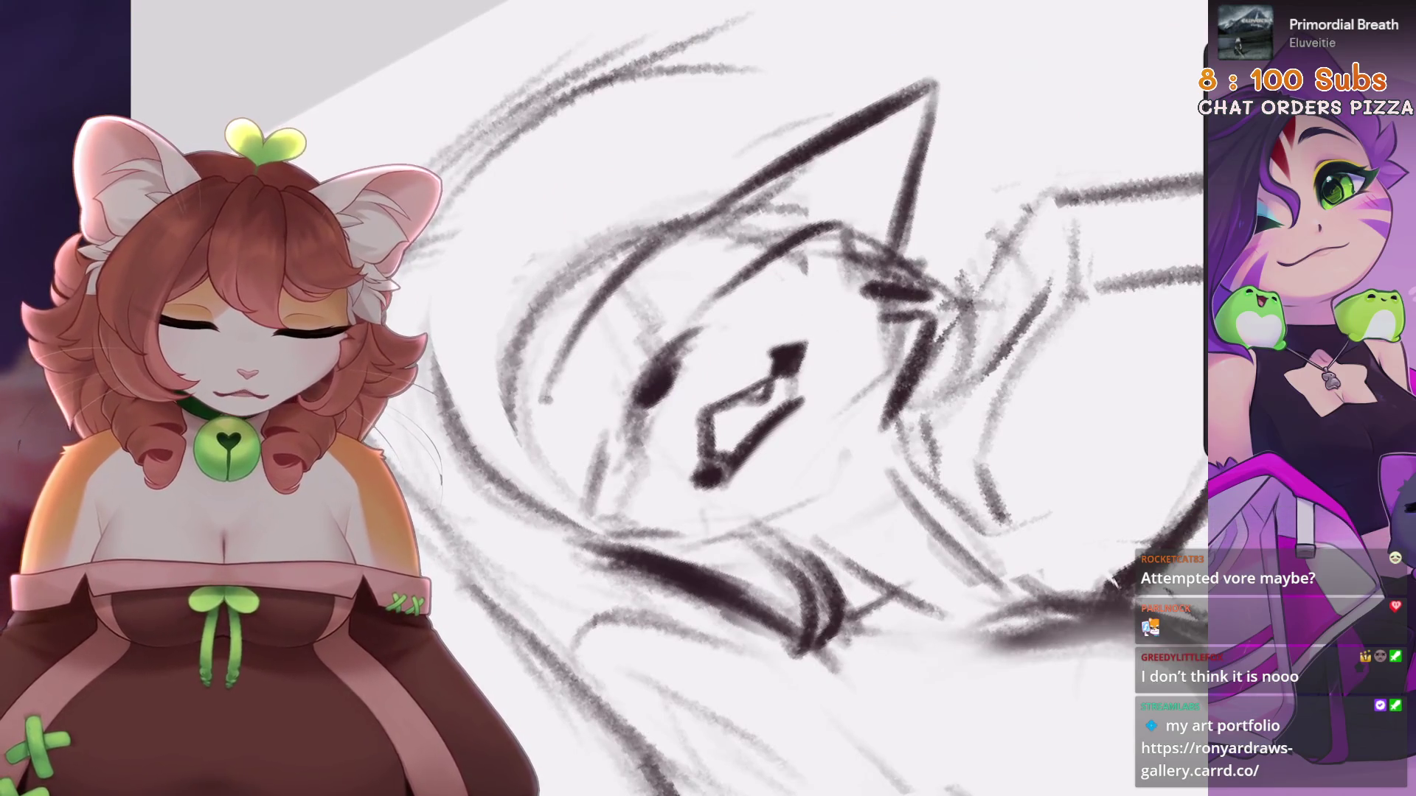
scroll(738, 398, "up", 2)
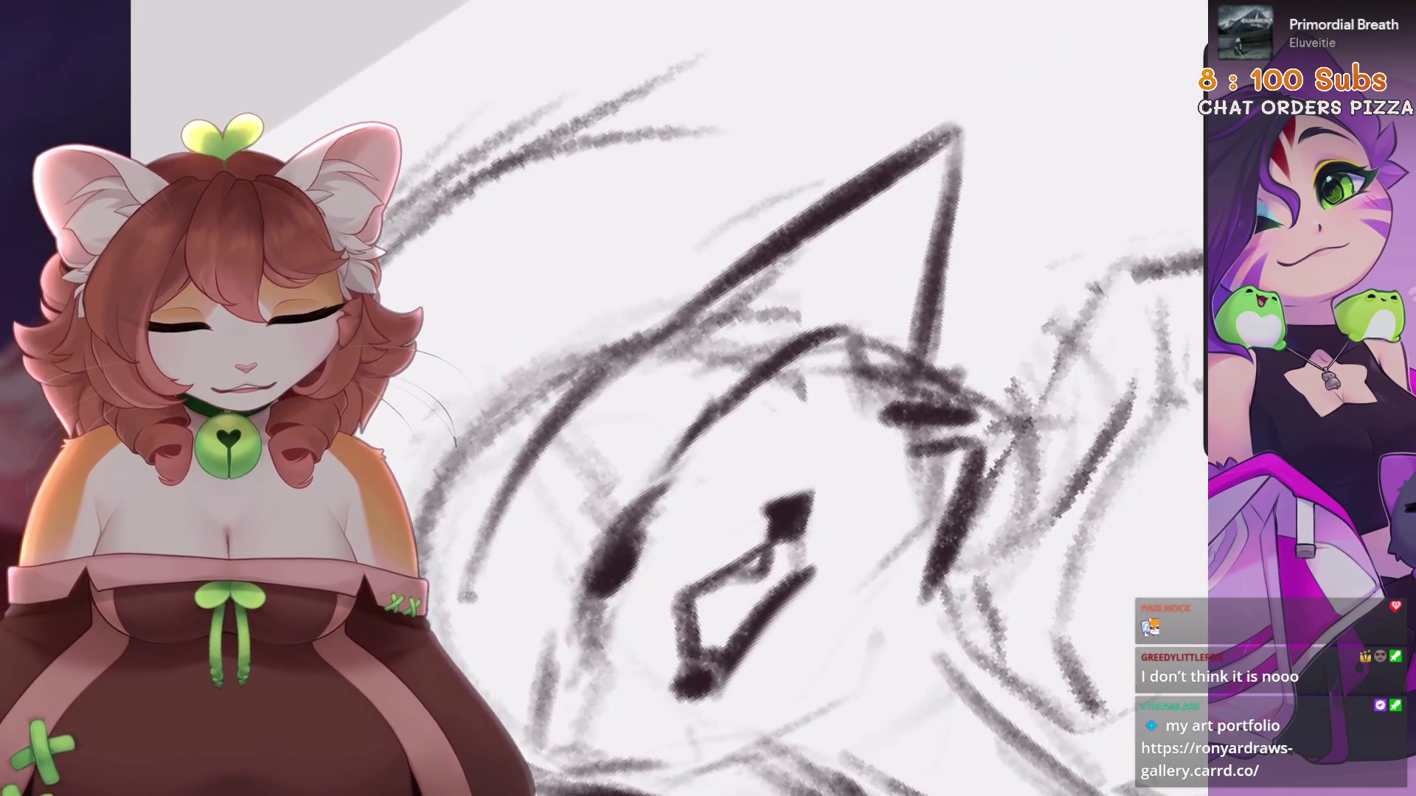
mouse_move(668, 478)
left_mouse_down()
mouse_move(749, 371)
mouse_move(795, 343)
mouse_move(723, 442)
left_mouse_up()
scroll(669, 399, "down", 5)
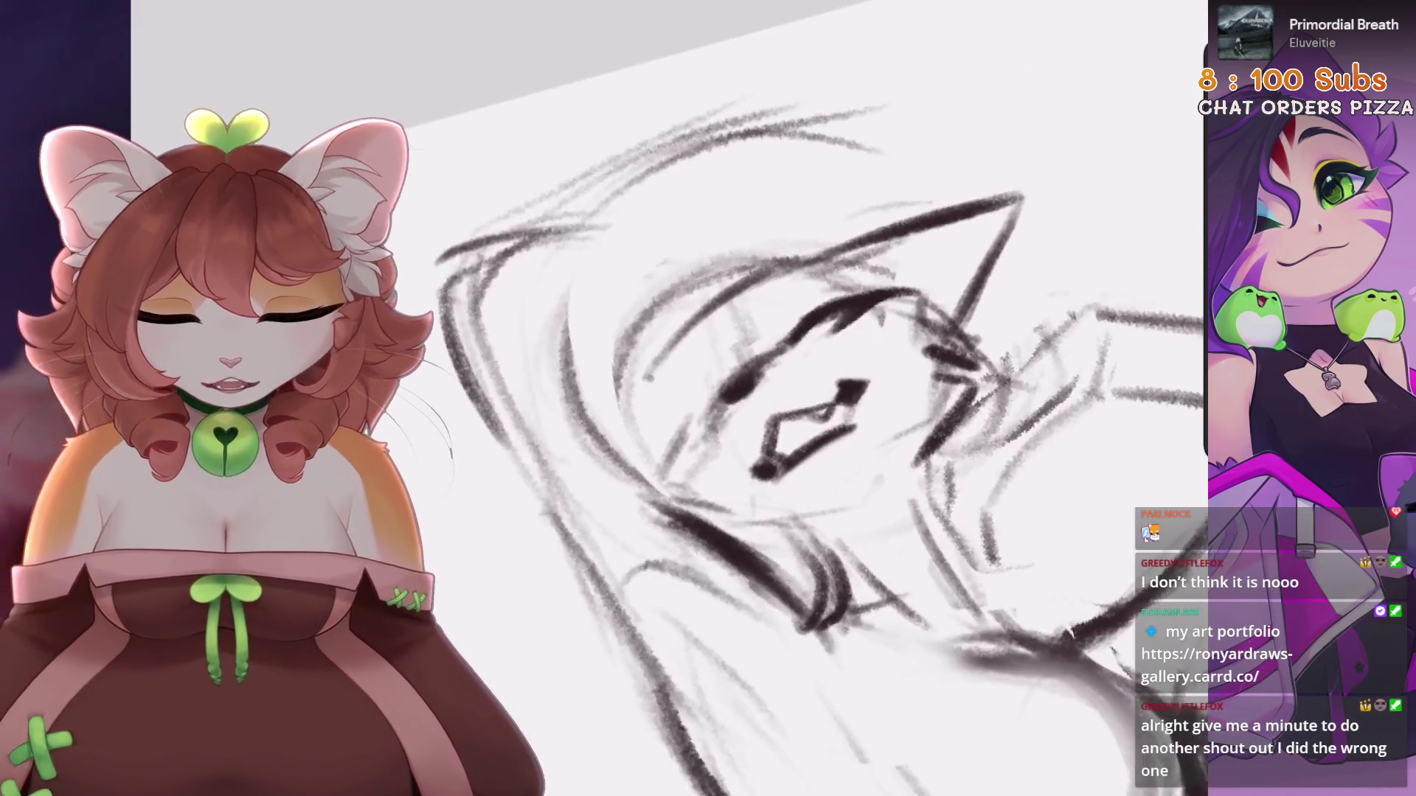
scroll(738, 398, "up", 3)
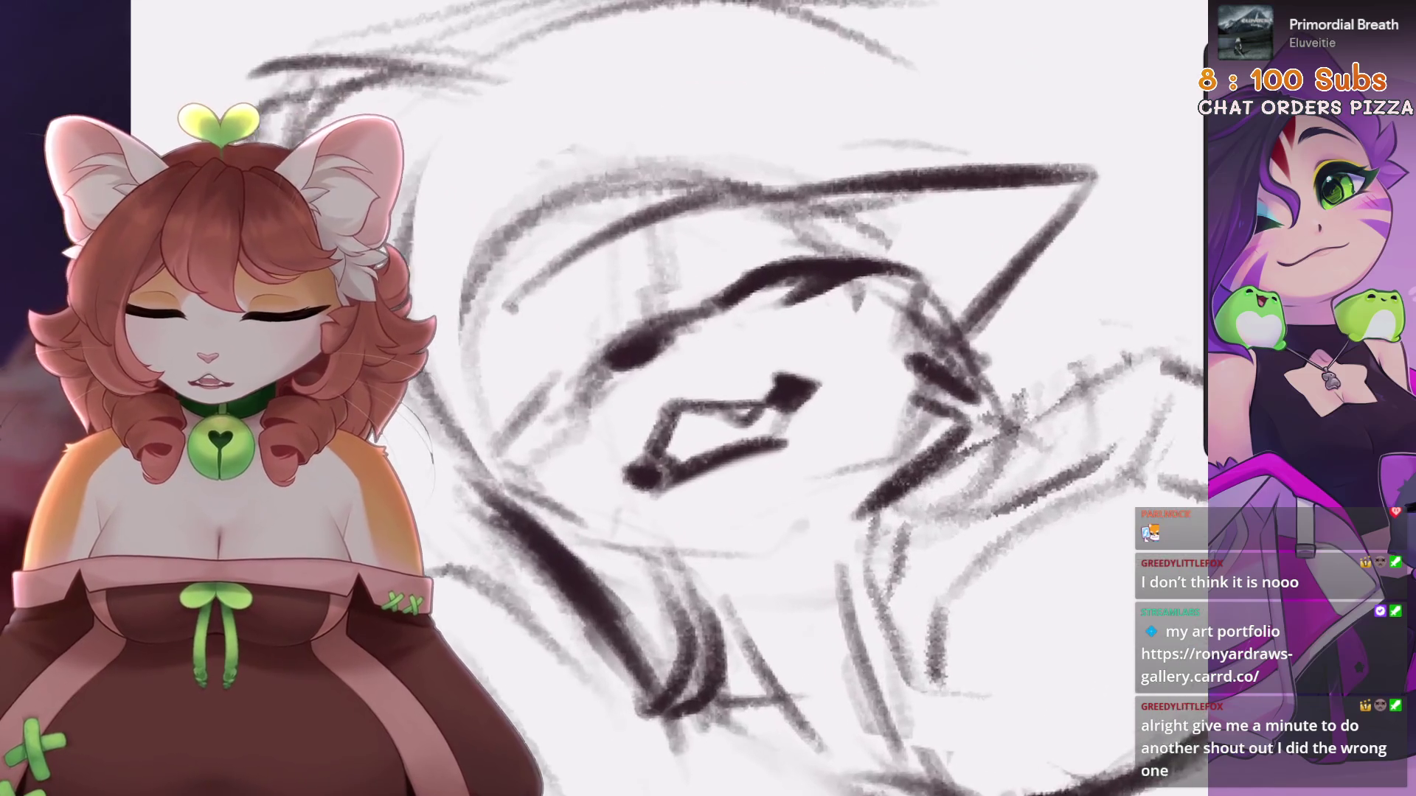
Lasso the face sketch with Freehand selection and move it up and left
key("s")
mouse_move(667, 302)
left_mouse_down()
mouse_move(549, 413)
mouse_move(804, 413)
mouse_move(738, 306)
left_mouse_up()
key("v")
left_click_drag(679, 402, 653, 391)
key("v")
Darken the face's left side and redraw strokes on the lower and upper head
scroll(737, 398, "up", 3)
mouse_move(738, 346)
left_mouse_down()
mouse_move(678, 395)
mouse_move(605, 546)
left_mouse_up()
scroll(738, 398, "up", 1)
scroll(738, 398, "down", 1)
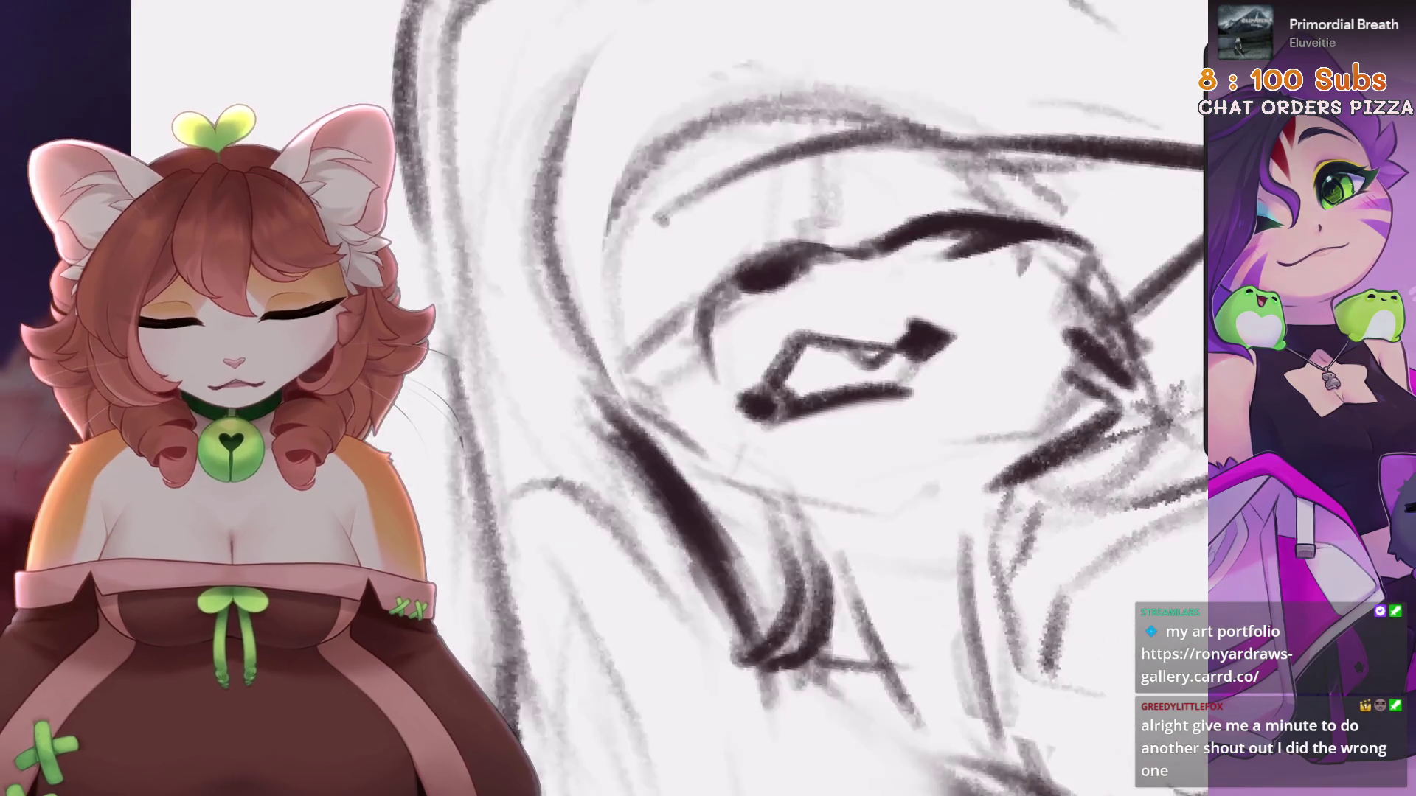
scroll(737, 398, "down", 2)
key("ctrl+z")
left_click_drag(730, 546, 826, 472)
left_click_drag(878, 395, 848, 439)
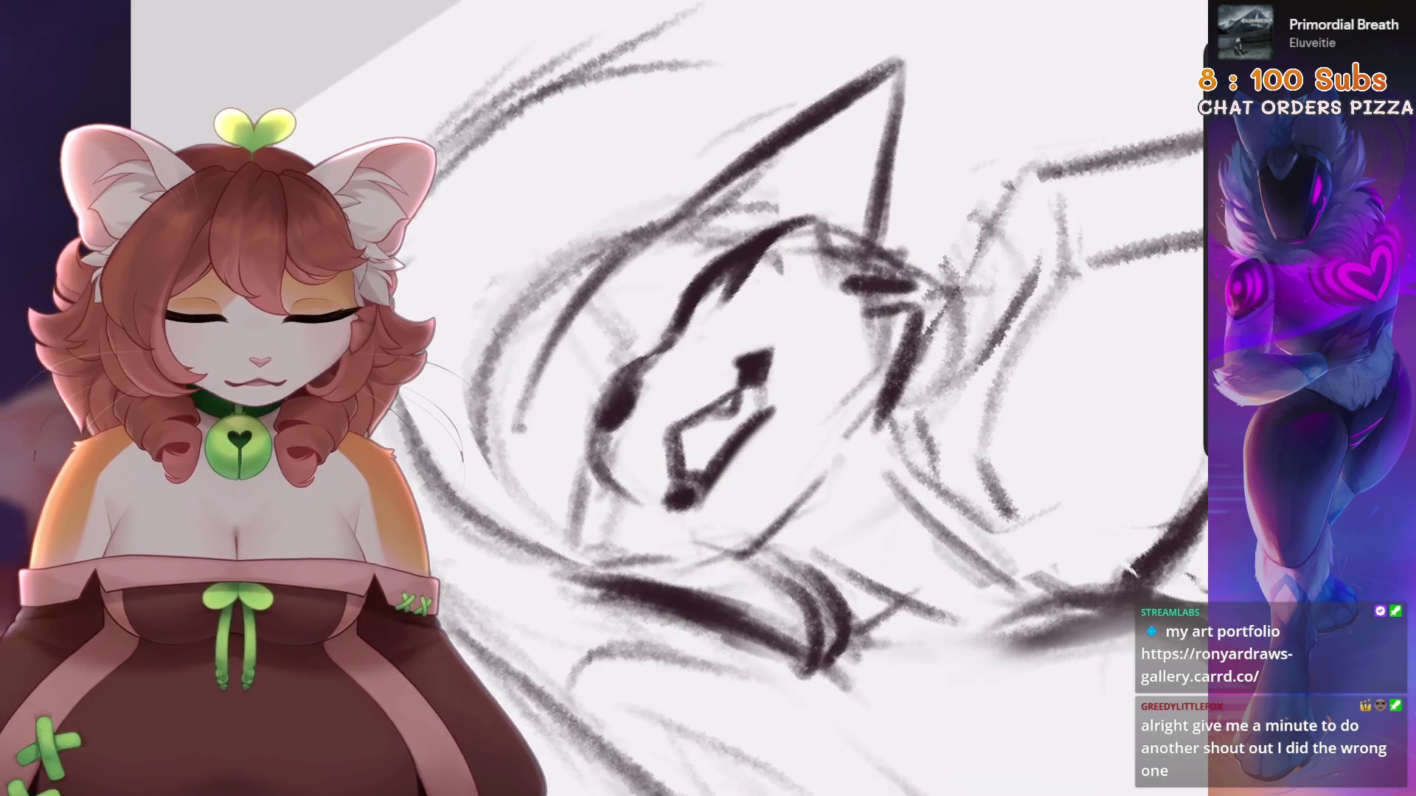
Erase dark strokes around the ear and eye and redraw the ear line
left_click_drag(811, 346, 900, 221)
mouse_move(774, 222)
left_mouse_down()
mouse_move(898, 227)
mouse_move(908, 325)
mouse_move(885, 426)
left_mouse_up()
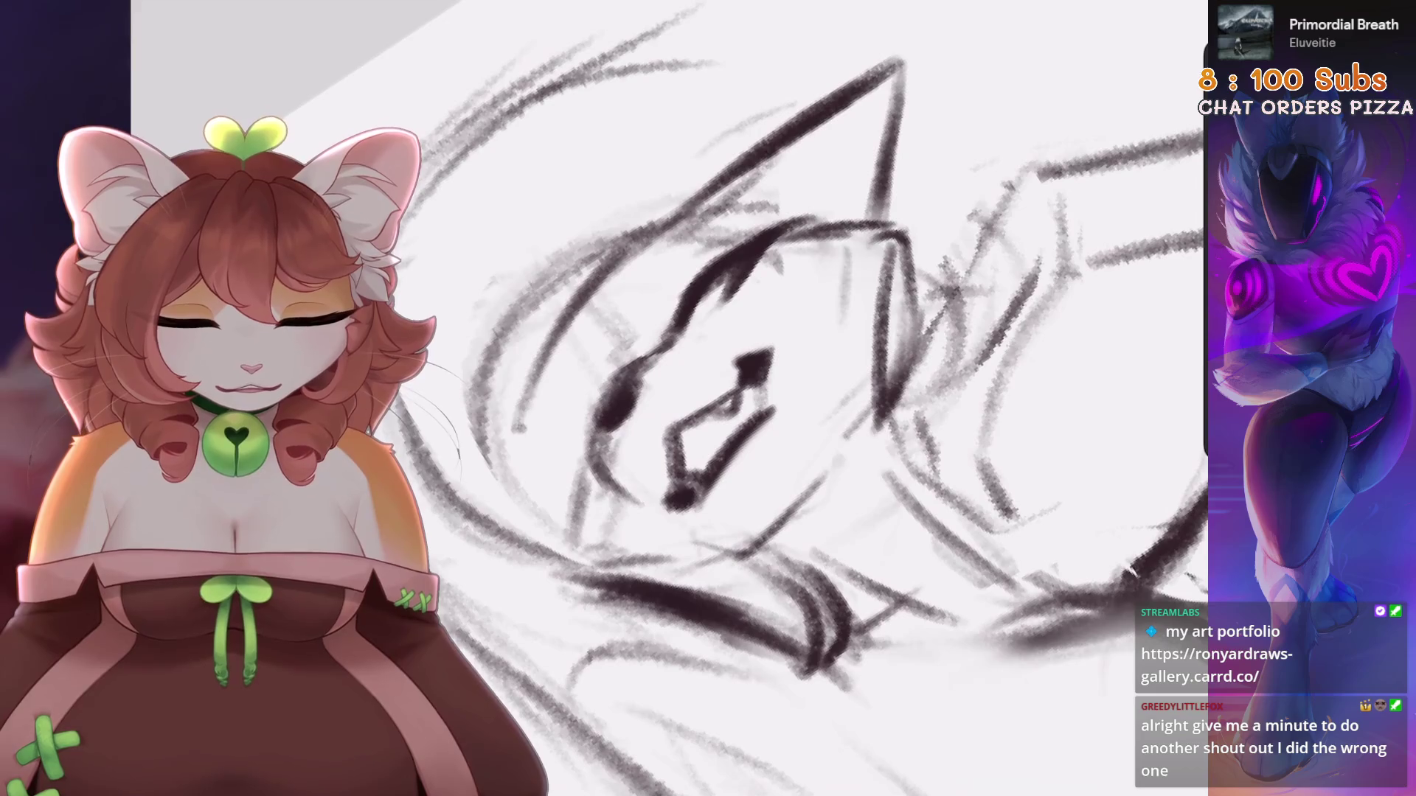
key("6")
key("6")
key("6")
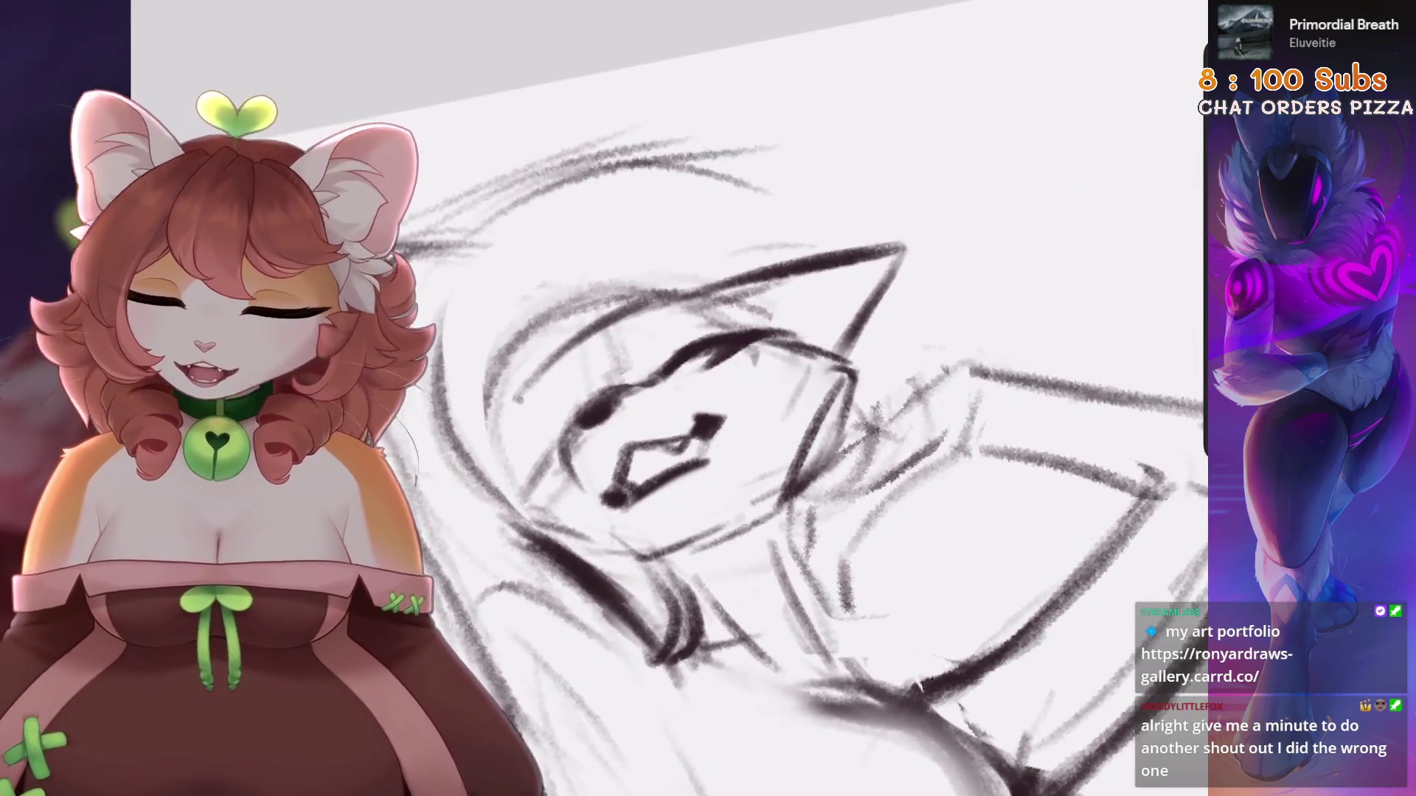
scroll(738, 443, "up", 2)
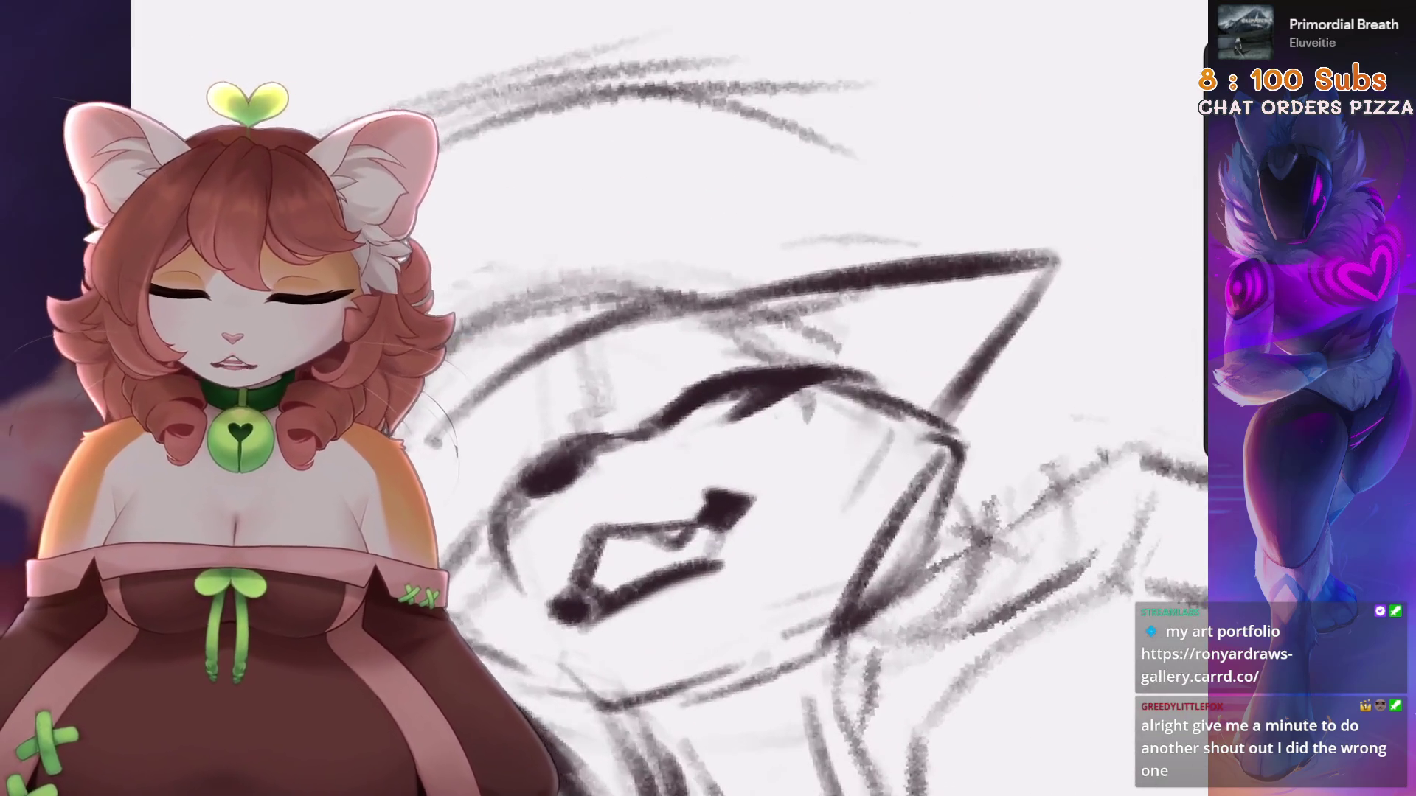
key("ctrl+z")
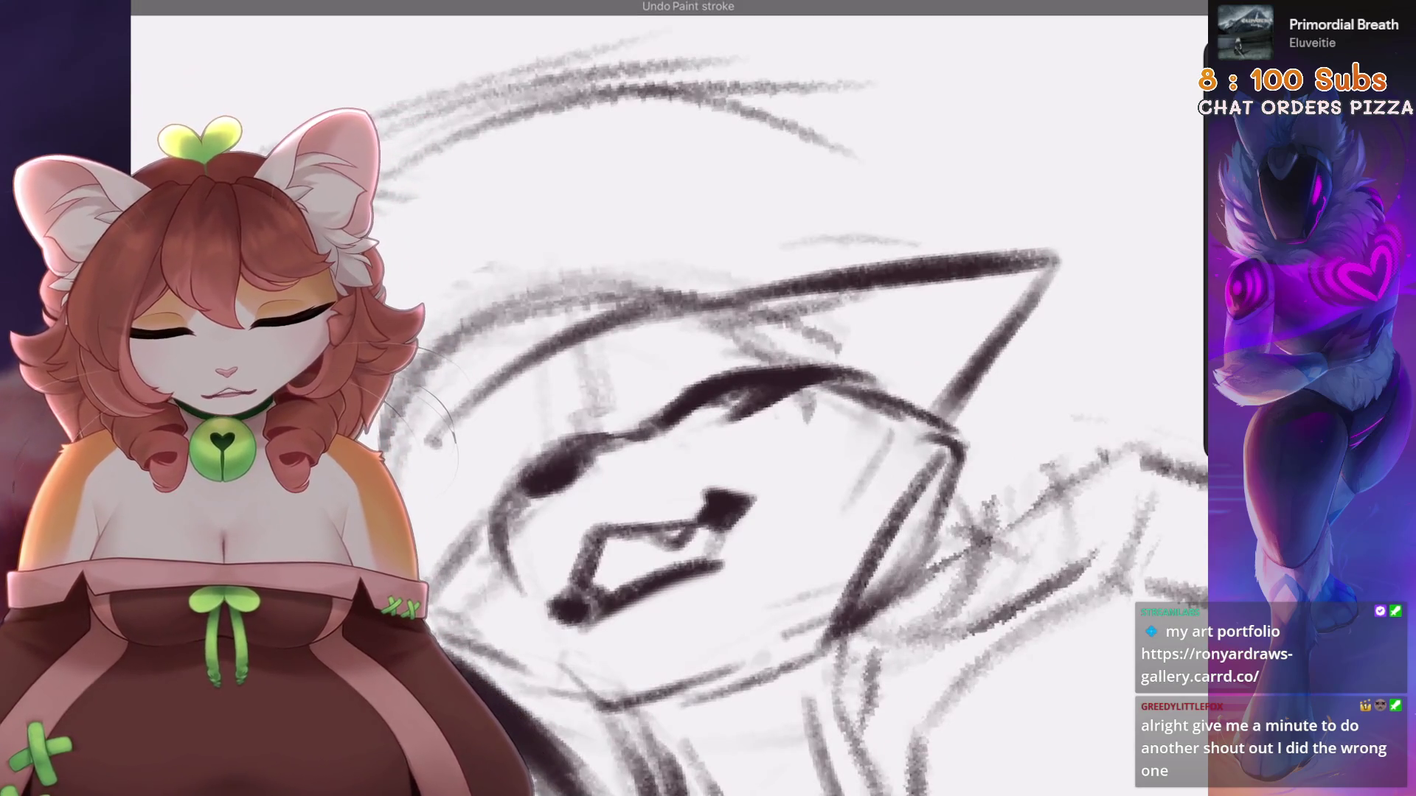
Lasso the lower lip and nudge it into place
key("s")
scroll(738, 442, "down", 3)
mouse_move(682, 509)
left_mouse_down()
mouse_move(708, 502)
mouse_move(678, 537)
left_mouse_up()
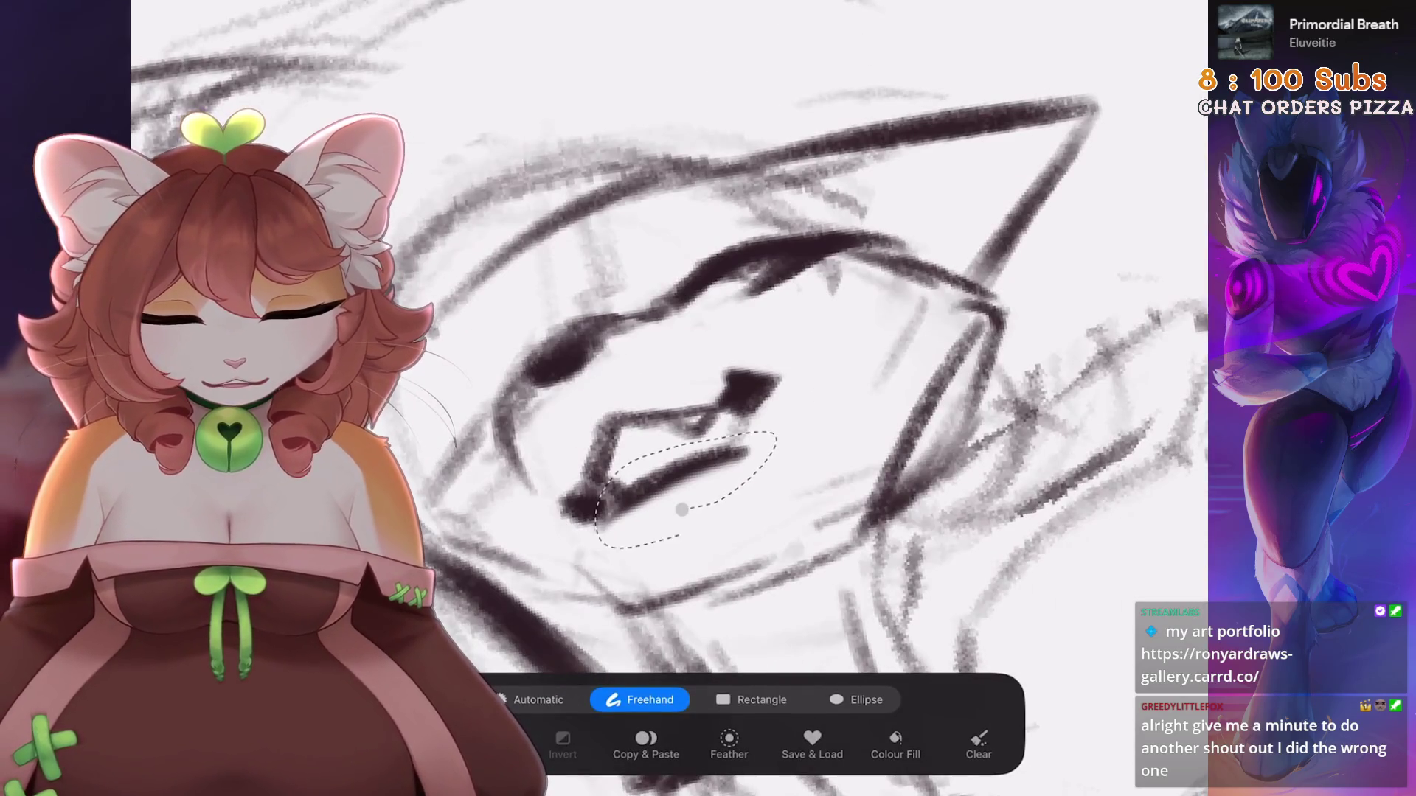
left_click(682, 508)
left_click_drag(663, 479, 634, 472)
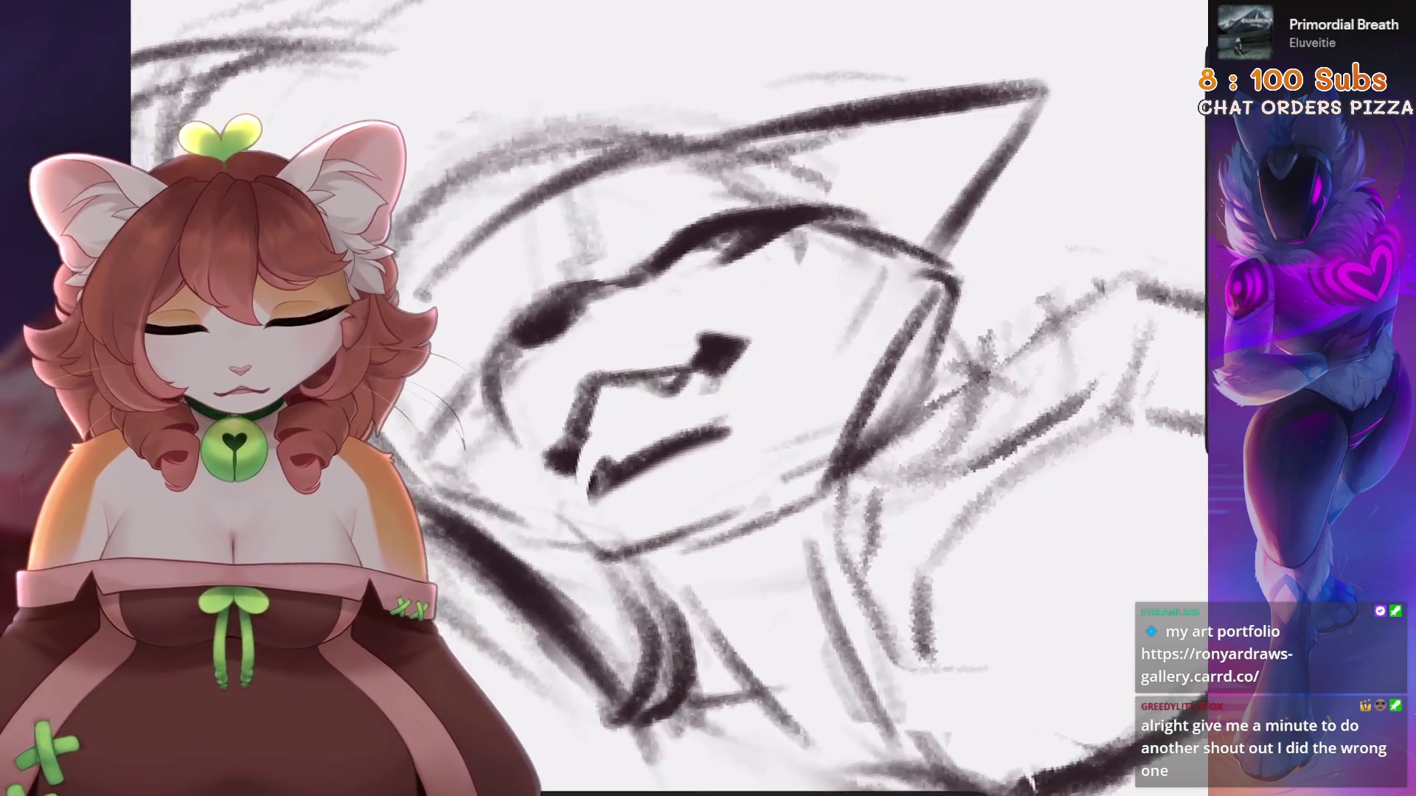
key("ctrl+z")
Redraw the line running down from the nose
left_click_drag(730, 352, 699, 442)
key("ctrl+z")
mouse_move(710, 334)
left_mouse_down()
mouse_move(727, 361)
mouse_move(696, 432)
mouse_move(641, 479)
mouse_move(568, 506)
mouse_move(623, 487)
left_mouse_up()
key("ctrl+z")
Add short dark strokes along the upper lip and around the mouth
mouse_move(635, 424)
left_mouse_down()
mouse_move(720, 464)
mouse_move(686, 489)
mouse_move(734, 502)
left_mouse_up()
left_click_drag(675, 458, 738, 498)
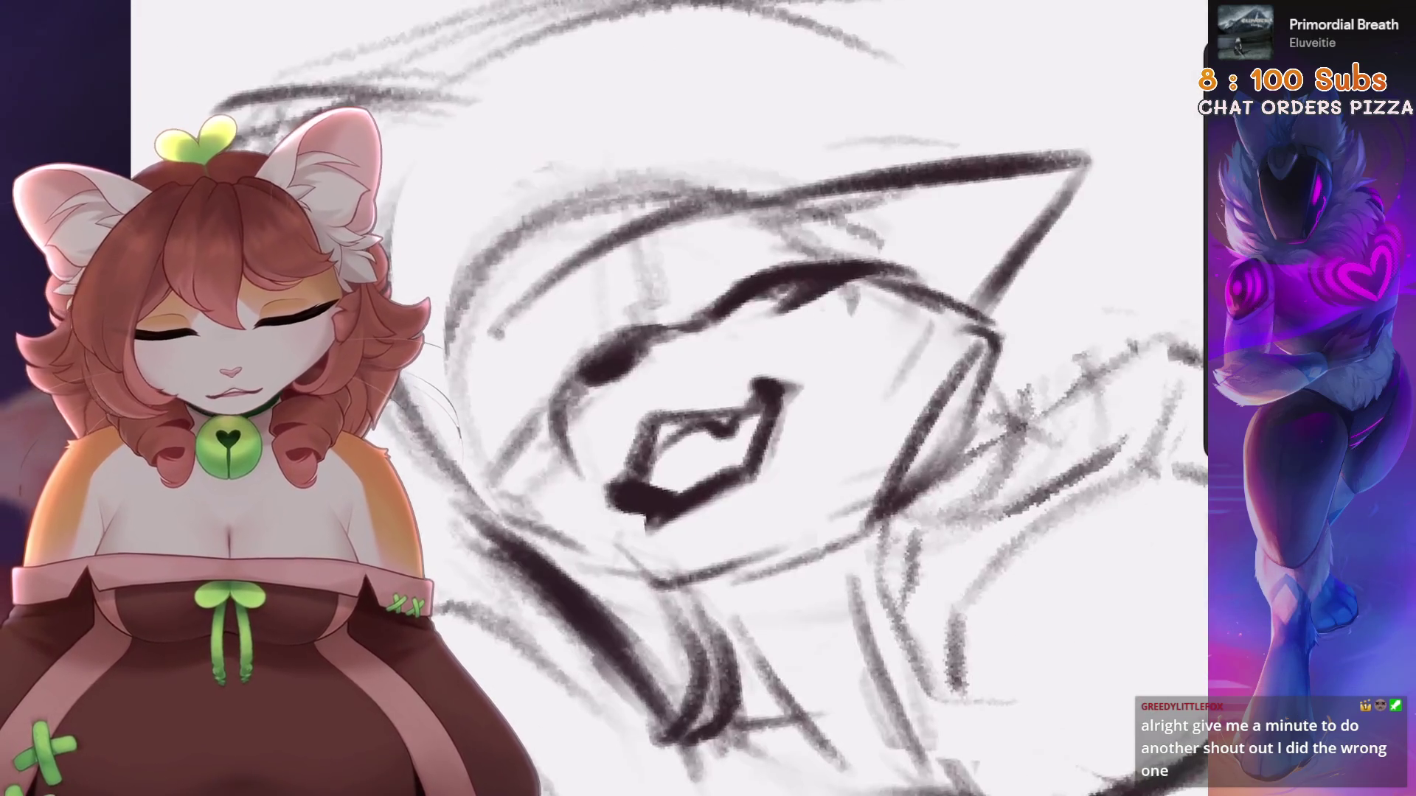
left_click_drag(664, 437, 712, 488)
key("ctrl+z")
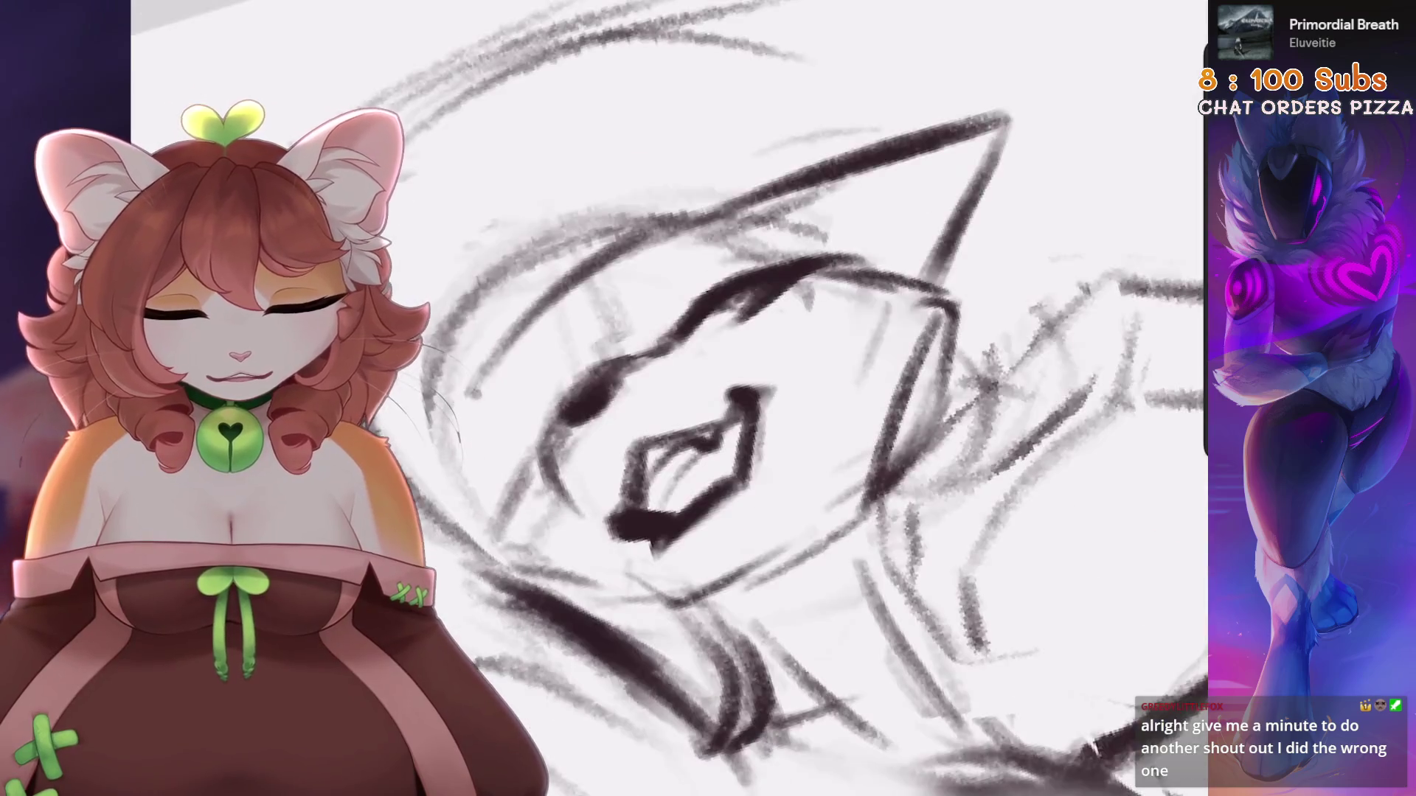
left_click_drag(649, 443, 694, 507)
scroll(713, 251, "up", 5)
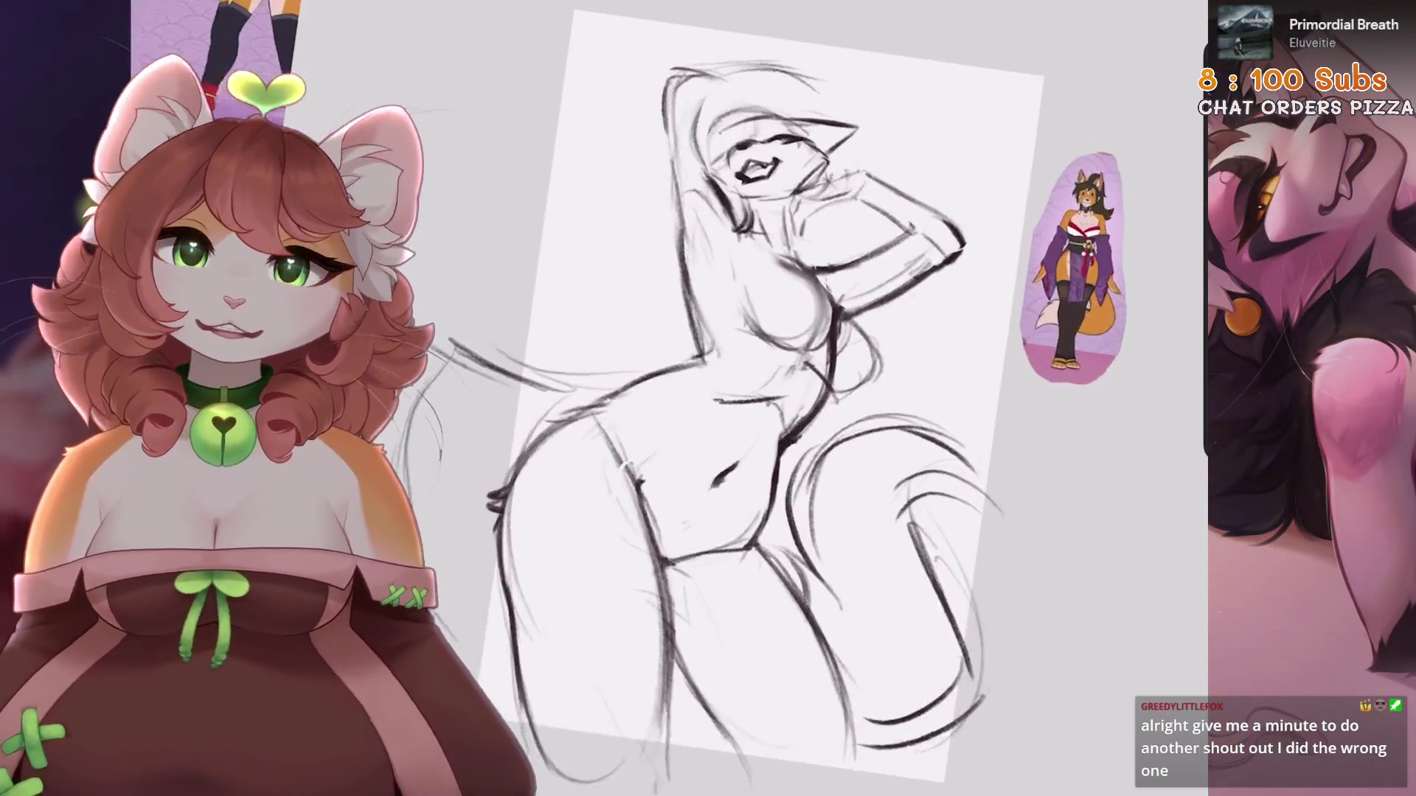
scroll(849, 428, "down", 1)
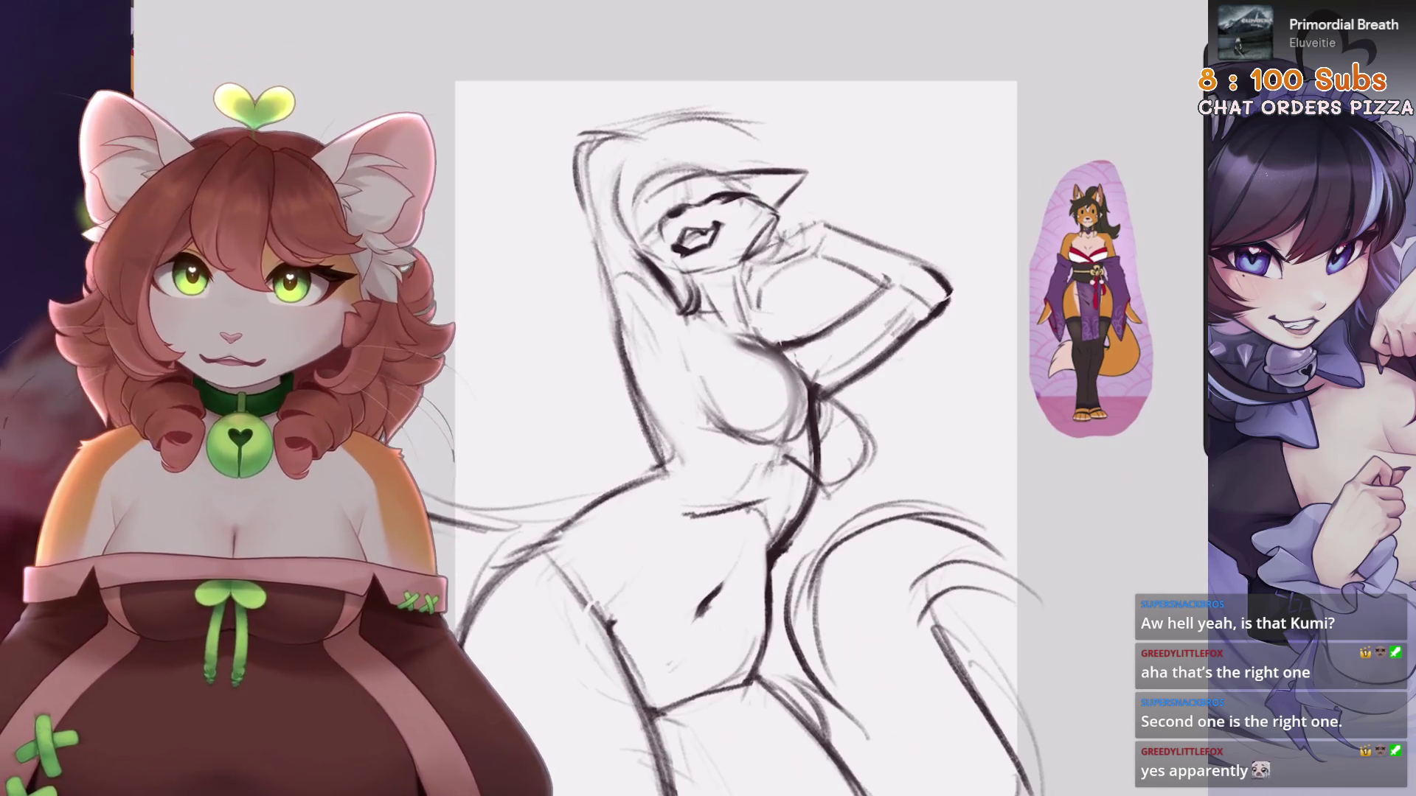
scroll(738, 369, "up", 5)
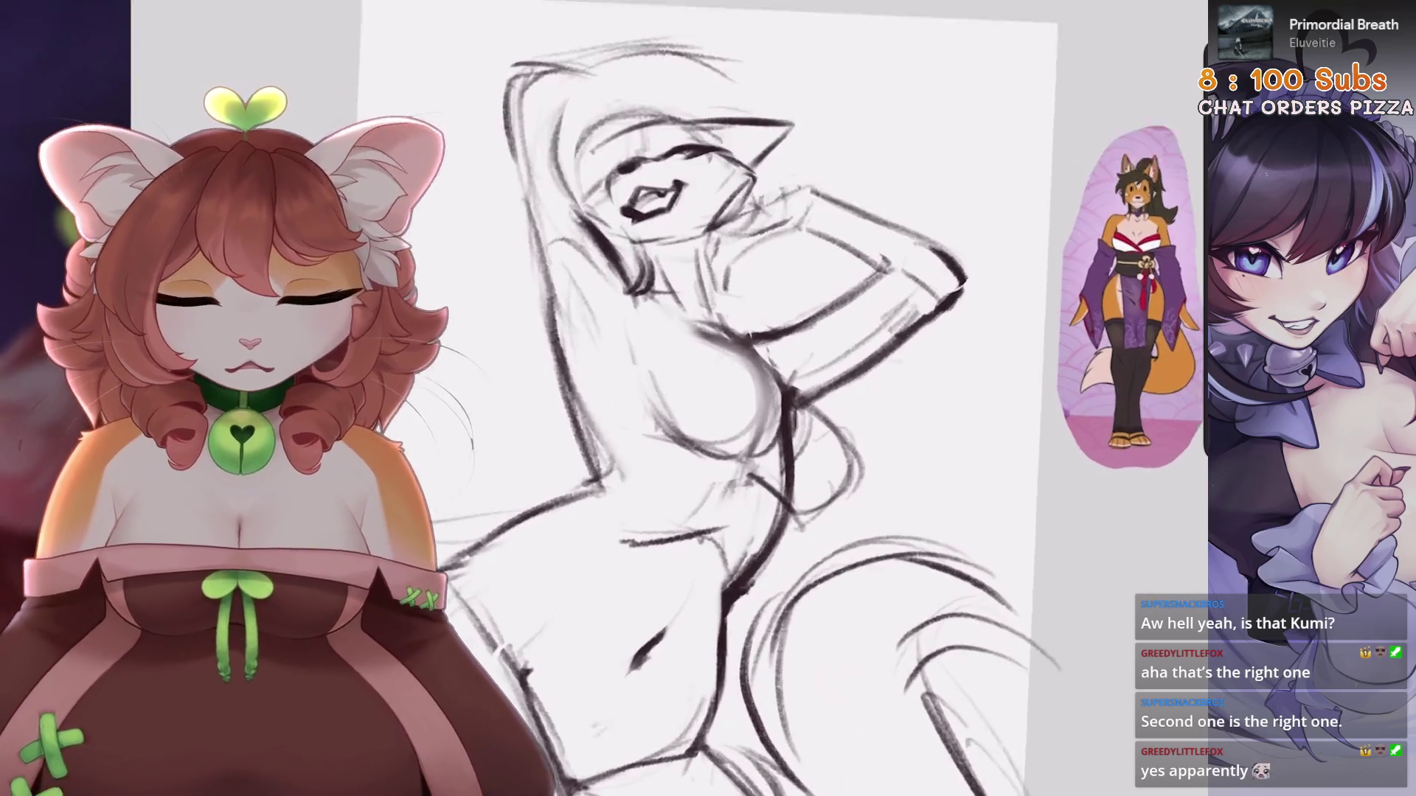
Smudge and lighten the mouth strokes
key("s")
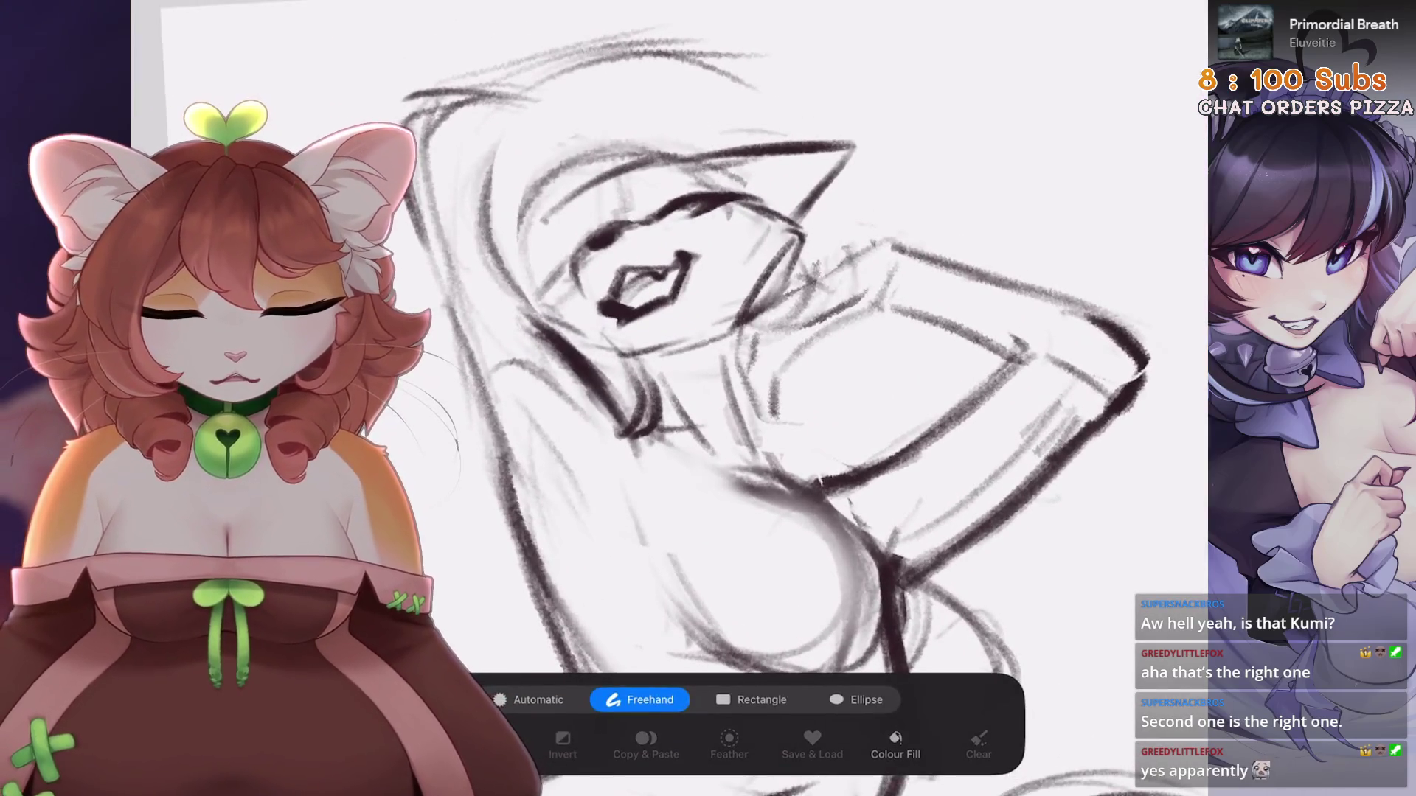
key("b")
scroll(738, 369, "up", 3)
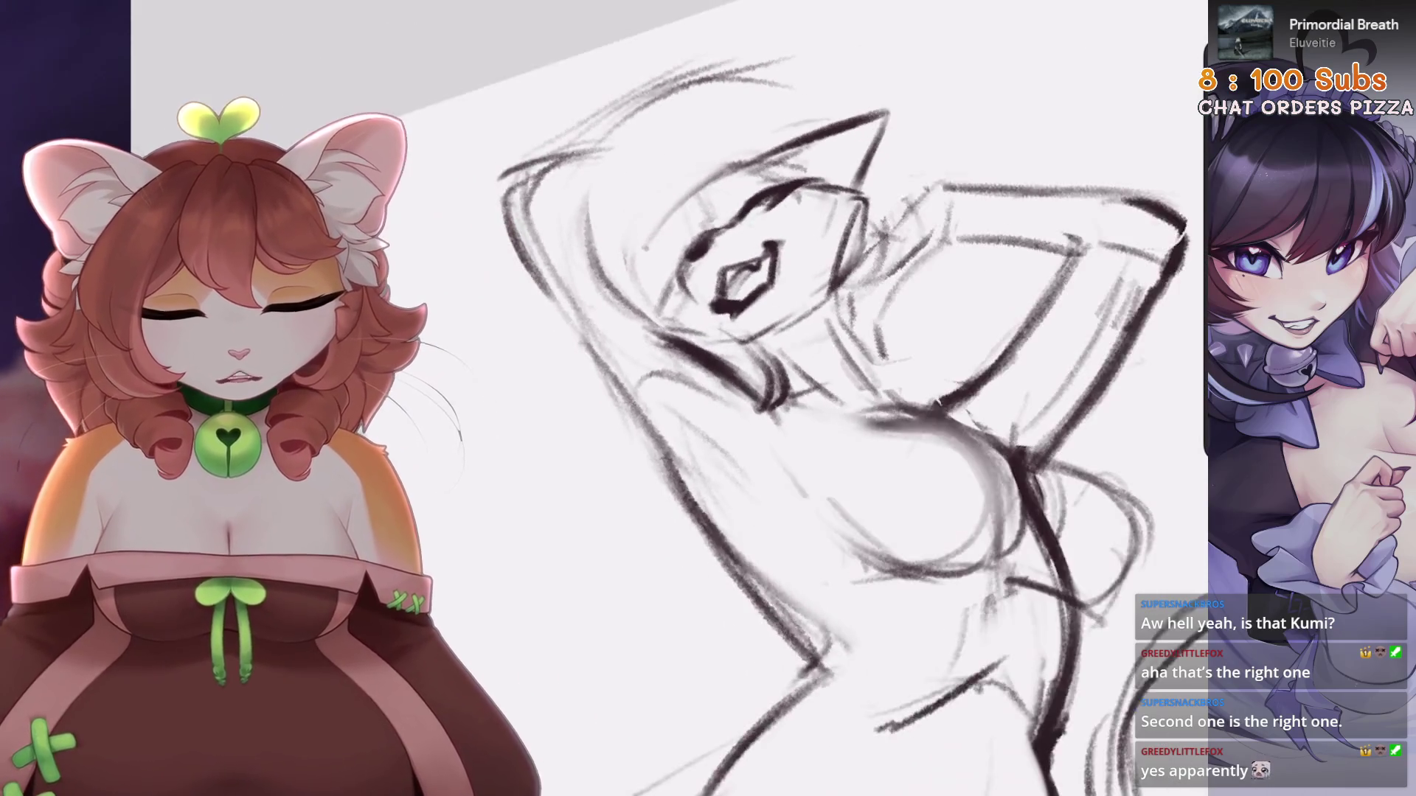
scroll(738, 369, "up", 3)
mouse_move(694, 442)
left_mouse_down()
mouse_move(708, 398)
mouse_move(649, 398)
mouse_move(679, 464)
mouse_move(786, 424)
left_mouse_up()
scroll(700, 354, "up", 3)
scroll(737, 442, "up", 2)
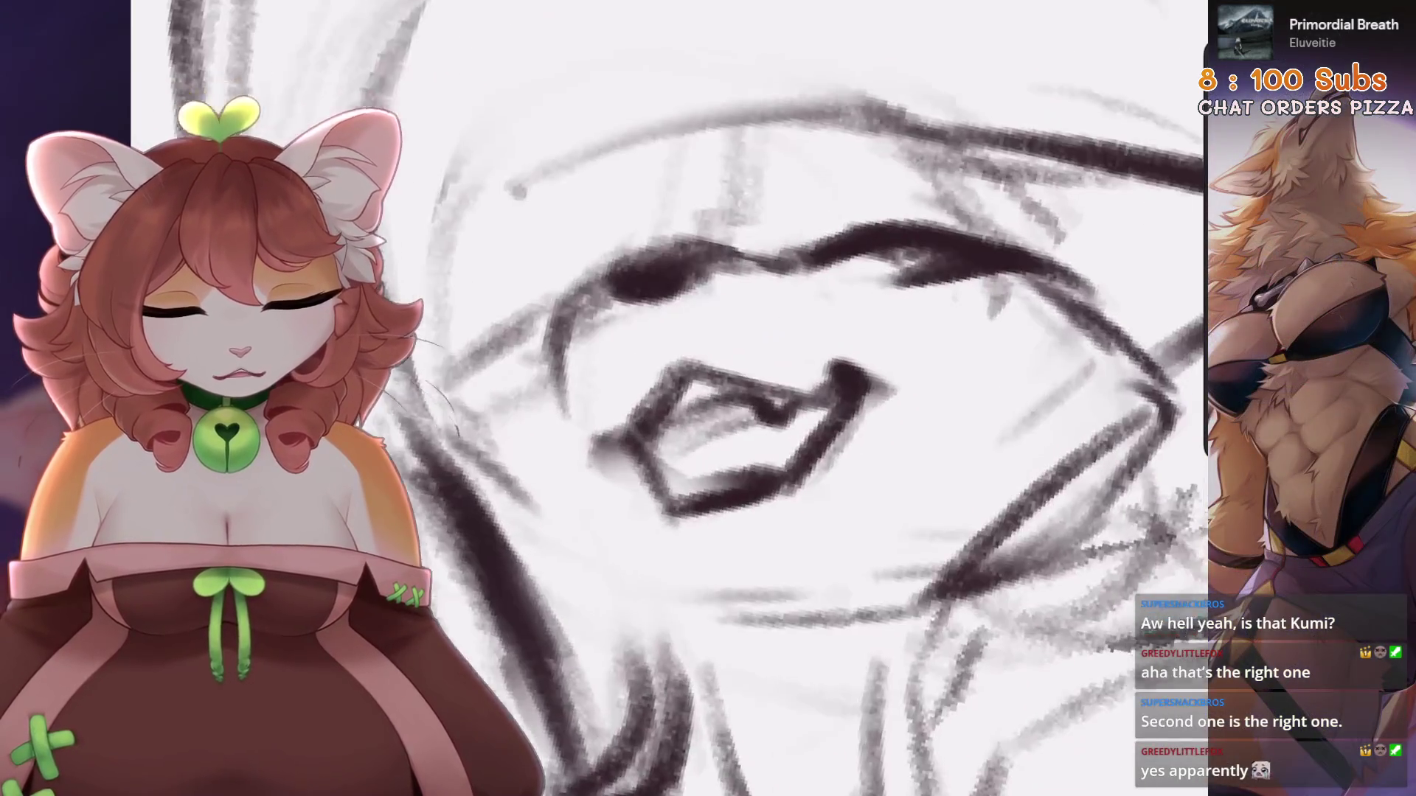
scroll(737, 398, "down", 2)
Lasso the mouth and reposition the lips on the face with Transform
mouse_move(750, 498)
left_mouse_down()
mouse_move(708, 284)
mouse_move(686, 478)
mouse_move(751, 497)
left_mouse_up()
key("v")
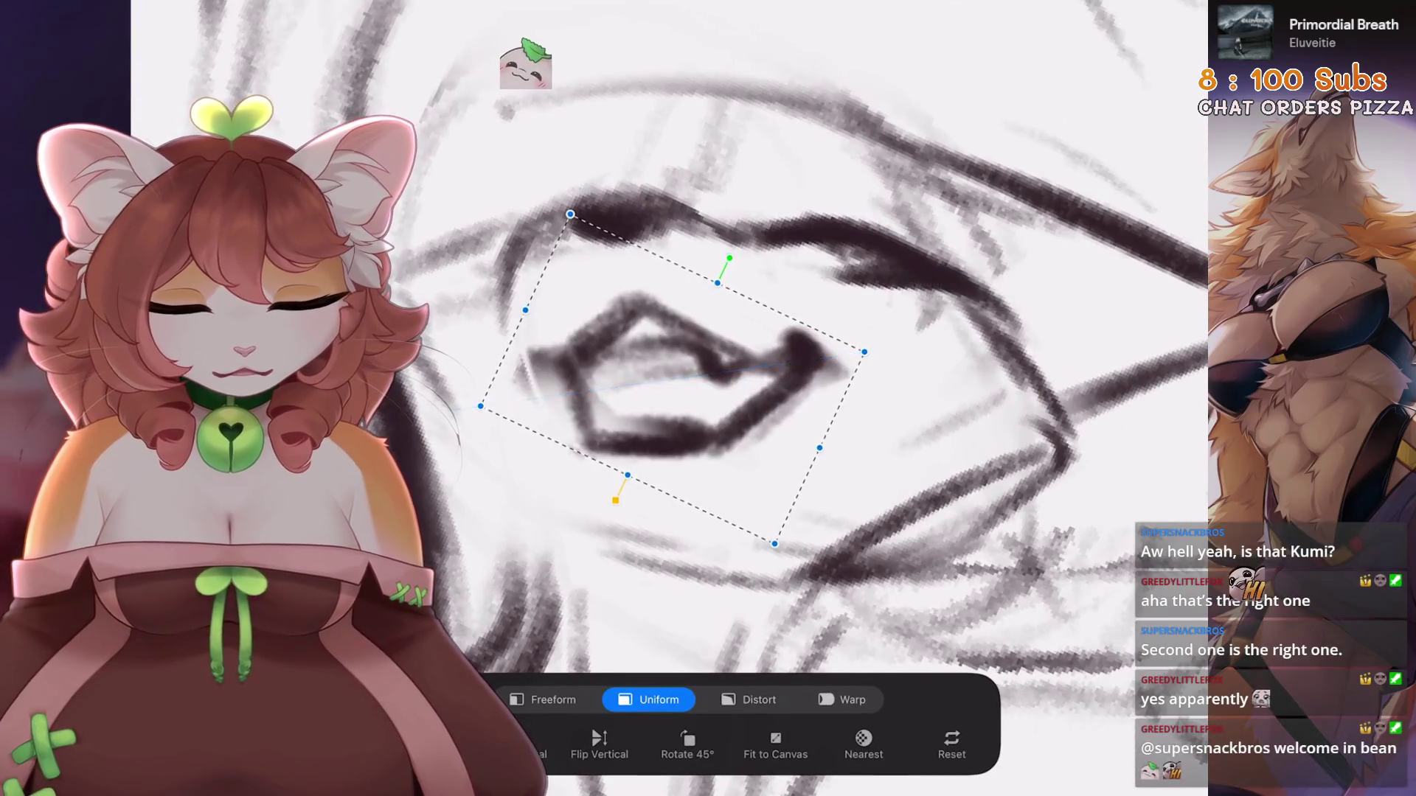
left_click_drag(568, 101, 657, 209)
left_click(685, 288)
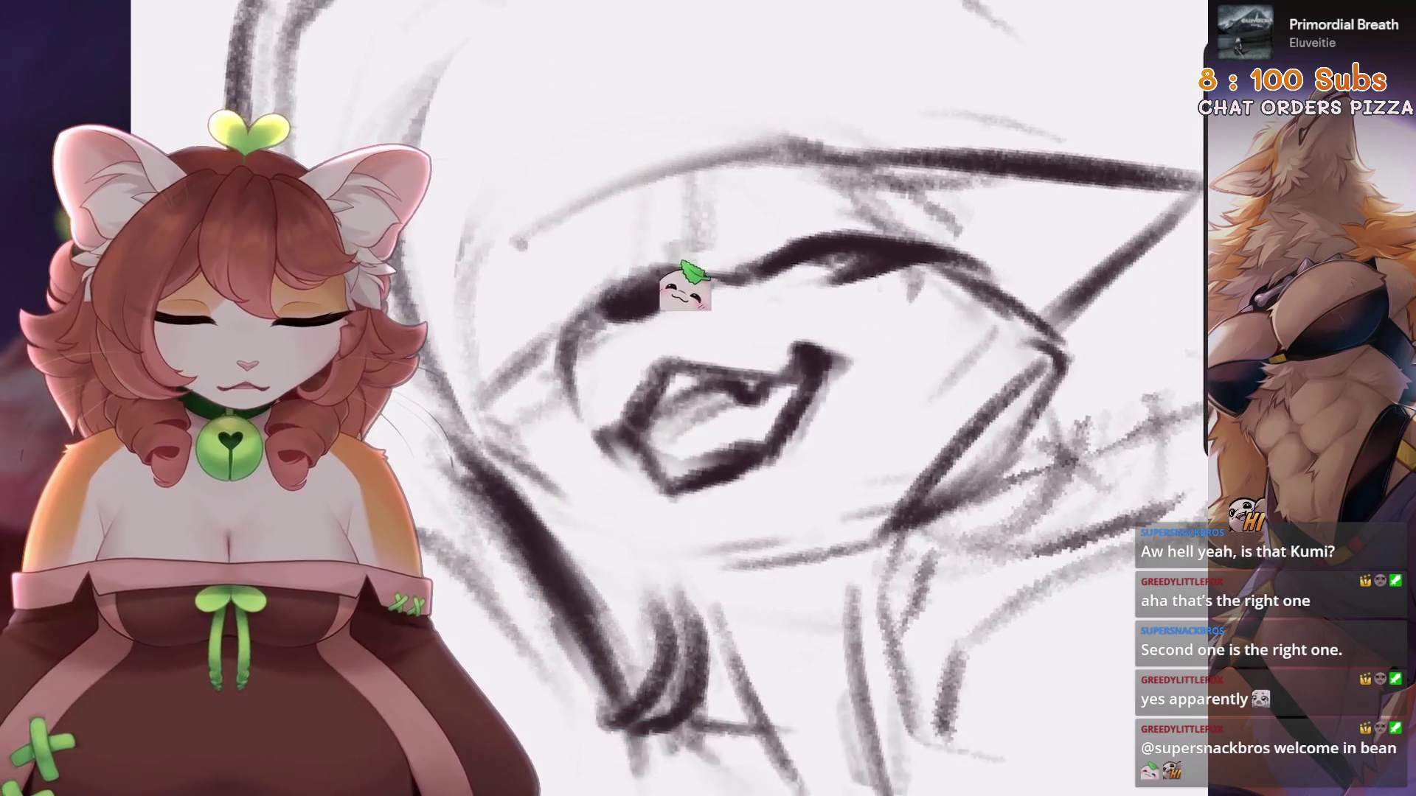
scroll(684, 291, "down", 3)
scroll(753, 490, "up", 3)
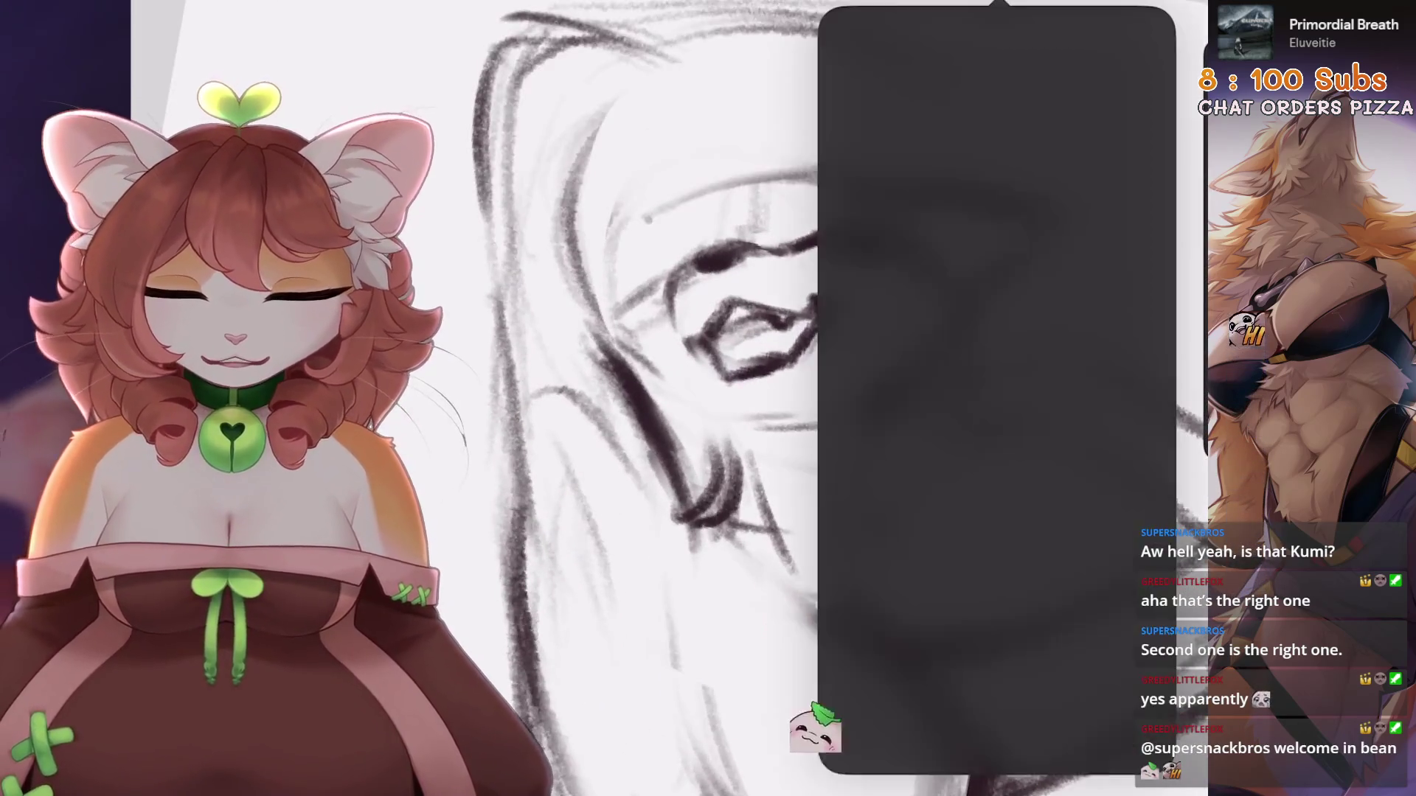
Switch to a Sketching pencil and add strokes at the ear base
left_click(848, 730)
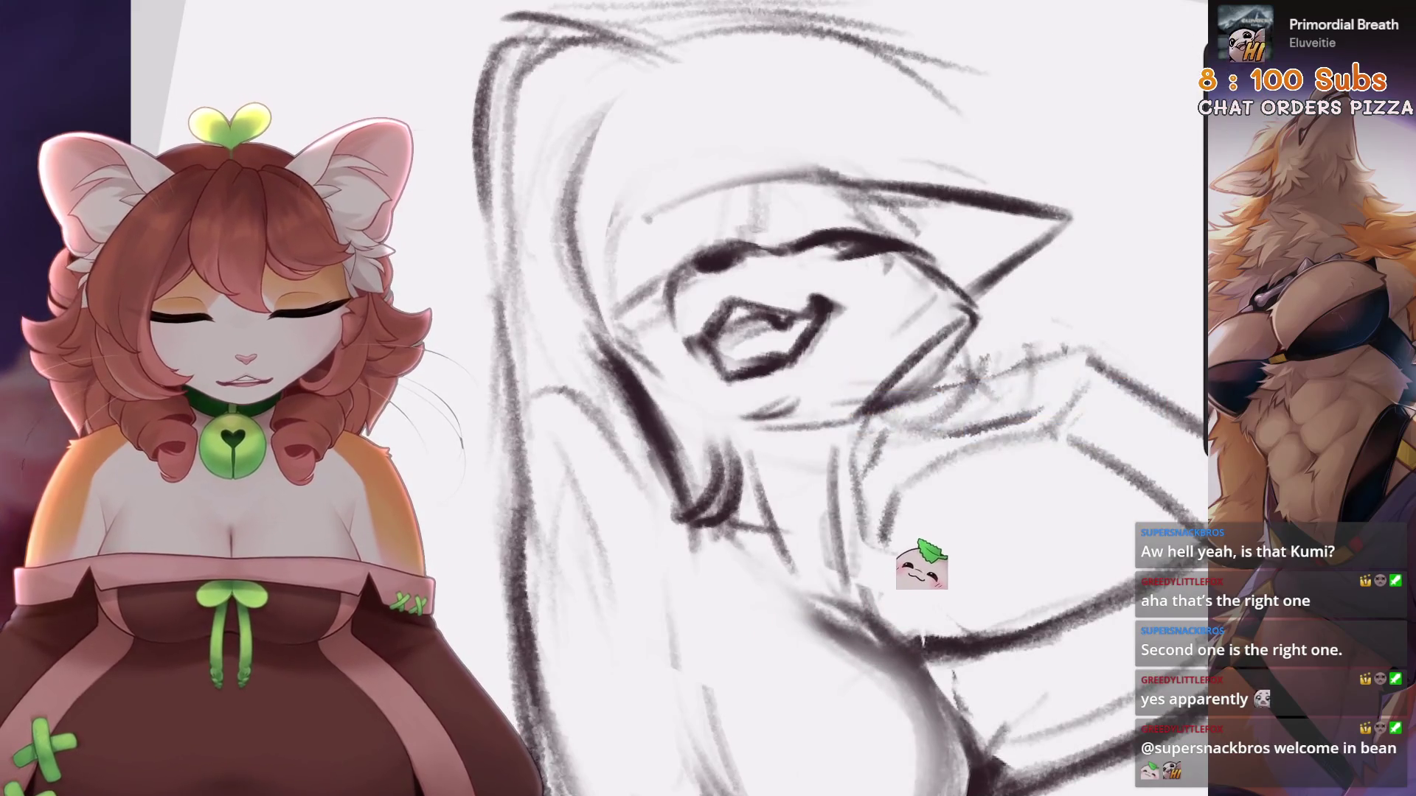
left_click_drag(760, 332, 664, 435)
mouse_move(796, 292)
left_mouse_down()
mouse_move(820, 293)
mouse_move(859, 343)
mouse_move(863, 369)
mouse_move(819, 398)
left_mouse_up()
Sketch strokes beside the mouth and cheek, along the lower jaw, and inside the mouth
mouse_move(664, 435)
left_mouse_down()
mouse_move(742, 300)
mouse_move(759, 317)
mouse_move(745, 398)
left_mouse_up()
mouse_move(649, 360)
left_mouse_down()
mouse_move(608, 404)
mouse_move(623, 434)
left_mouse_up()
left_click_drag(704, 407, 629, 488)
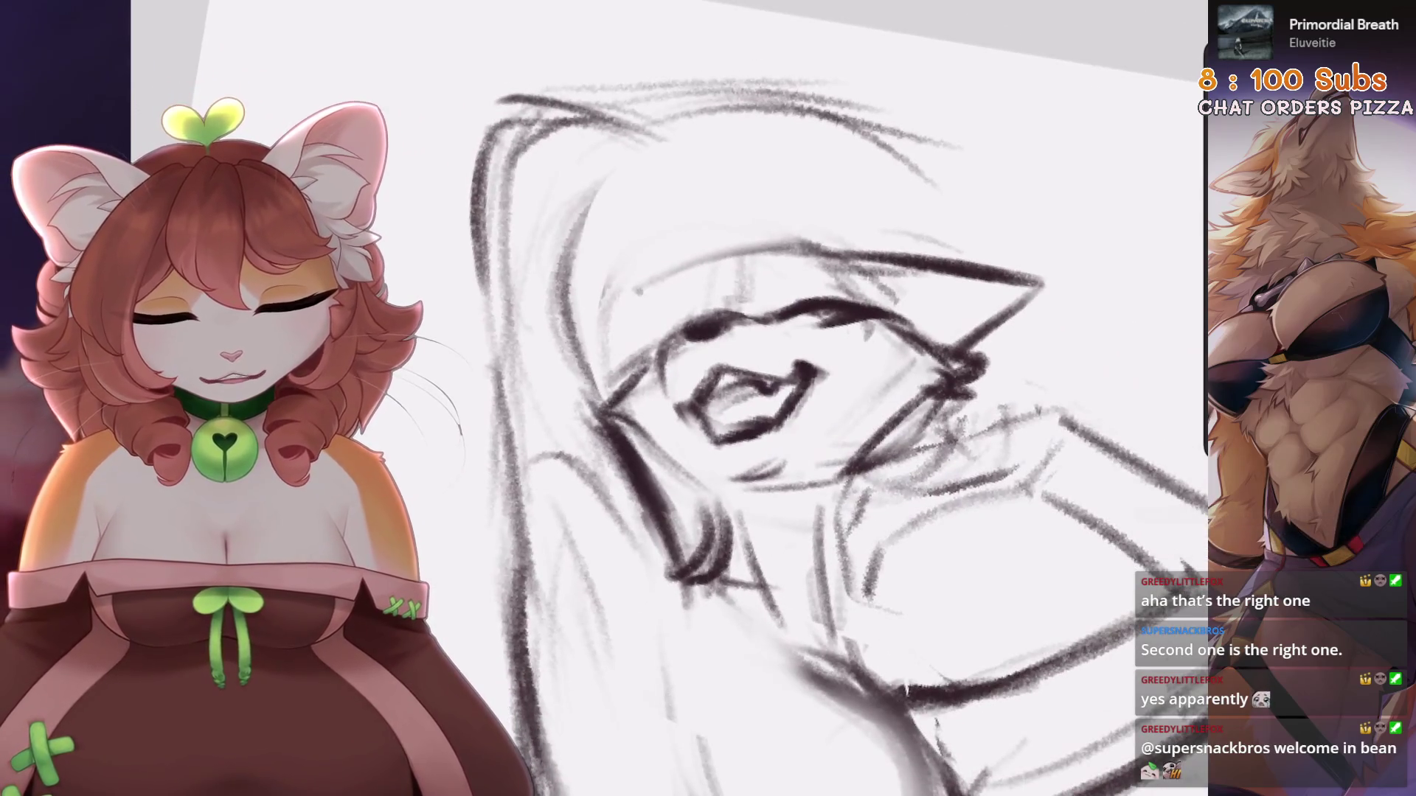
mouse_move(730, 477)
left_mouse_down()
mouse_move(706, 472)
mouse_move(740, 479)
left_mouse_up()
mouse_move(701, 409)
left_mouse_down()
mouse_move(759, 390)
mouse_move(705, 426)
mouse_move(766, 395)
mouse_move(738, 385)
left_mouse_up()
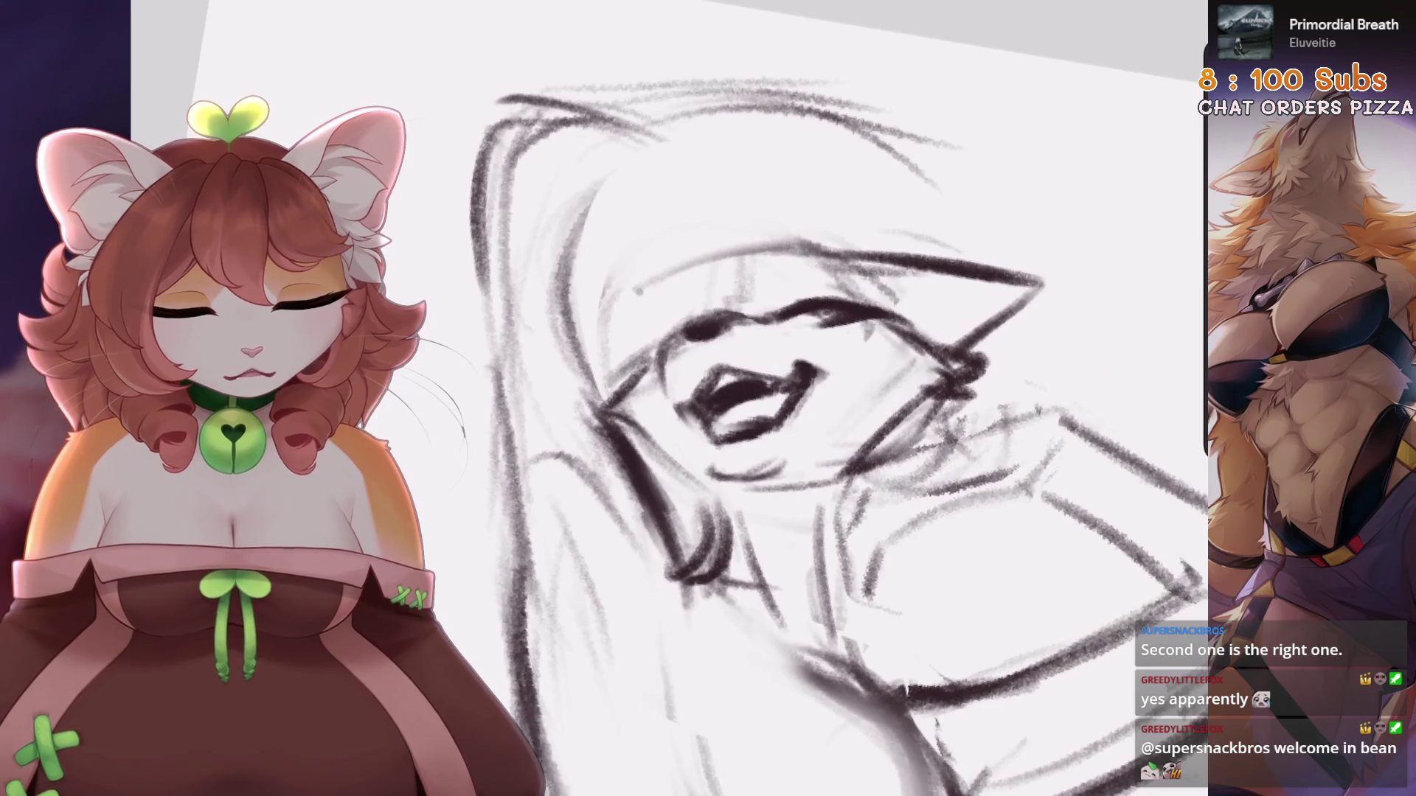
Rotate the view and touch up the eye stroke, then restore it
scroll(730, 448, "up", 5)
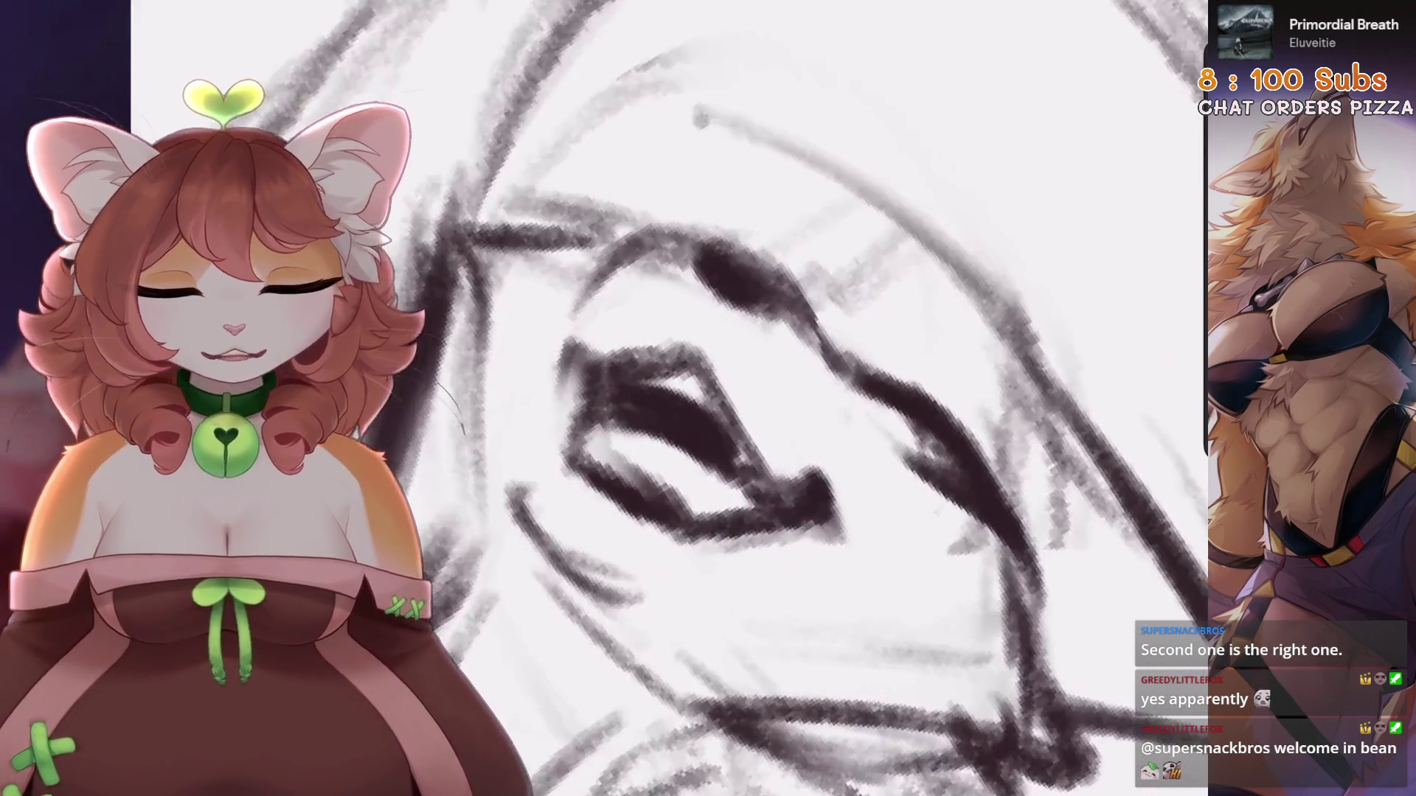
scroll(730, 448, "down", 5)
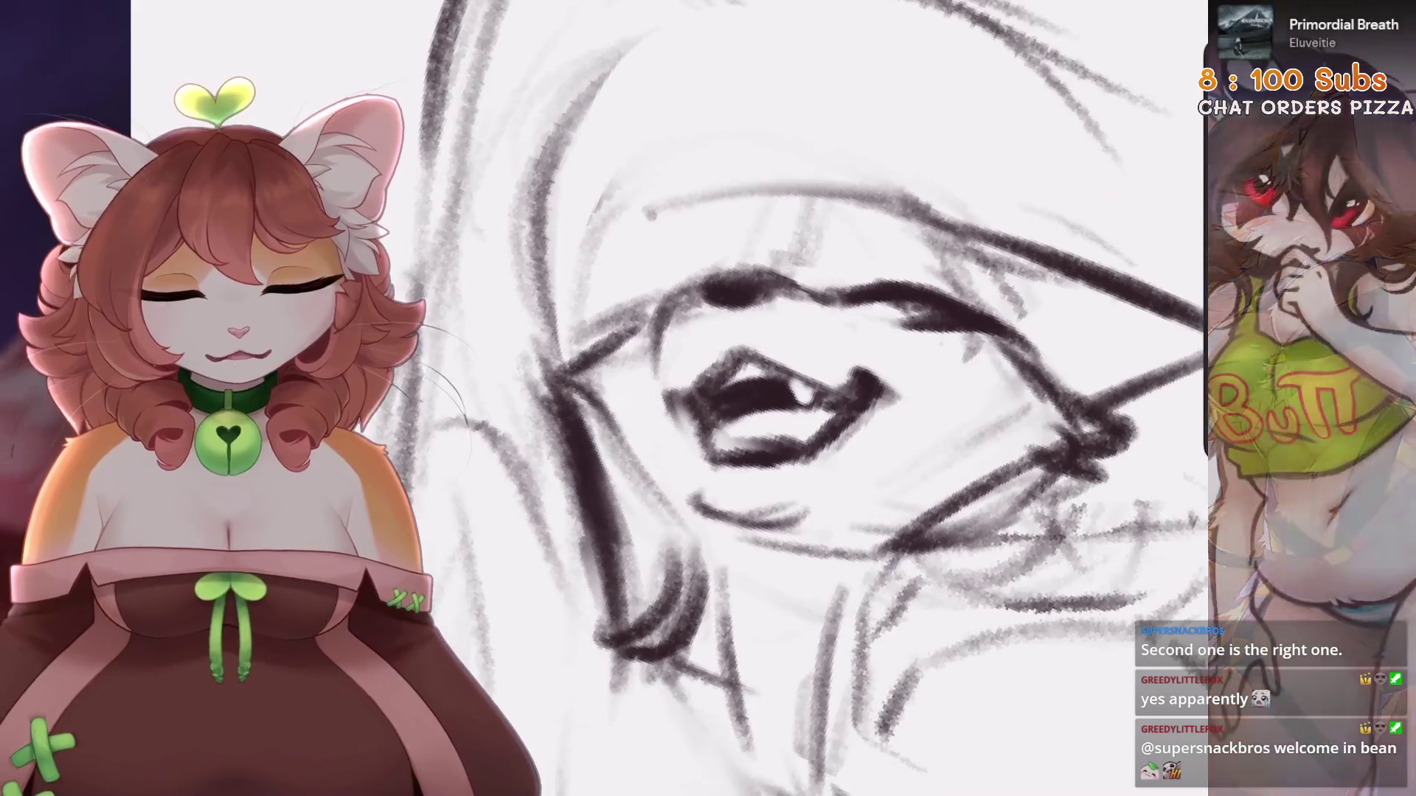
key("4")
key("4")
key("4")
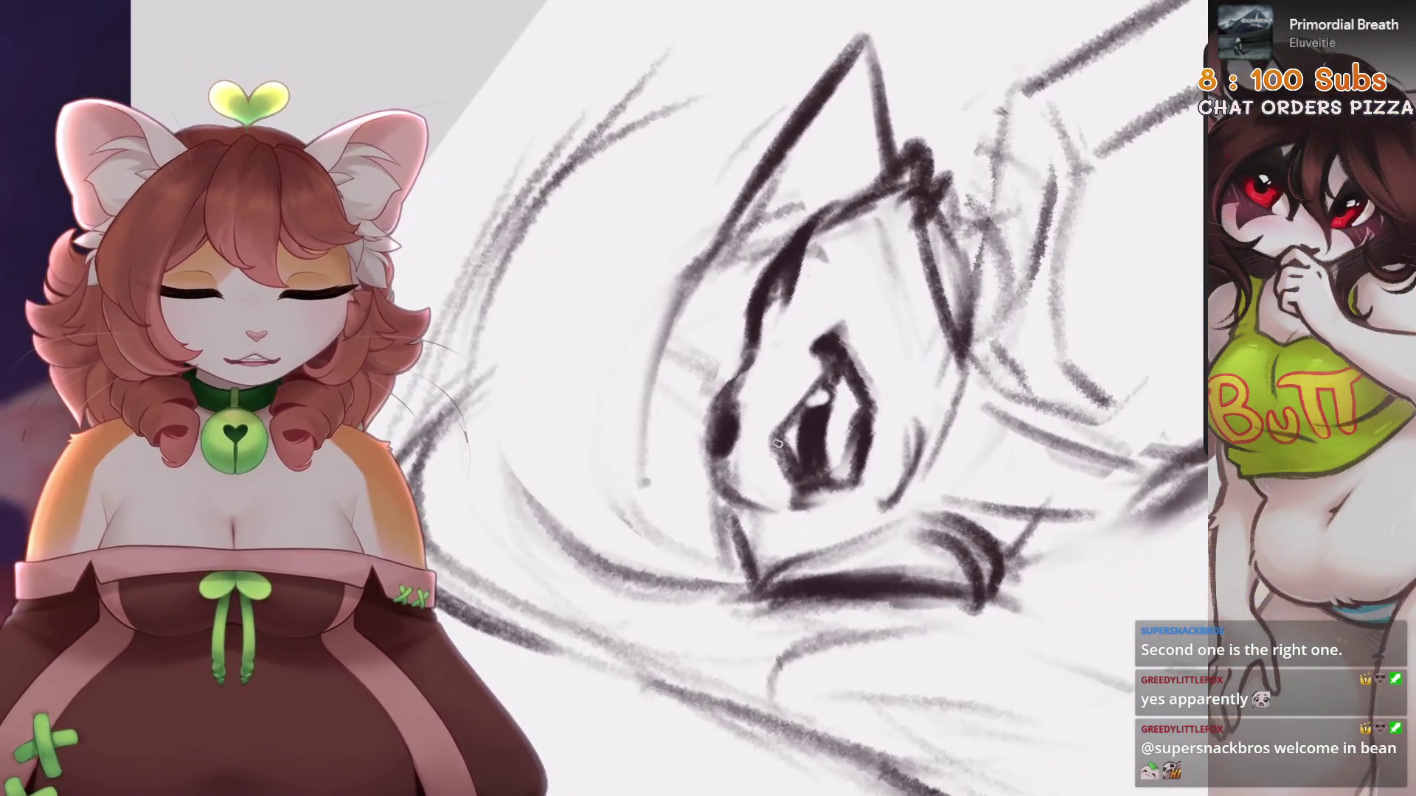
scroll(777, 443, "up", 3)
mouse_move(784, 375)
left_mouse_down()
mouse_move(726, 407)
mouse_move(796, 383)
left_mouse_up()
scroll(777, 444, "down", 3)
key("6")
scroll(833, 398, "down", 2)
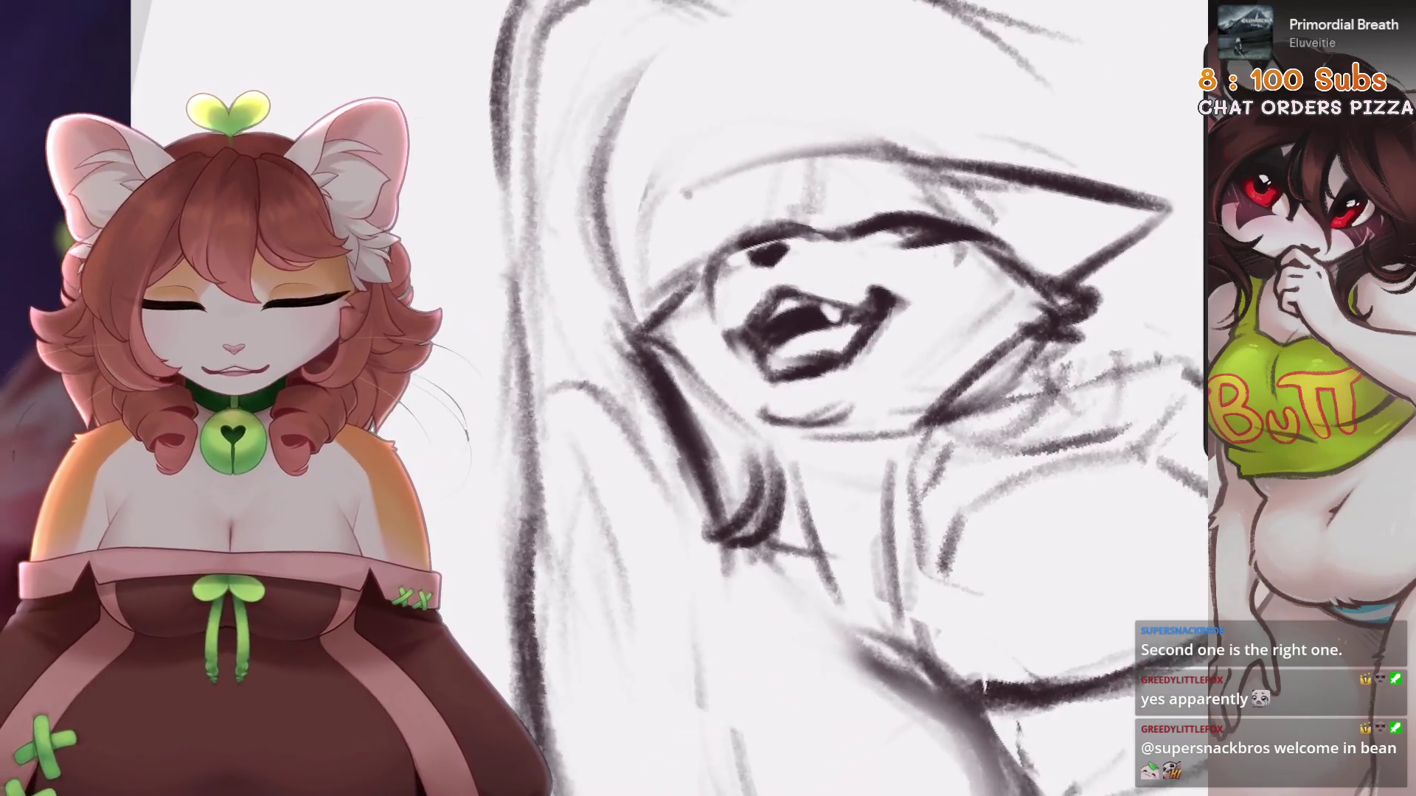
Lasso the mouth, rotate it and raise it slightly
key("s")
mouse_move(792, 442)
left_mouse_down()
mouse_move(919, 310)
mouse_move(889, 265)
mouse_move(796, 241)
mouse_move(710, 362)
mouse_move(792, 443)
left_mouse_up()
key("v")
left_click_drag(821, 224, 829, 206)
key("v")
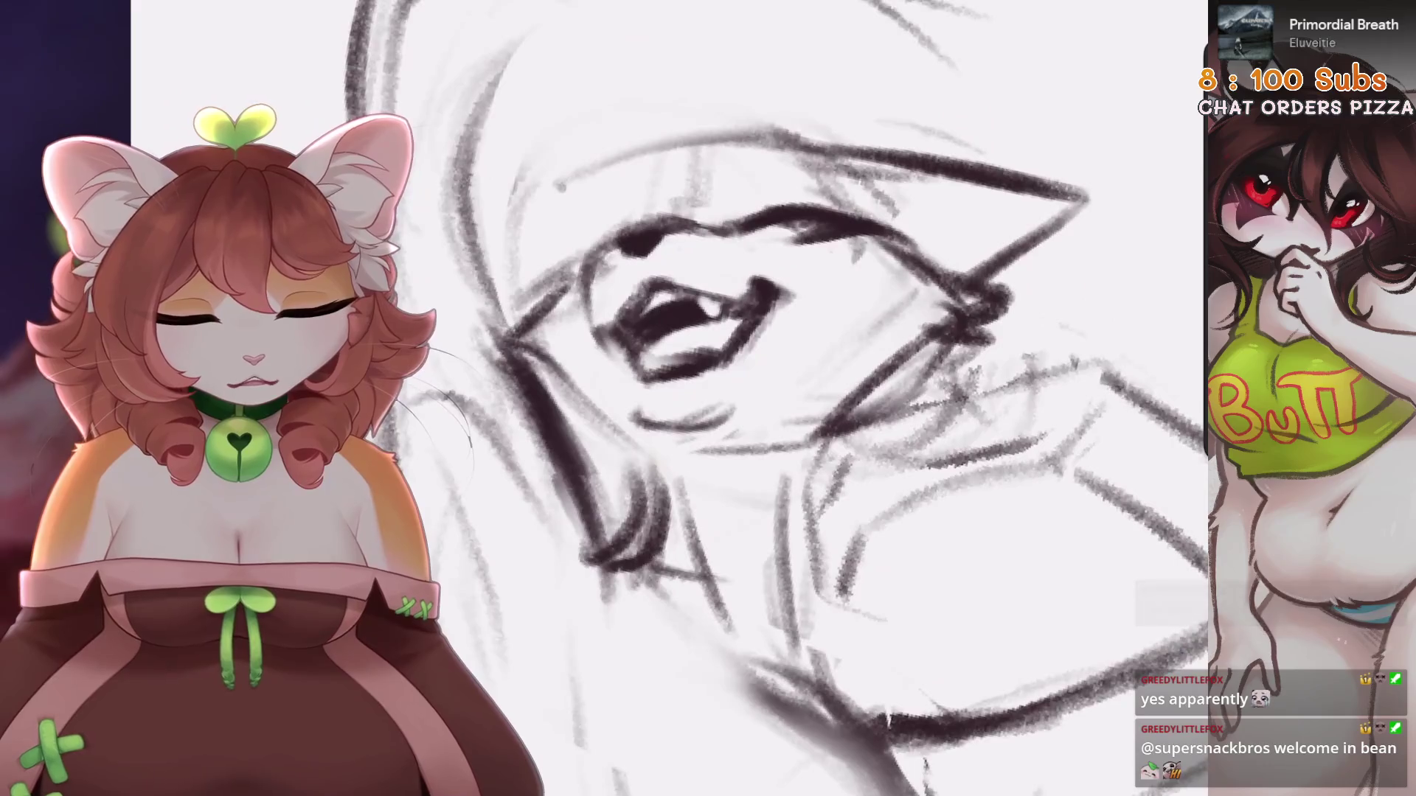
left_click_drag(694, 325, 796, 383)
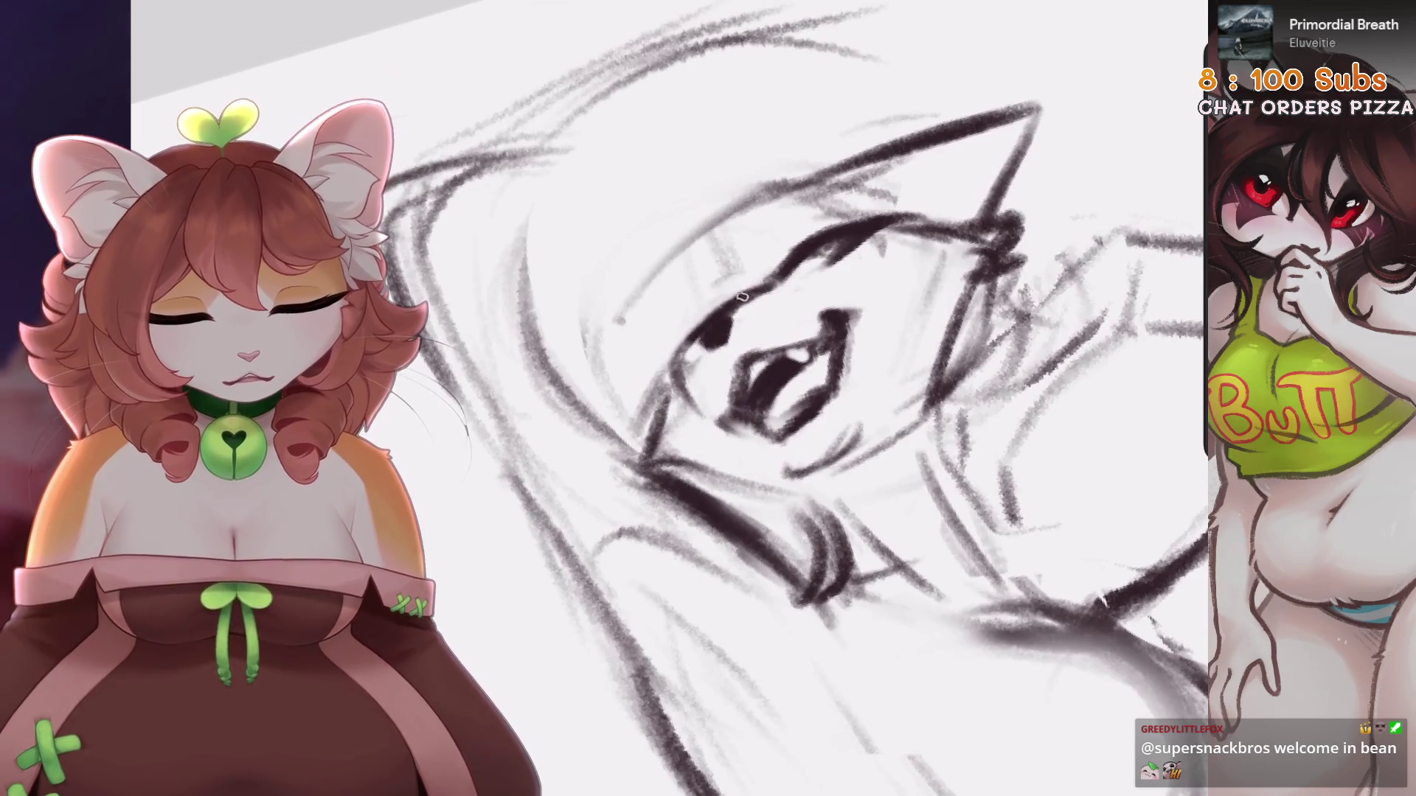
scroll(812, 399, "down", 2)
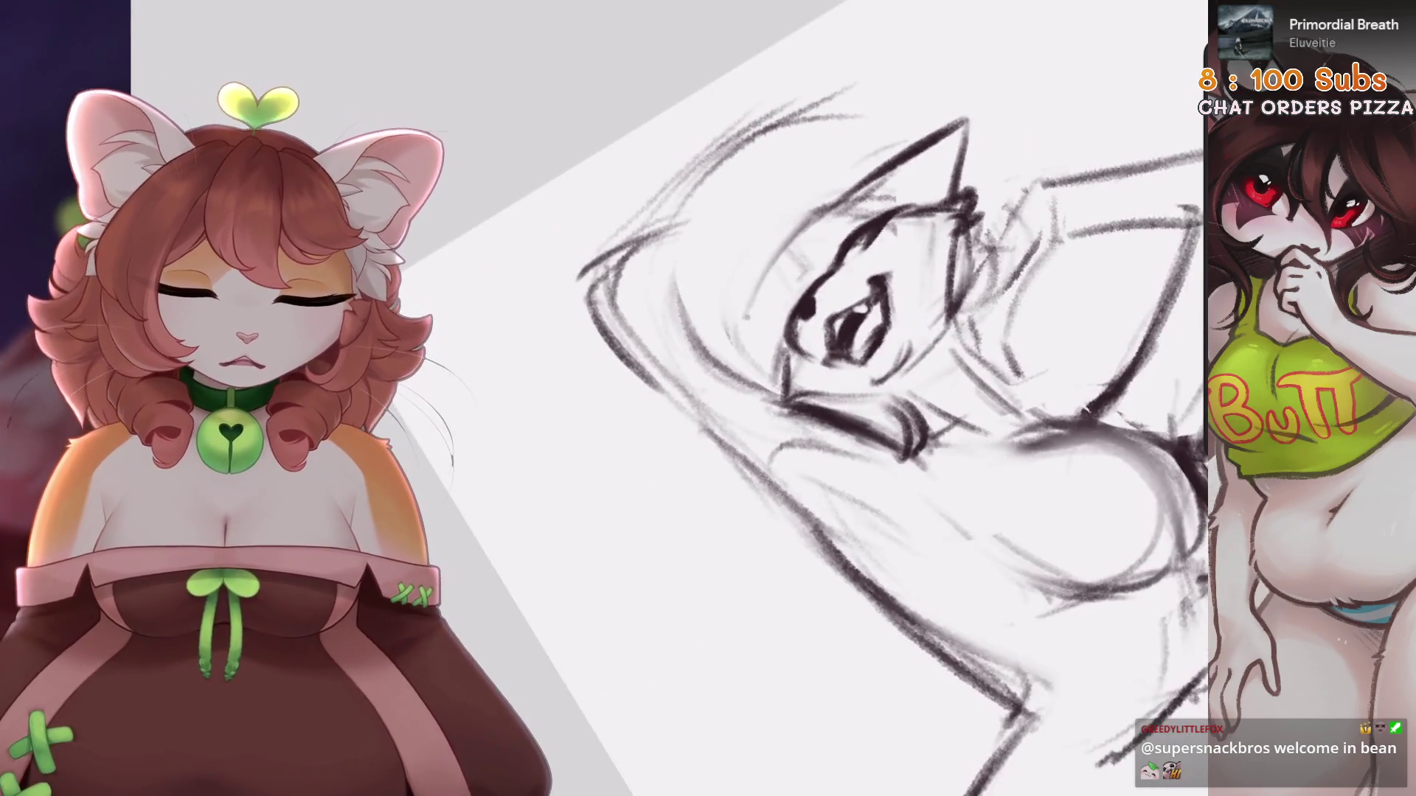
scroll(747, 317, "up", 5)
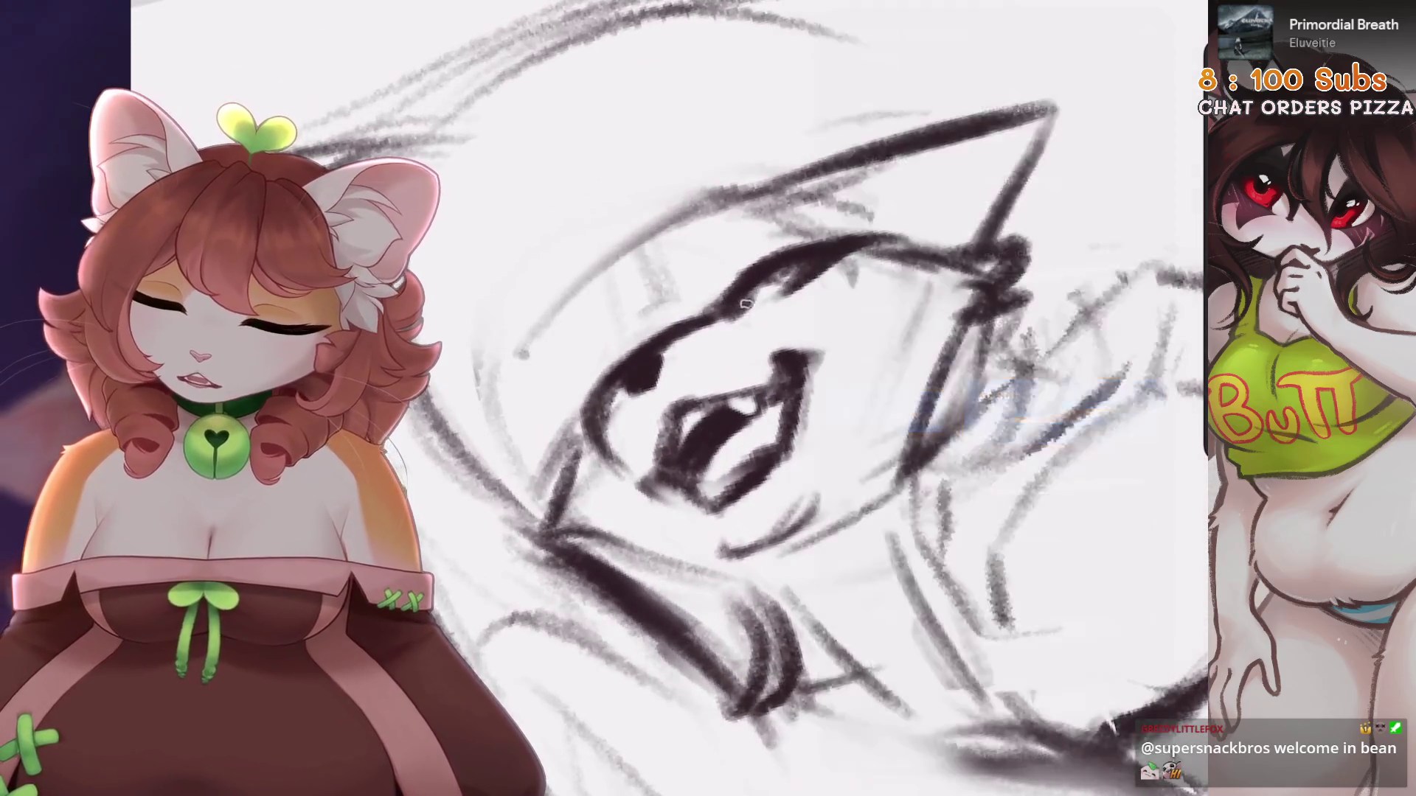
Darken the head outline, discarding a stray brow stroke
mouse_move(747, 303)
left_mouse_down()
mouse_move(811, 250)
mouse_move(878, 234)
left_mouse_up()
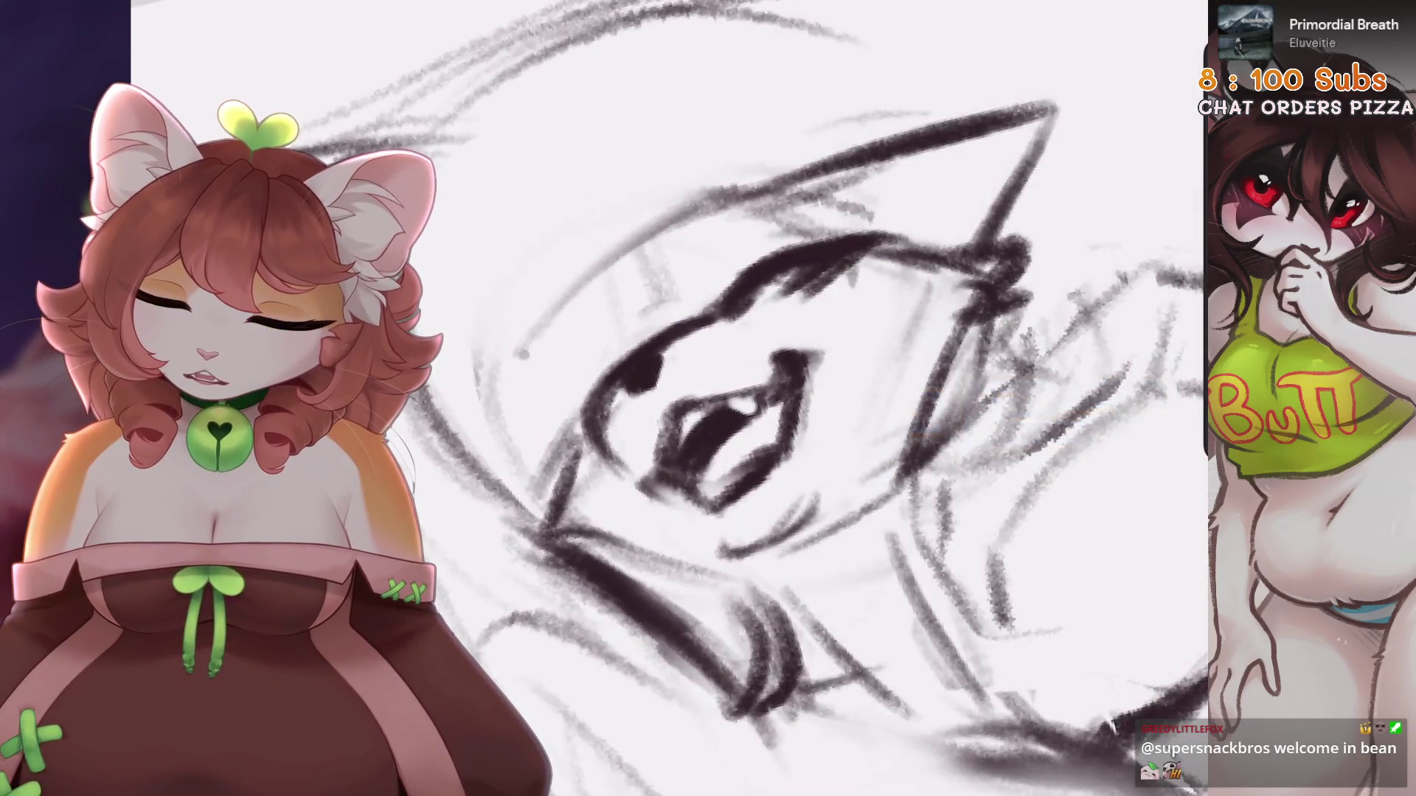
key("ctrl+z")
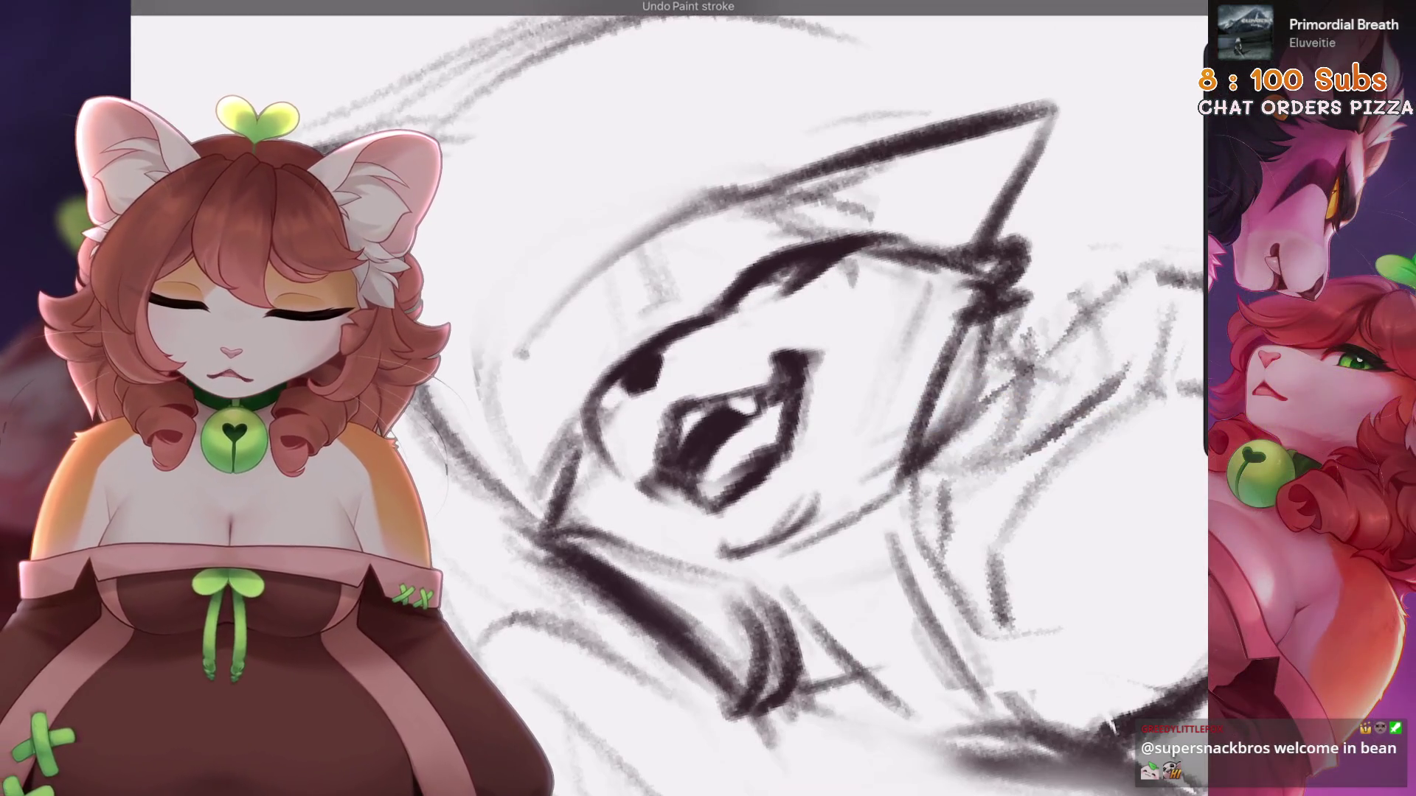
key("ctrl+shift+z")
mouse_move(745, 221)
left_mouse_down()
mouse_move(723, 243)
mouse_move(741, 222)
left_mouse_up()
key("ctrl+z")
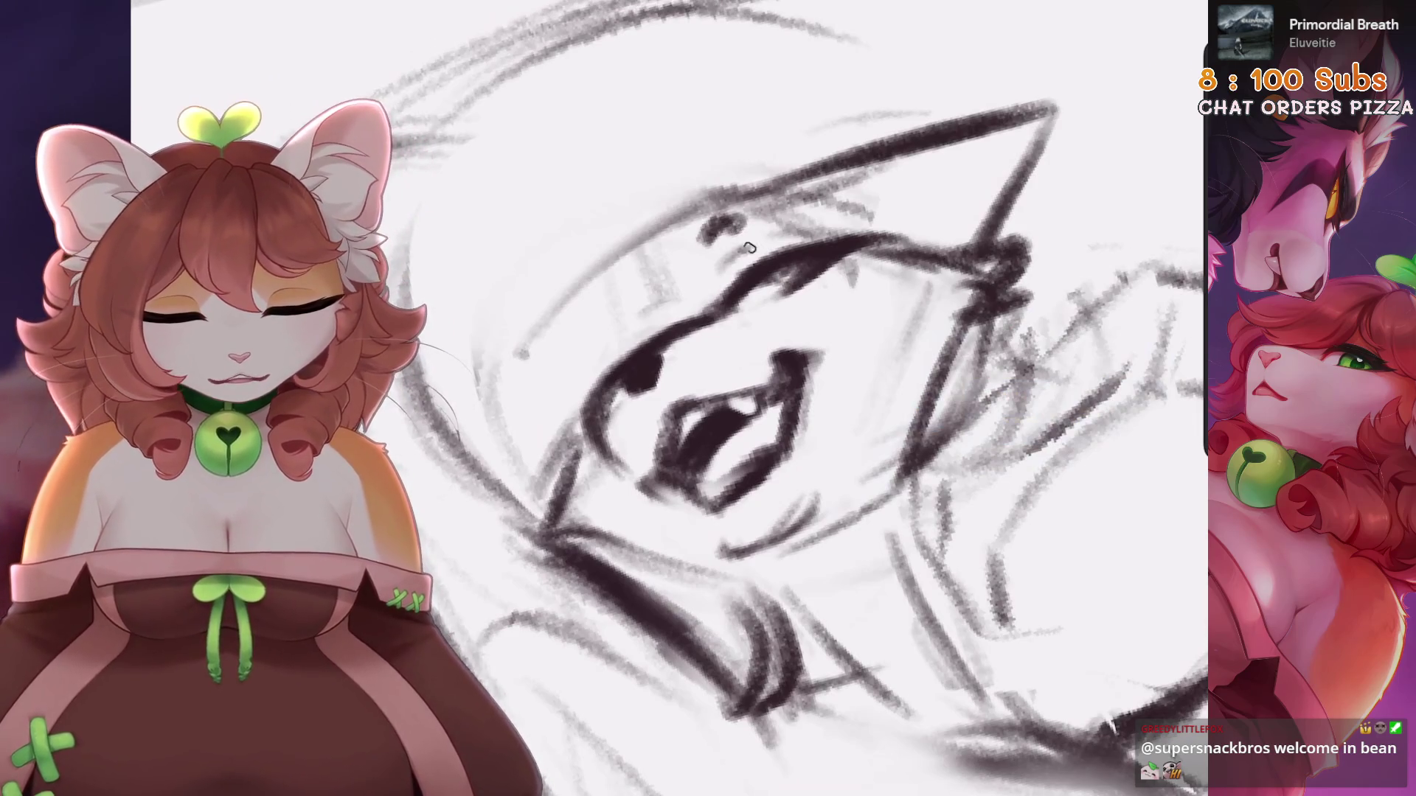
Sketch strokes beside the ear and head and along the face's left contour
left_click_drag(604, 322, 620, 312)
mouse_move(649, 228)
left_mouse_down()
mouse_move(637, 265)
mouse_move(675, 295)
mouse_move(627, 417)
left_mouse_up()
left_click_drag(629, 363, 597, 387)
key("ctrl+z")
left_click_drag(749, 232, 708, 257)
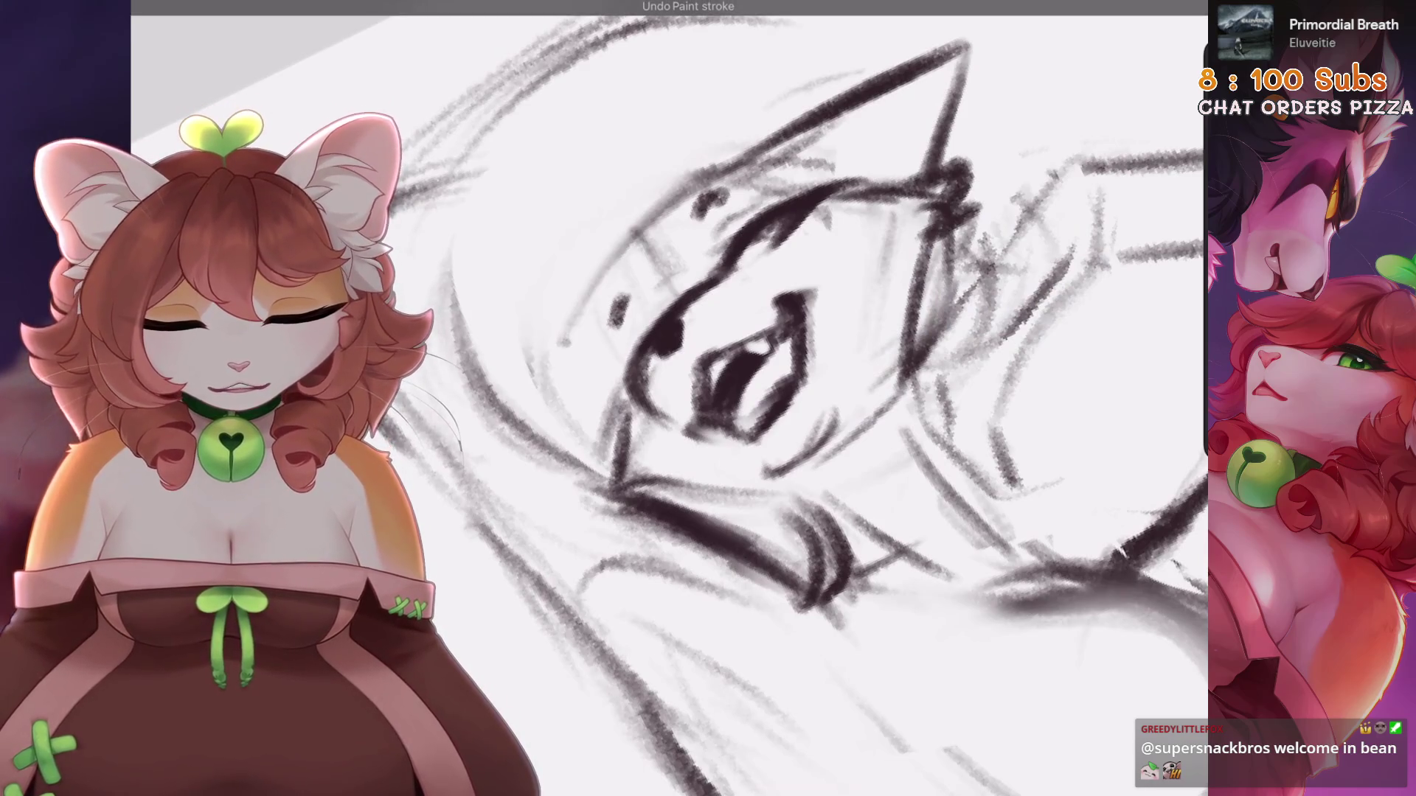
left_click_drag(638, 341, 598, 373)
Lasso the ear with Freehand selection and resize it with Transform
left_click_drag(737, 369, 811, 310)
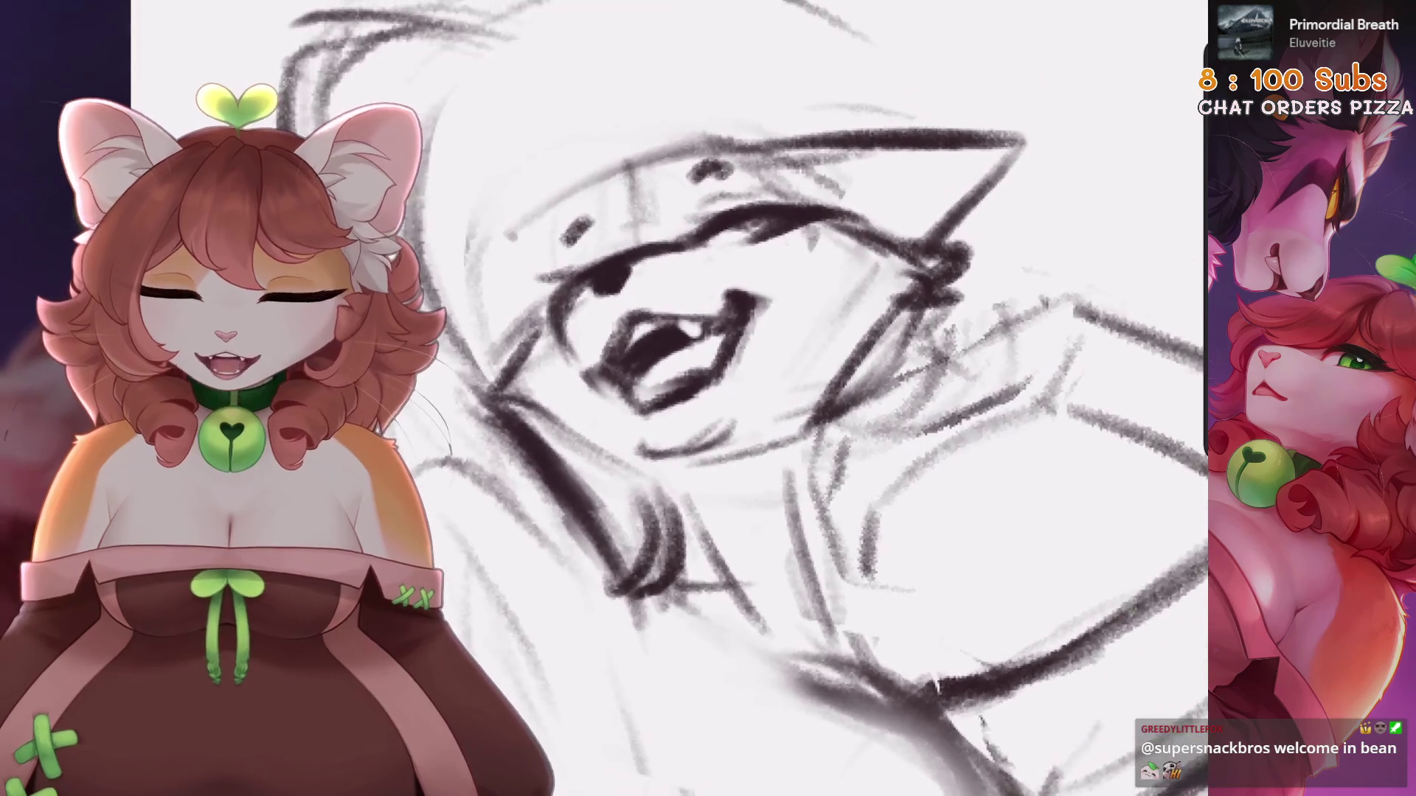
scroll(664, 399, "down", 5)
scroll(664, 398, "up", 5)
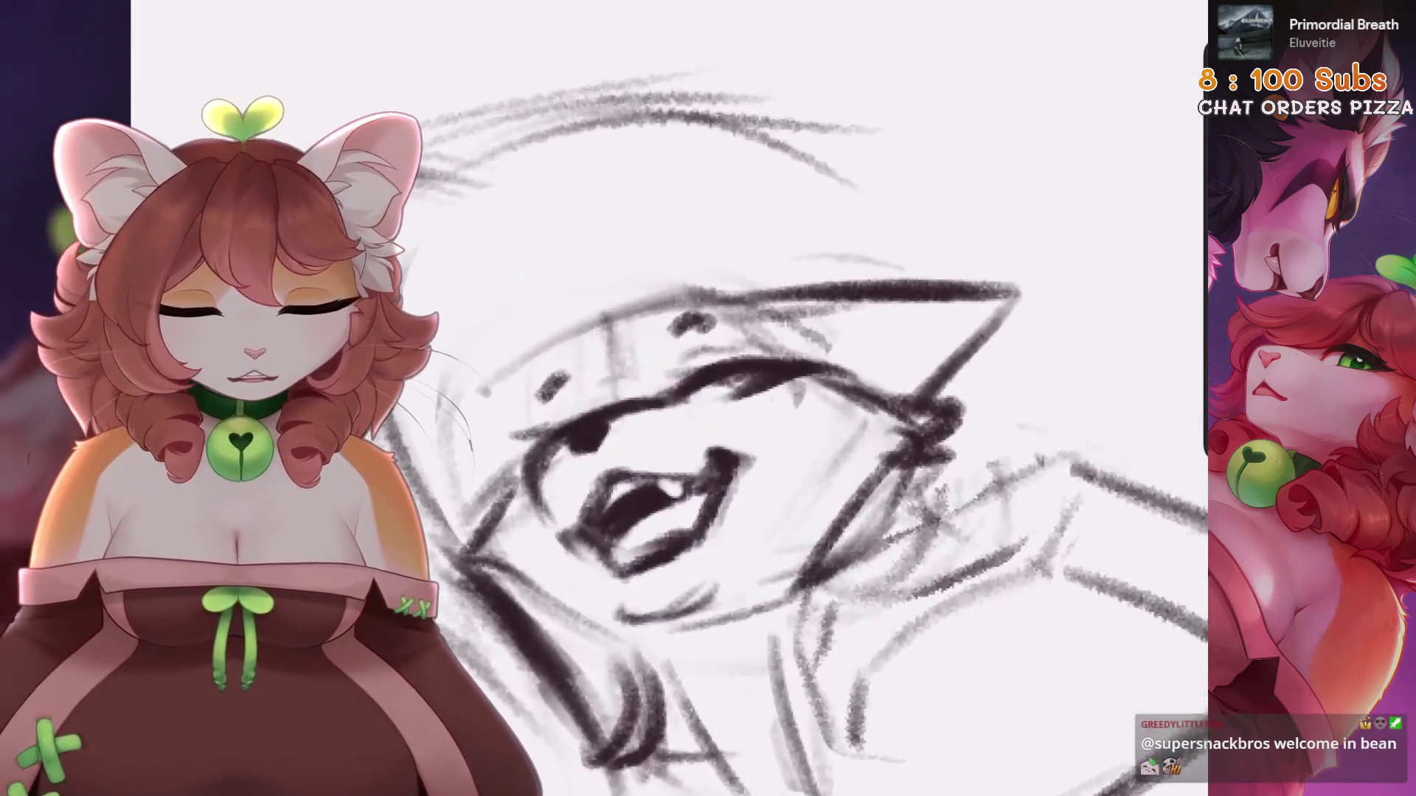
key("s")
mouse_move(782, 220)
left_mouse_down()
mouse_move(914, 328)
mouse_move(782, 220)
mouse_move(822, 230)
mouse_move(825, 251)
left_mouse_up()
key("v")
key("v")
scroll(737, 398, "up", 3)
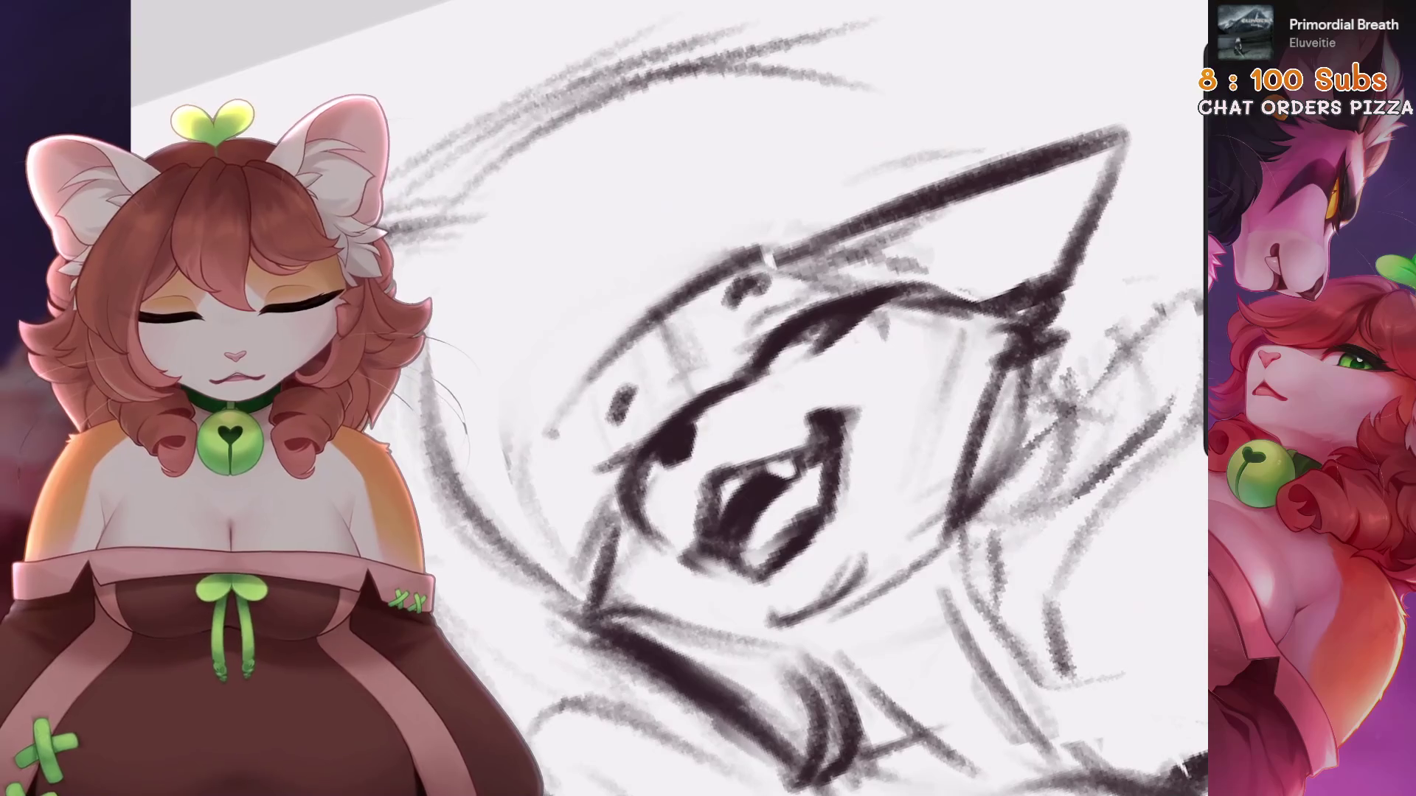
Add strokes around the eye and brow and set a finer brush size
left_click_drag(612, 369, 782, 243)
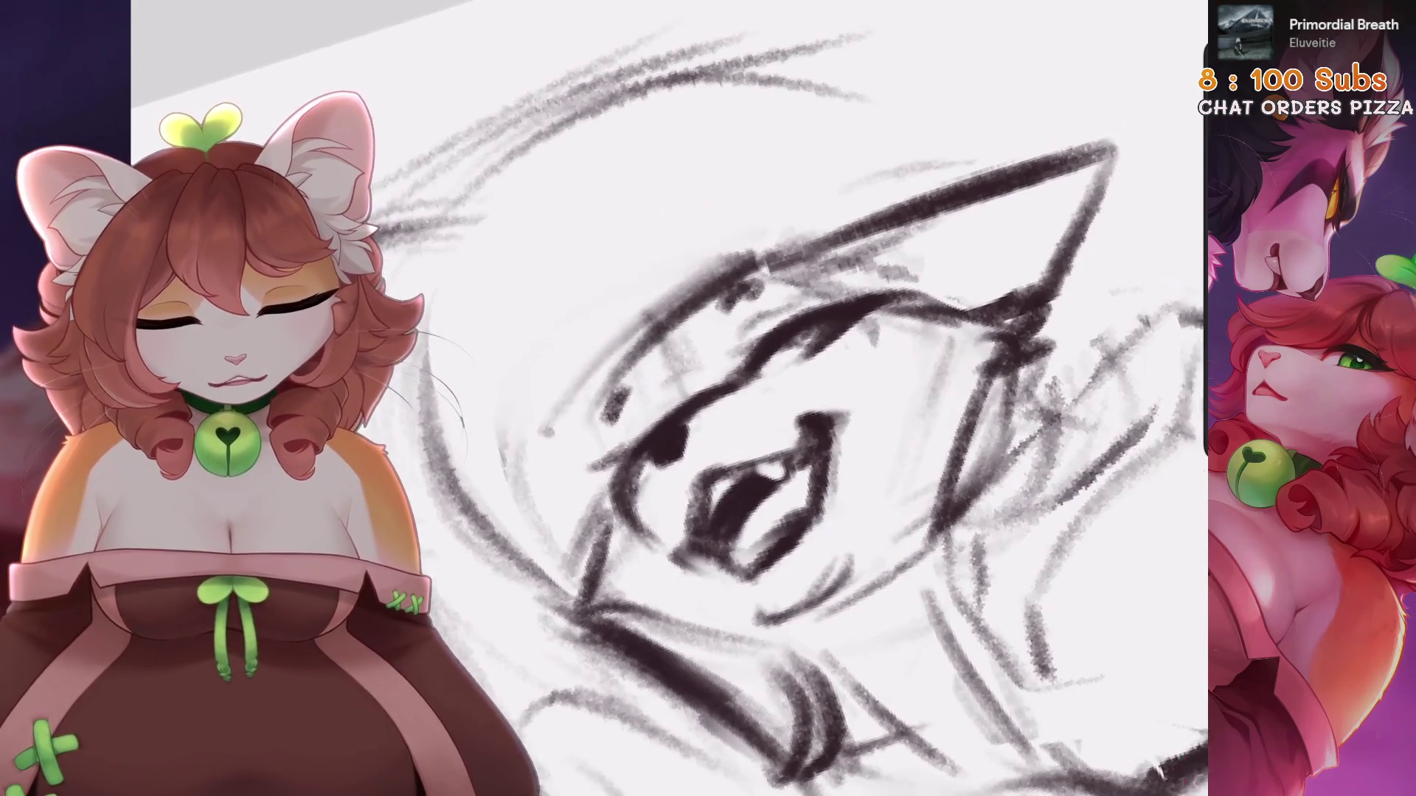
scroll(738, 398, "down", 2)
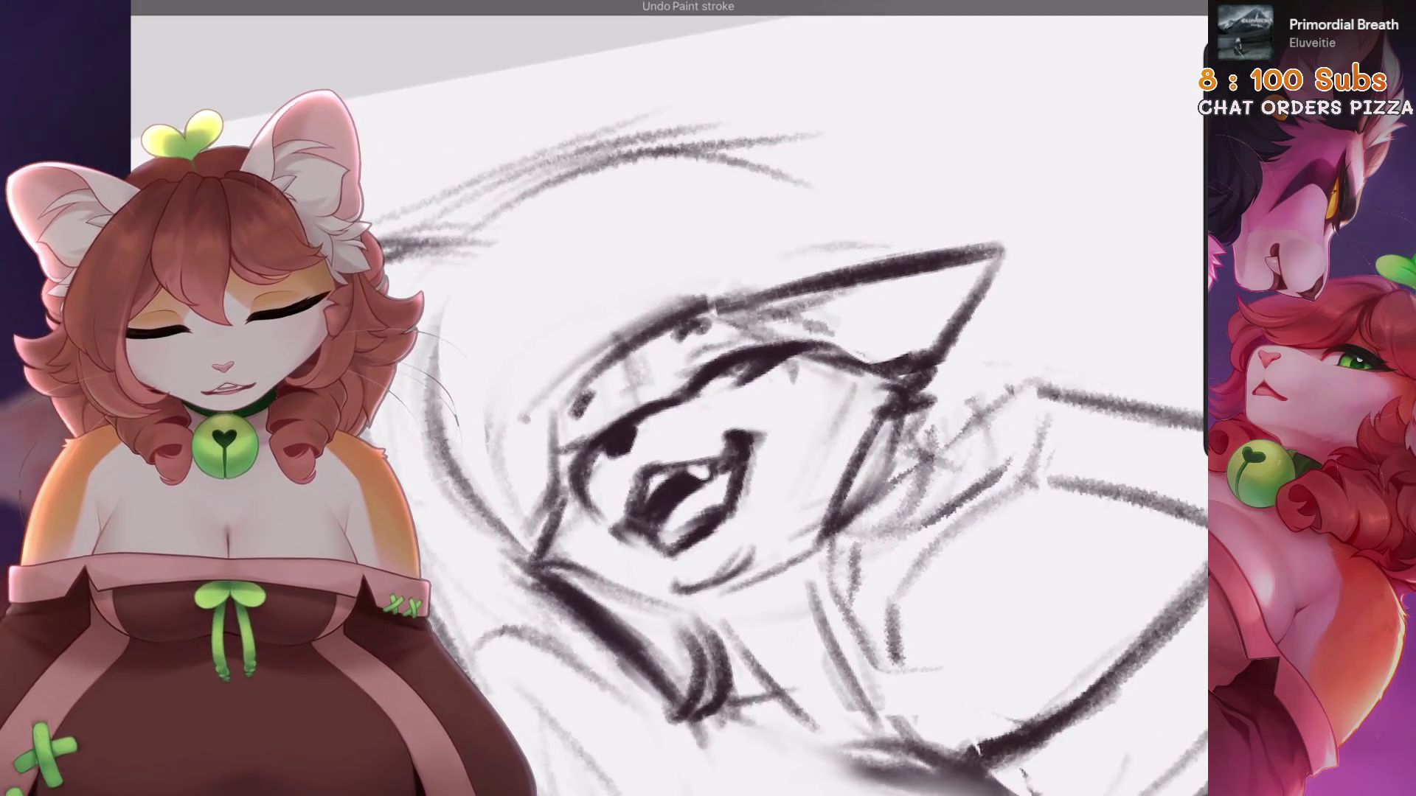
scroll(738, 398, "down", 2)
scroll(677, 472, "up", 3)
key("bracketright")
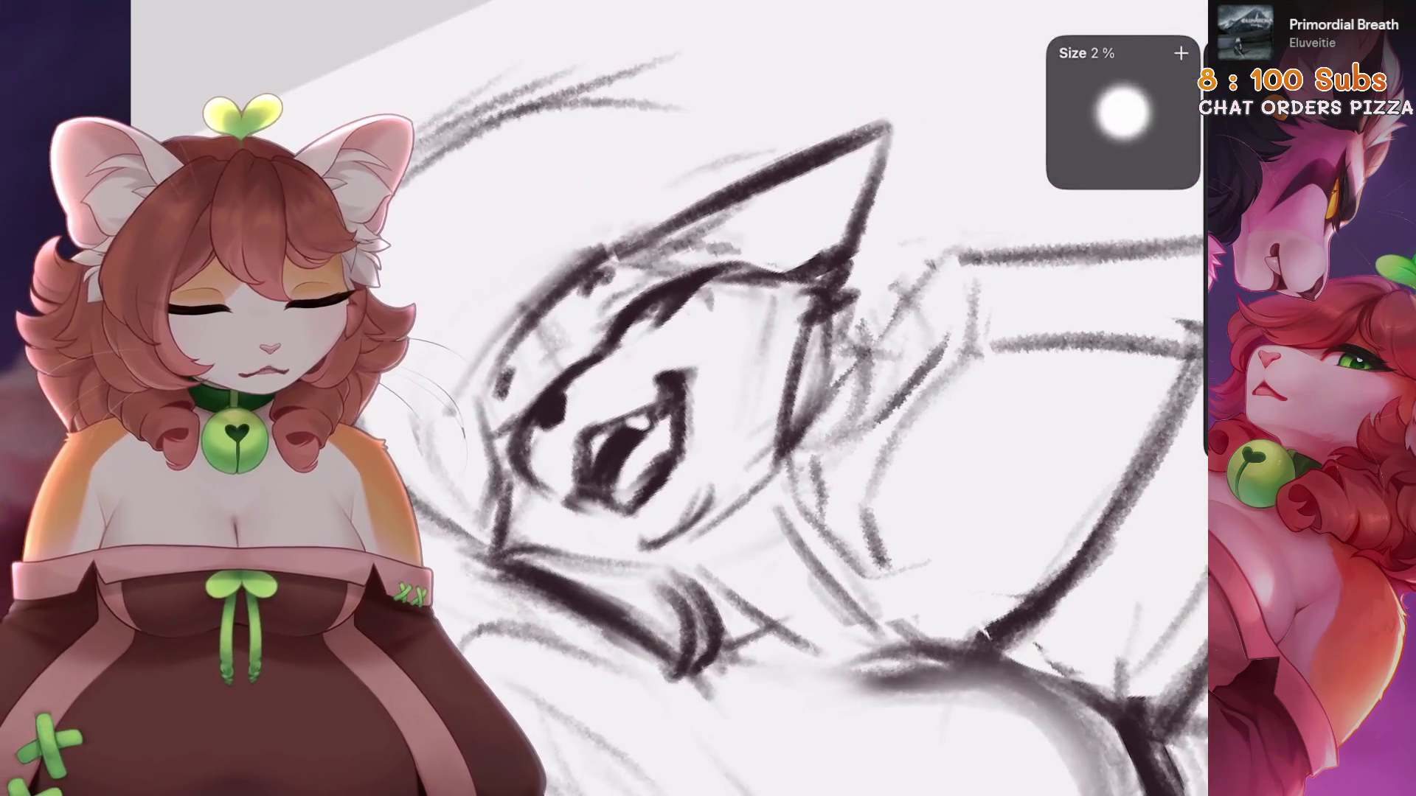
scroll(677, 472, "down", 1)
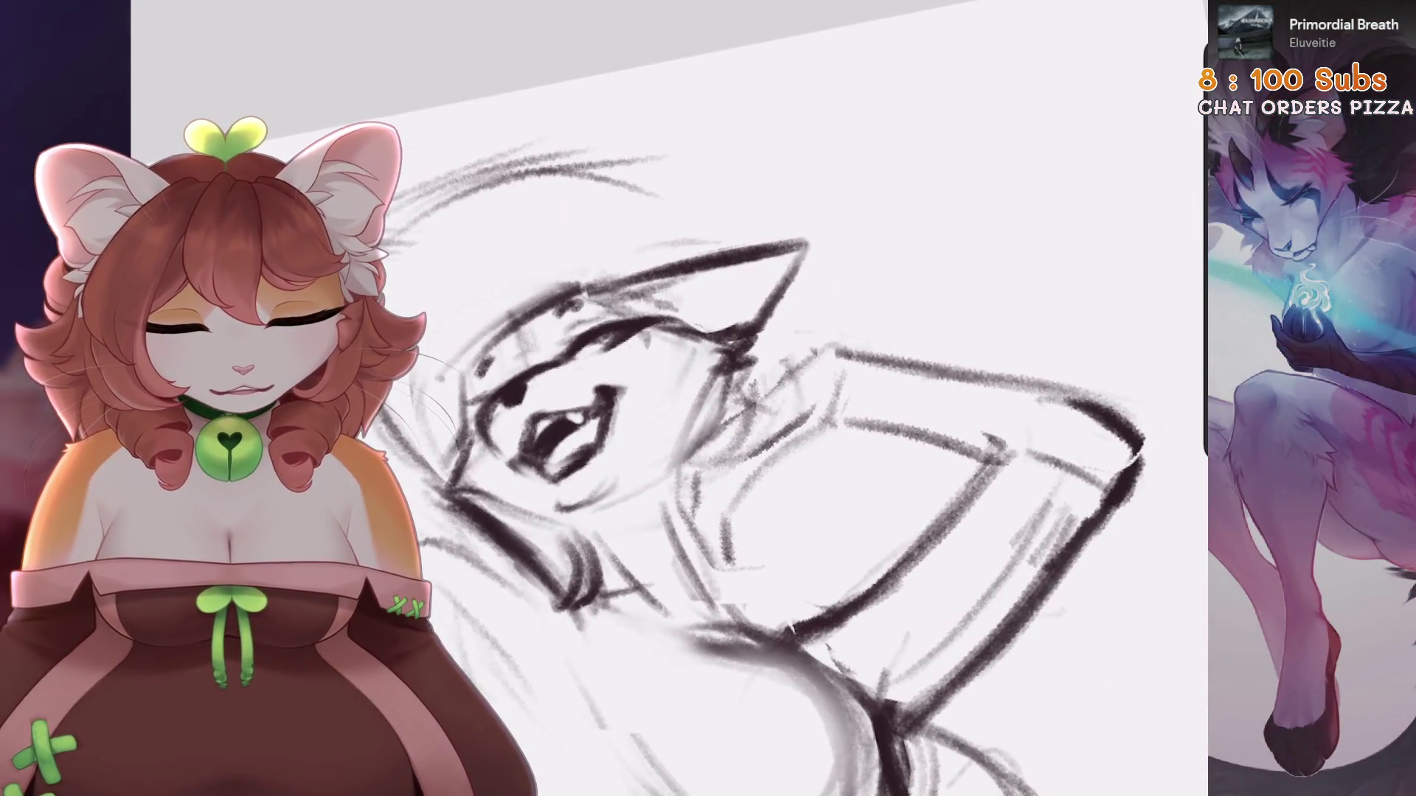
scroll(424, 413, "down", 2)
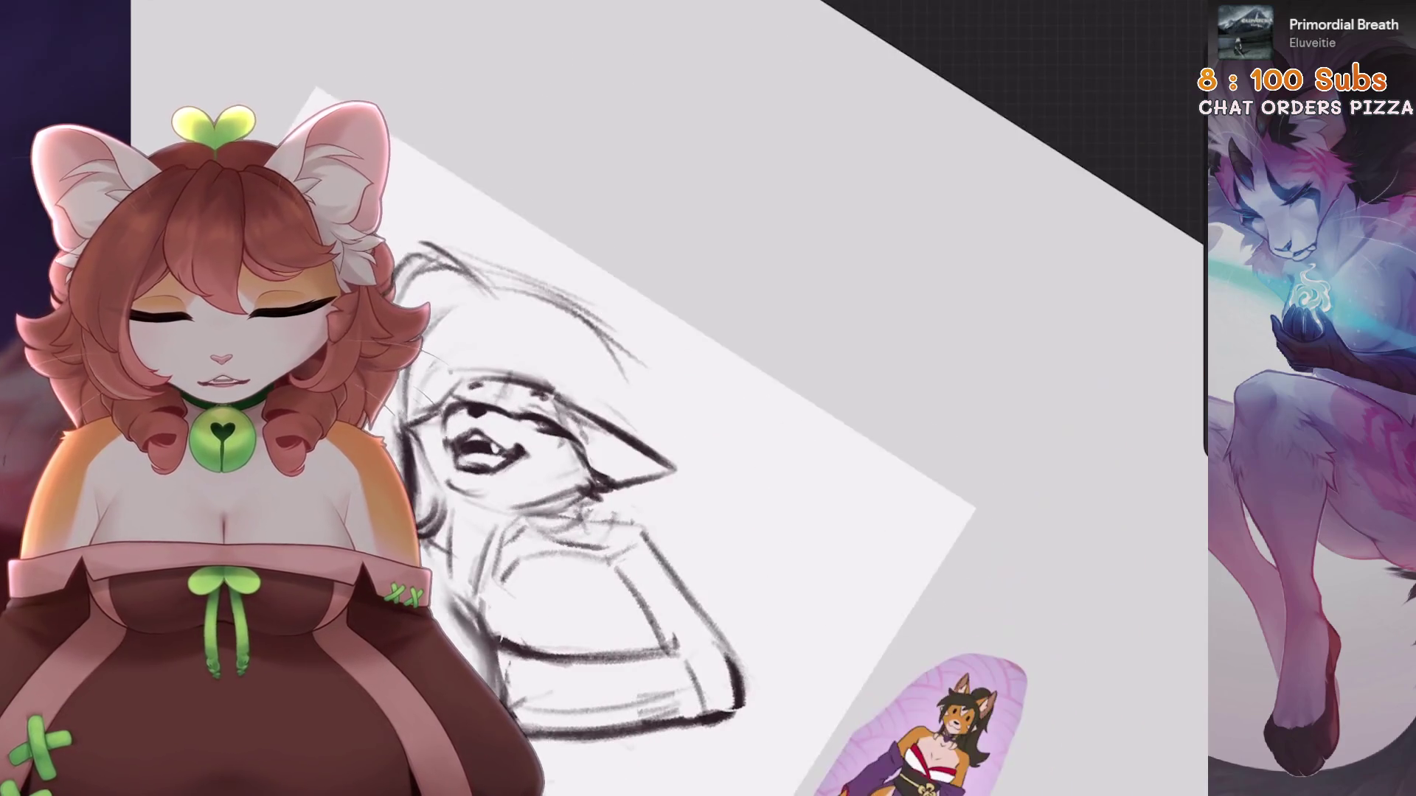
scroll(425, 416, "up", 4)
Sketch strokes on the face's right side and near the chin
left_click_drag(848, 236, 781, 398)
left_click_drag(841, 288, 797, 405)
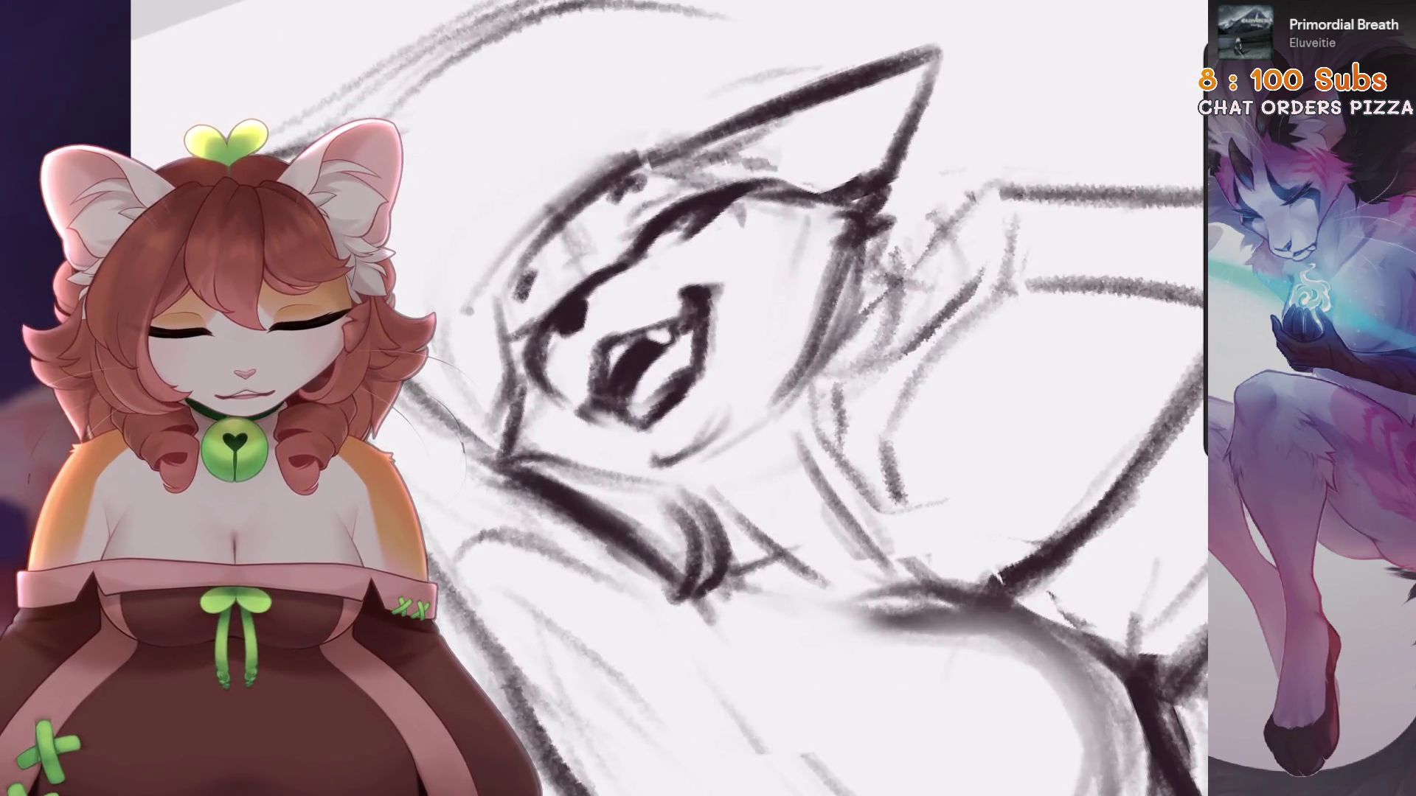
scroll(677, 472, "up", 1)
mouse_move(734, 439)
left_mouse_down()
mouse_move(660, 480)
mouse_move(679, 490)
left_mouse_up()
mouse_move(803, 303)
left_mouse_down()
mouse_move(763, 310)
mouse_move(763, 398)
left_mouse_up()
mouse_move(812, 358)
left_mouse_down()
mouse_move(752, 411)
mouse_move(737, 462)
left_mouse_up()
key("ctrl+z")
key("ctrl+z")
mouse_move(828, 297)
left_mouse_down()
mouse_move(775, 334)
mouse_move(771, 399)
mouse_move(663, 517)
left_mouse_up()
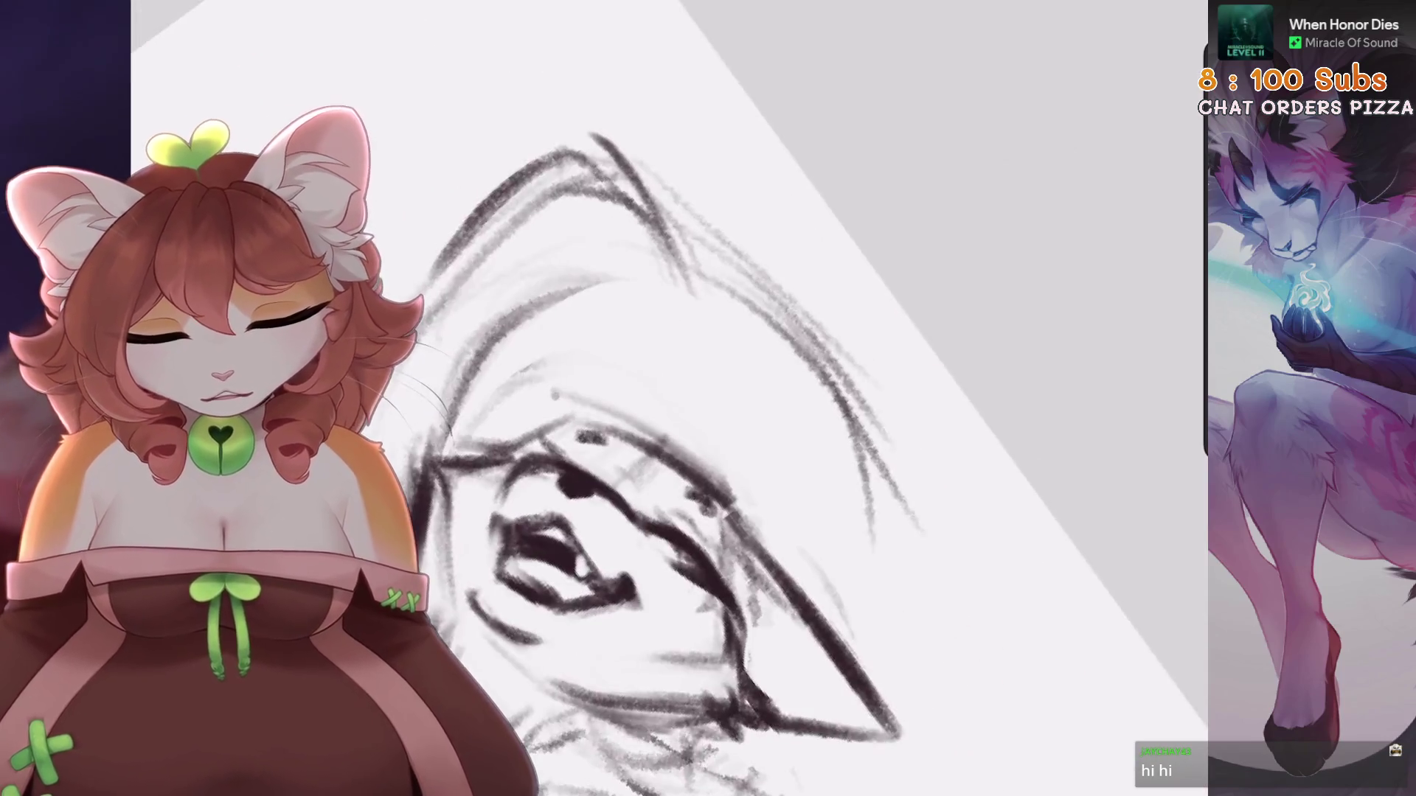
Darken the eye outline and right edge, then shrink the brush to 1%
scroll(664, 398, "up", 5)
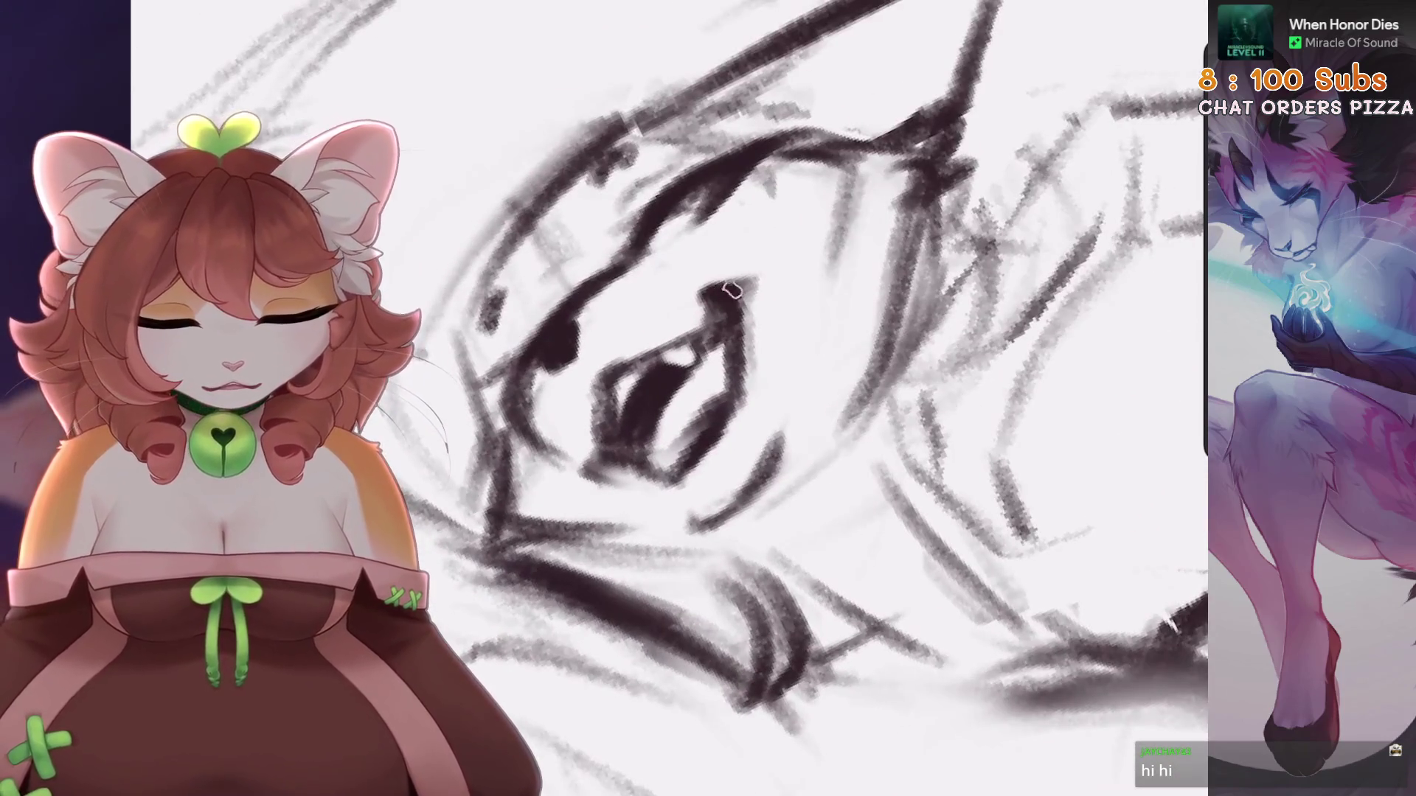
left_click_drag(730, 290, 685, 342)
left_click_drag(741, 305, 729, 435)
scroll(708, 398, "up", 3)
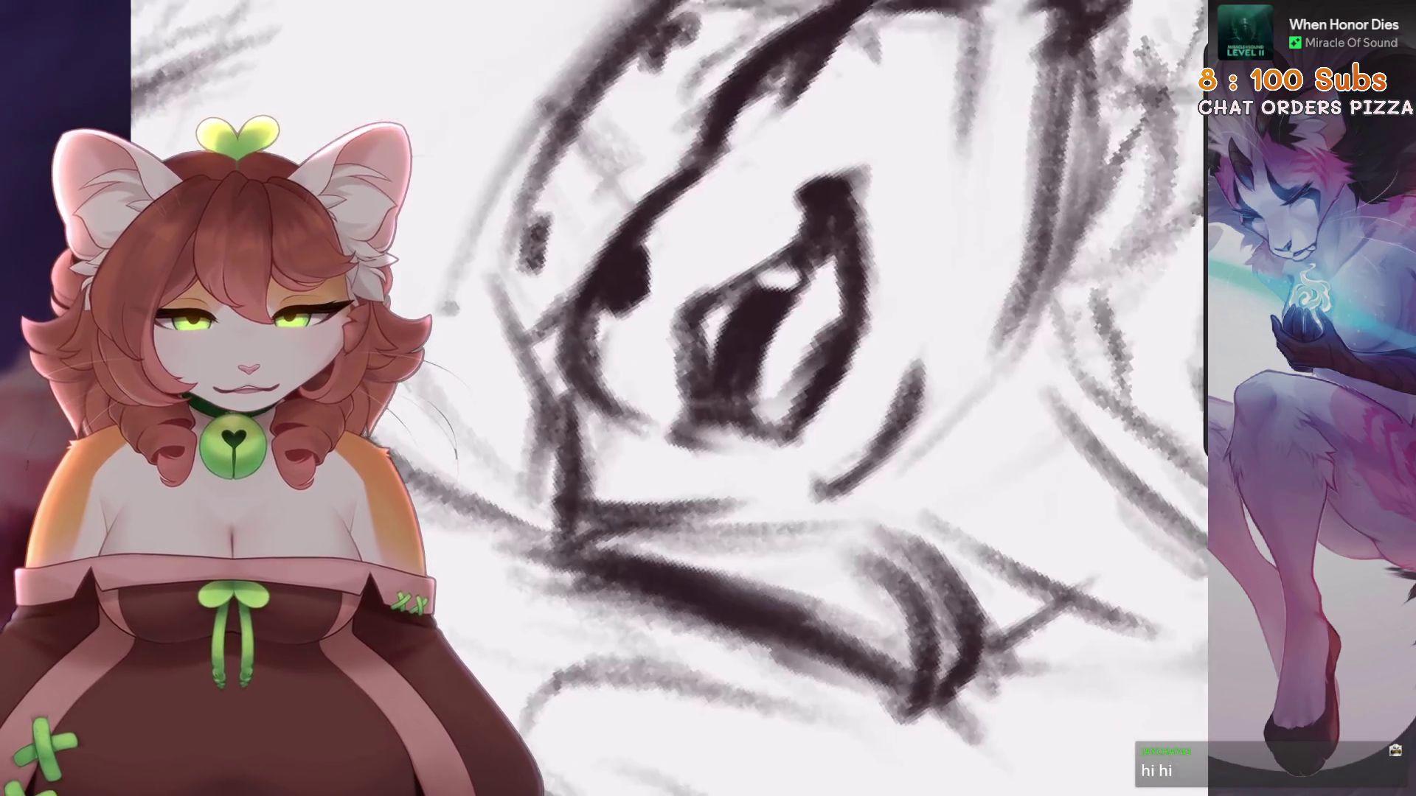
key("[")
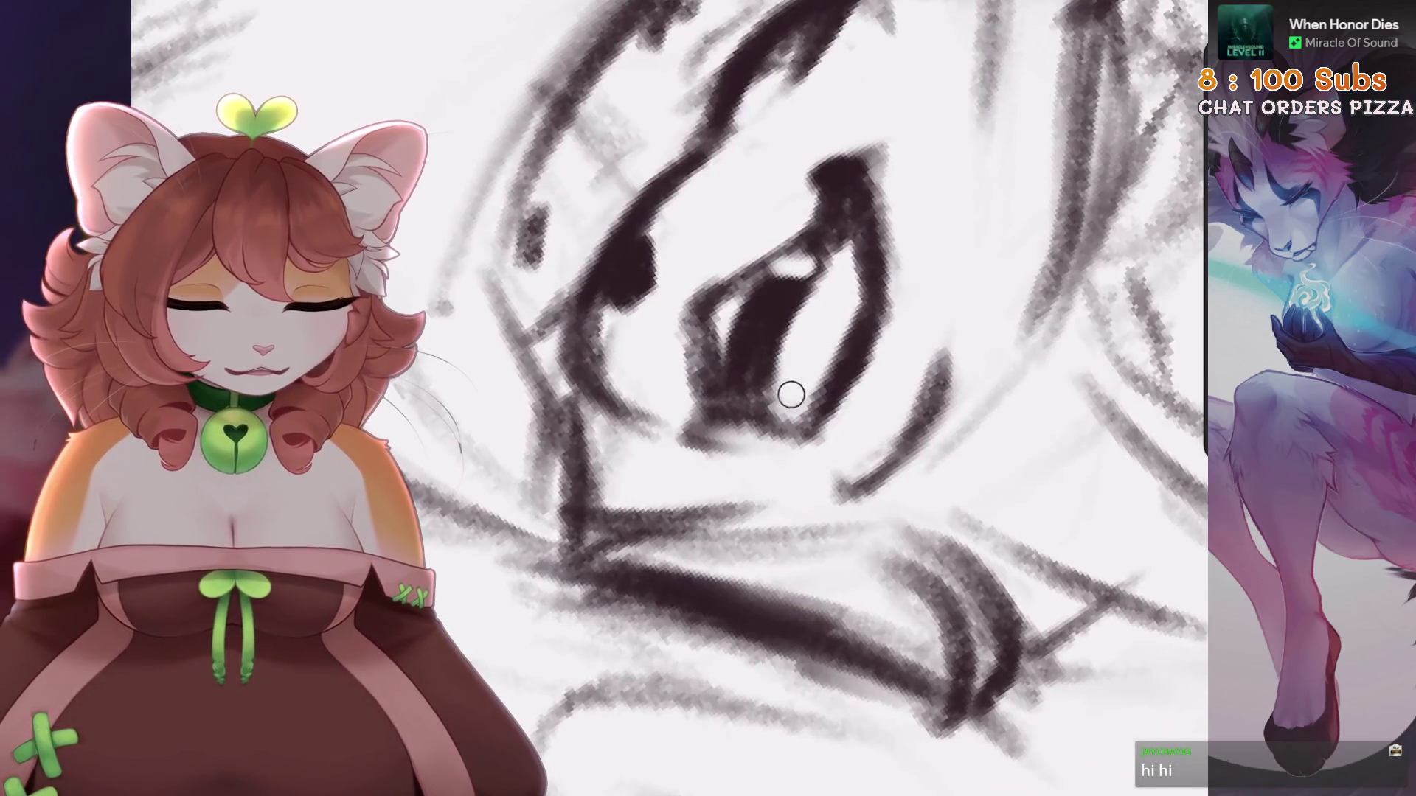
scroll(790, 396, "down", 5)
scroll(738, 398, "up", 2)
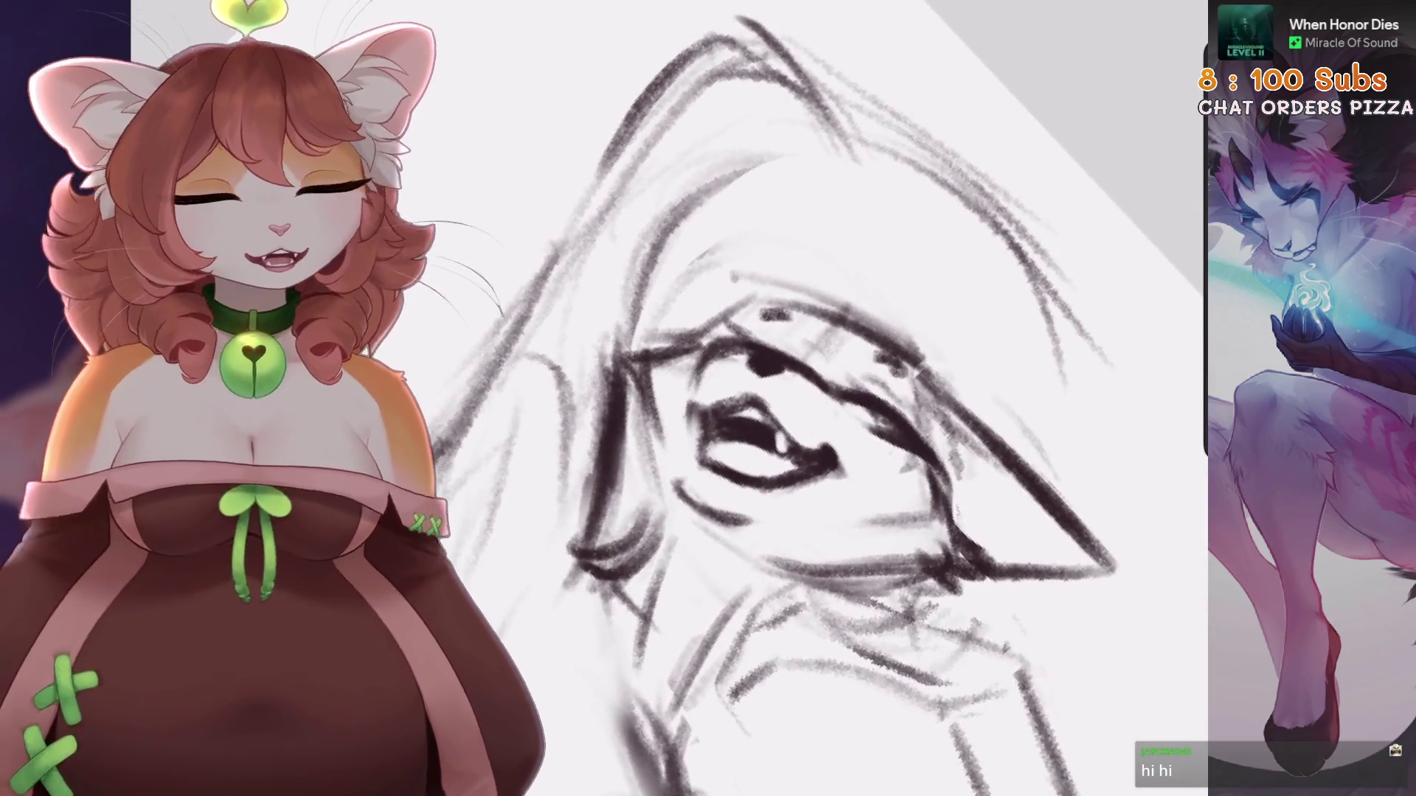
scroll(760, 297, "up", 5)
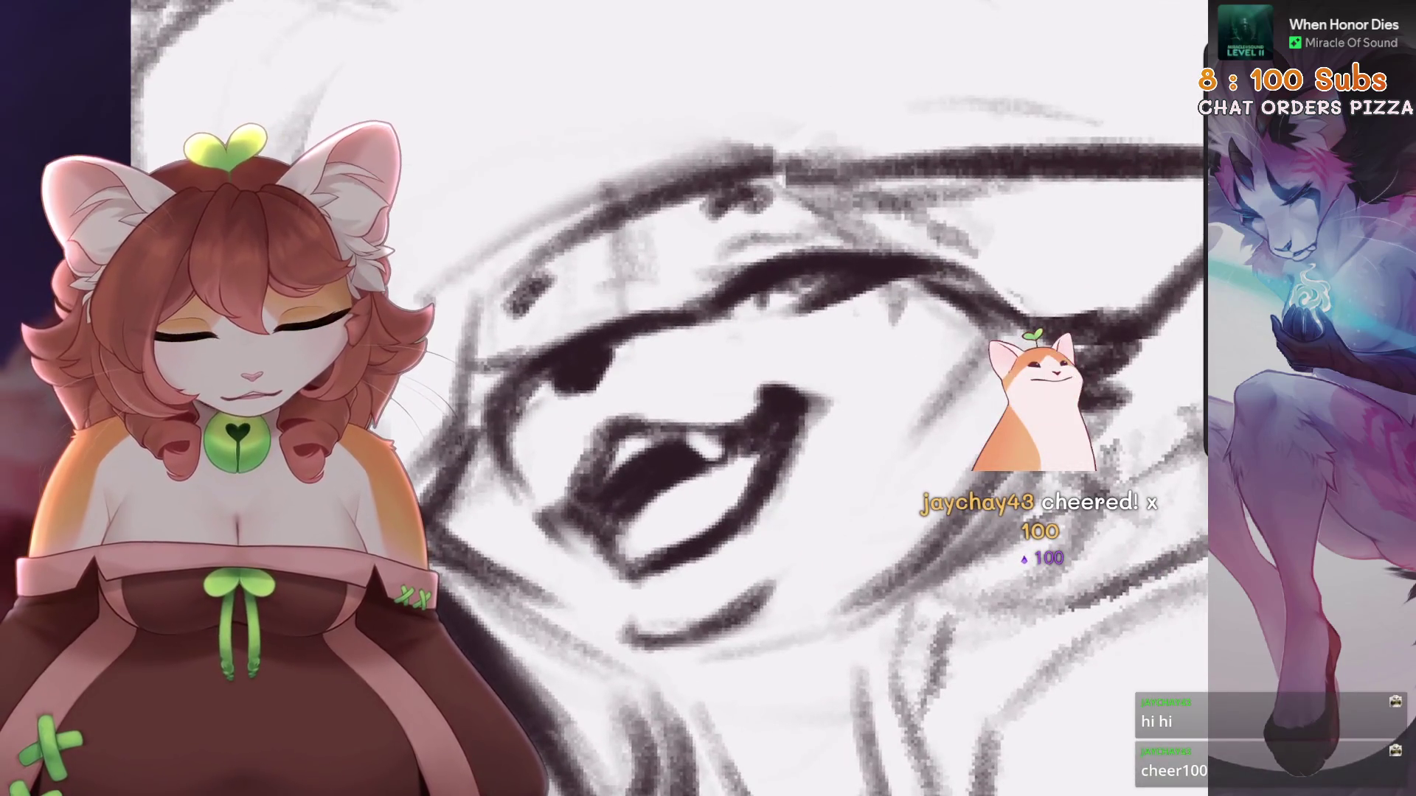
key("-")
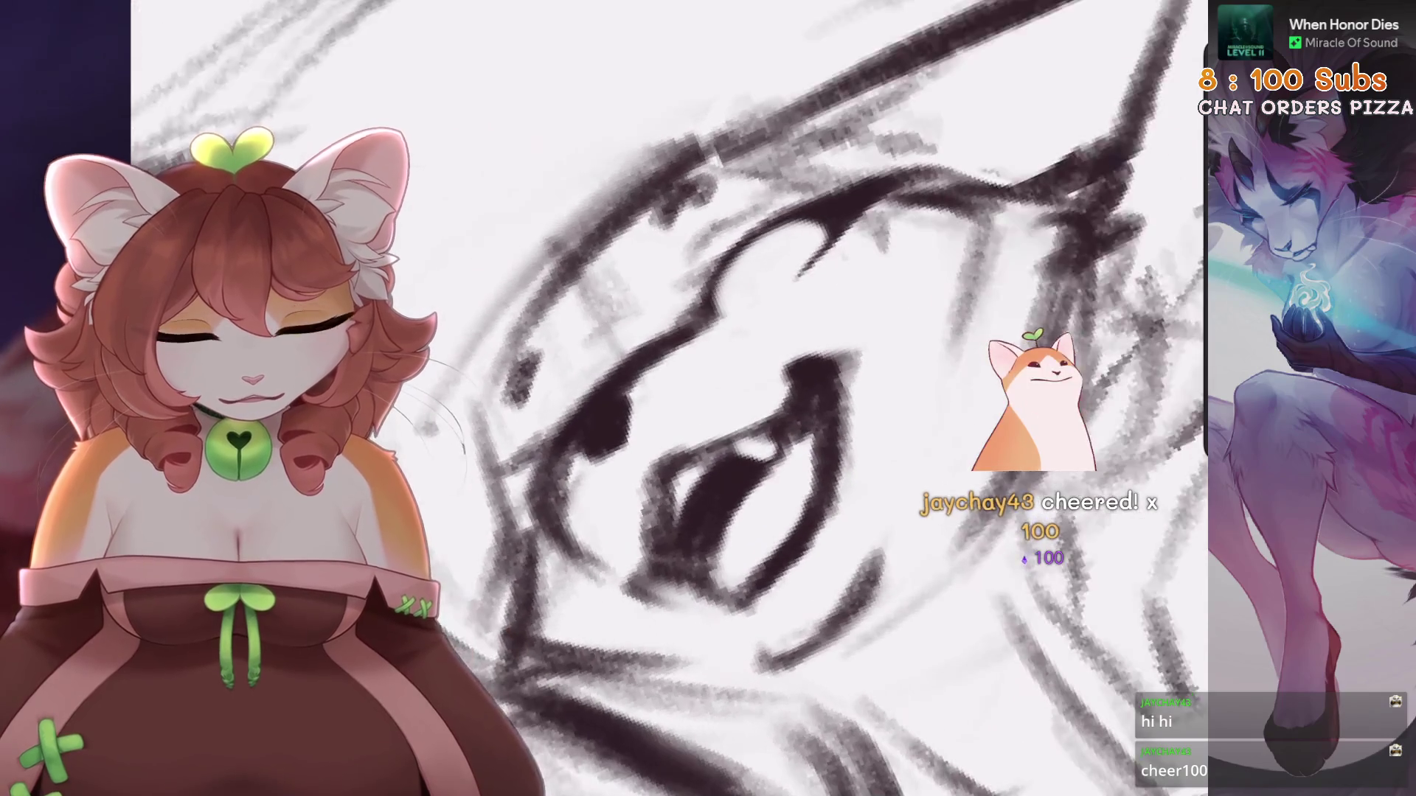
key("asciicircum")
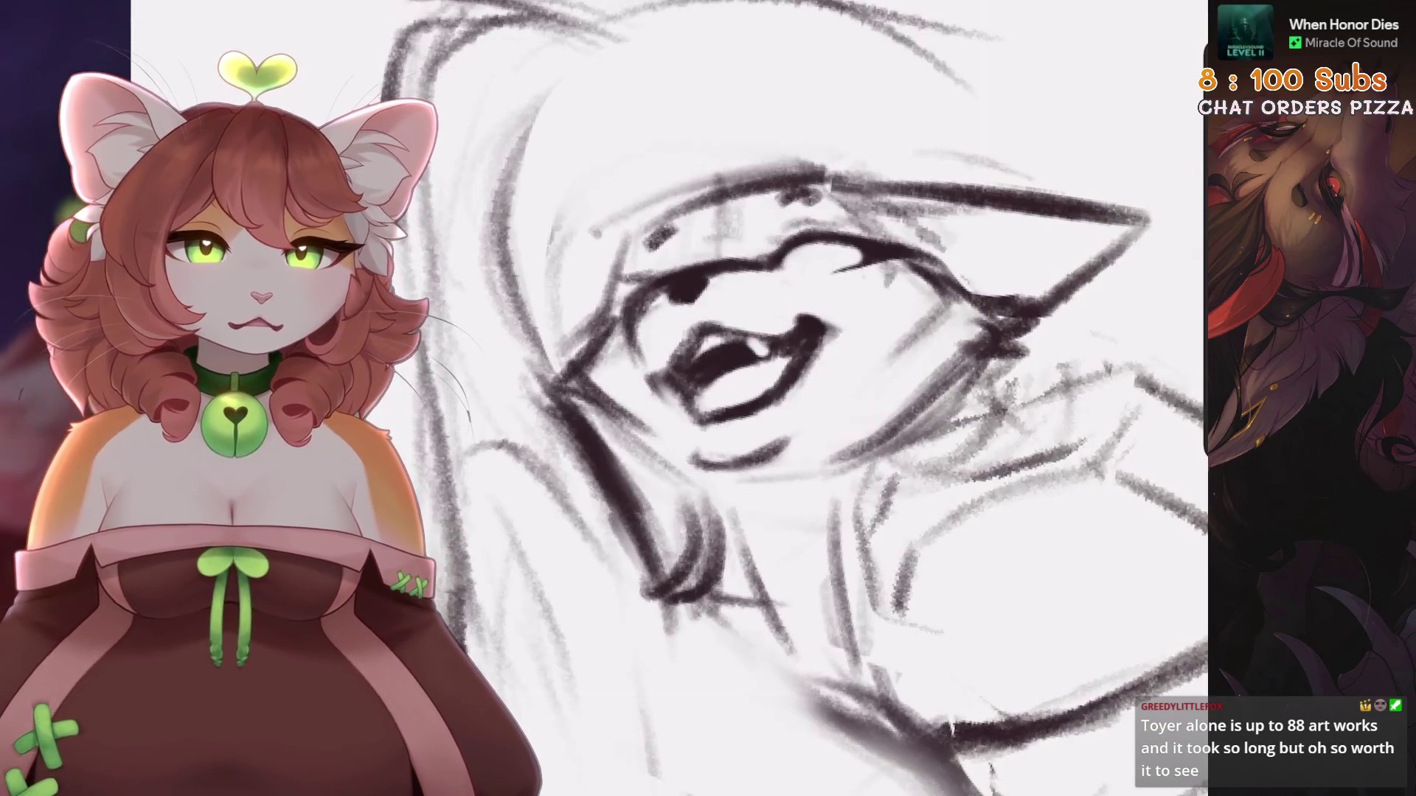
Lasso the mouth below the snout and adjust it with a transform
scroll(664, 399, "down", 10)
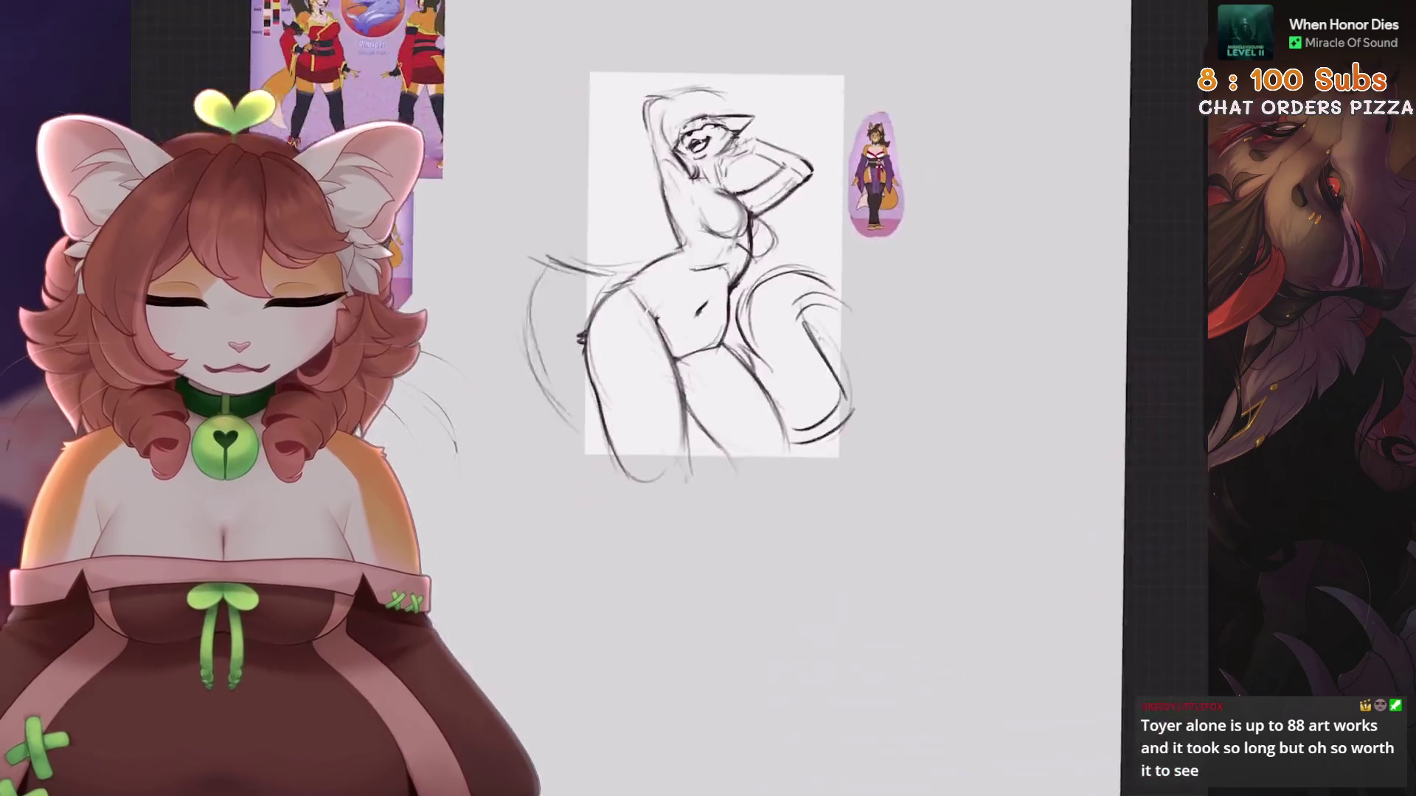
scroll(664, 398, "up", 5)
scroll(737, 221, "up", 5)
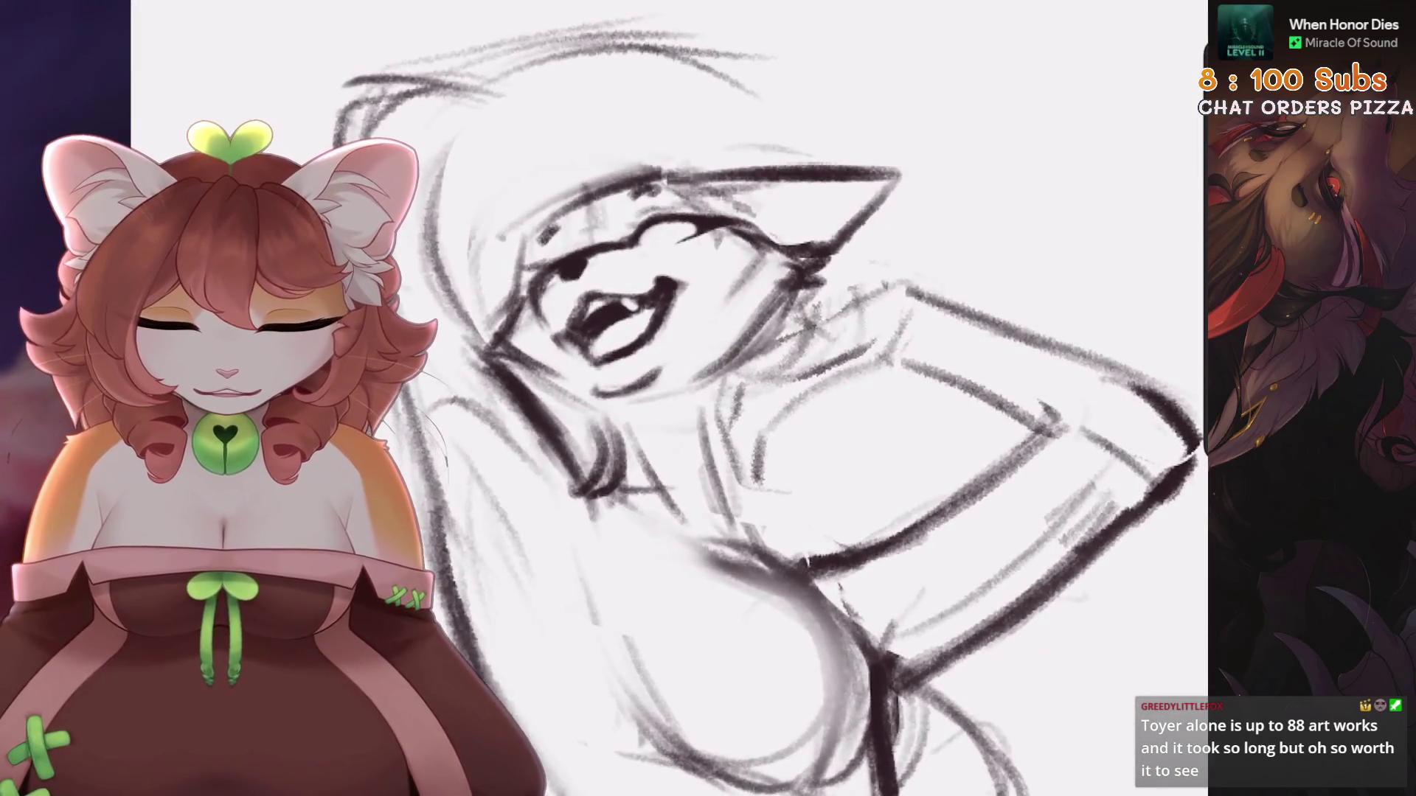
key("s")
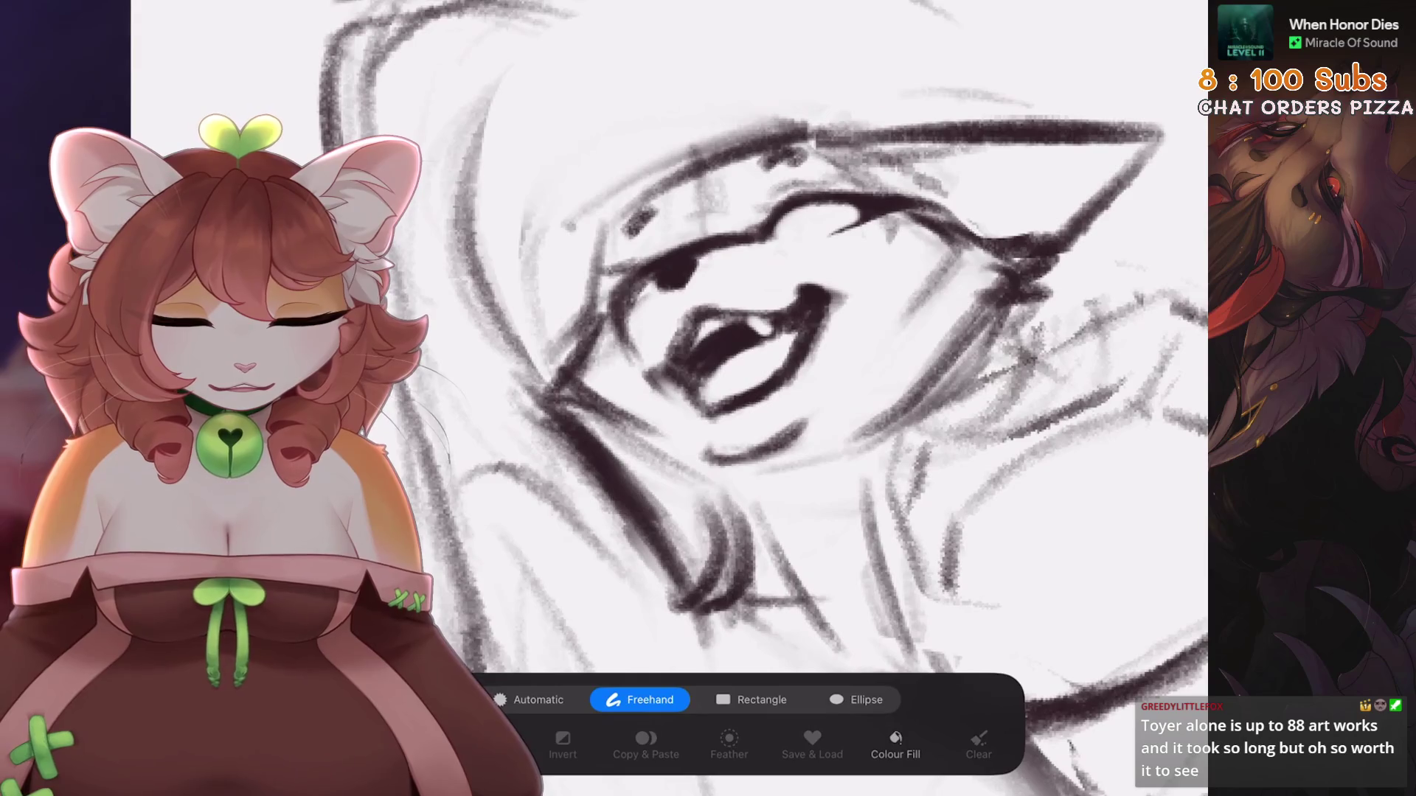
mouse_move(701, 257)
left_mouse_down()
mouse_move(649, 289)
mouse_move(664, 428)
mouse_move(836, 343)
left_mouse_up()
key("v")
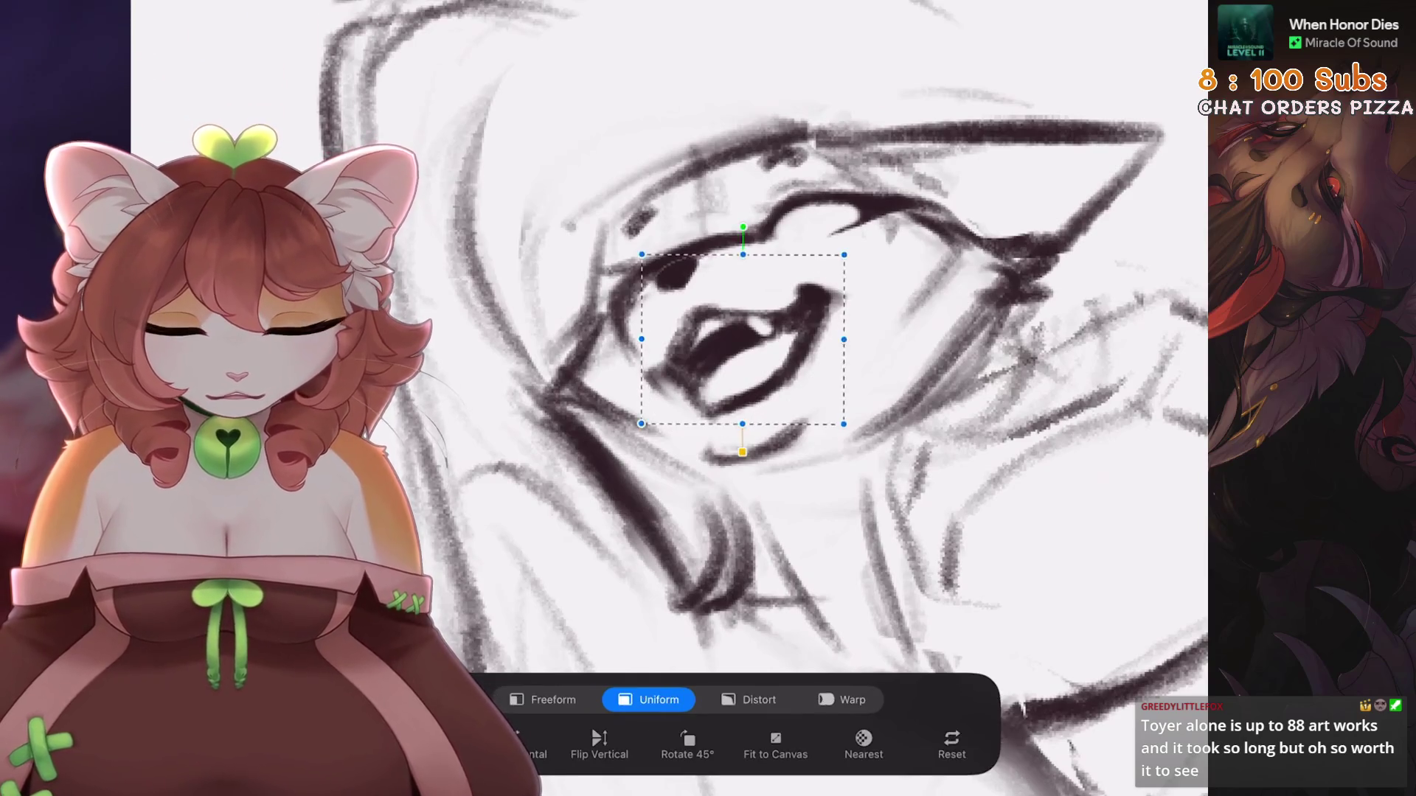
scroll(738, 369, "down", 2)
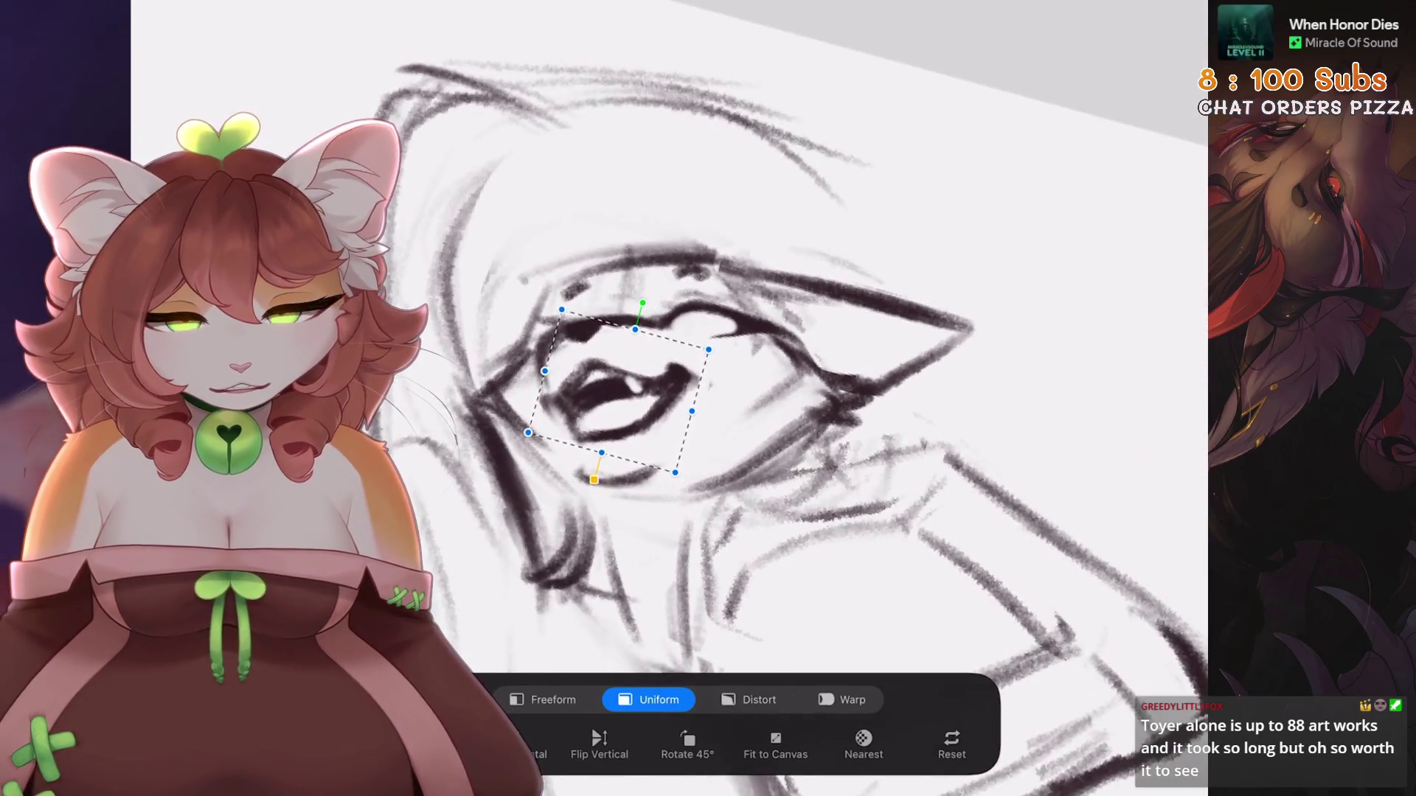
key("v")
scroll(738, 368, "up", 2)
Reselect the eye and mouth area freehand and adjust it with a transform
key("s")
mouse_move(627, 360)
left_mouse_down()
mouse_move(682, 322)
mouse_move(601, 324)
mouse_move(627, 360)
left_mouse_up()
key("v")
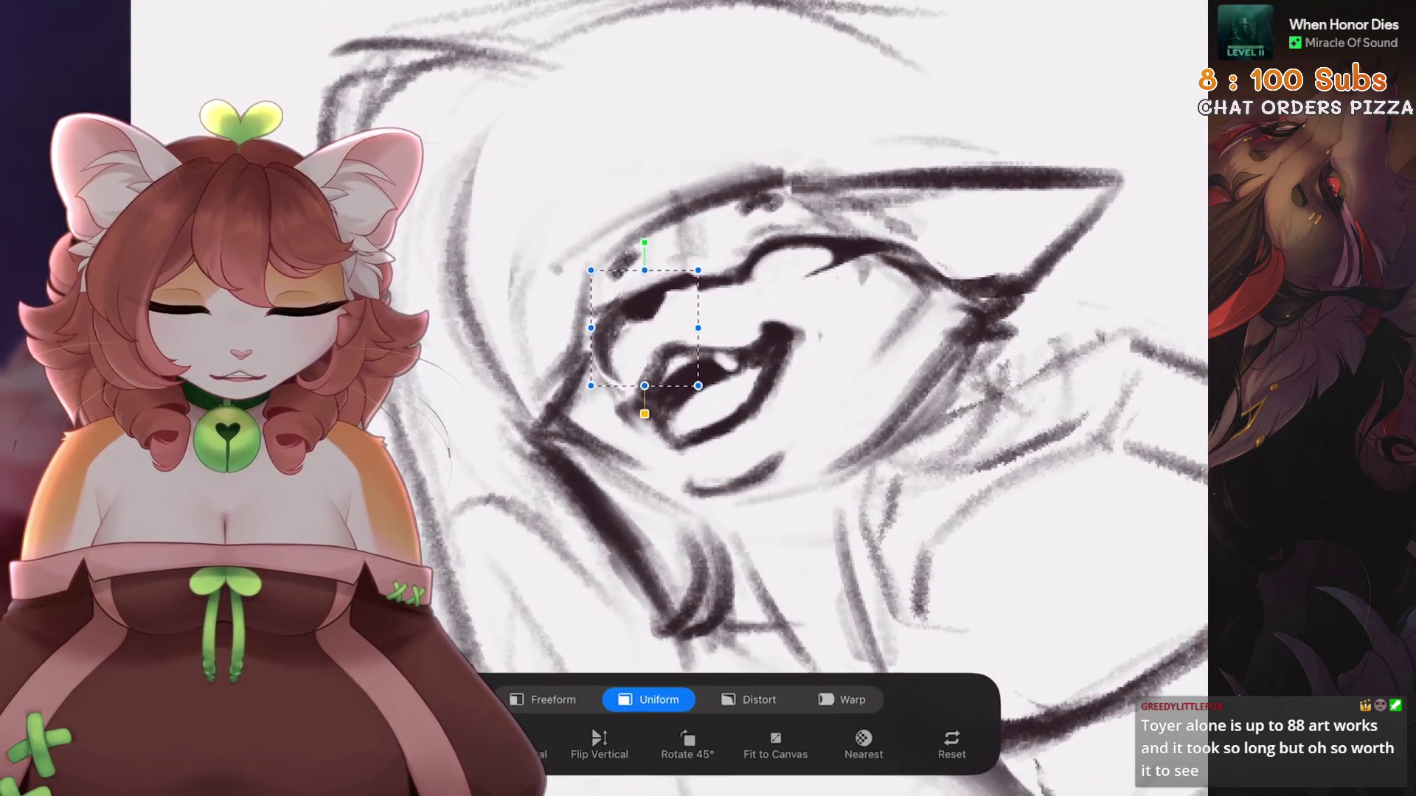
key("b")
Rotate the canvas so the mouth lies level, then whiten the teeth inside it
scroll(737, 398, "up", 3)
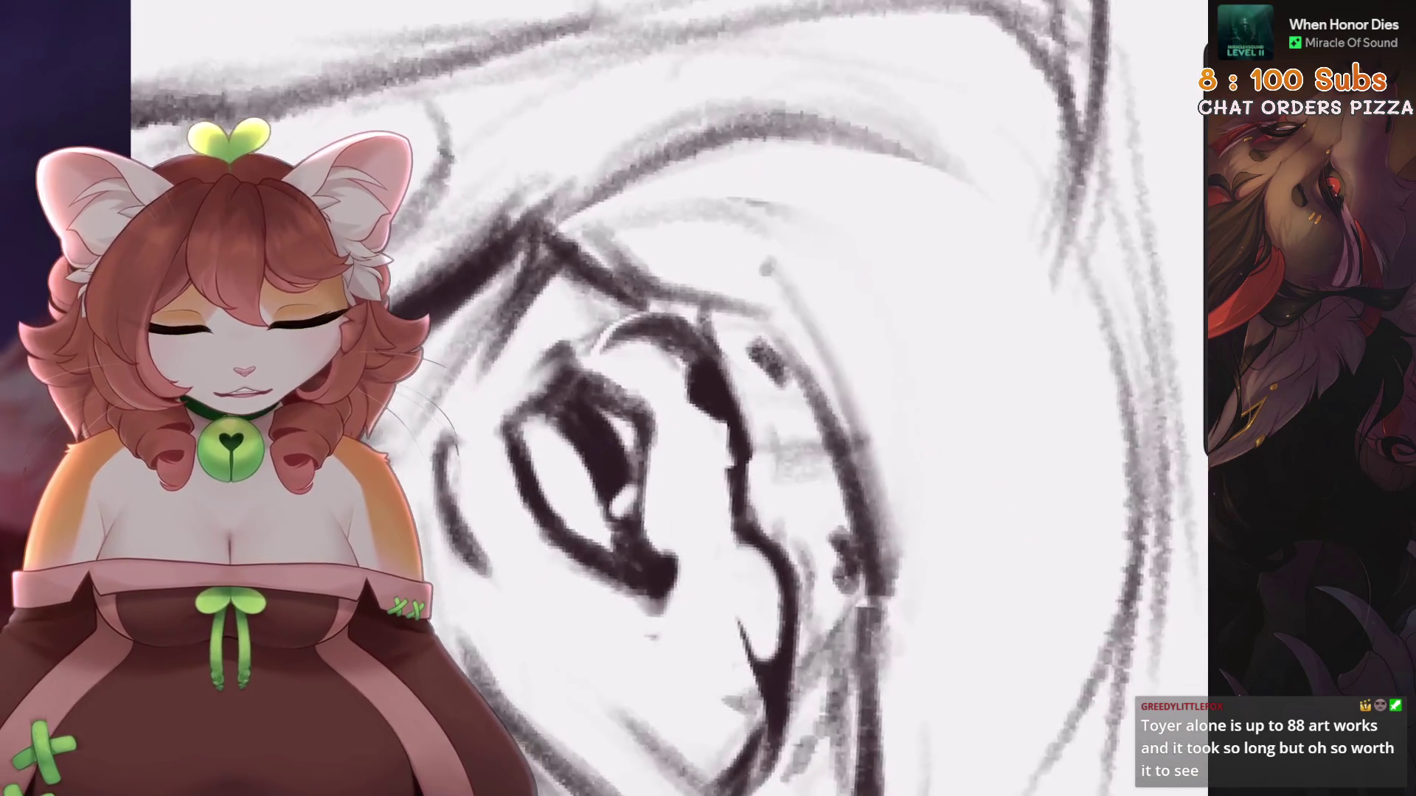
left_click_drag(733, 414, 833, 546)
scroll(738, 398, "up", 2)
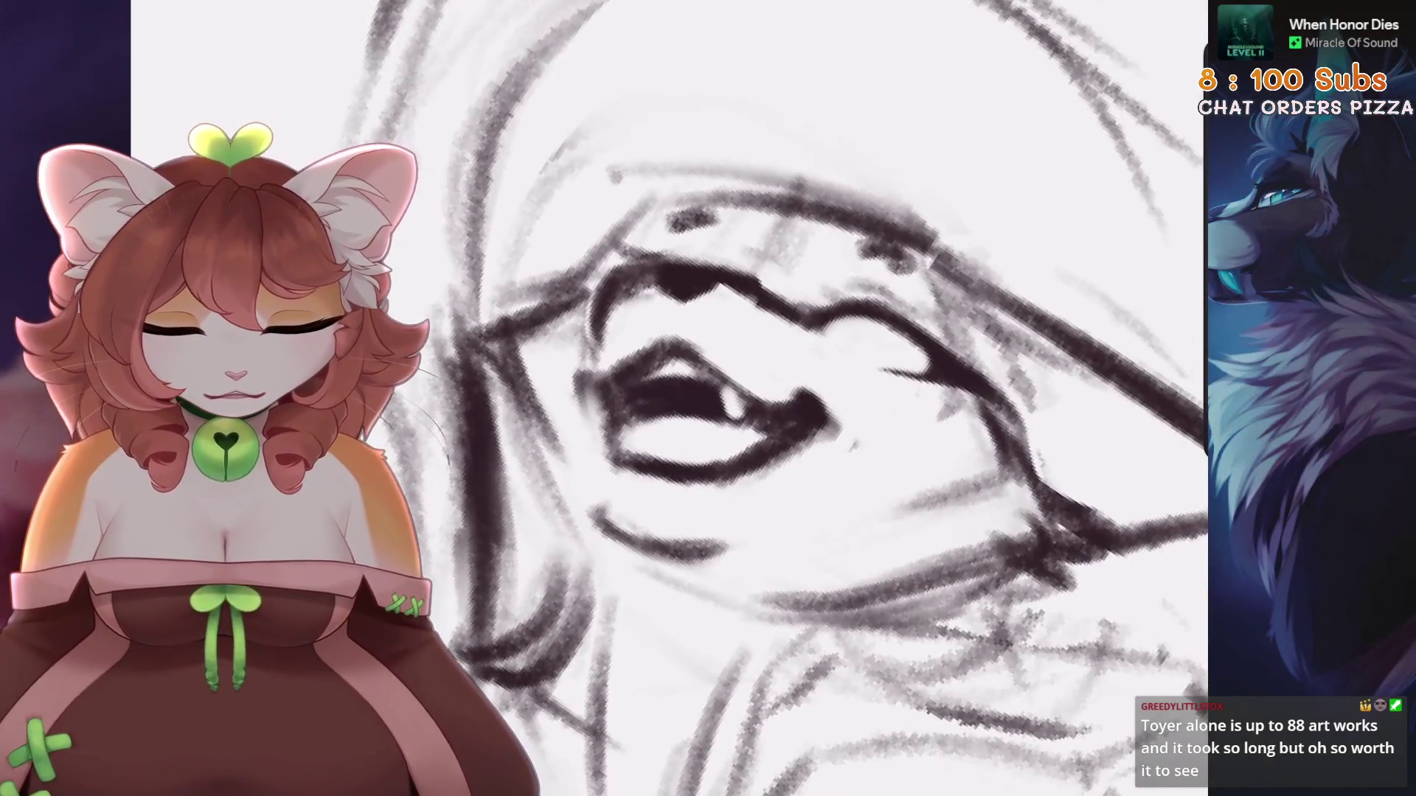
scroll(737, 398, "up", 2)
scroll(738, 398, "up", 1)
mouse_move(782, 291)
left_mouse_down()
mouse_move(800, 354)
mouse_move(793, 320)
left_mouse_up()
scroll(442, 420, "down", 3)
scroll(442, 420, "up", 3)
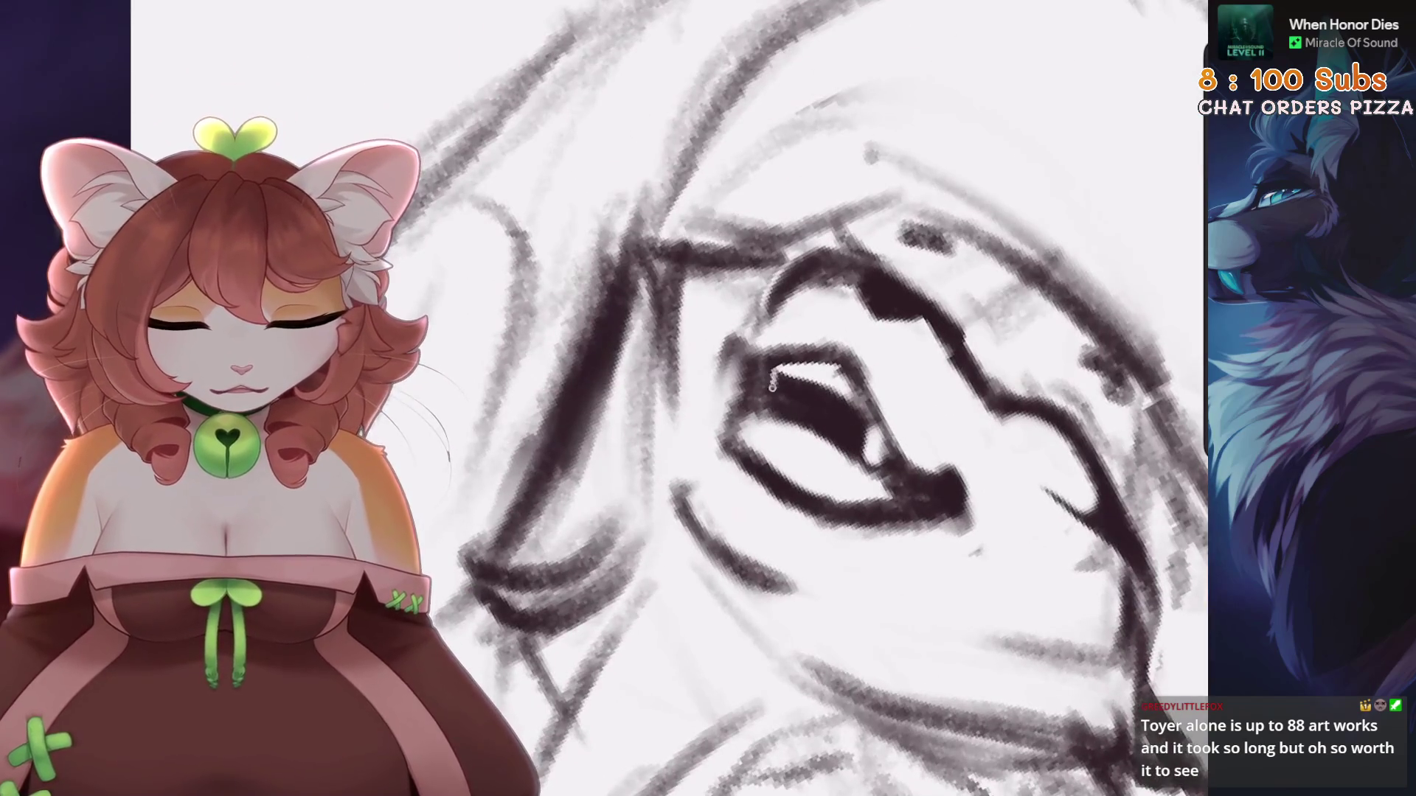
left_click_drag(773, 382, 773, 388)
scroll(670, 398, "down", 2)
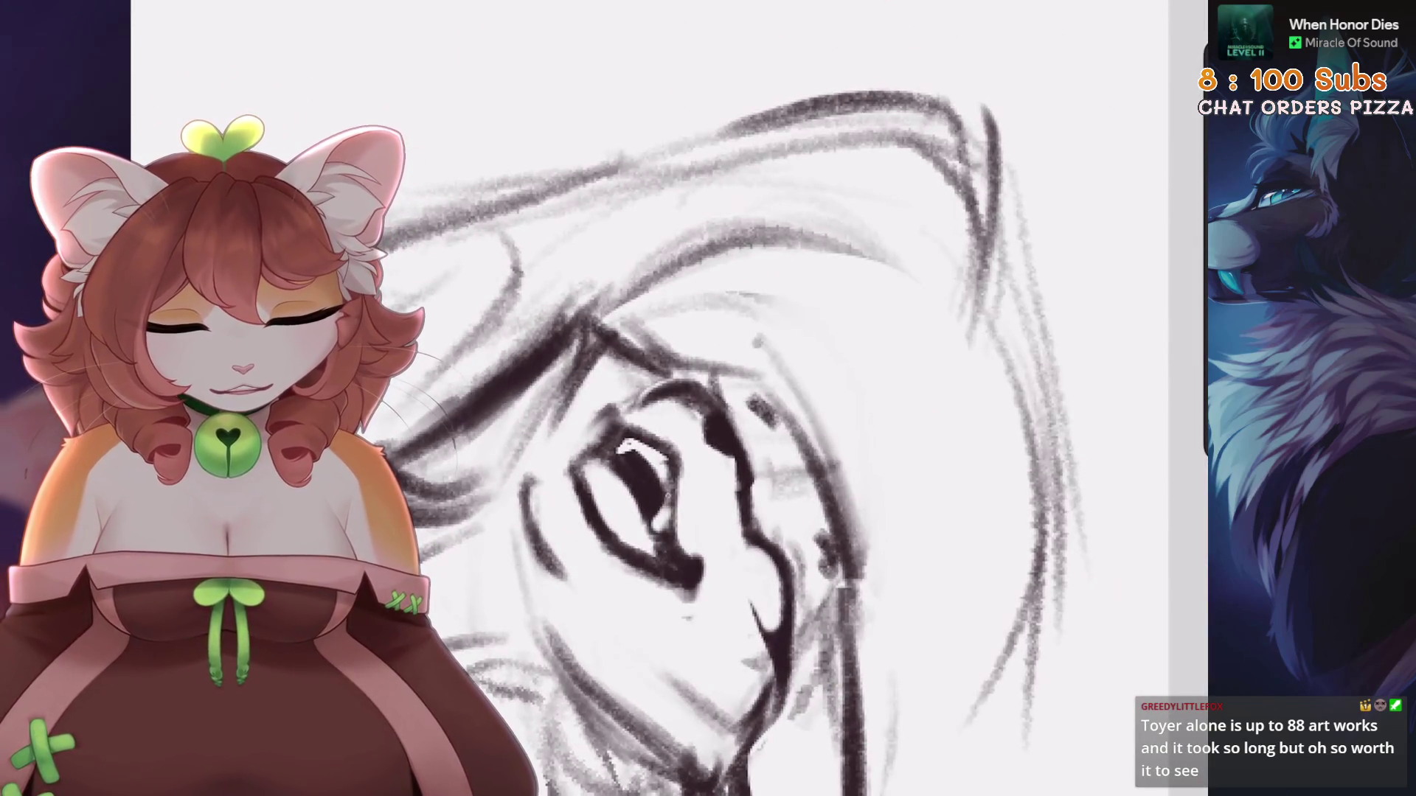
scroll(663, 413, "up", 3)
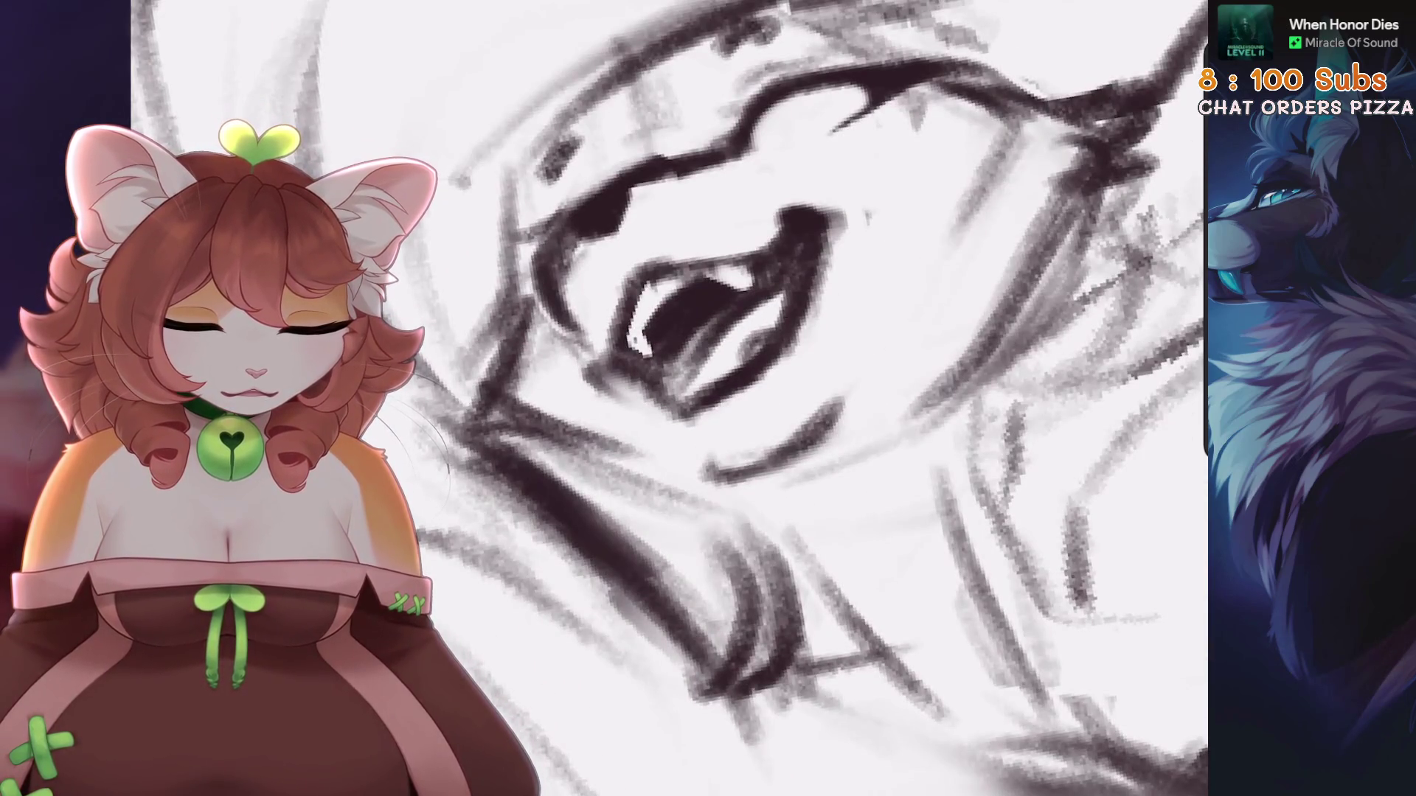
scroll(670, 399, "down", 2)
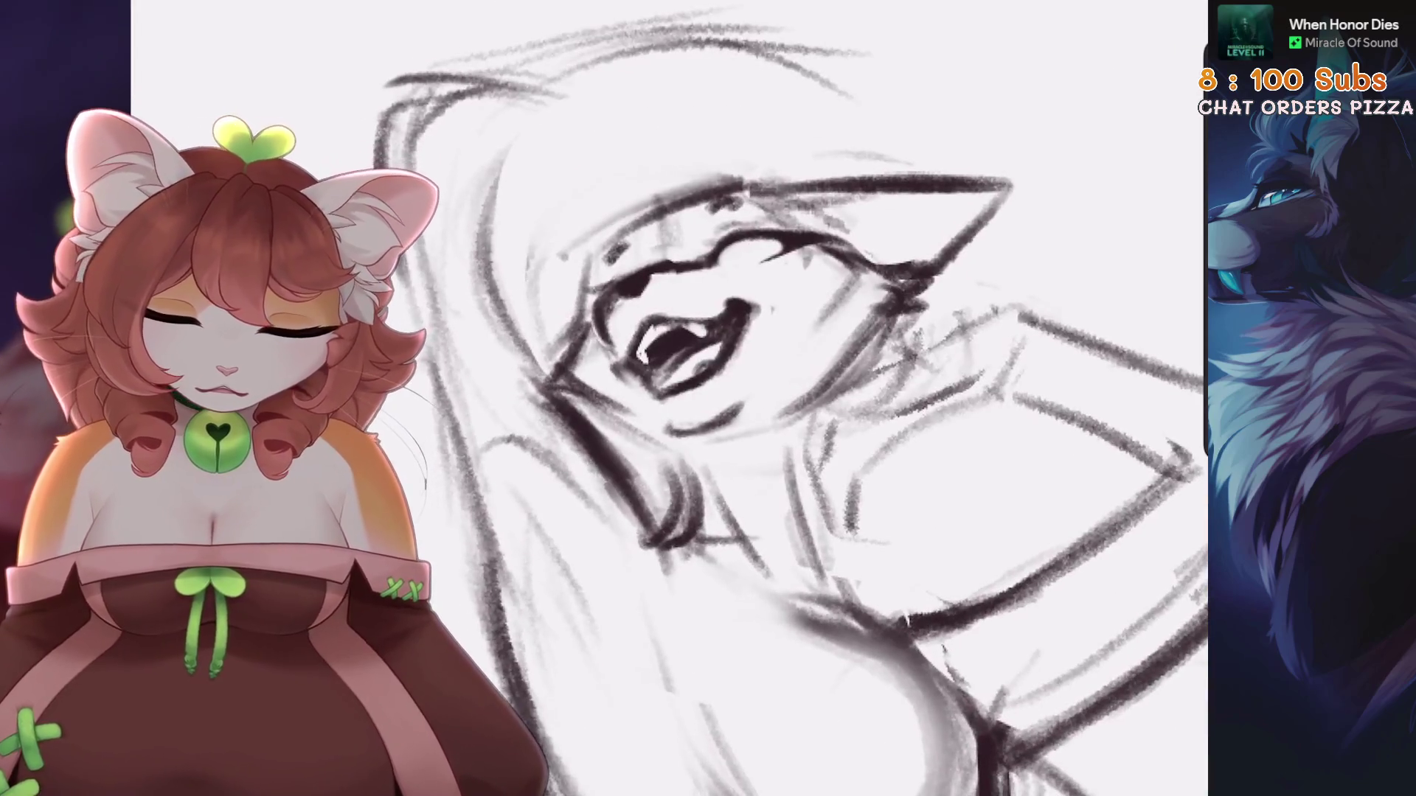
scroll(670, 399, "up", 3)
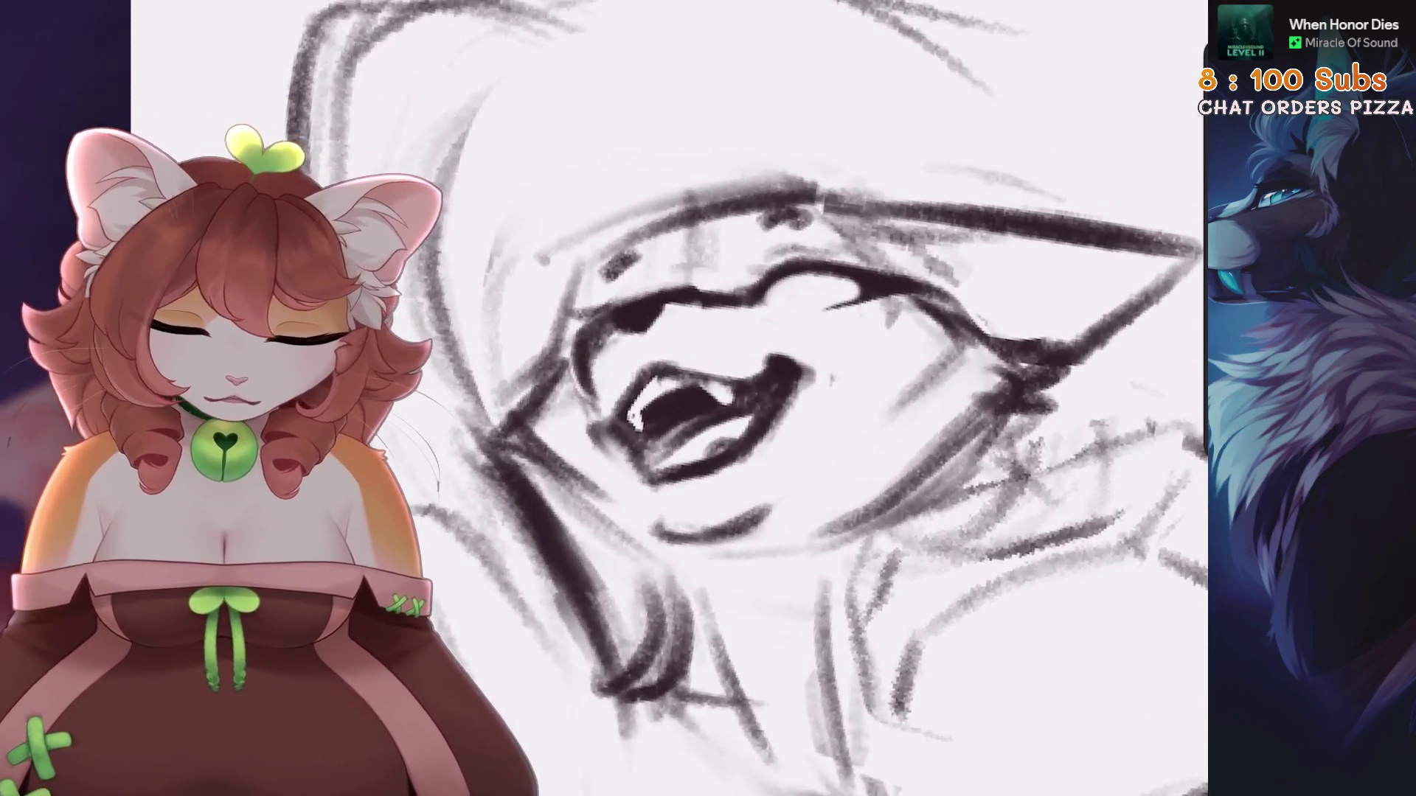
Freehand-select the mouth, warp it into a new shape, and undo the trial strokes
left_click_drag(832, 438, 833, 376)
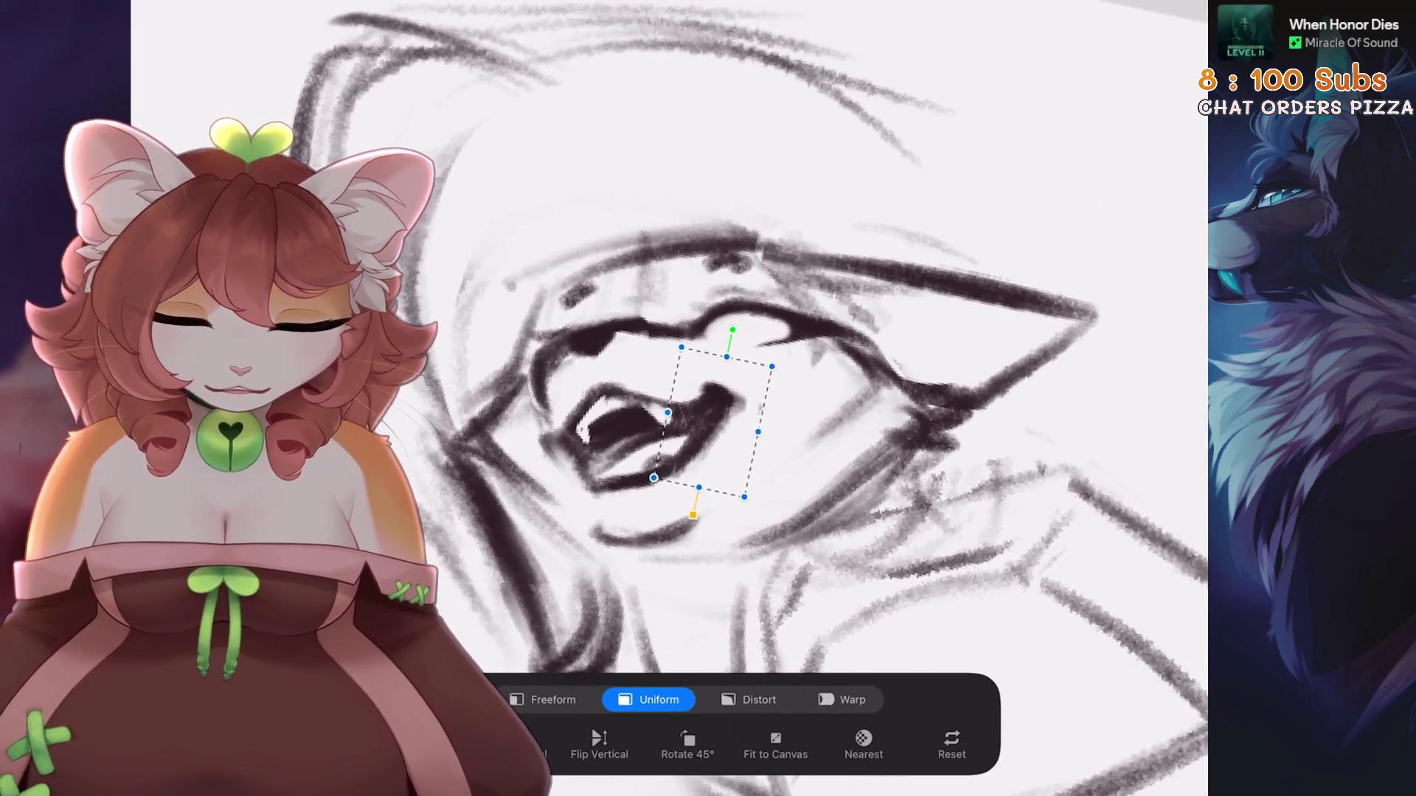
left_click(841, 700)
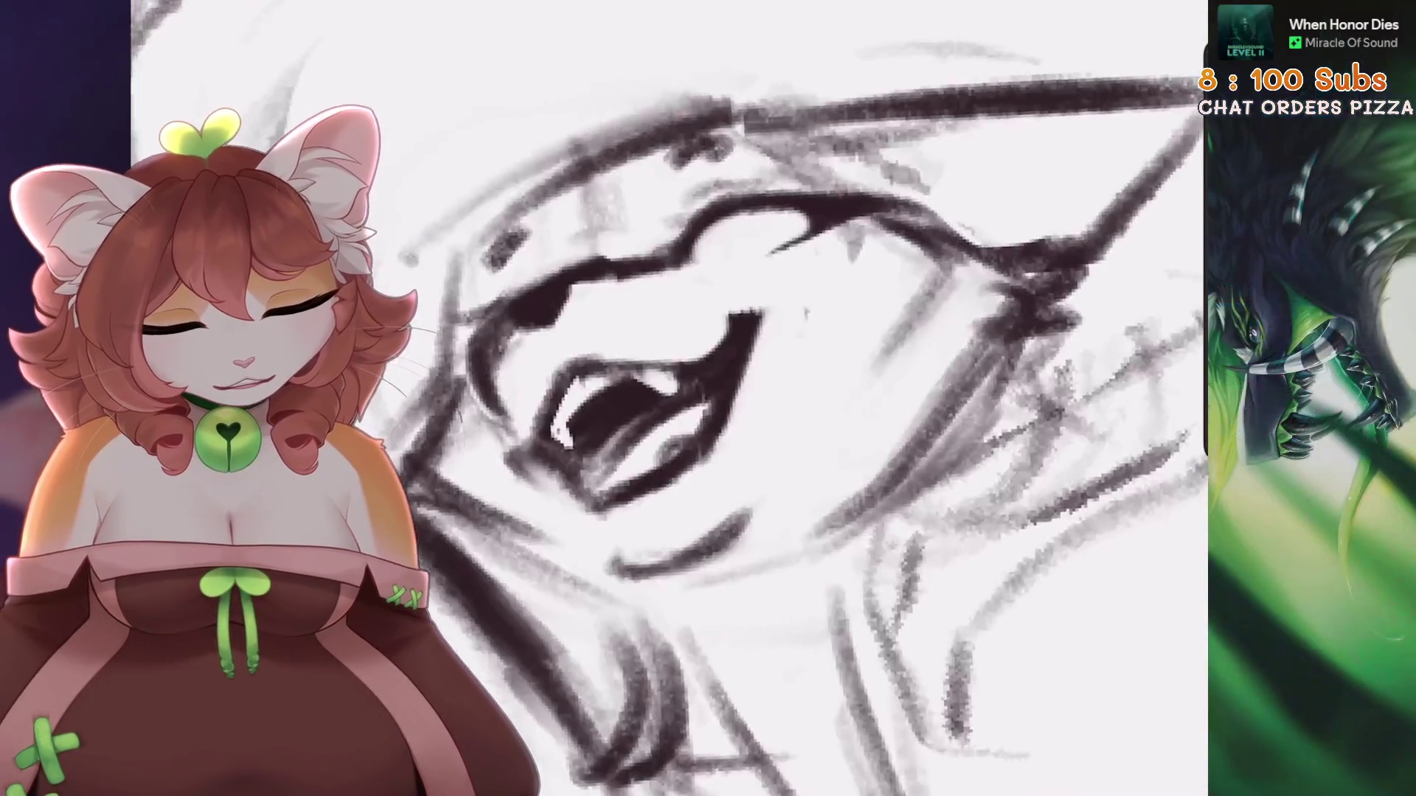
key("ctrl+z")
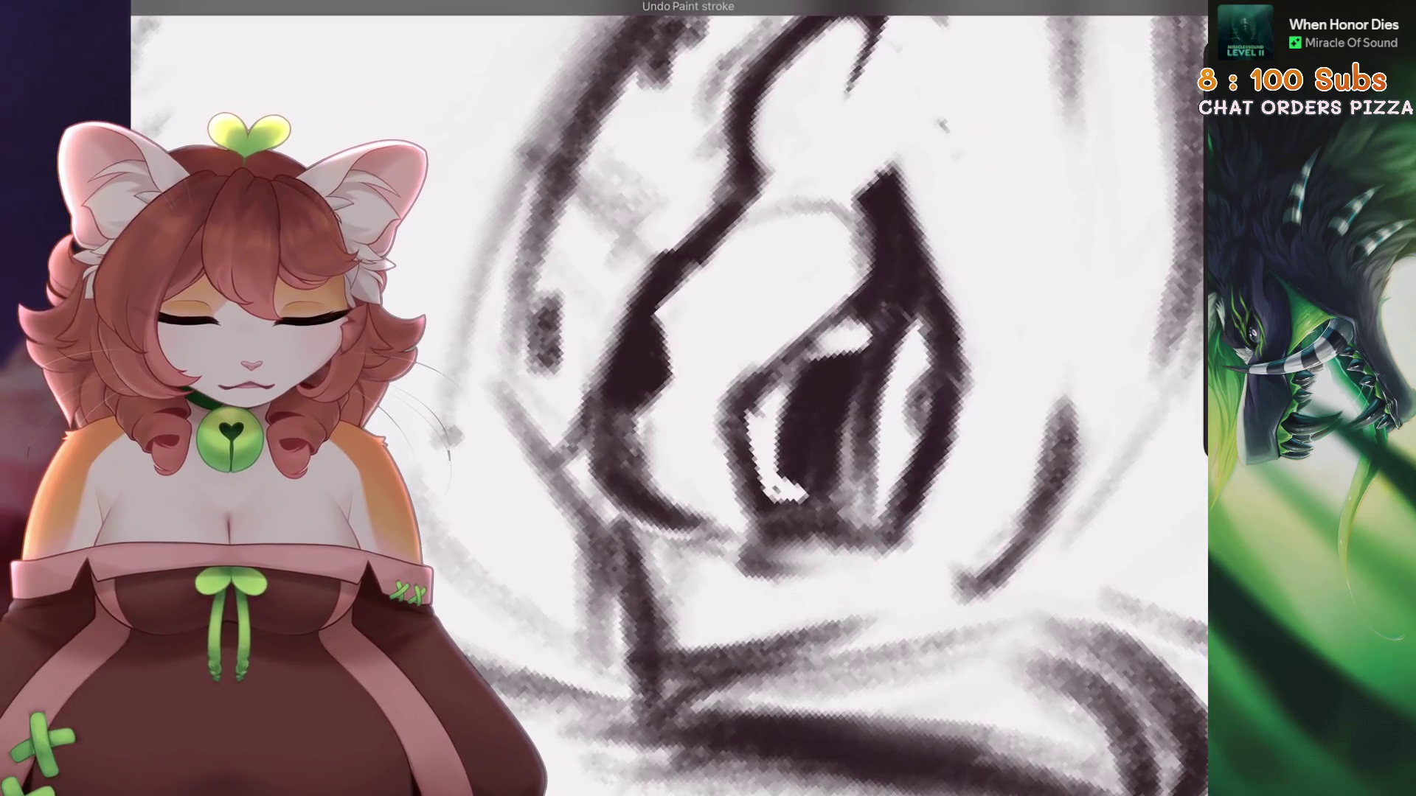
key("ctrl+z")
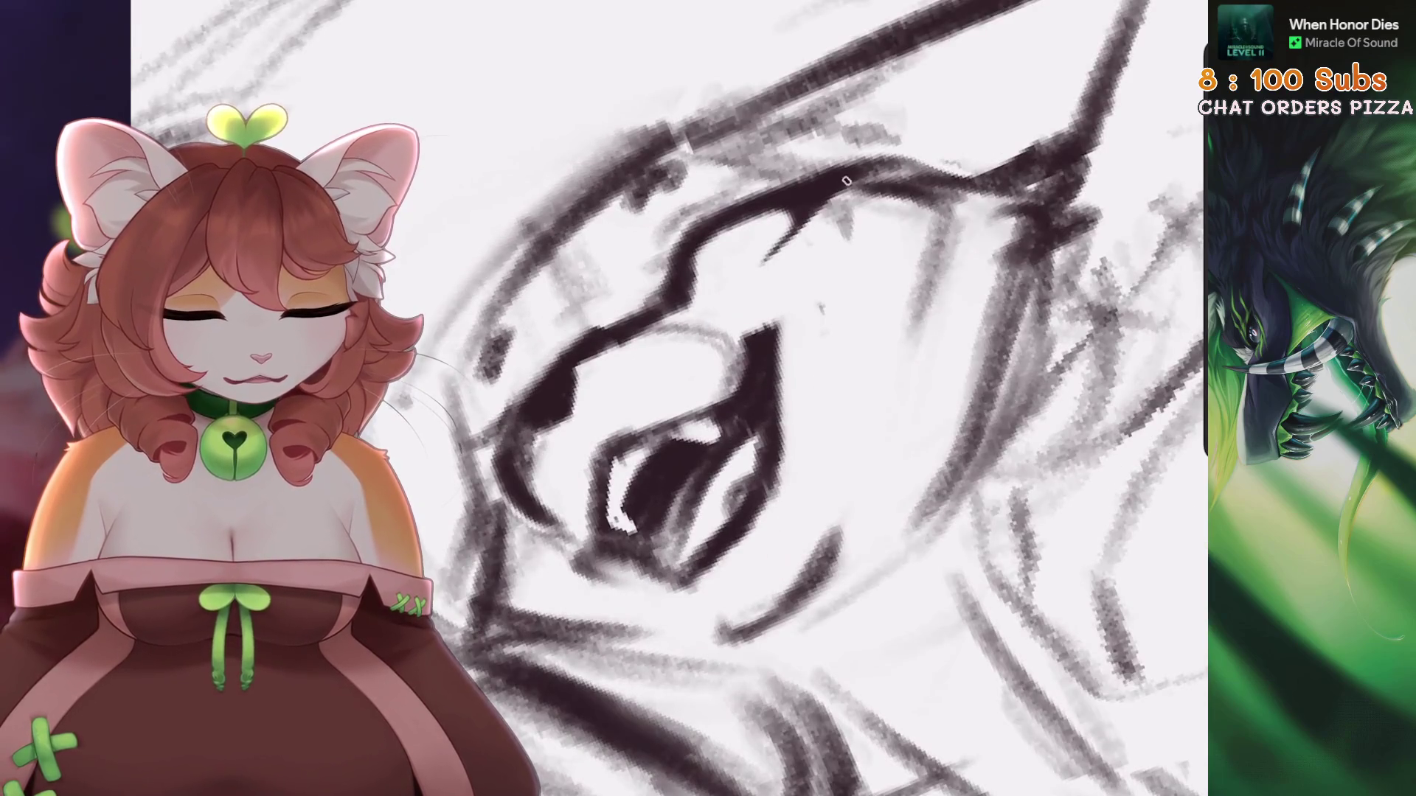
left_click_drag(845, 180, 738, 280)
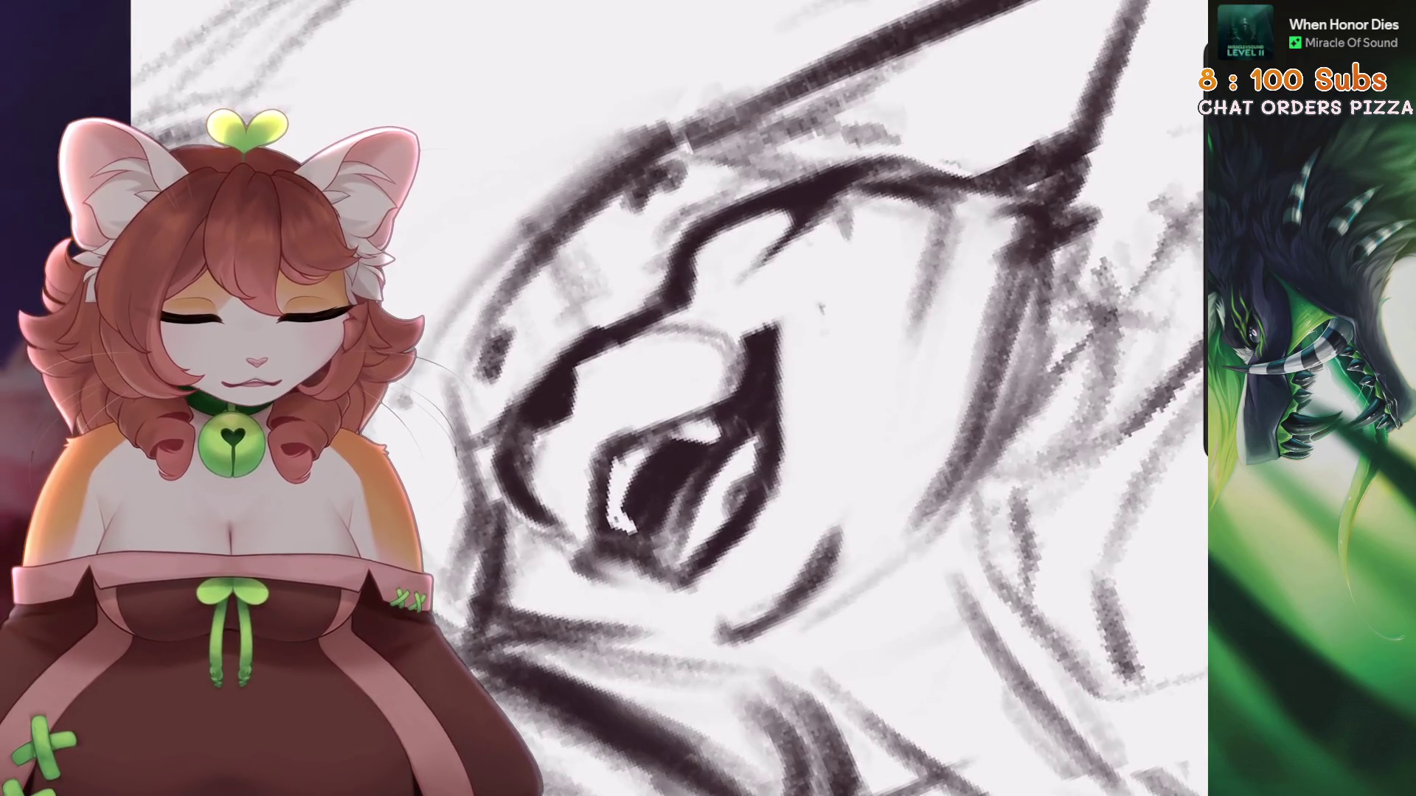
key("ctrl+z")
key("ctrl+z")
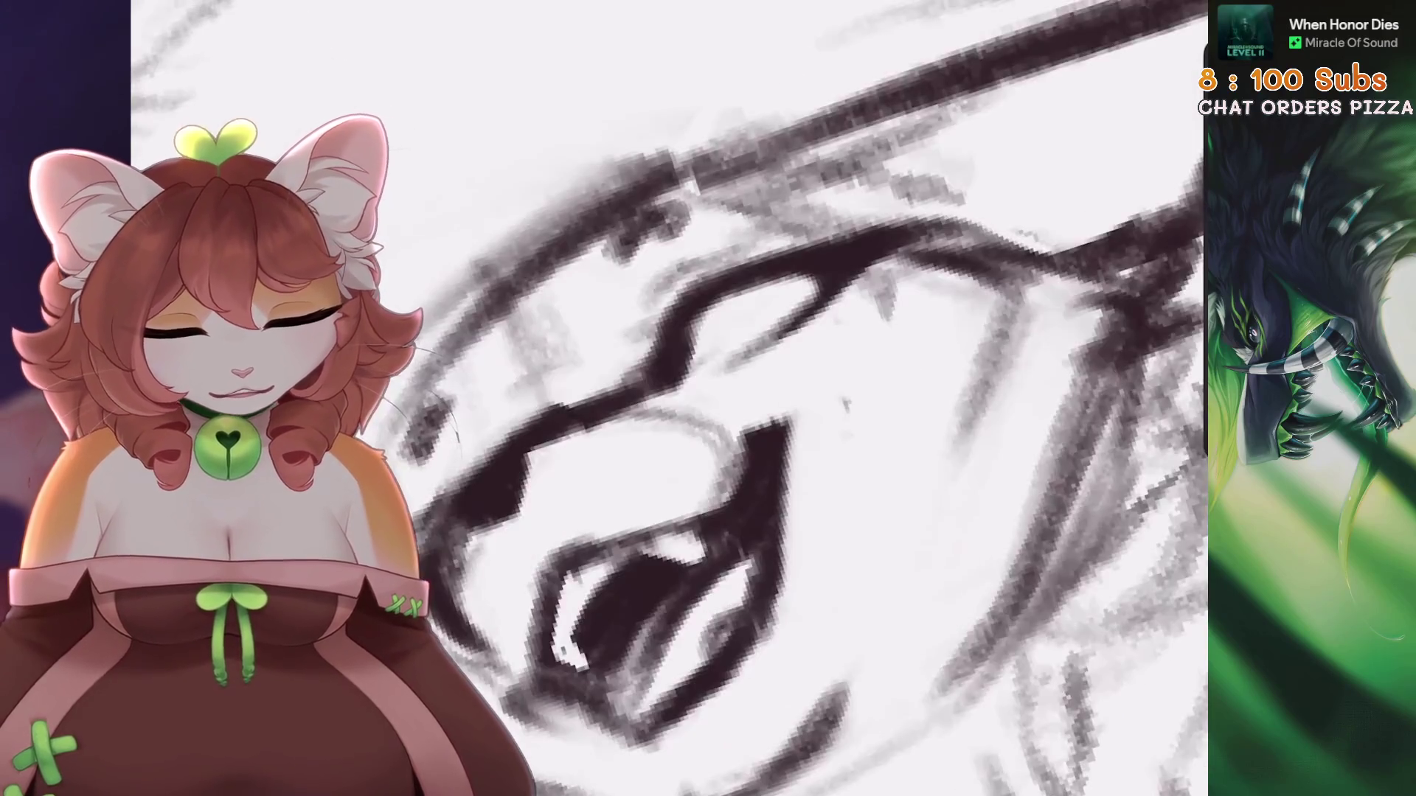
key("ctrl+z")
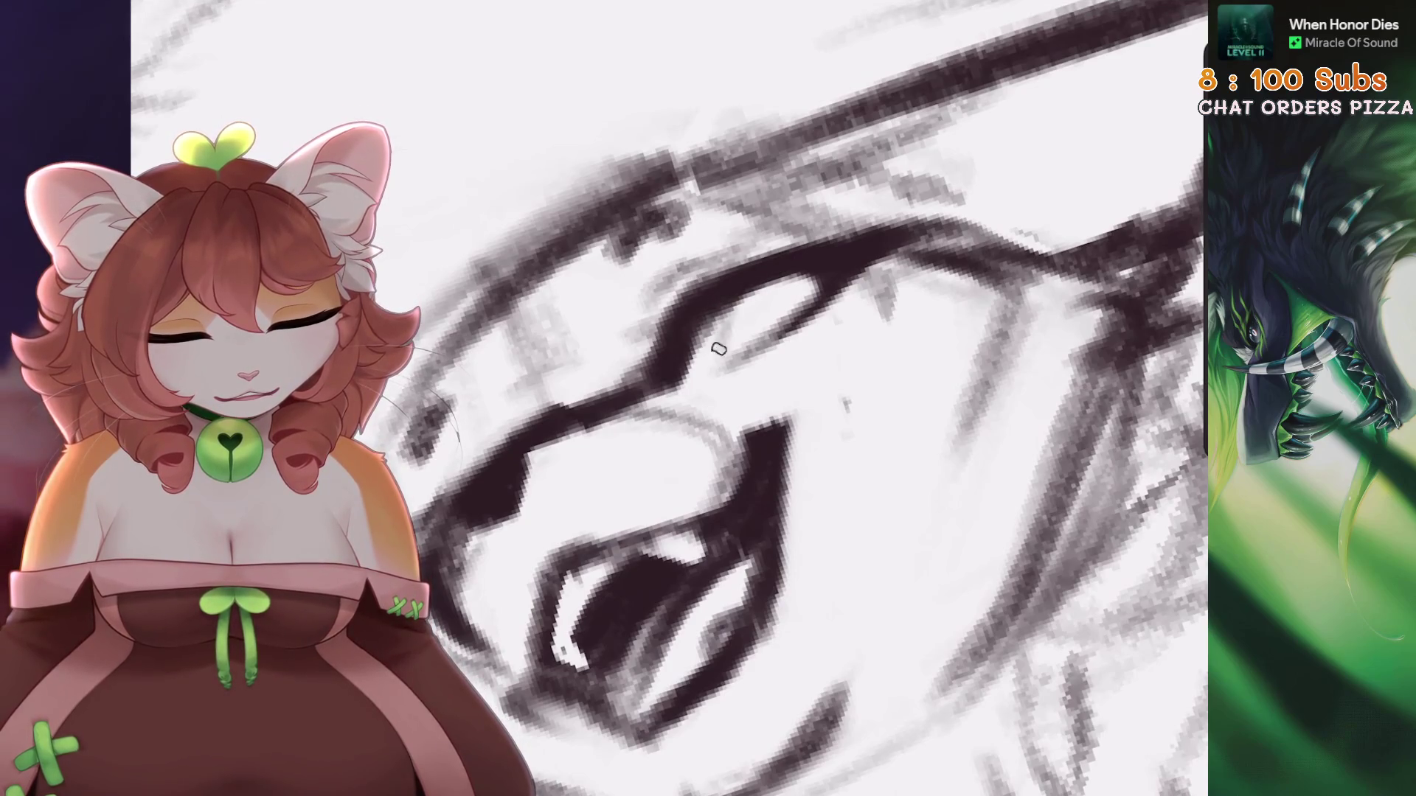
key("ctrl+z")
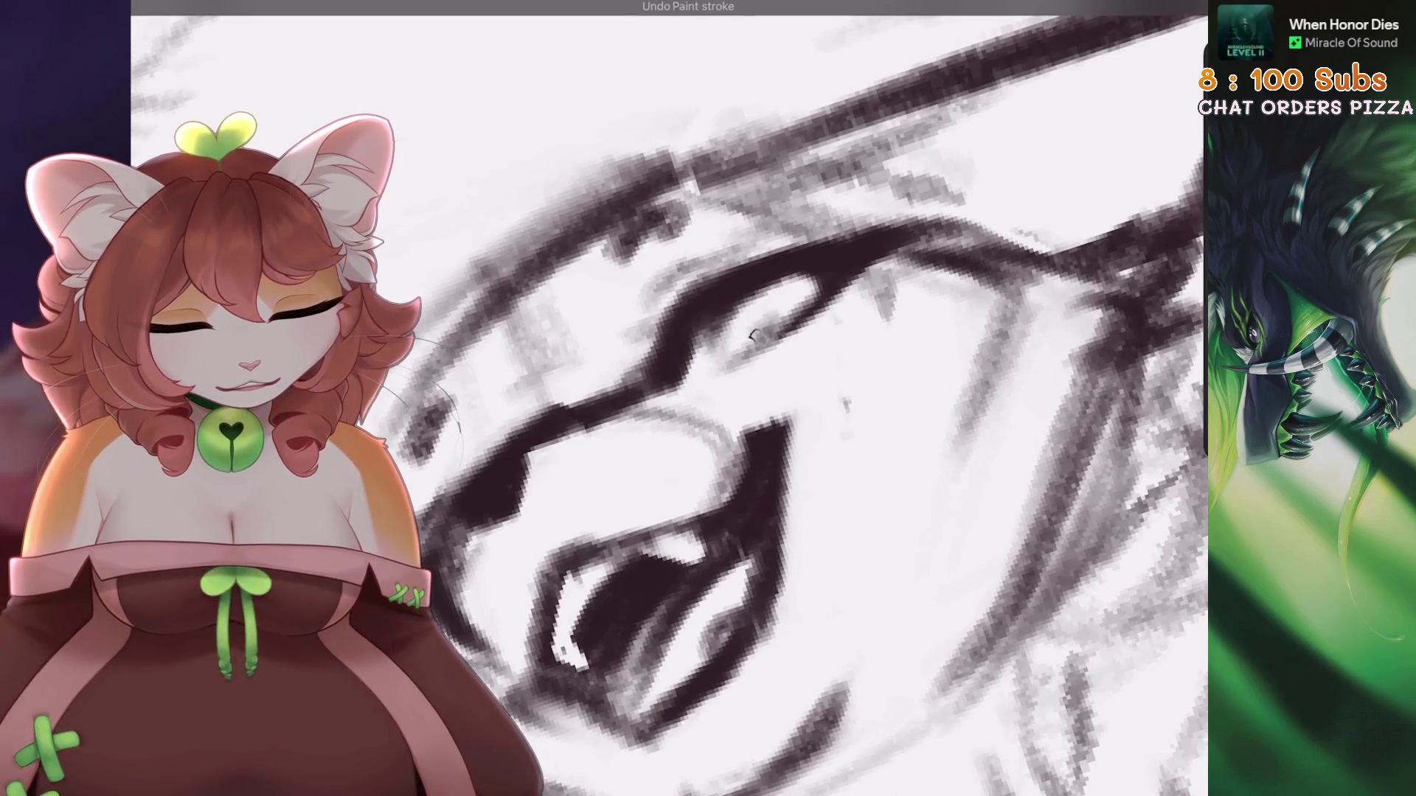
Shrink the brush, undo stray strokes near the eye, and reframe the view on the mouth
scroll(737, 331, "down", 5)
scroll(737, 398, "up", 6)
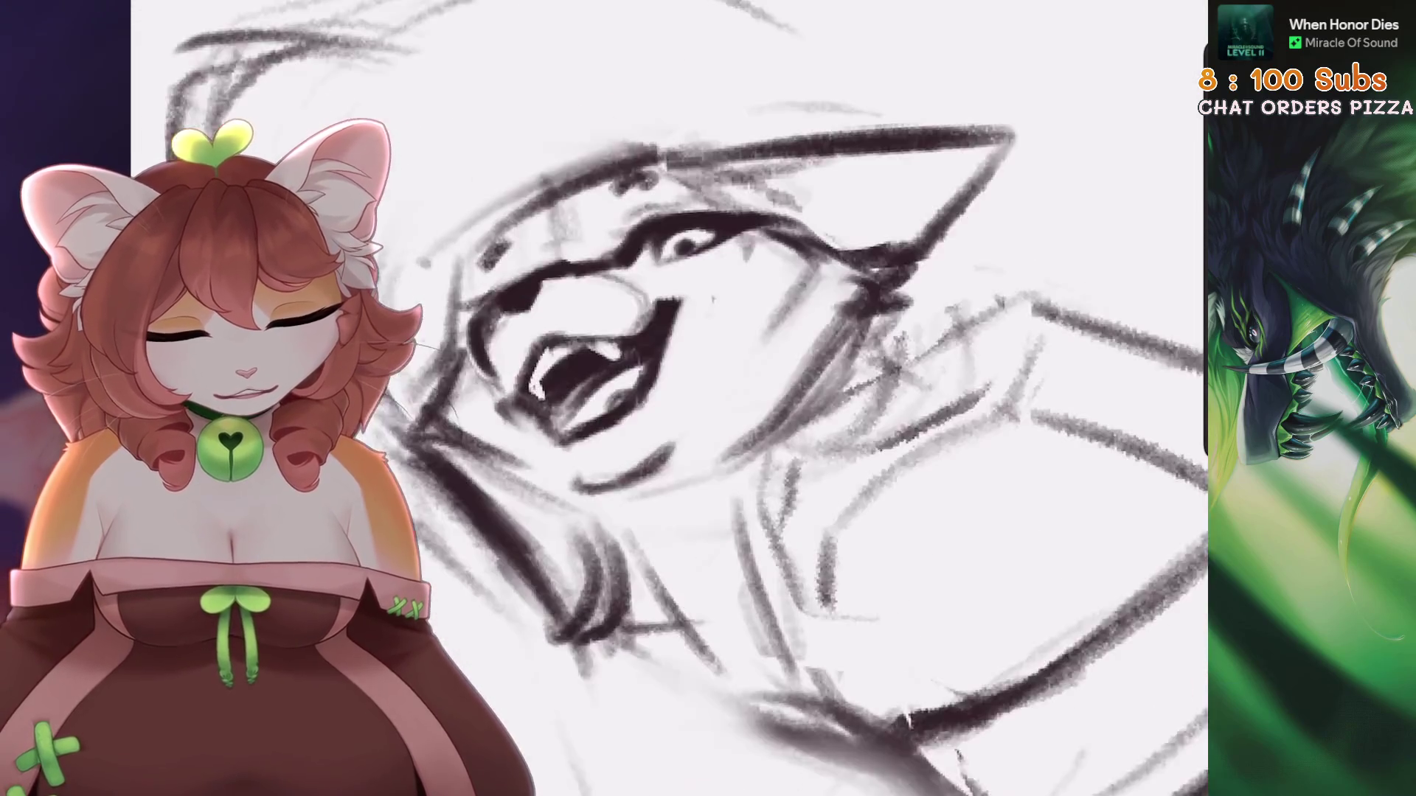
scroll(786, 362, "up", 1)
key("bracketleft")
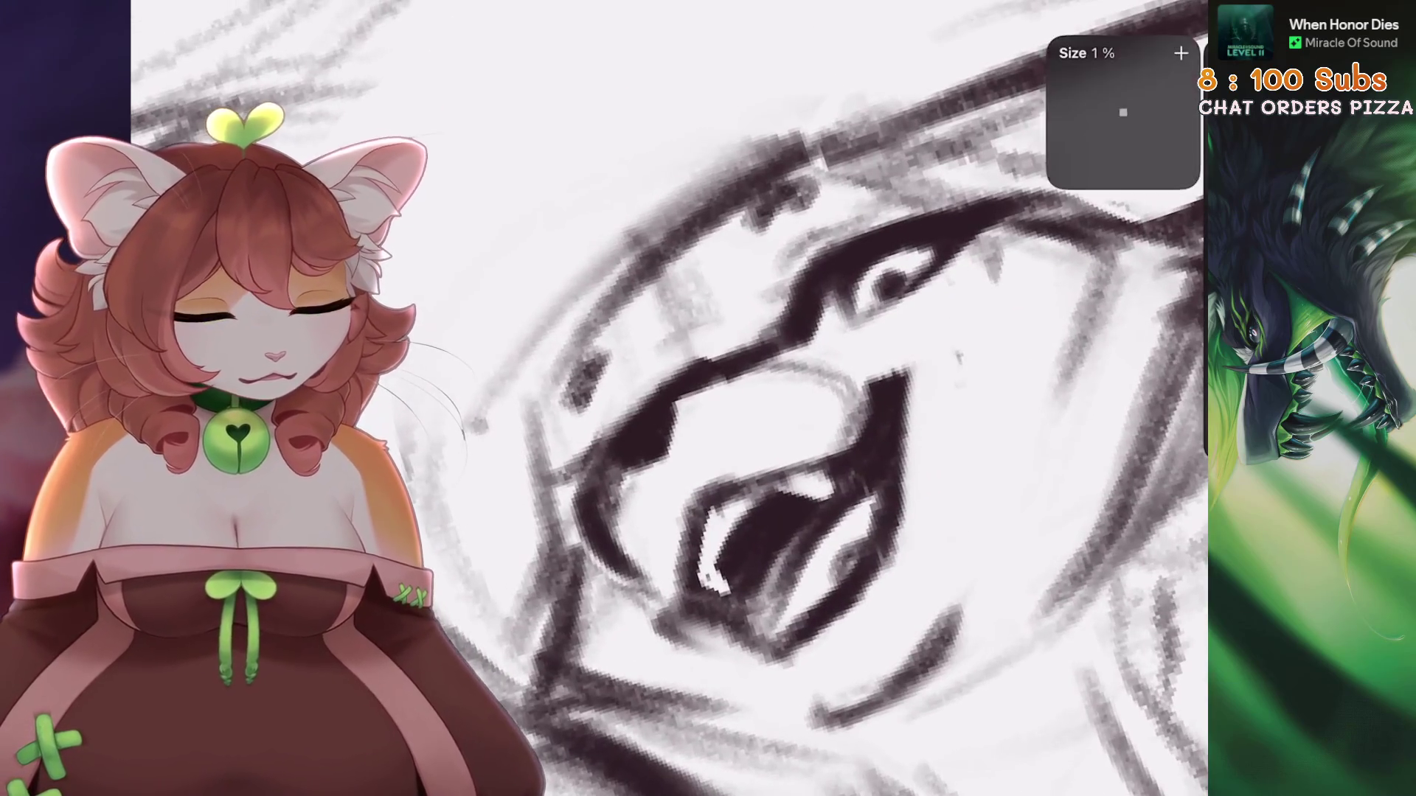
mouse_move(785, 363)
left_mouse_down()
mouse_move(745, 317)
mouse_move(738, 332)
mouse_move(812, 325)
left_mouse_up()
left_click_drag(902, 293, 809, 366)
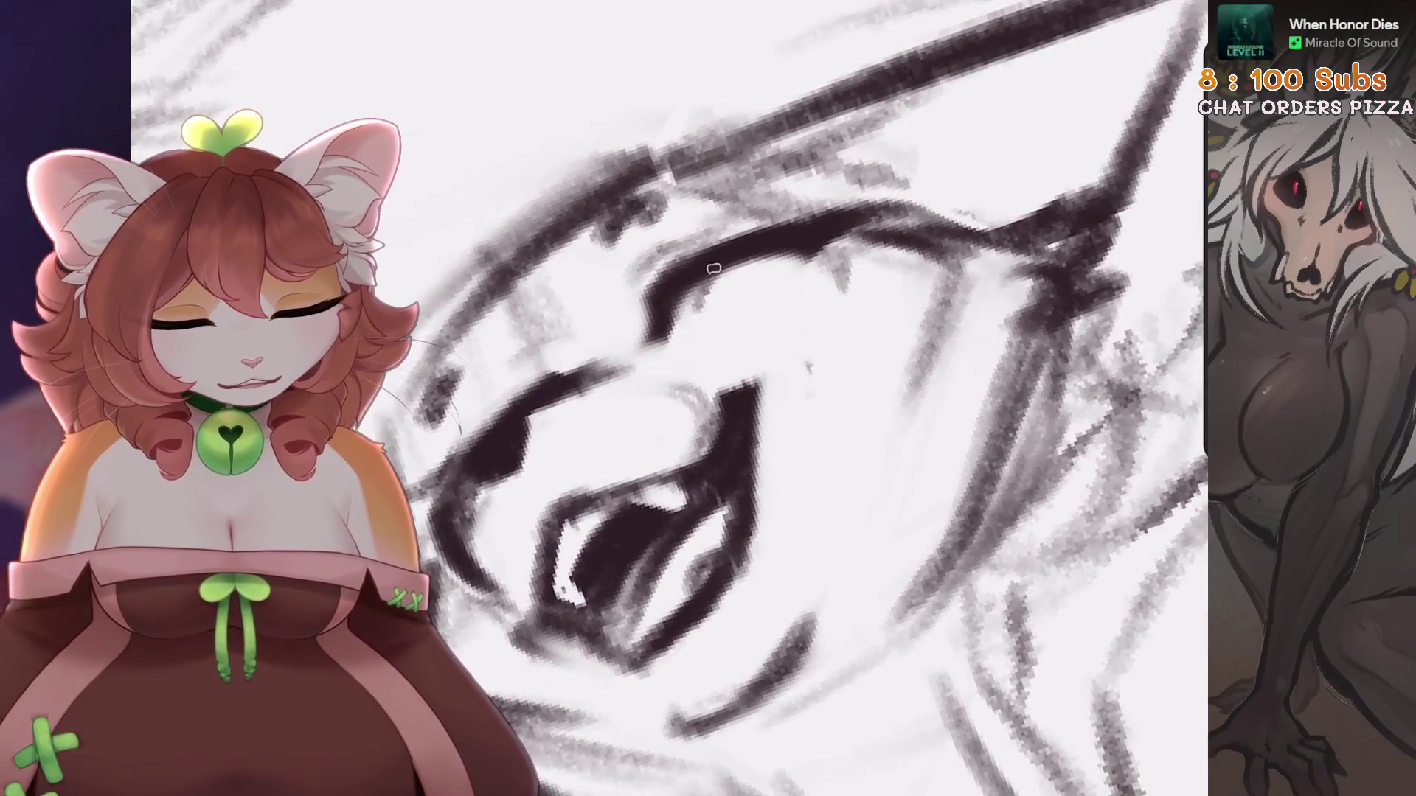
key("ctrl+z")
key("ctrl+z")
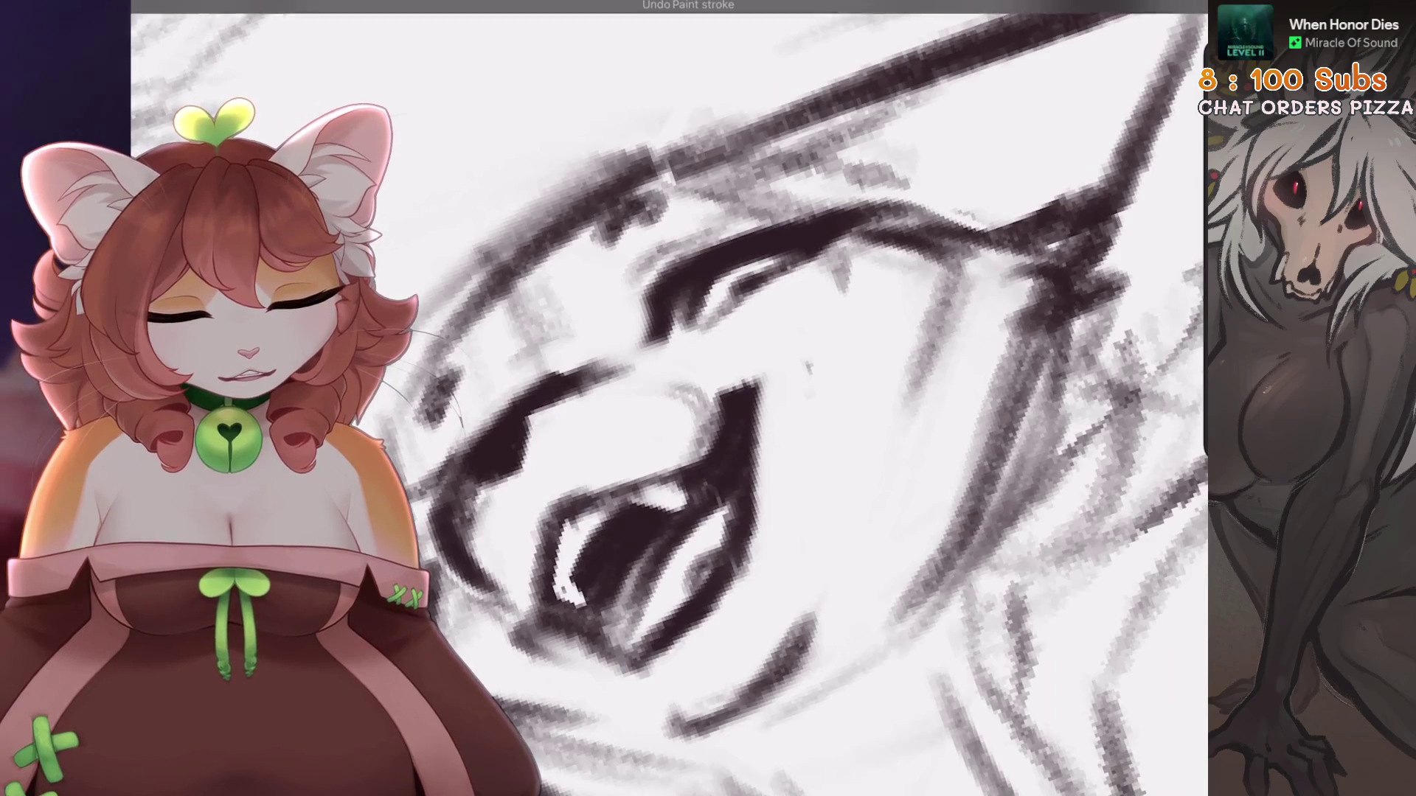
mouse_move(632, 348)
left_mouse_down()
mouse_move(490, 301)
mouse_move(664, 443)
left_mouse_up()
key("ctrl+z")
left_click_drag(740, 236, 605, 354)
scroll(664, 399, "up", 3)
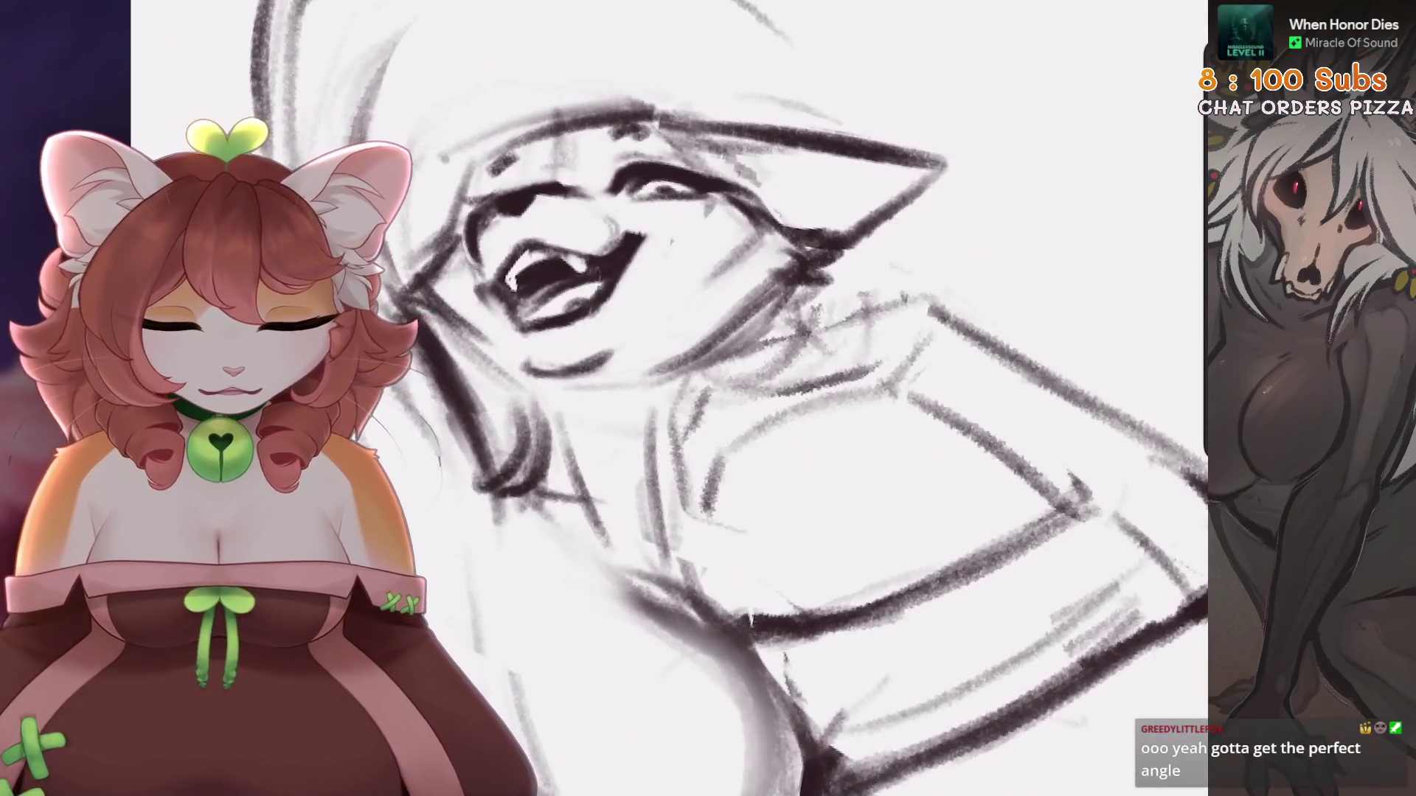
scroll(664, 399, "up", 2)
mouse_move(402, 457)
left_mouse_down()
mouse_move(428, 443)
mouse_move(406, 409)
left_mouse_up()
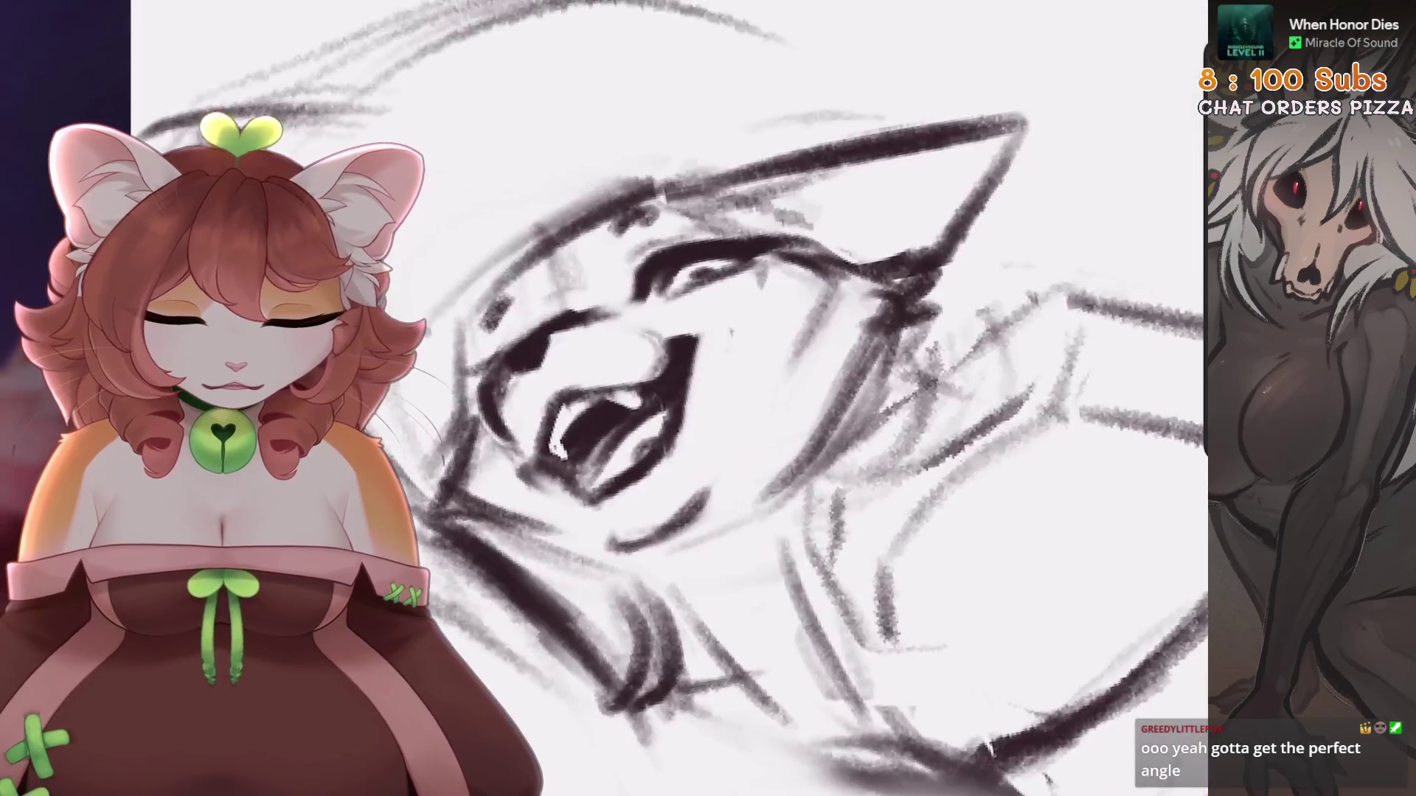
left_click_drag(685, 275, 752, 280)
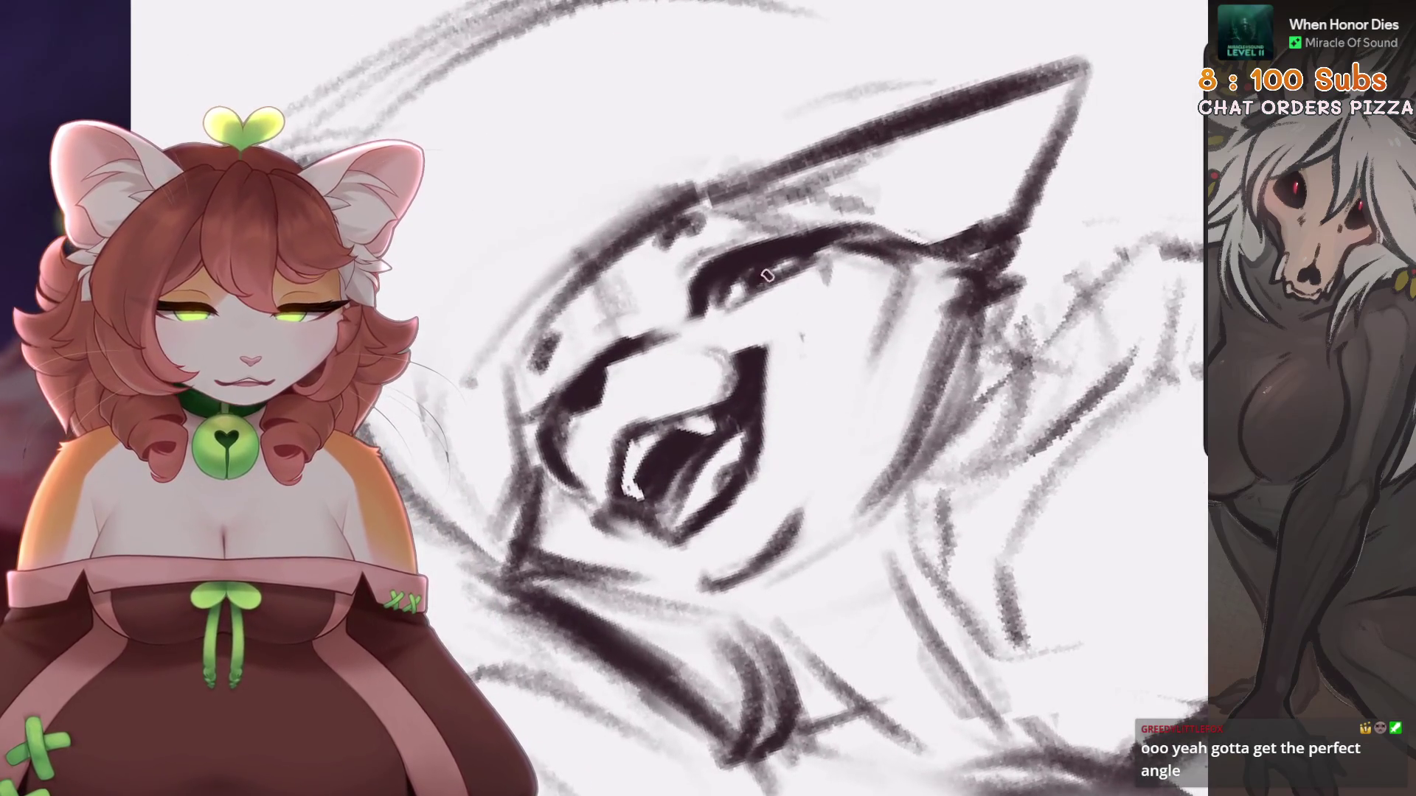
scroll(697, 317, "up", 2)
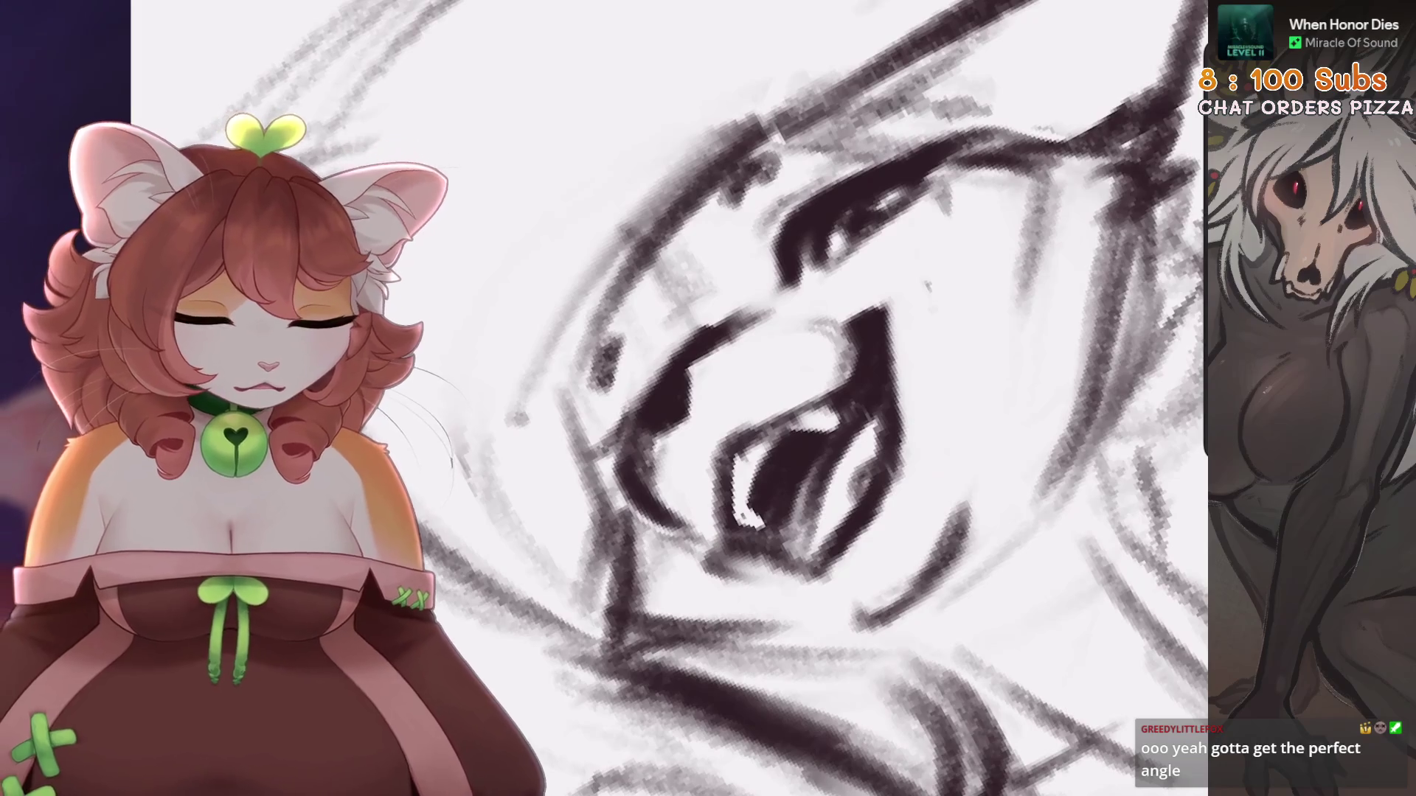
Erase along the thick upper-eyelid line to make it thinner
mouse_move(785, 284)
left_mouse_down()
mouse_move(812, 183)
mouse_move(789, 281)
left_mouse_up()
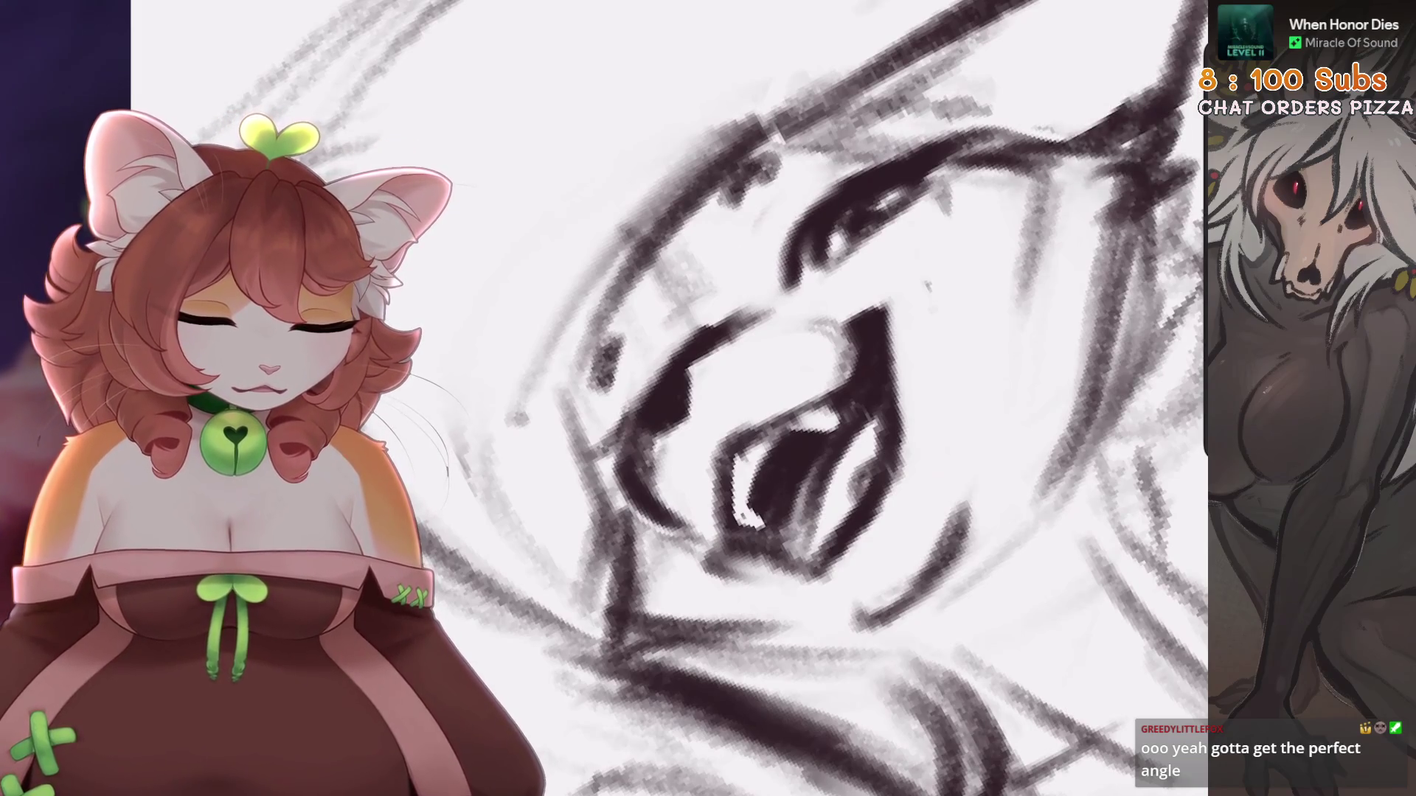
scroll(757, 252, "down", 5)
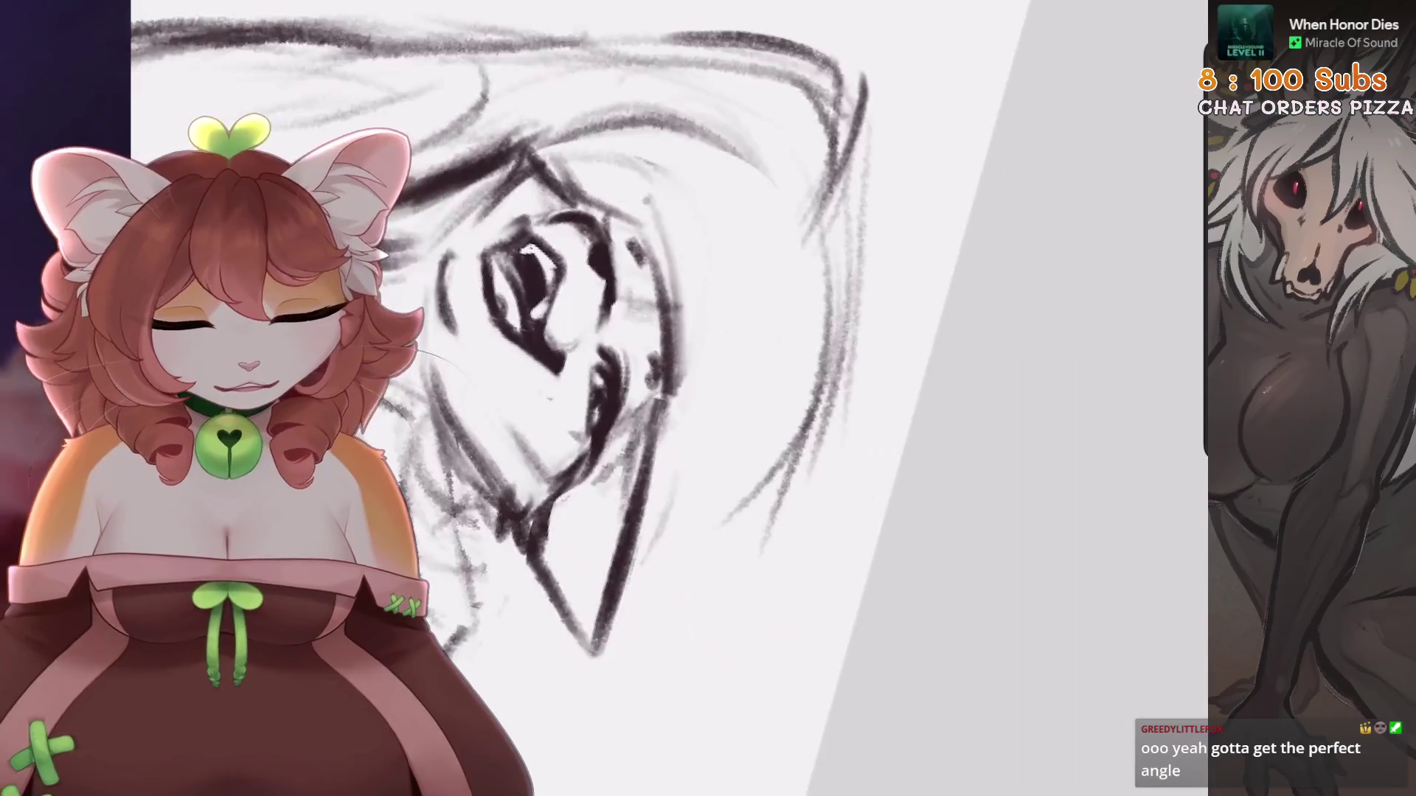
scroll(663, 369, "up", 5)
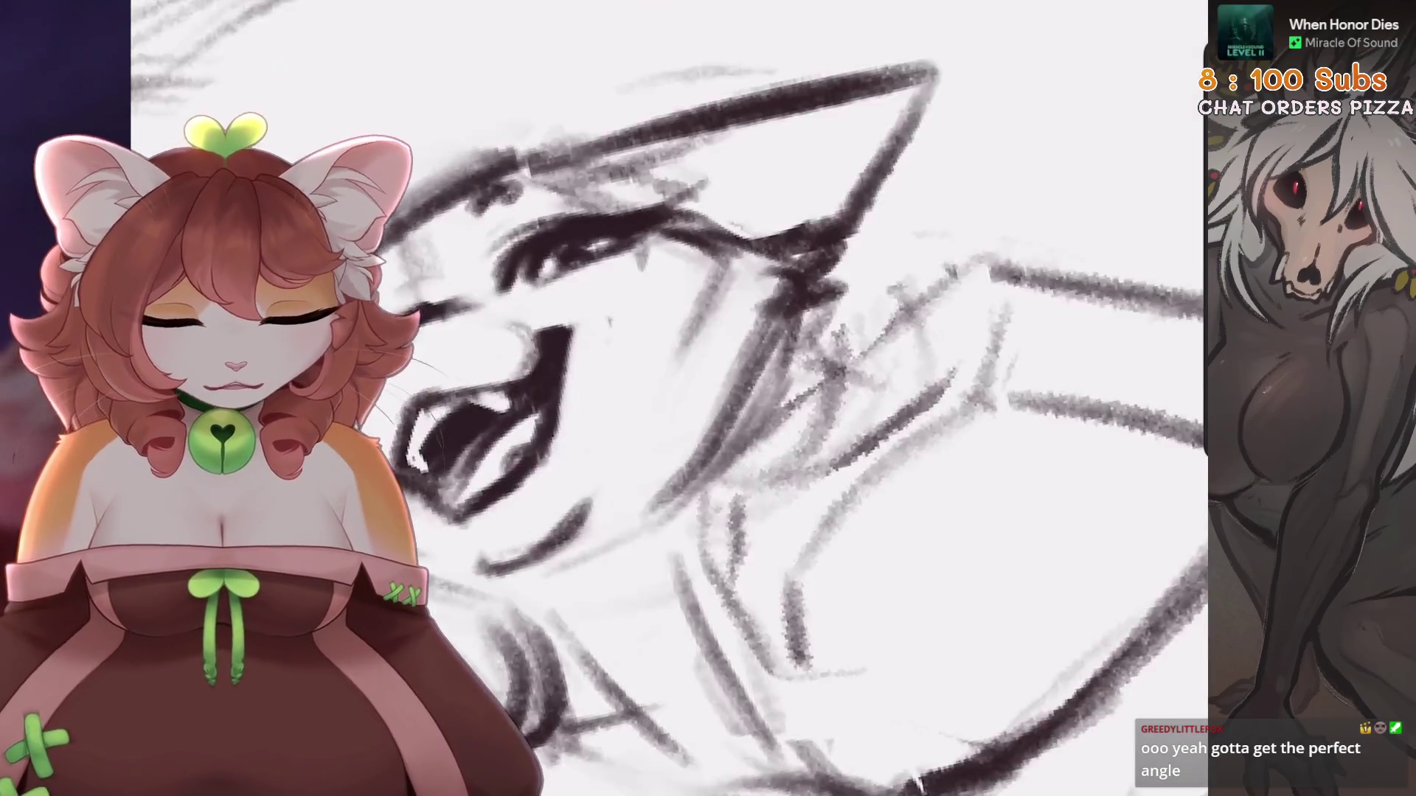
key("ctrl+z")
scroll(663, 369, "down", 3)
scroll(663, 369, "up", 3)
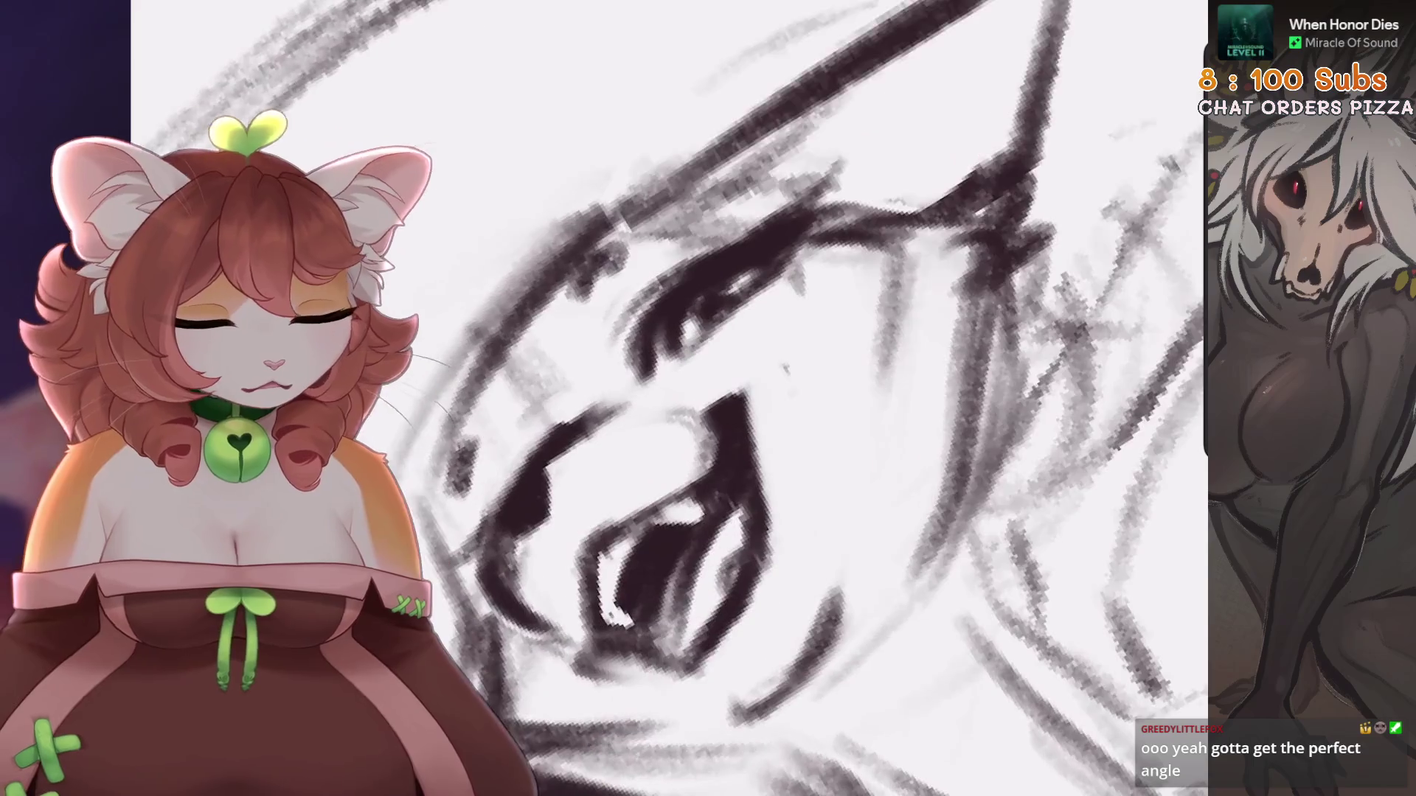
scroll(835, 168, "down", 5)
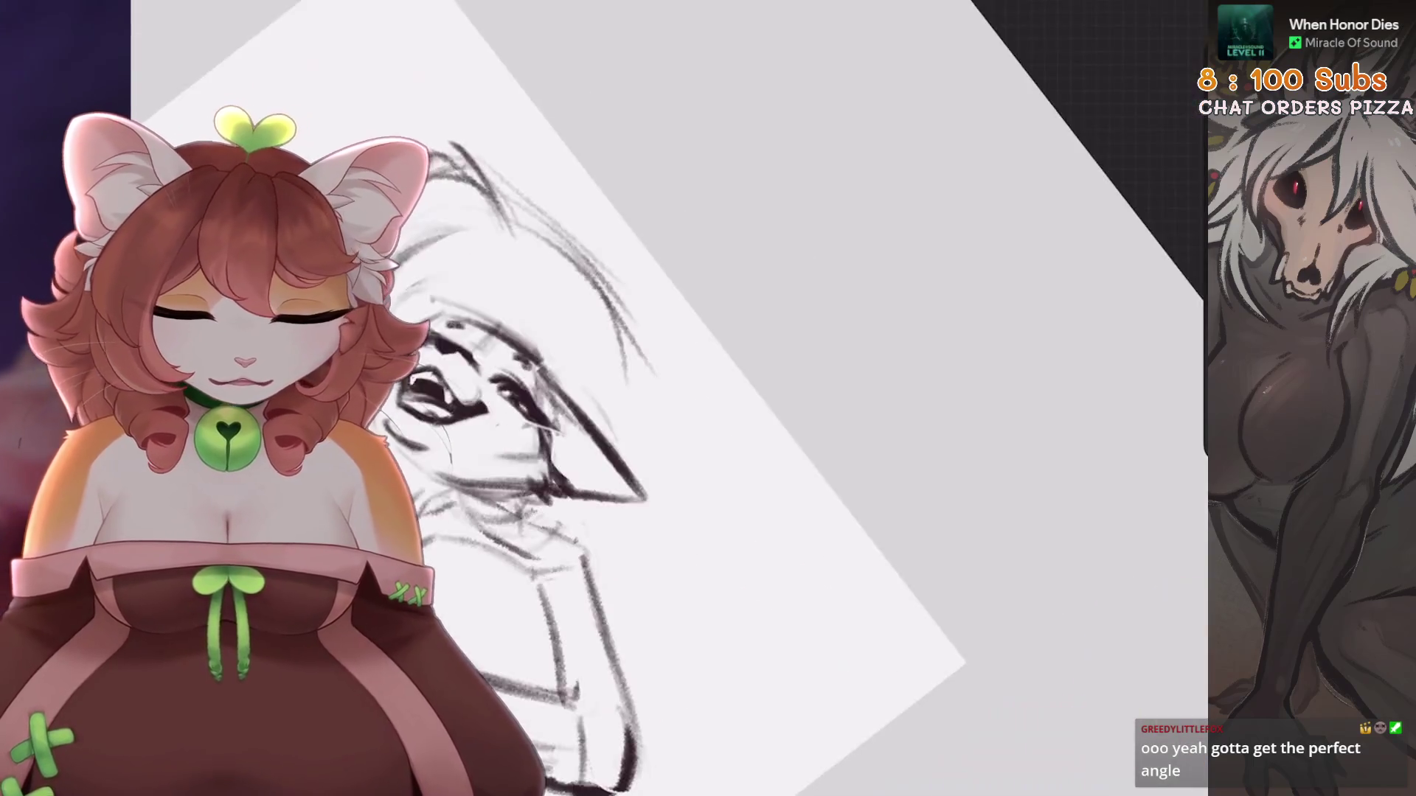
scroll(836, 168, "up", 3)
scroll(663, 369, "up", 2)
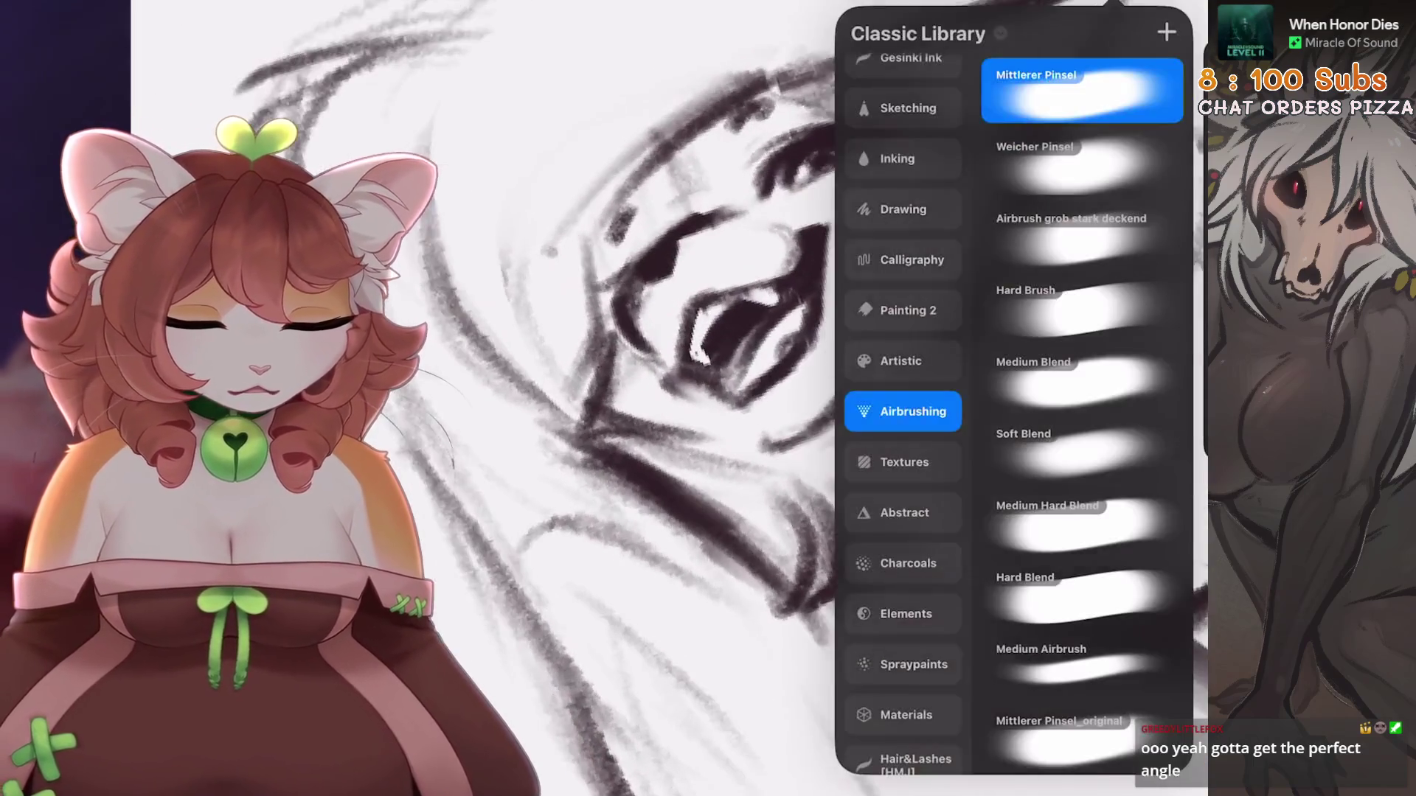
scroll(847, 393, "up", 3)
scroll(847, 394, "down", 1)
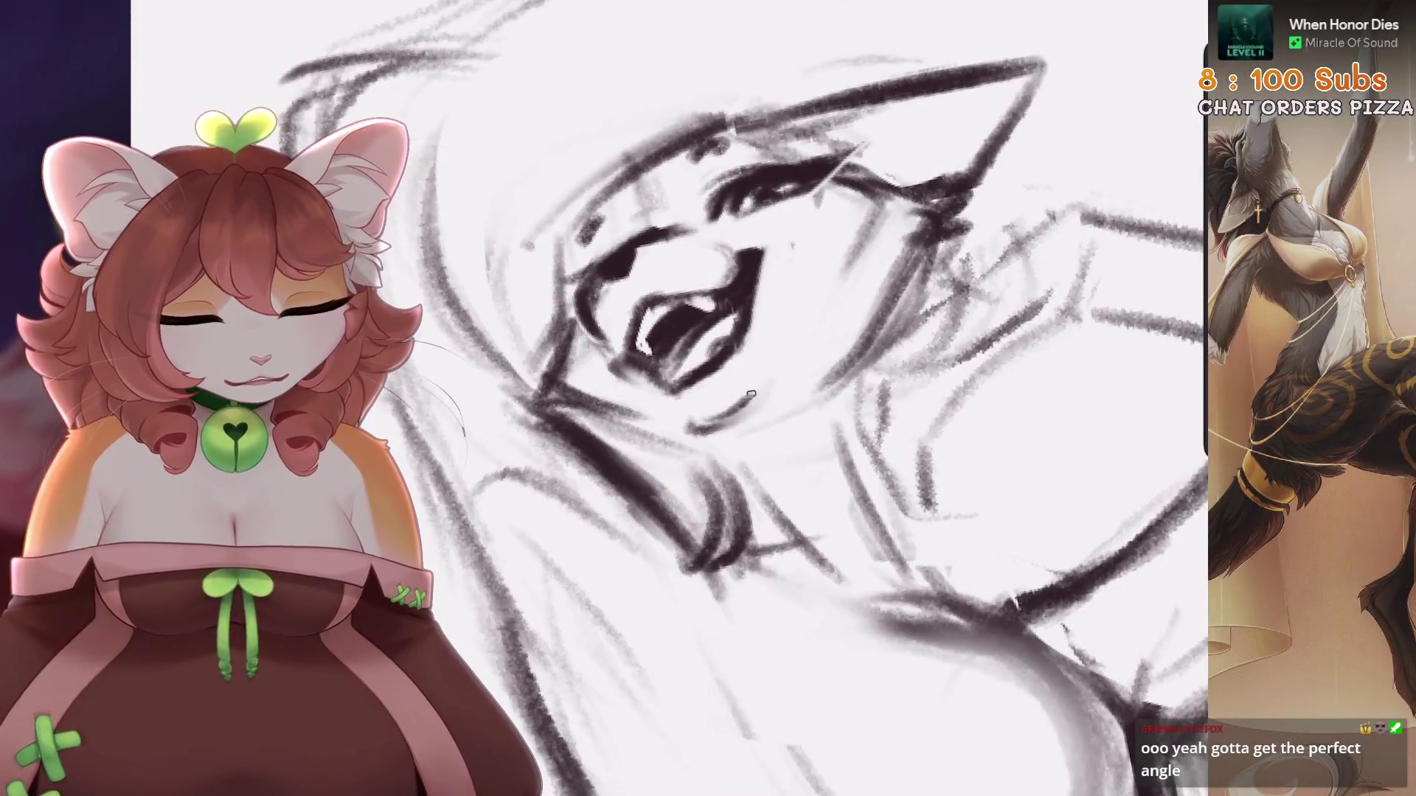
scroll(708, 399, "down", 2)
scroll(708, 398, "up", 2)
Freehand-select the area around the eye and reshape it with Distort
key("s")
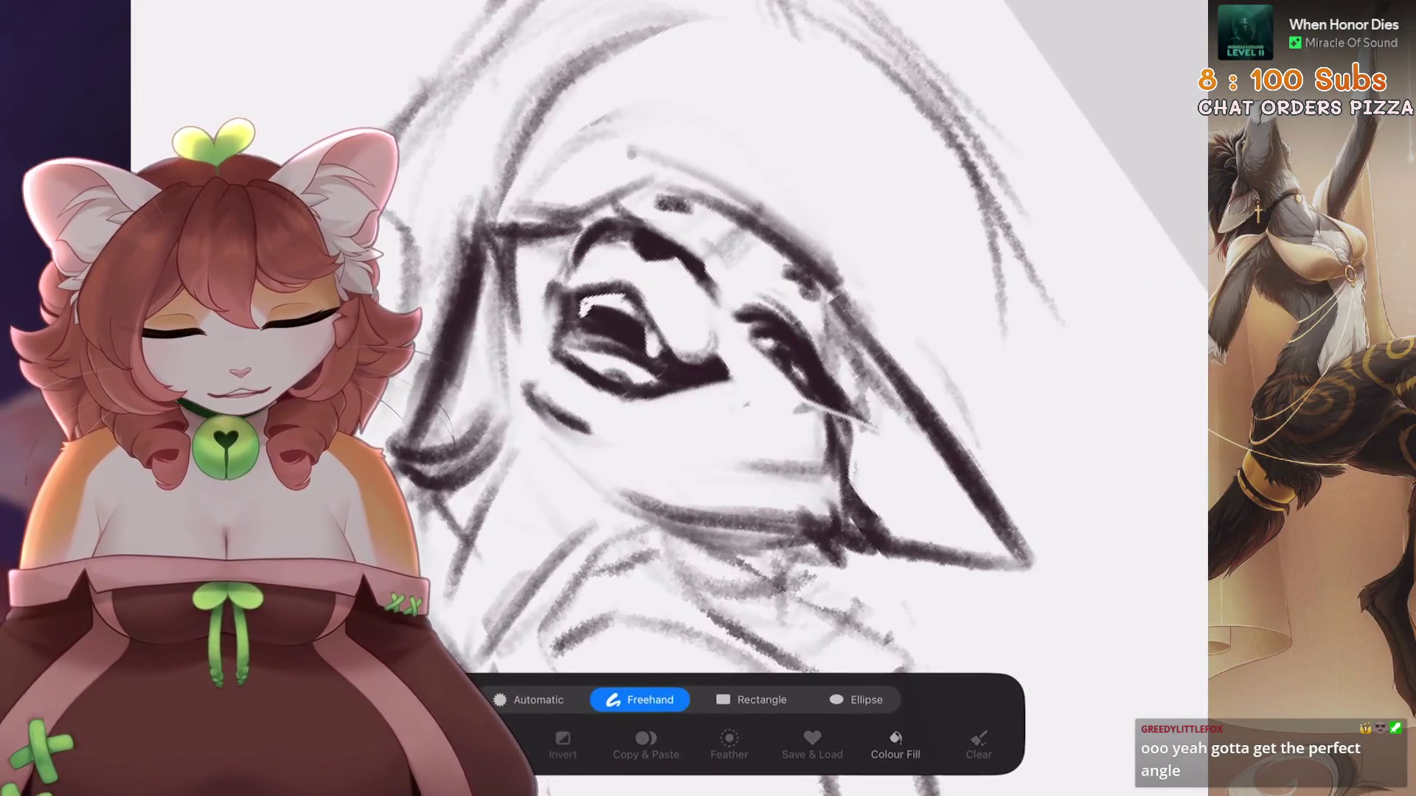
left_click_drag(712, 447, 711, 308)
key("v")
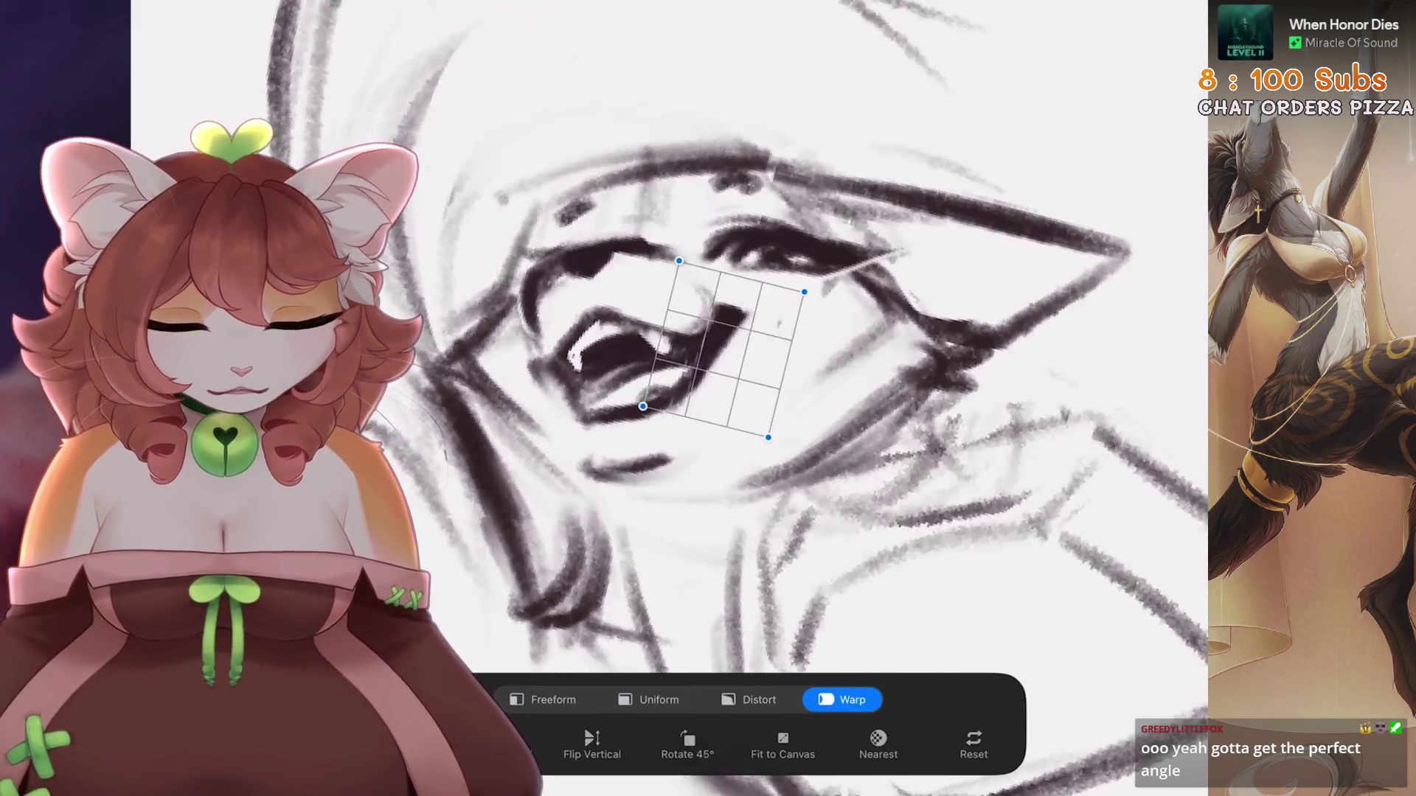
left_click(749, 700)
key("v")
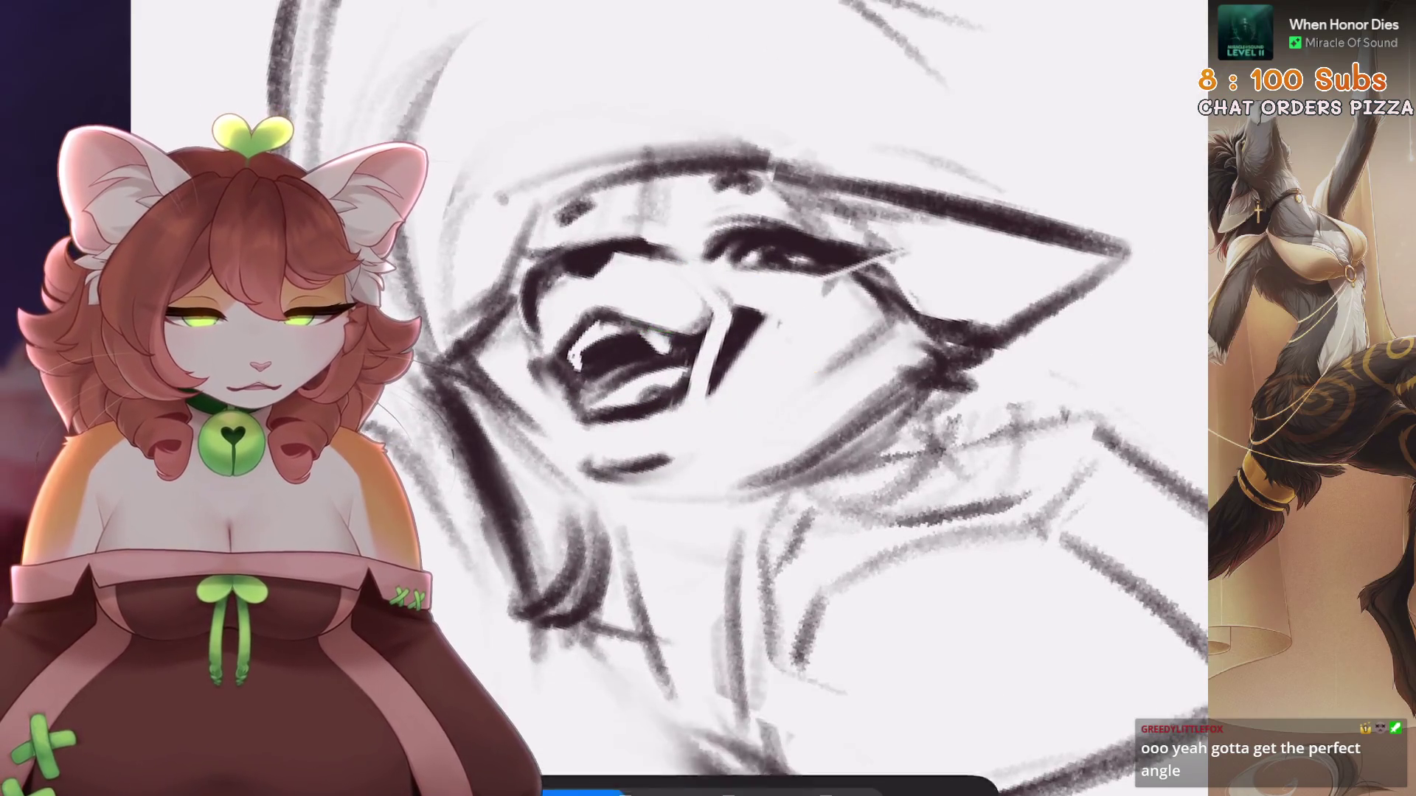
scroll(708, 399, "up", 2)
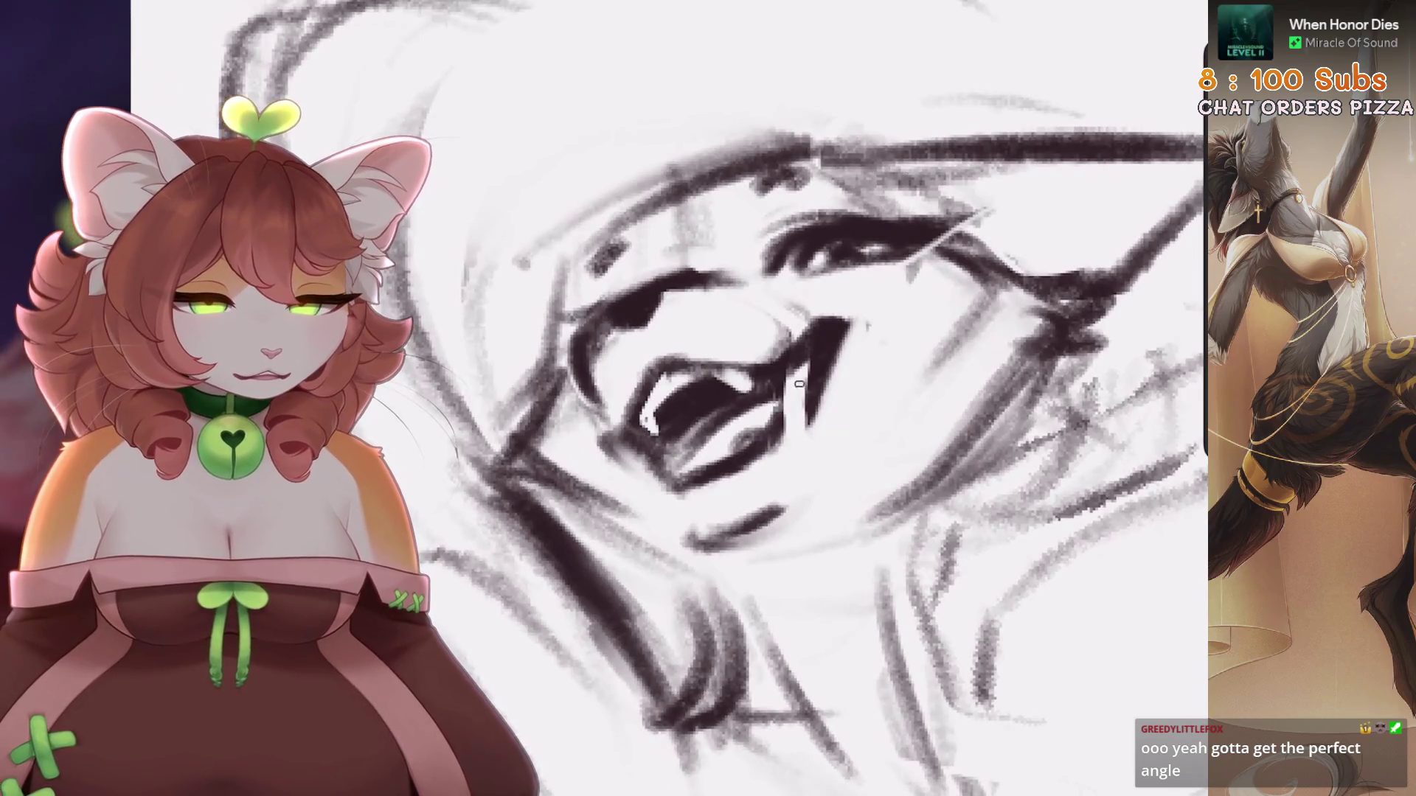
scroll(799, 384, "down", 2)
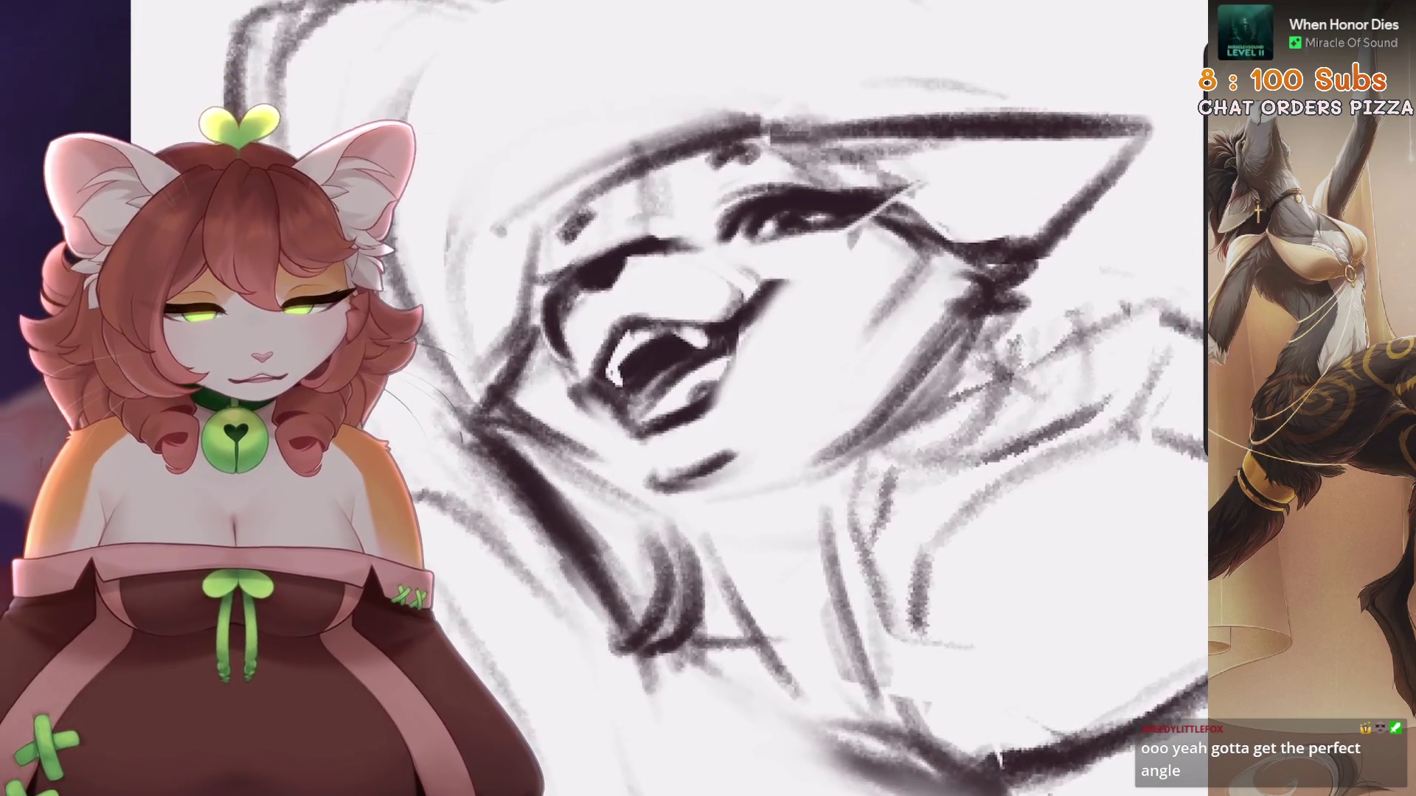
Redraw the upper-lip line, then zoom out to the full page
left_click_drag(790, 293, 721, 380)
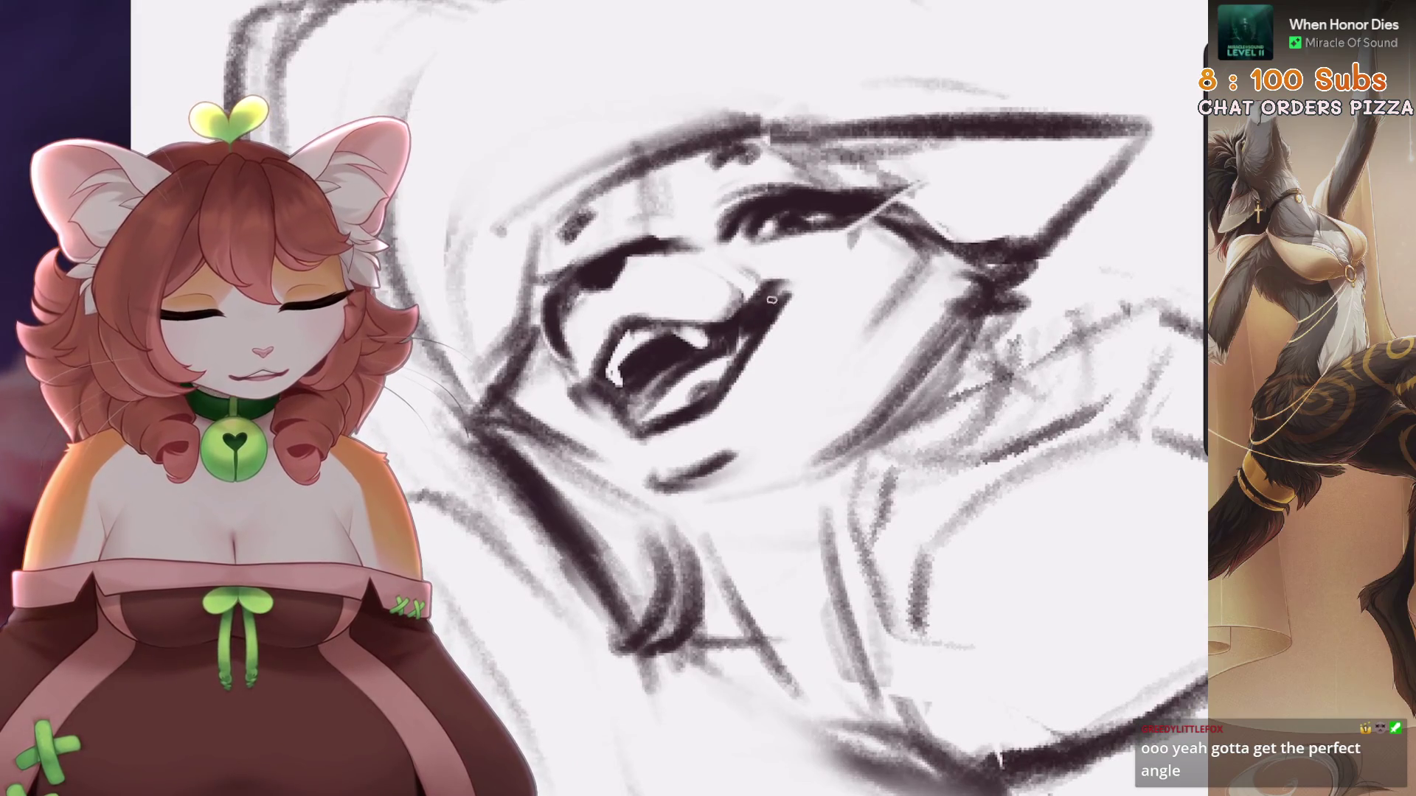
scroll(708, 398, "down", 2)
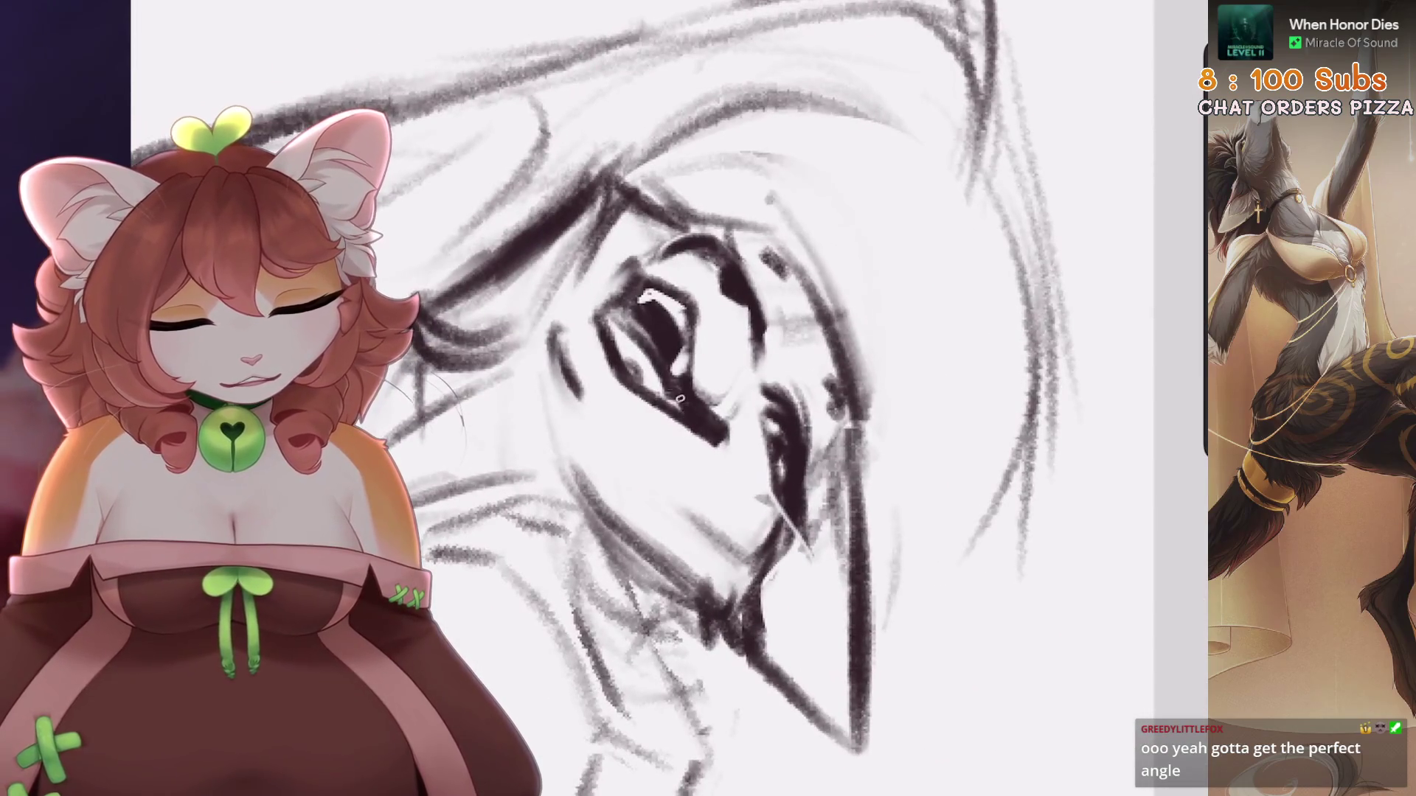
scroll(708, 398, "up", 2)
scroll(708, 398, "up", 4)
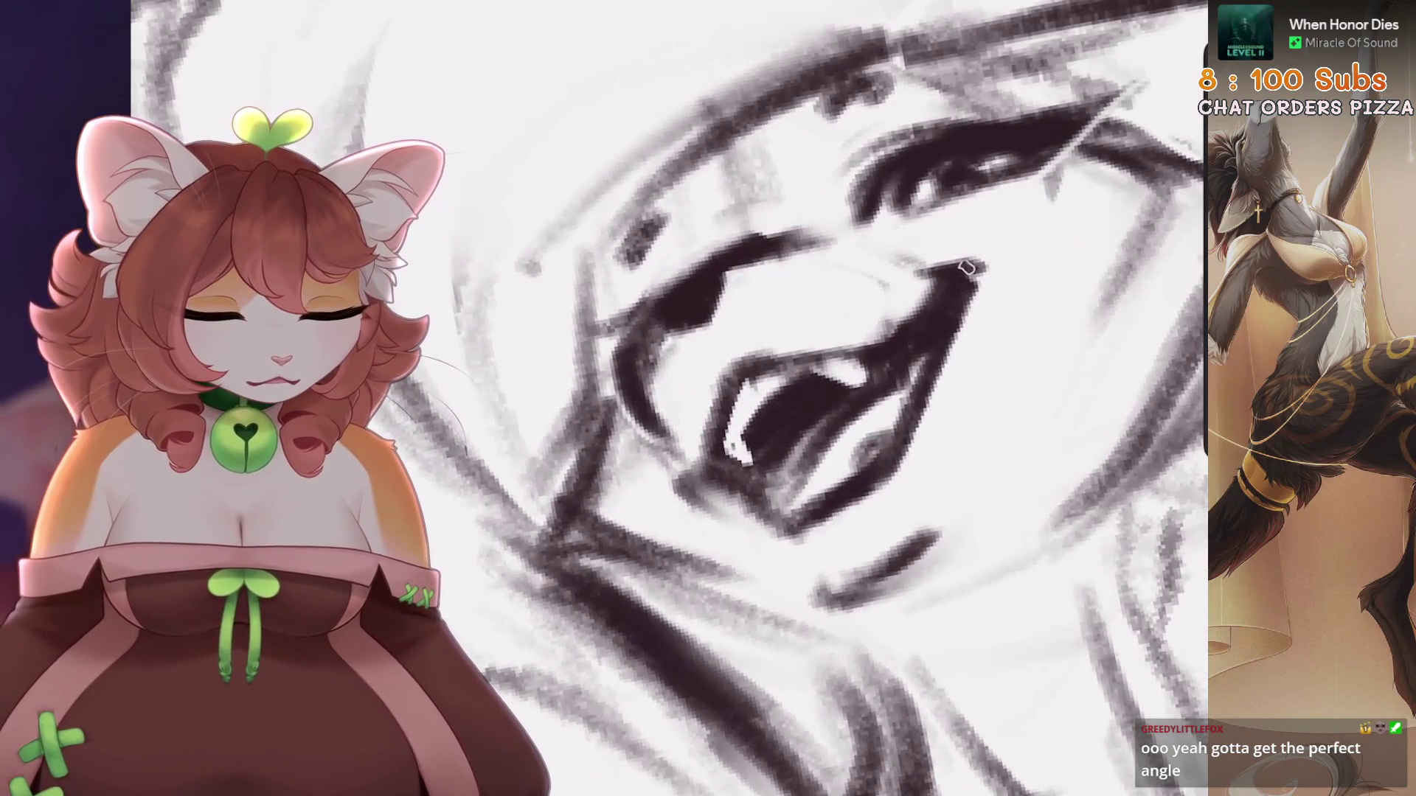
scroll(956, 308, "down", 3)
scroll(956, 308, "up", 4)
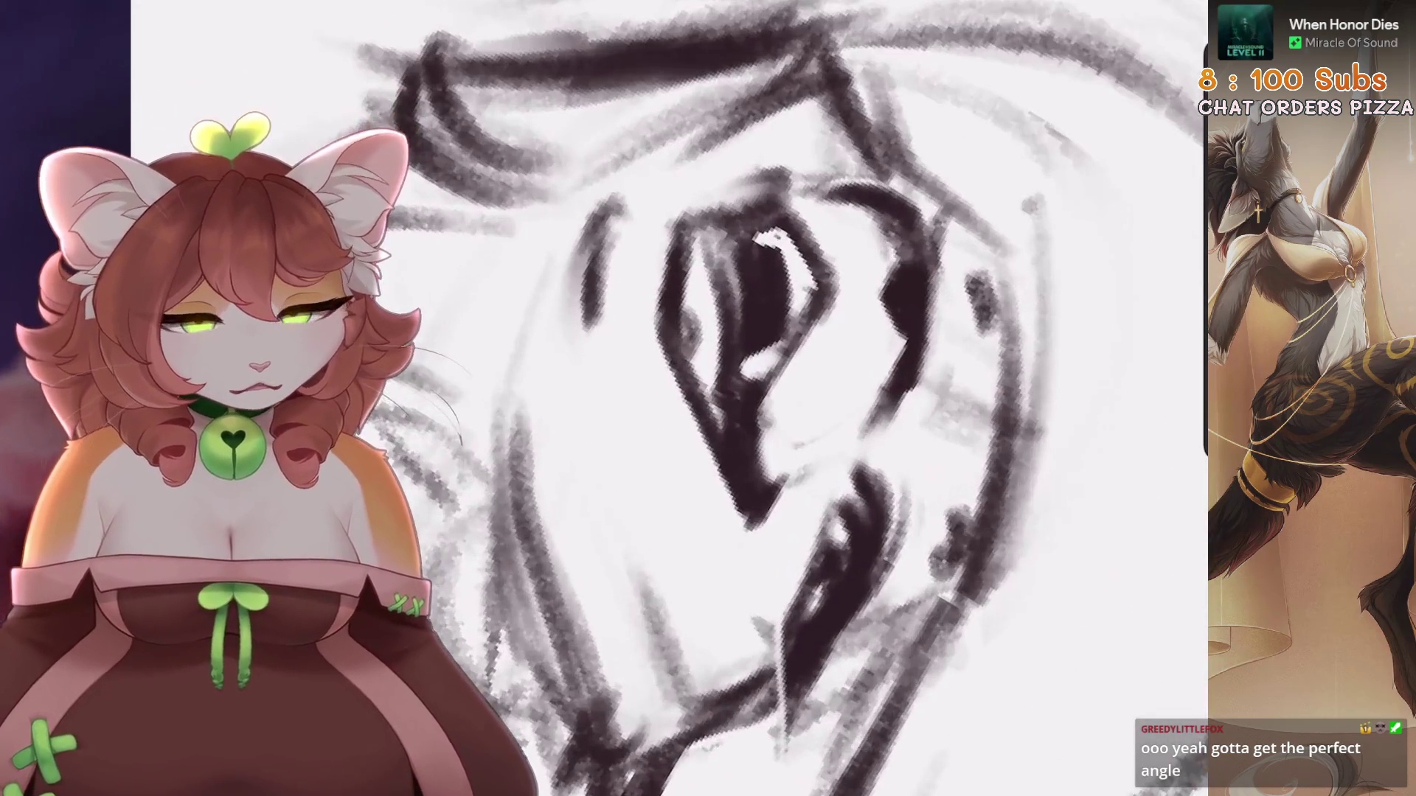
scroll(775, 389, "up", 1)
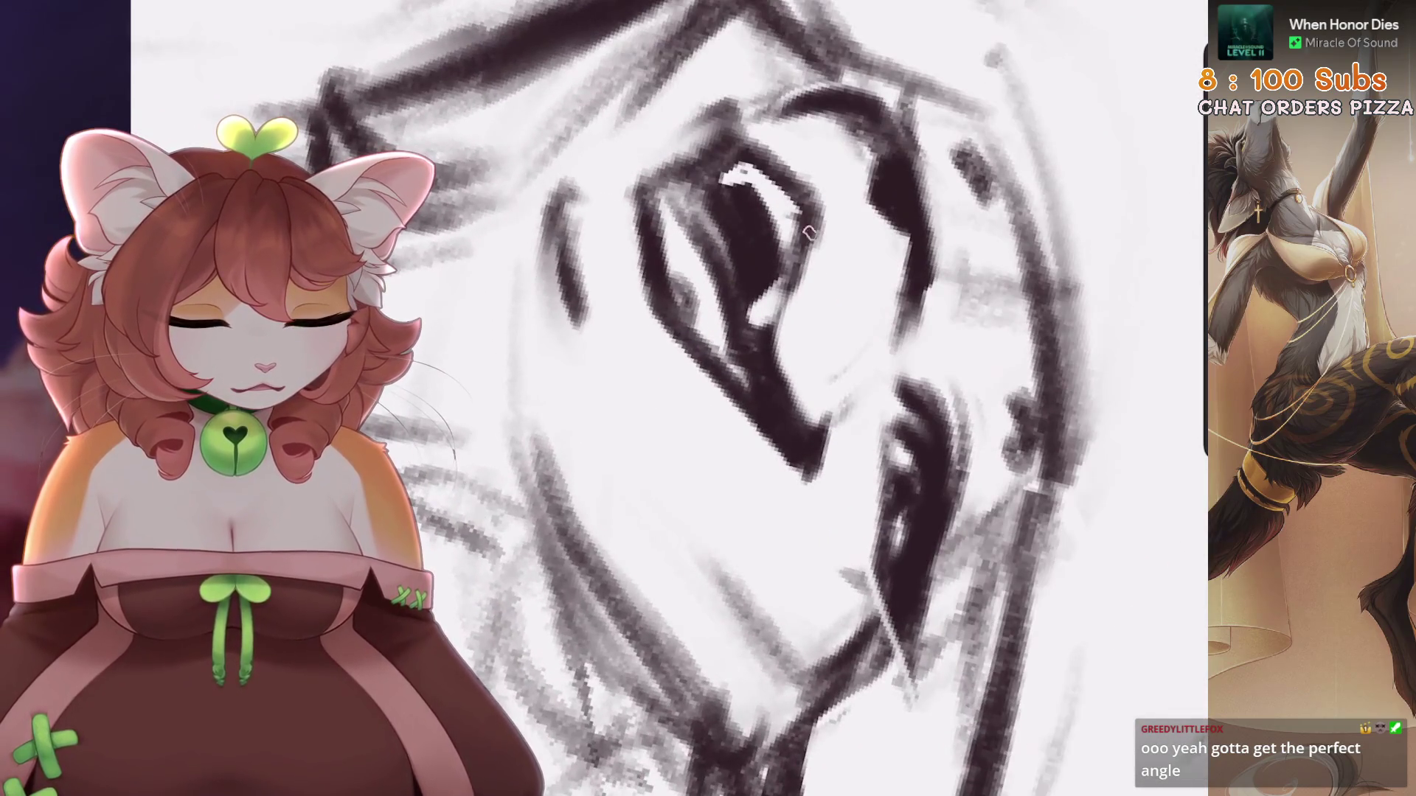
scroll(670, 398, "down", 5)
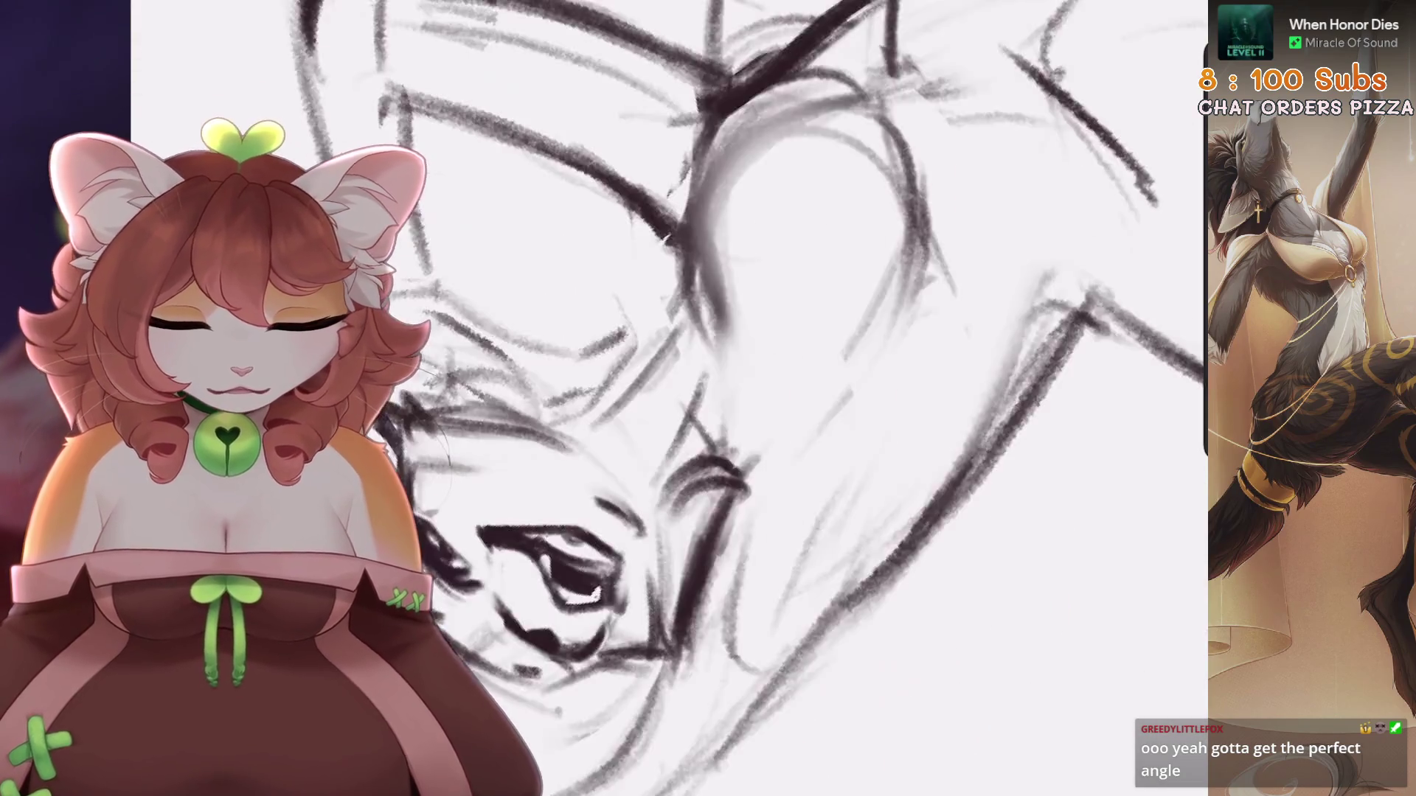
scroll(737, 398, "down", 5)
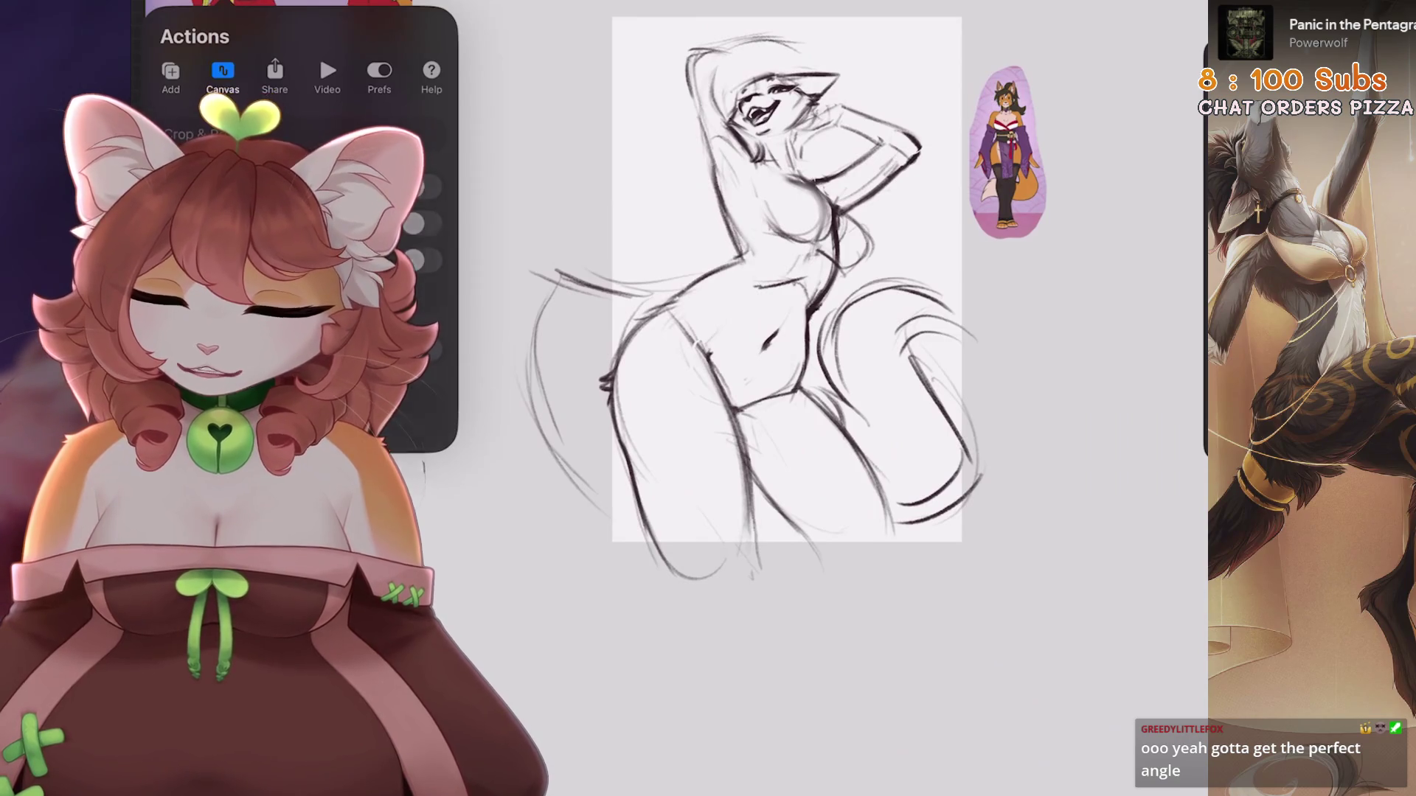
Open a floating Reference view and undo the accidental squeeze of the sketch
left_click(414, 260)
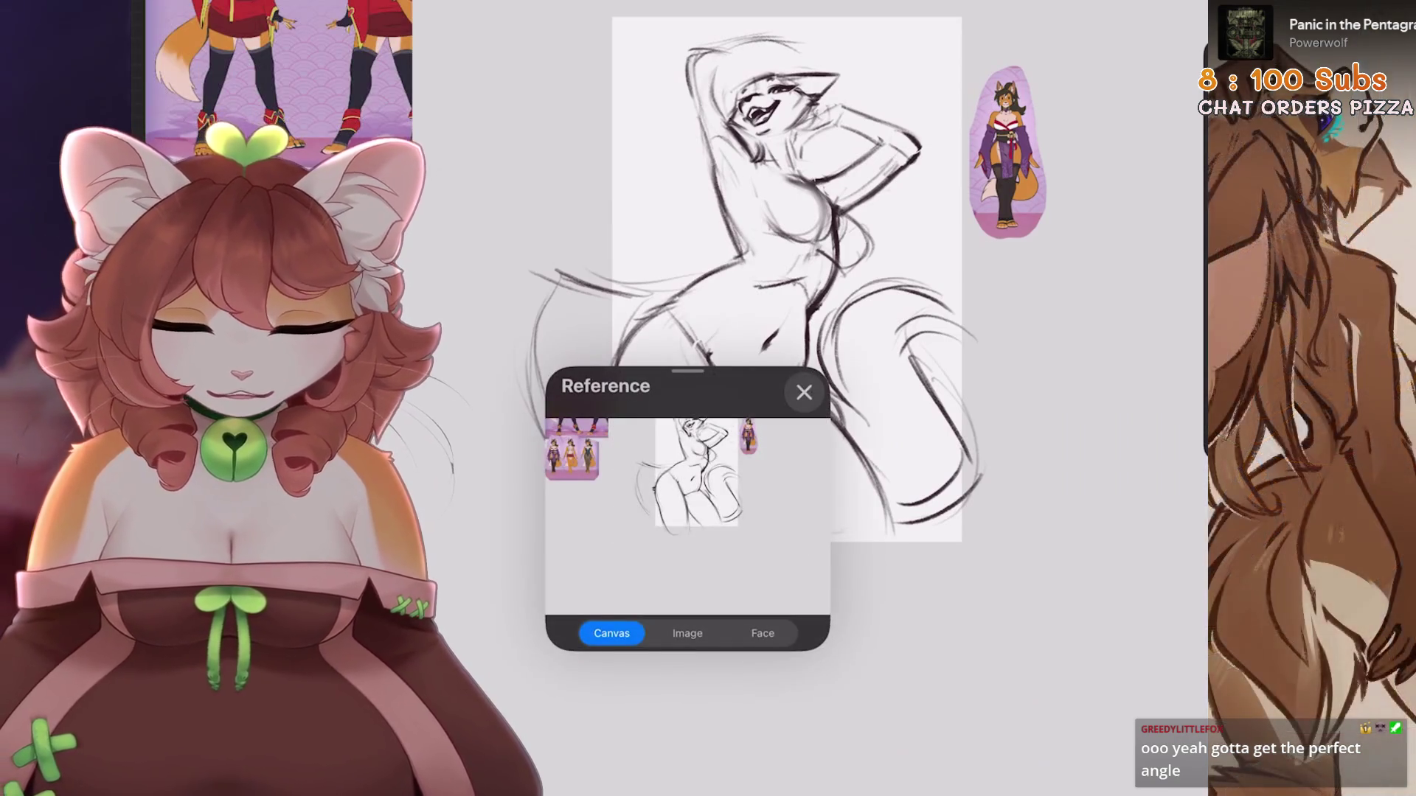
scroll(786, 281, "up", 5)
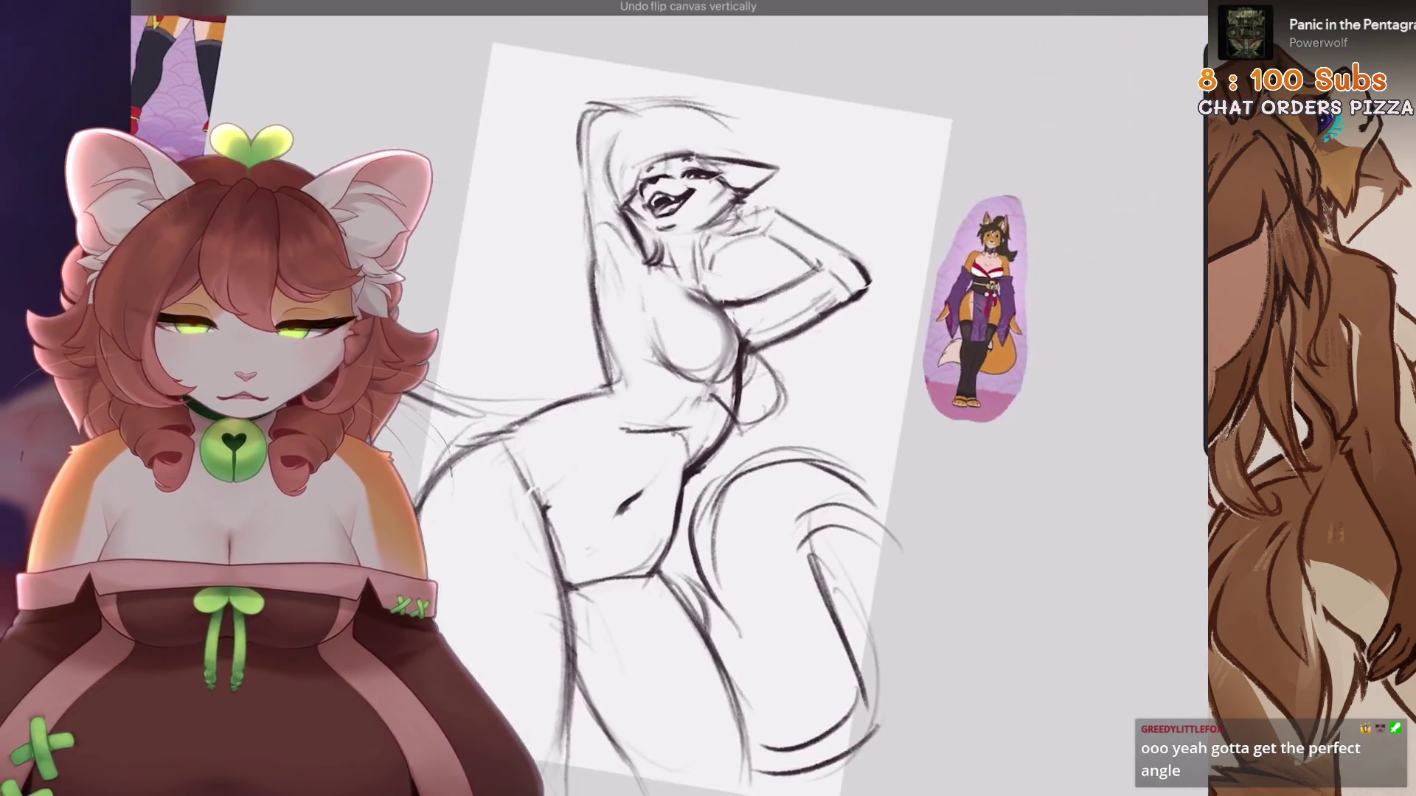
key("v")
left_click_drag(947, 411, 638, 376)
key("ctrl+z")
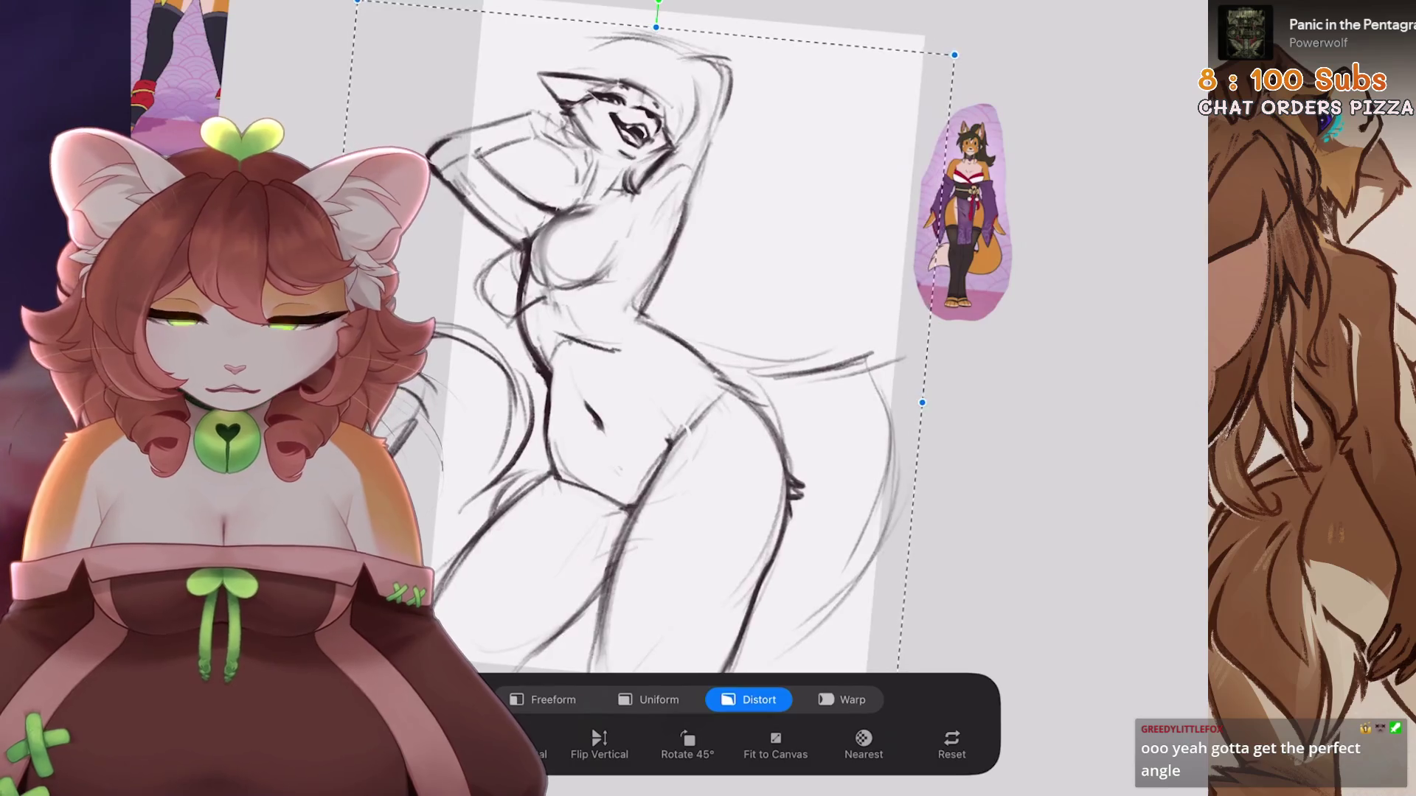
key("Return")
scroll(738, 295, "up", 5)
Freehand-select the eye and reshape it with a distort transform
key("s")
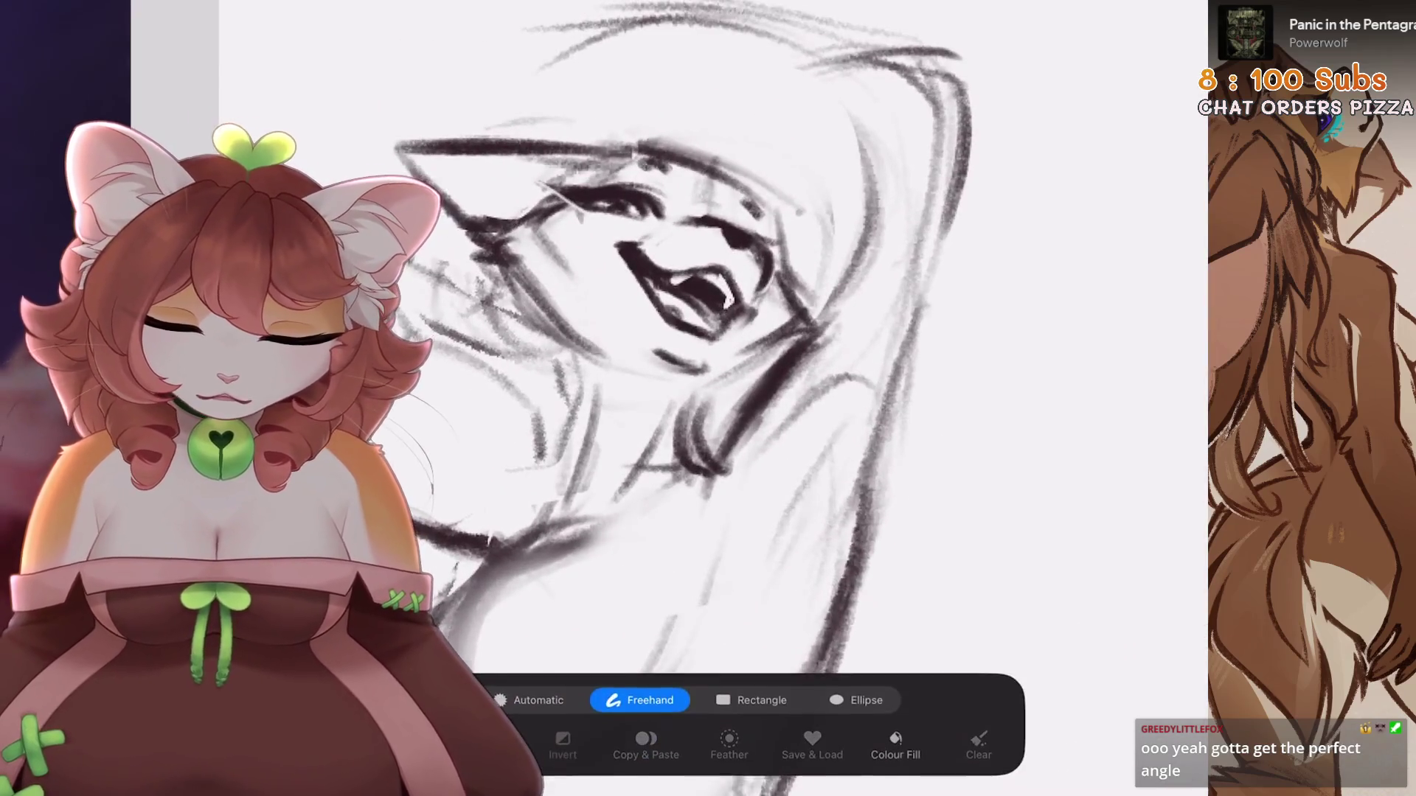
scroll(738, 332, "up", 2)
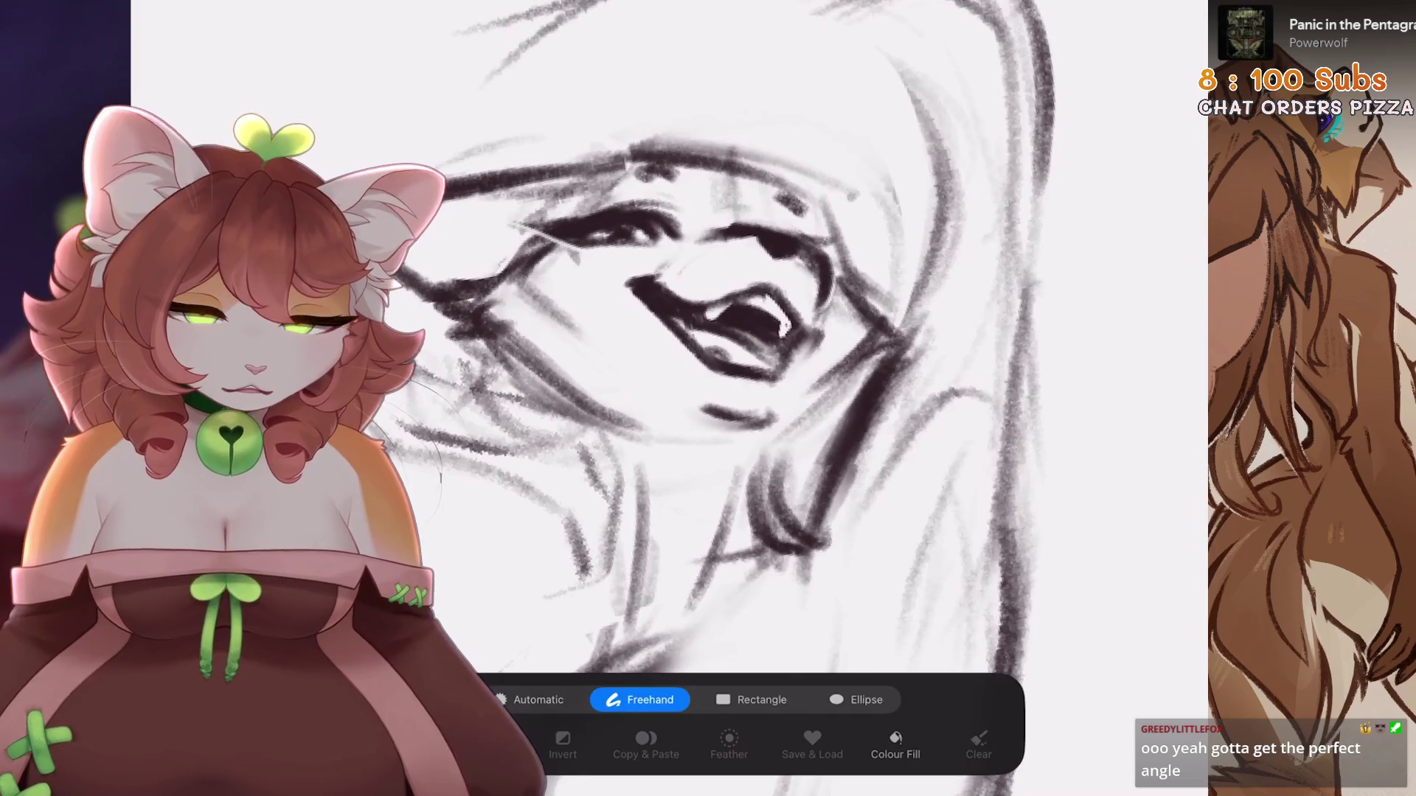
key("b")
scroll(737, 332, "down", 2)
scroll(738, 332, "up", 2)
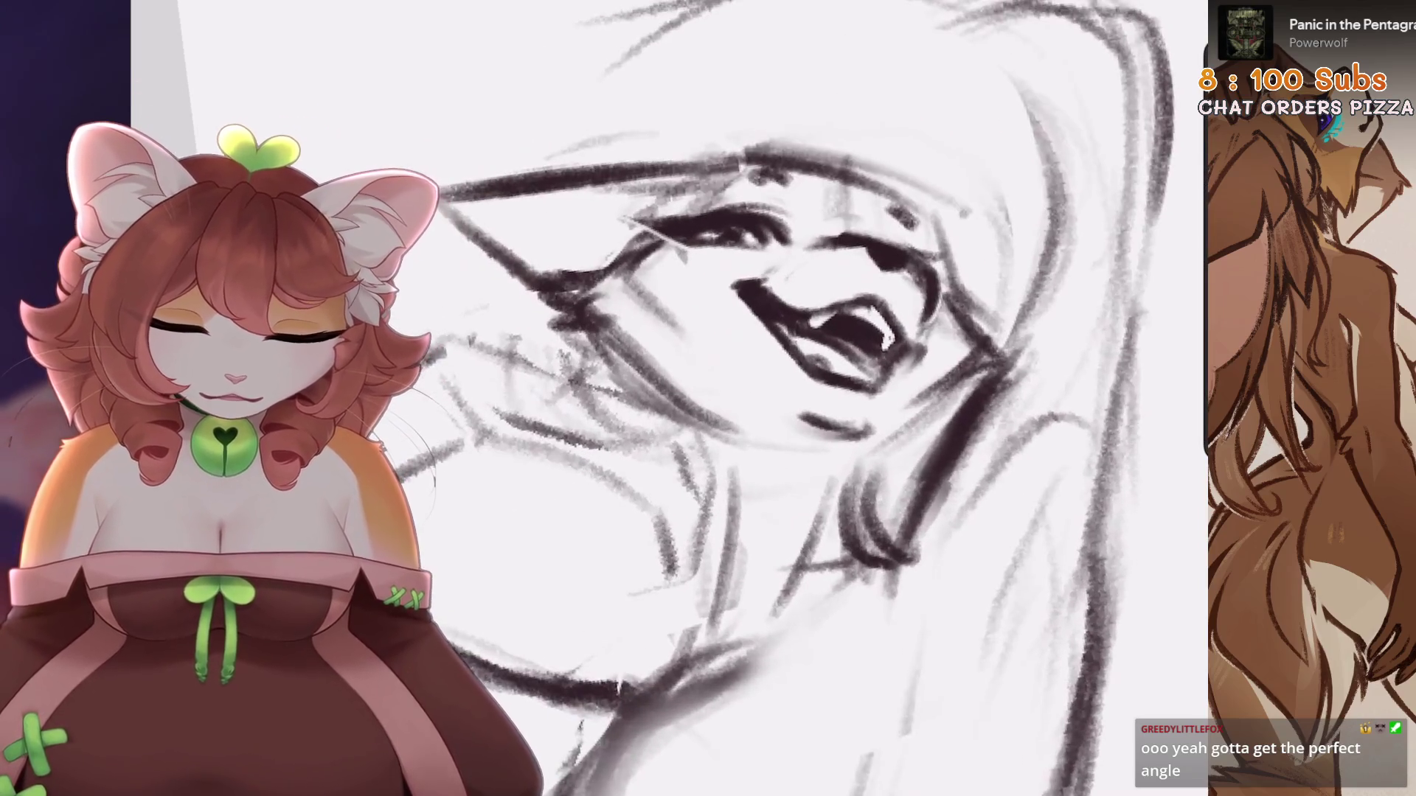
key("s")
left_click_drag(740, 267, 800, 208)
key("v")
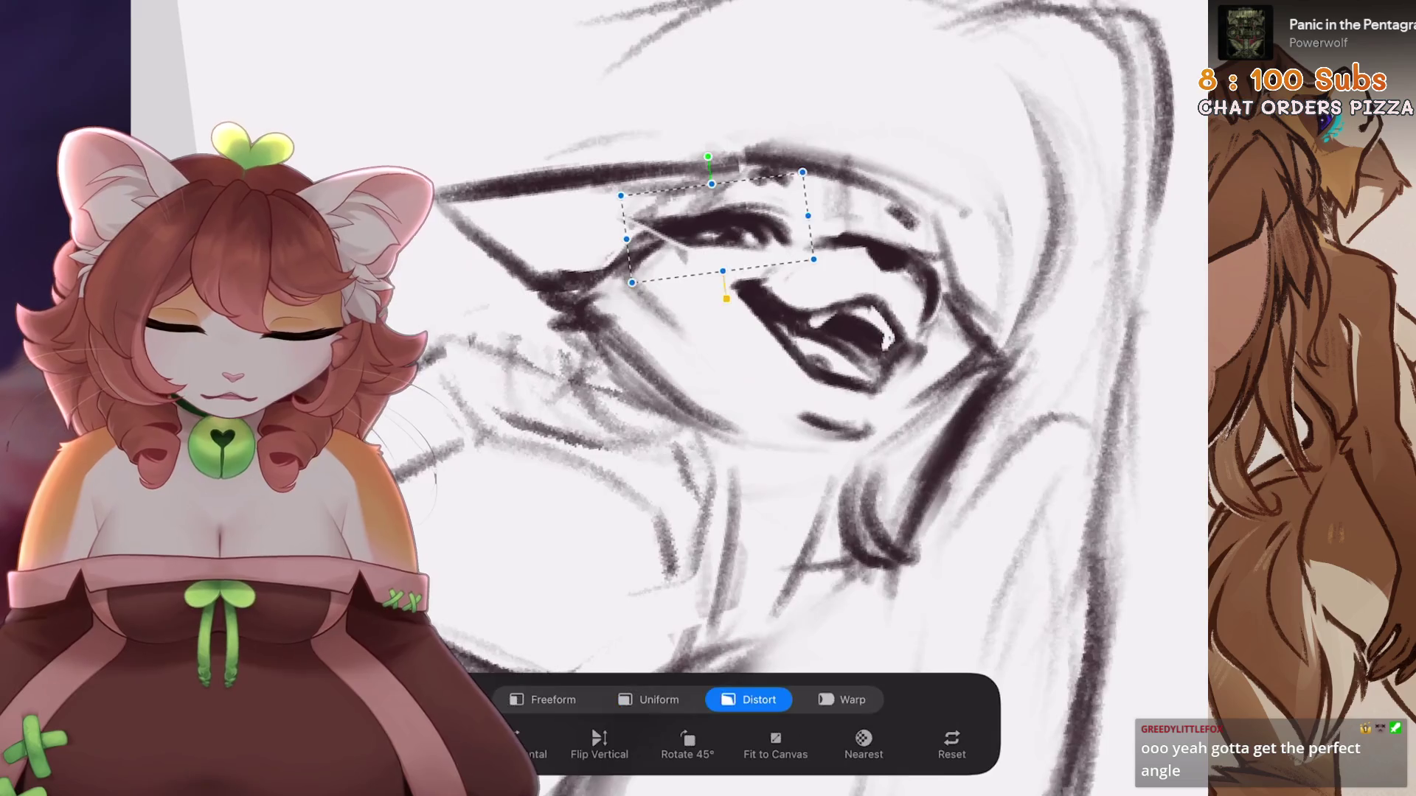
scroll(737, 332, "down", 2)
key("b")
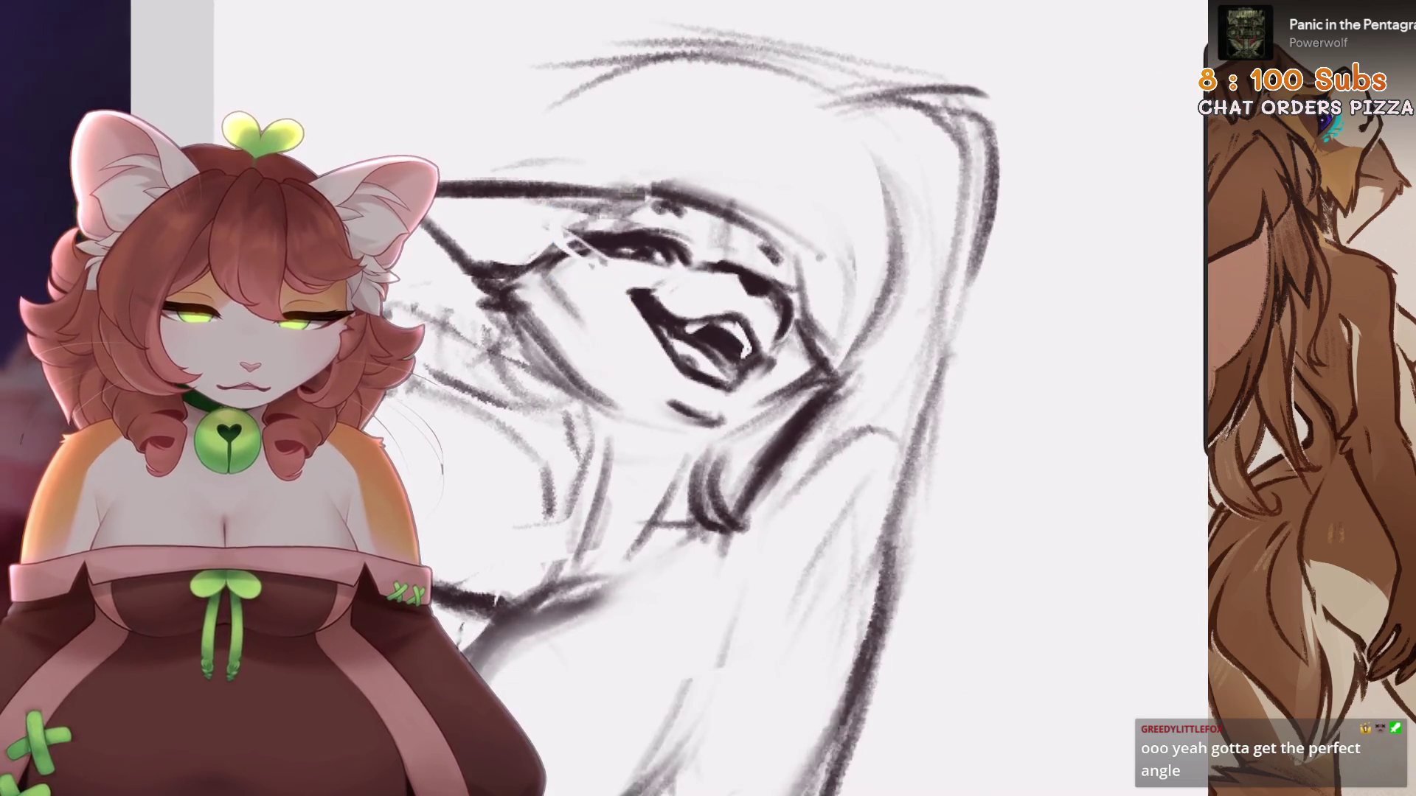
scroll(738, 331, "down", 3)
scroll(738, 331, "down", 3)
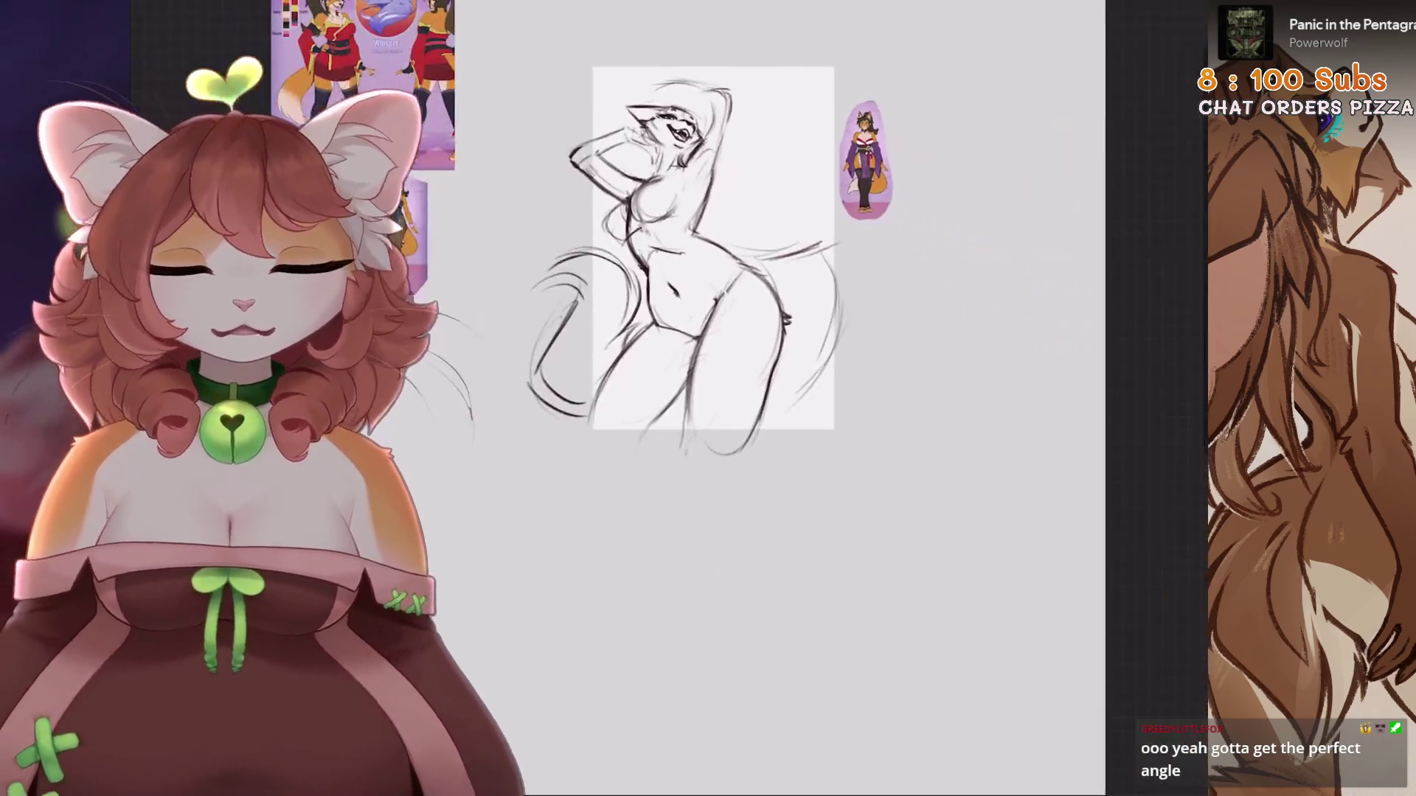
scroll(675, 137, "up", 5)
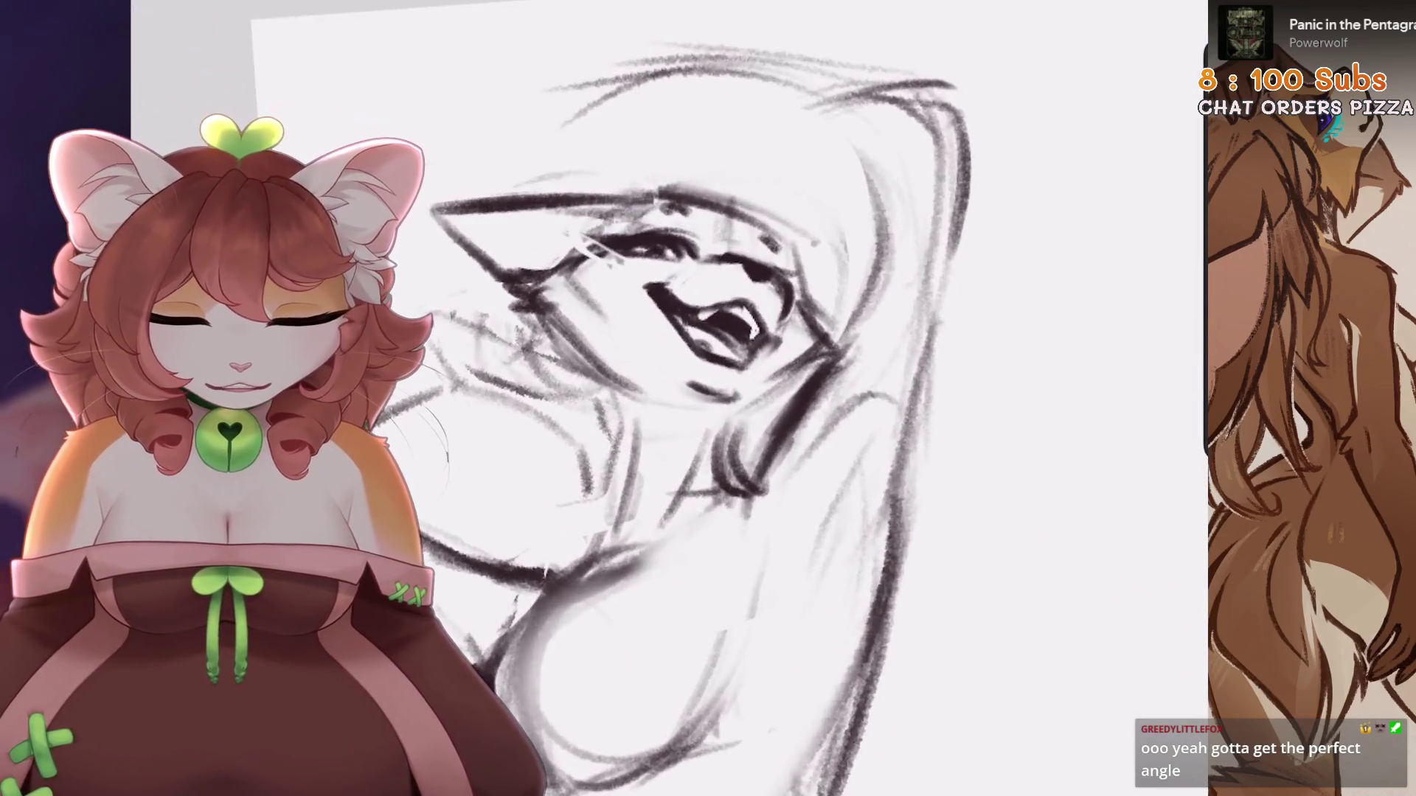
Freehand-select the fox-girl's head and Cut & Paste it as a separate piece
key("s")
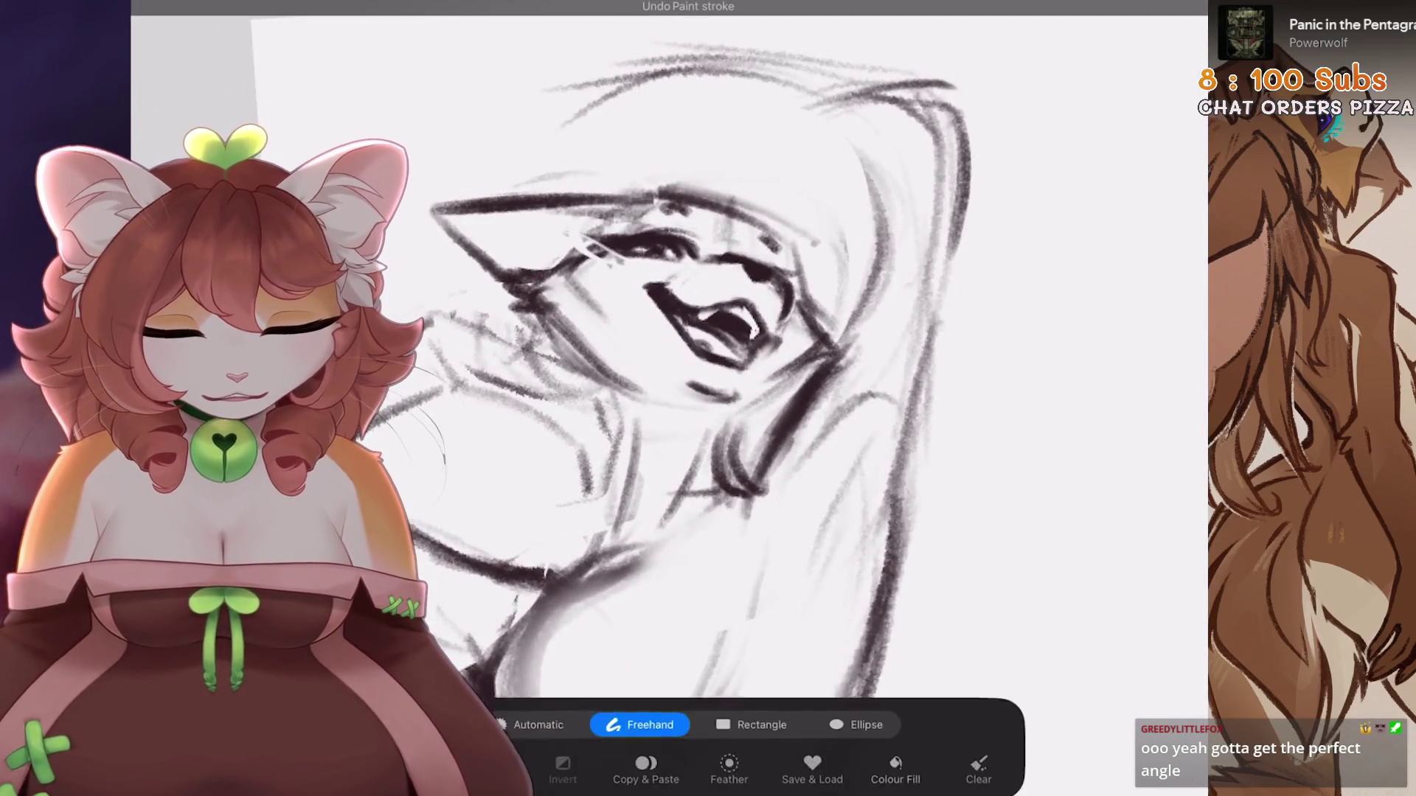
left_click_drag(673, 430, 409, 188)
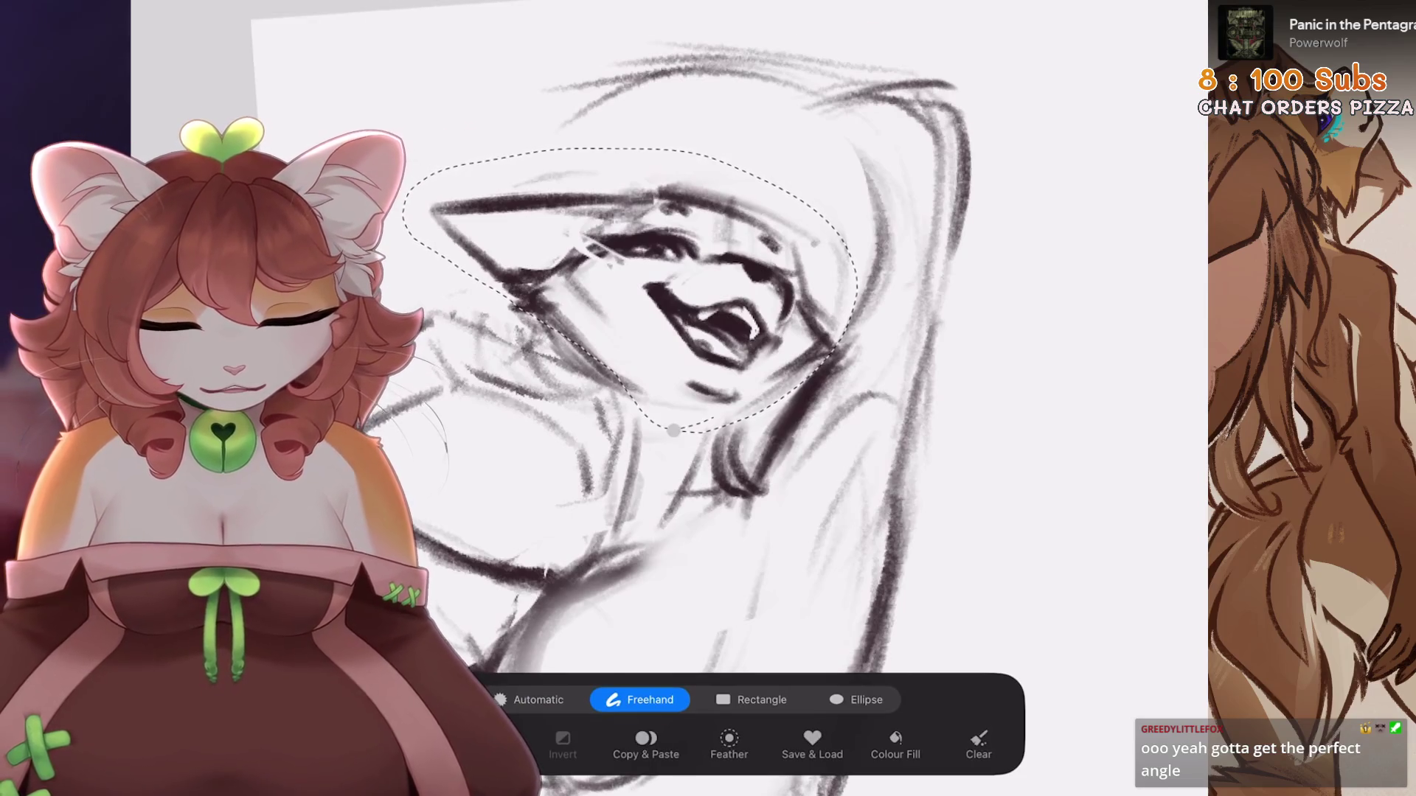
scroll(664, 332, "down", 1)
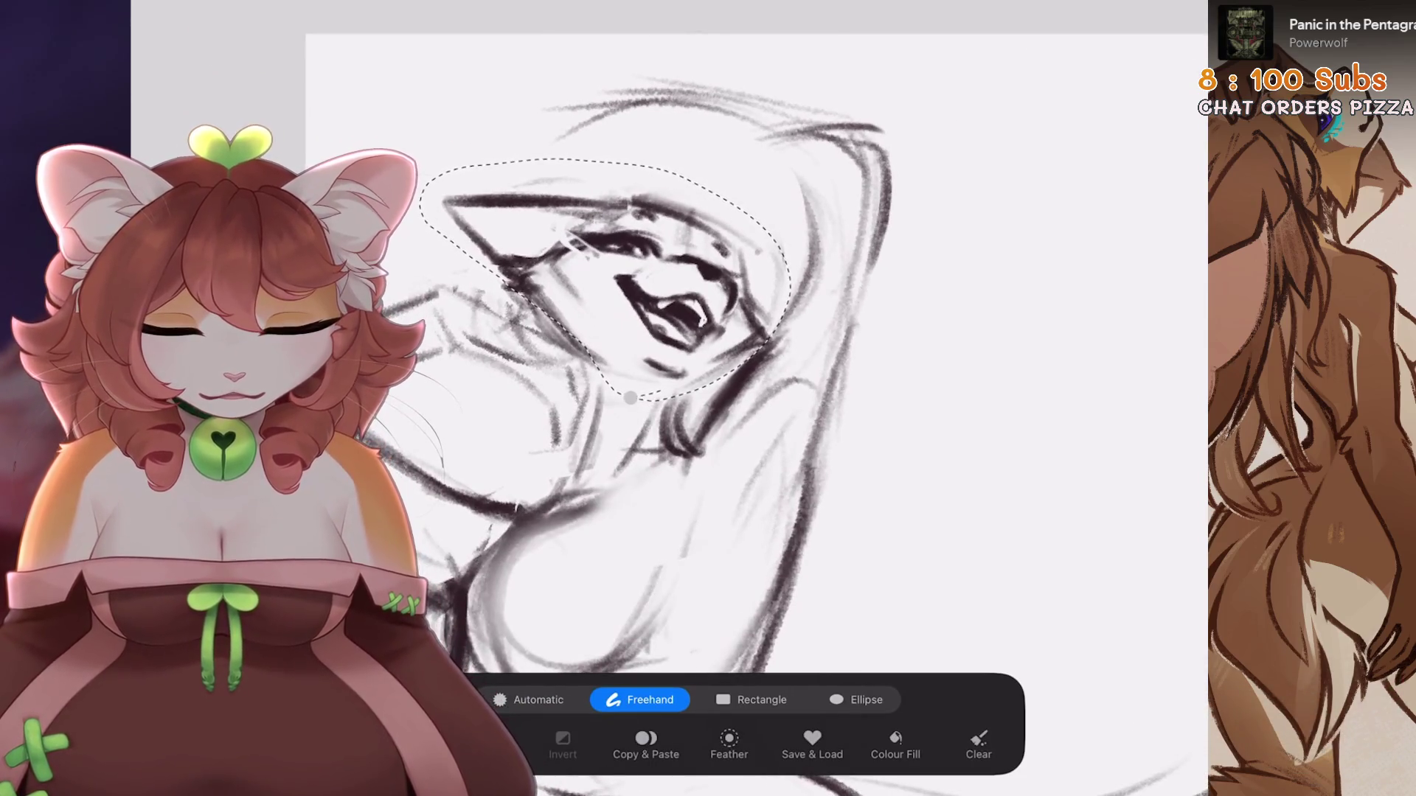
left_click(630, 398)
left_click(646, 745)
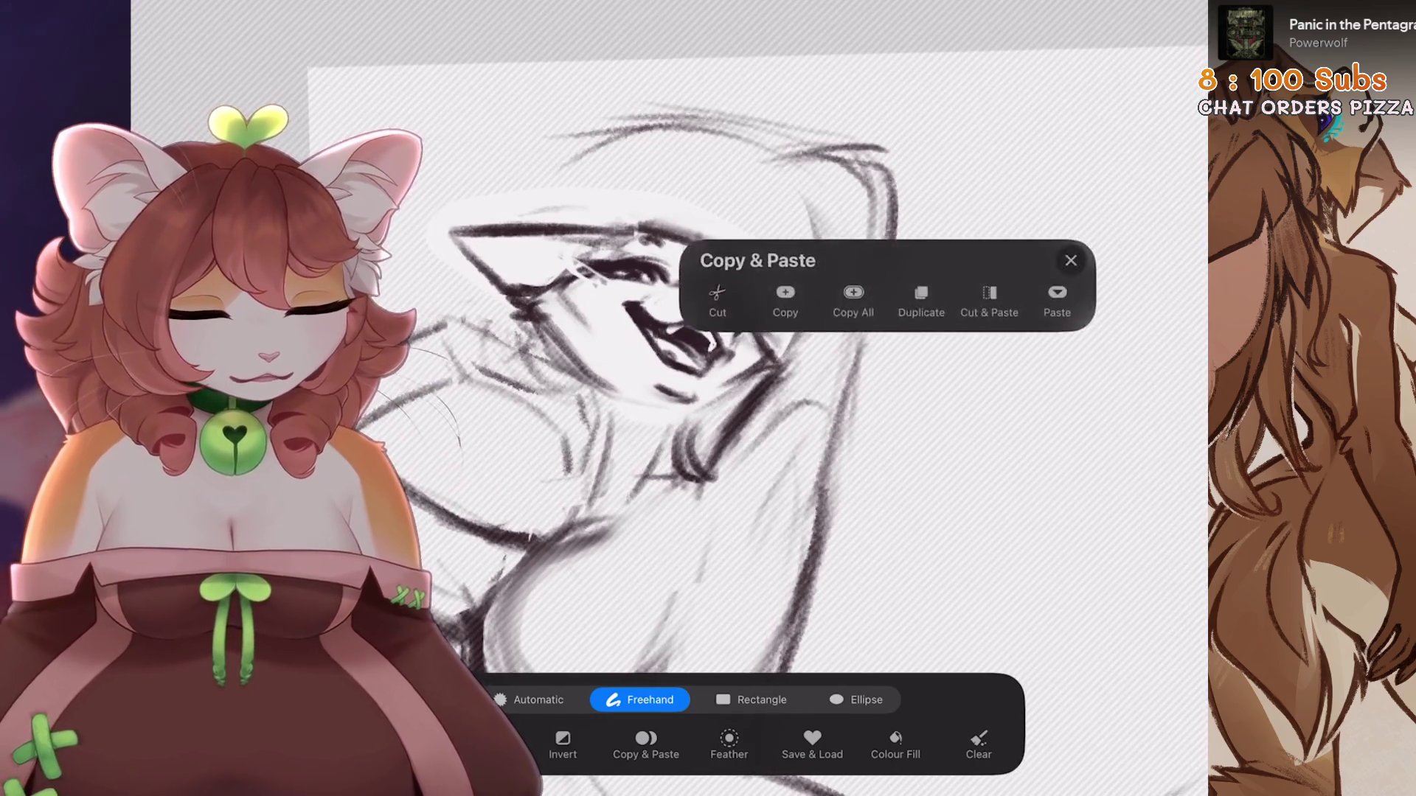
left_click(989, 303)
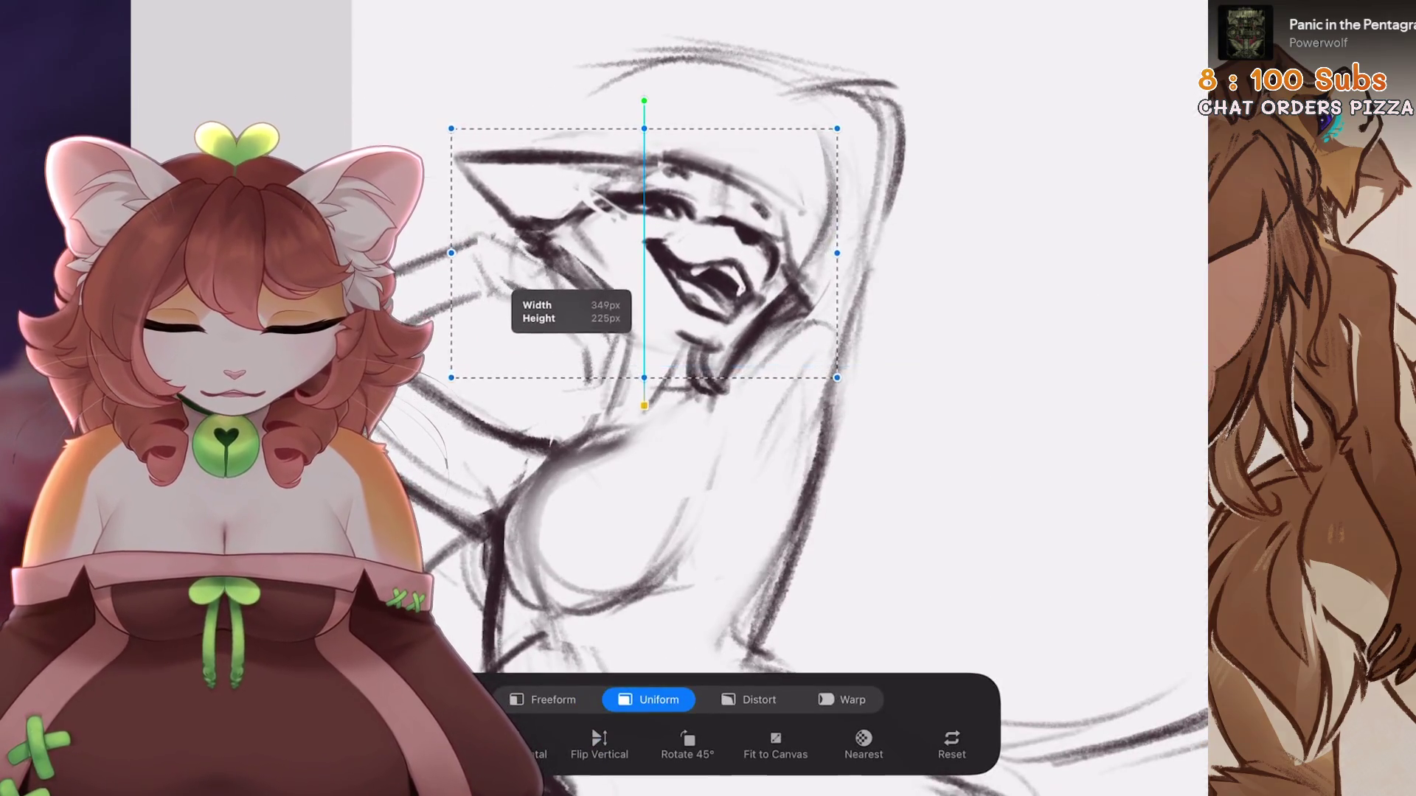
scroll(664, 331, "down", 2)
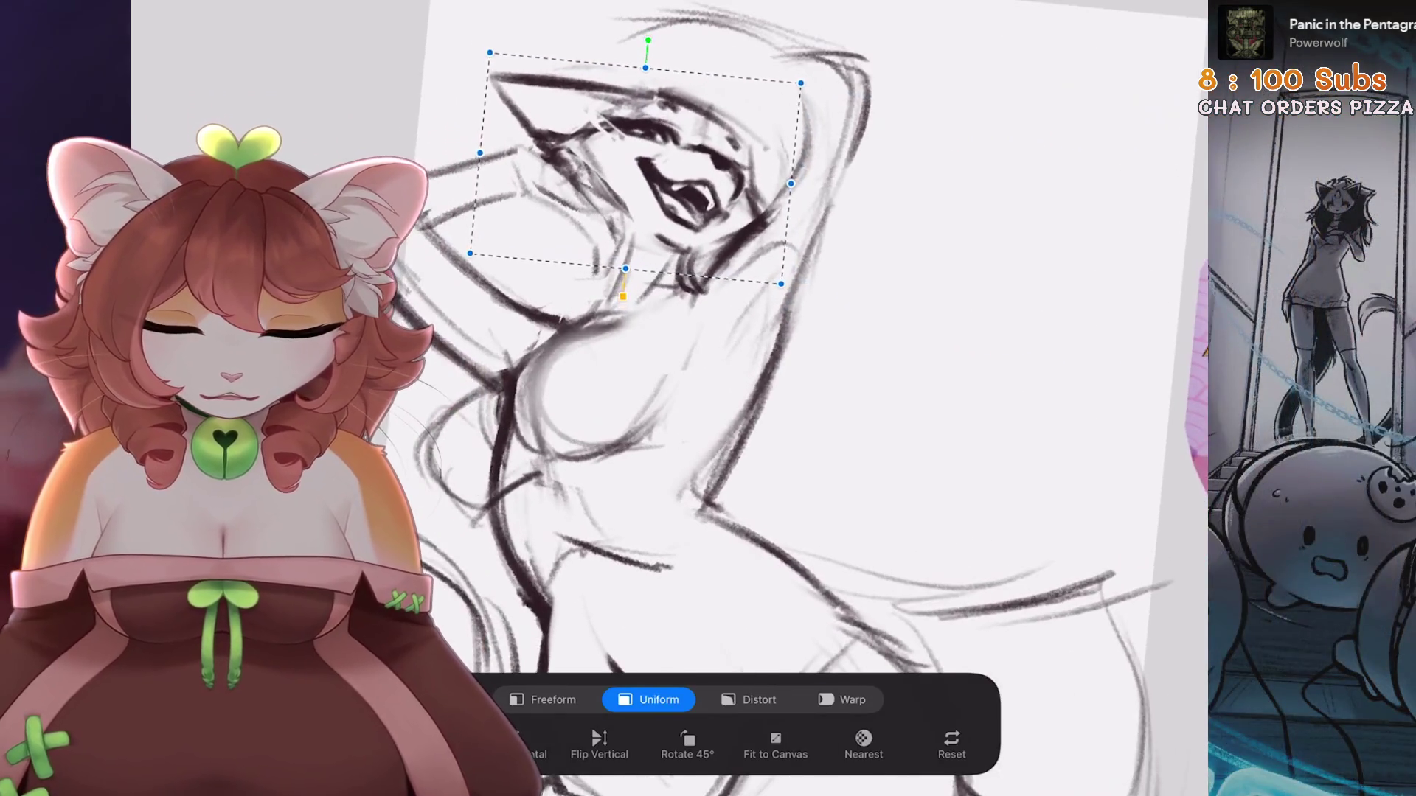
Nudge the cut-out head slightly up and right after undoing a trial rotation
left_click_drag(647, 40, 665, 35)
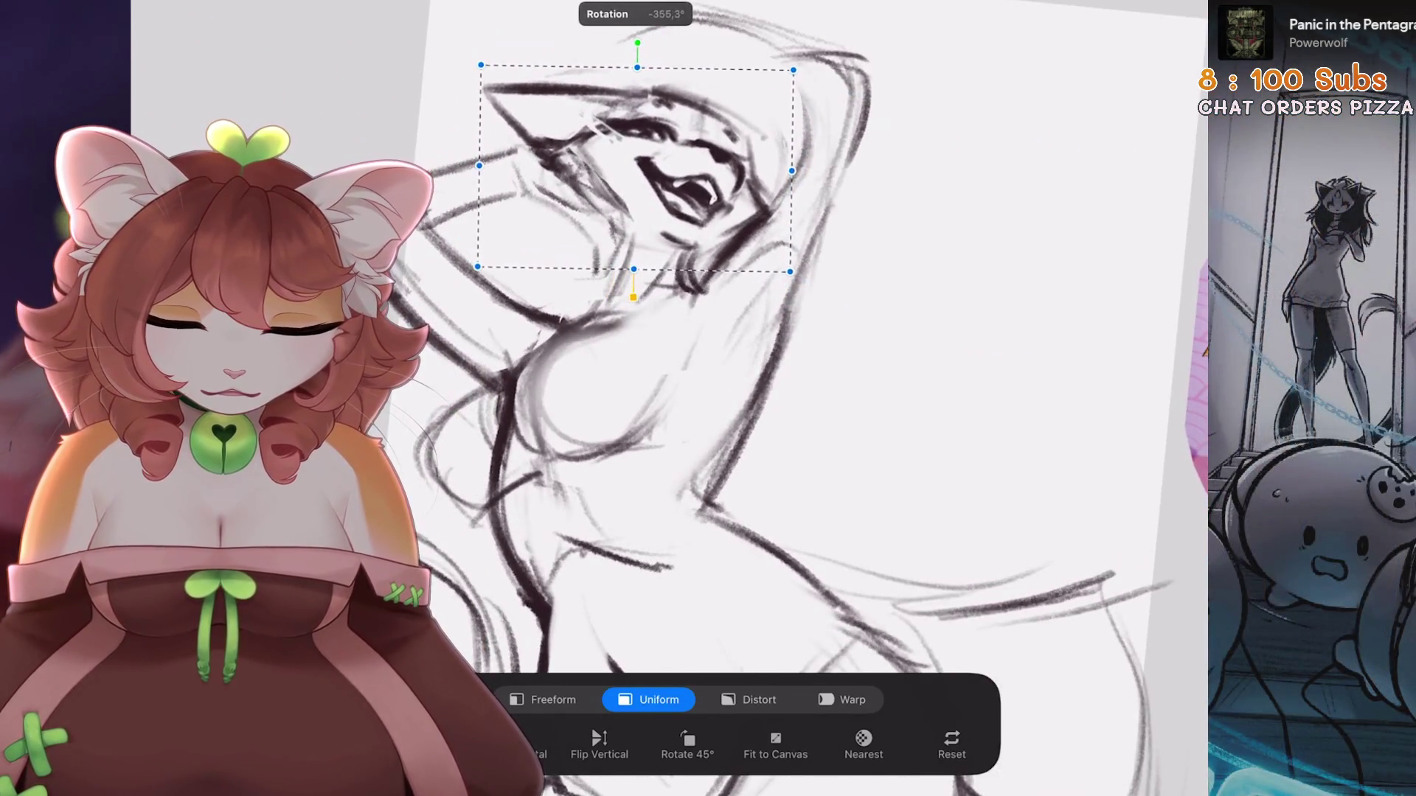
scroll(663, 332, "down", 2)
key("ctrl+z")
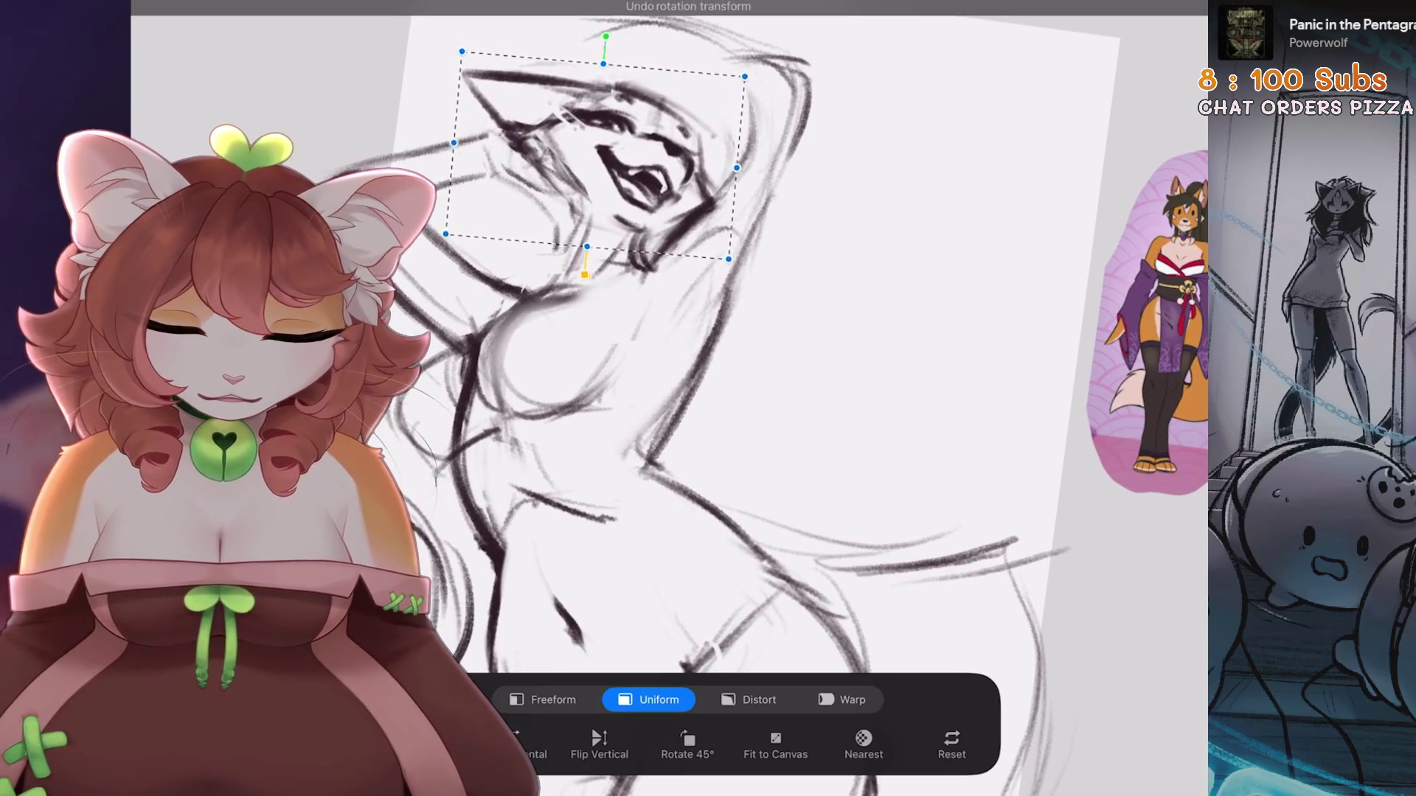
scroll(664, 369, "down", 2)
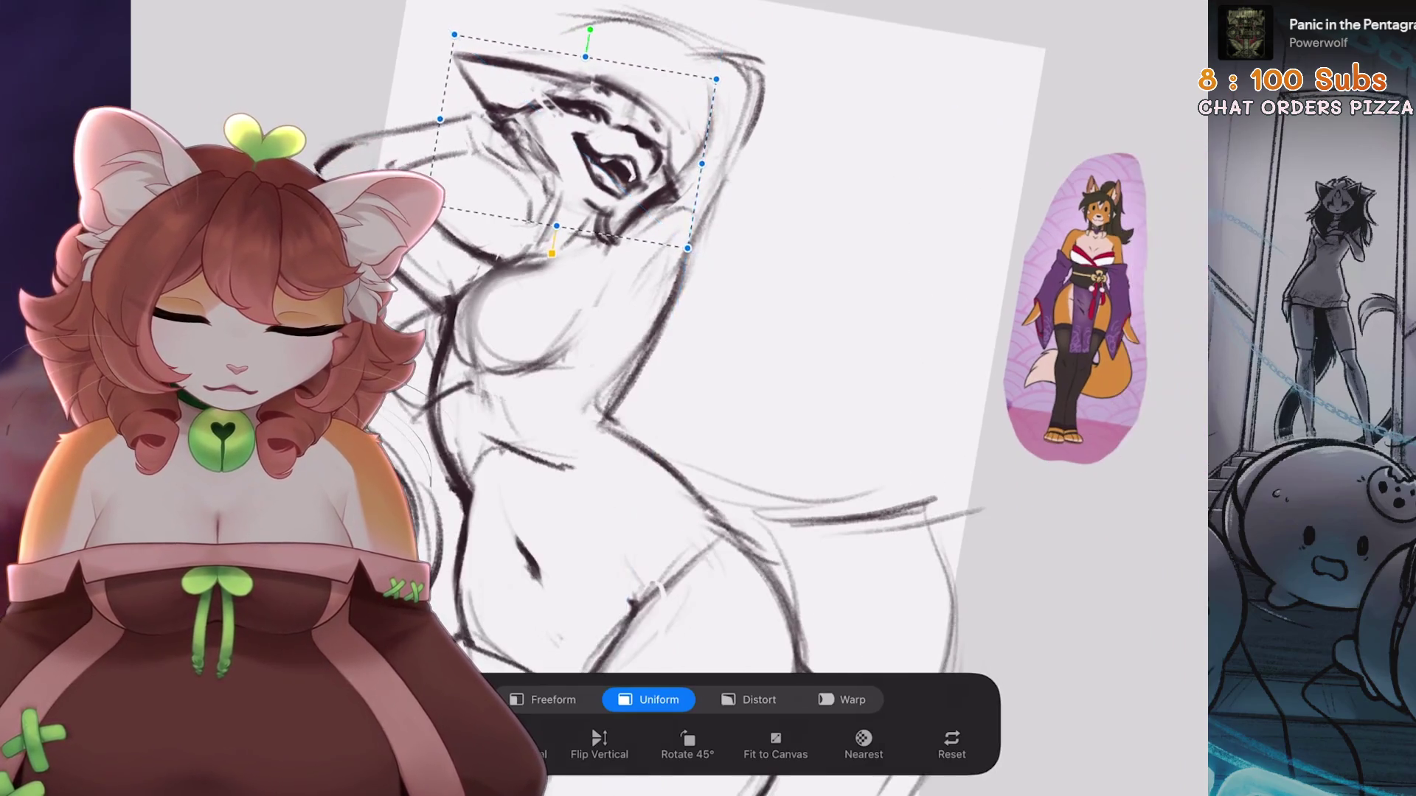
left_click_drag(583, 136, 585, 134)
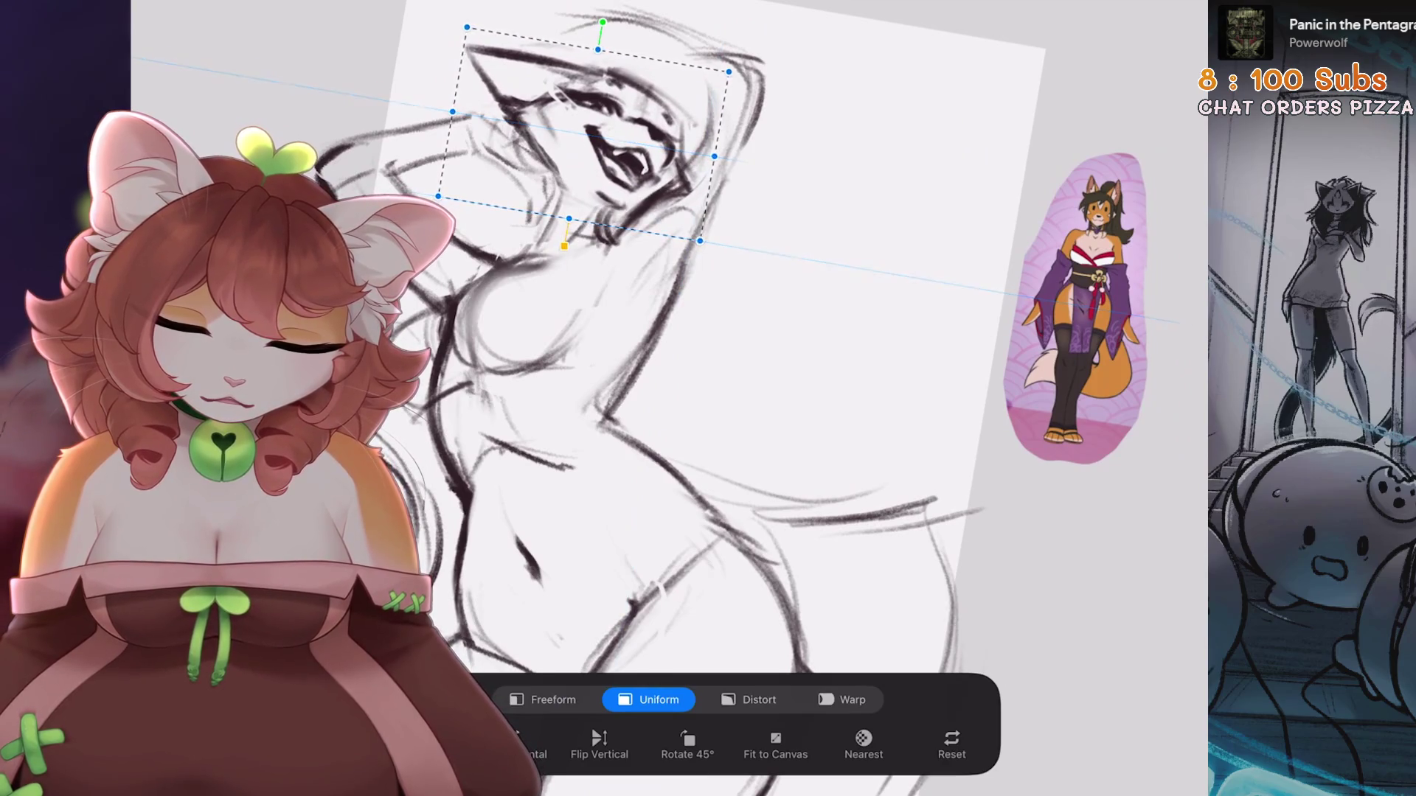
scroll(663, 369, "left", 3)
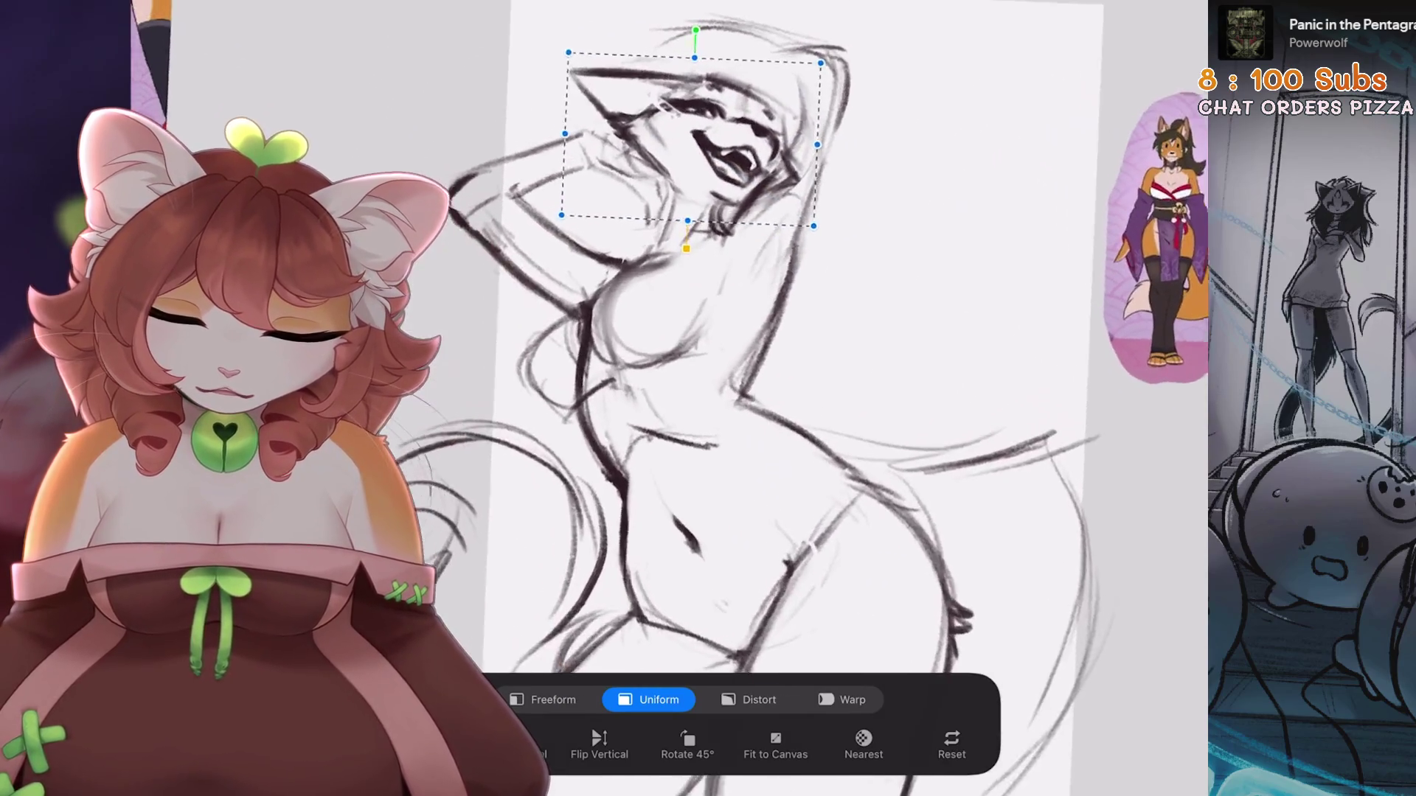
scroll(664, 369, "right", 1)
scroll(738, 398, "down", 5)
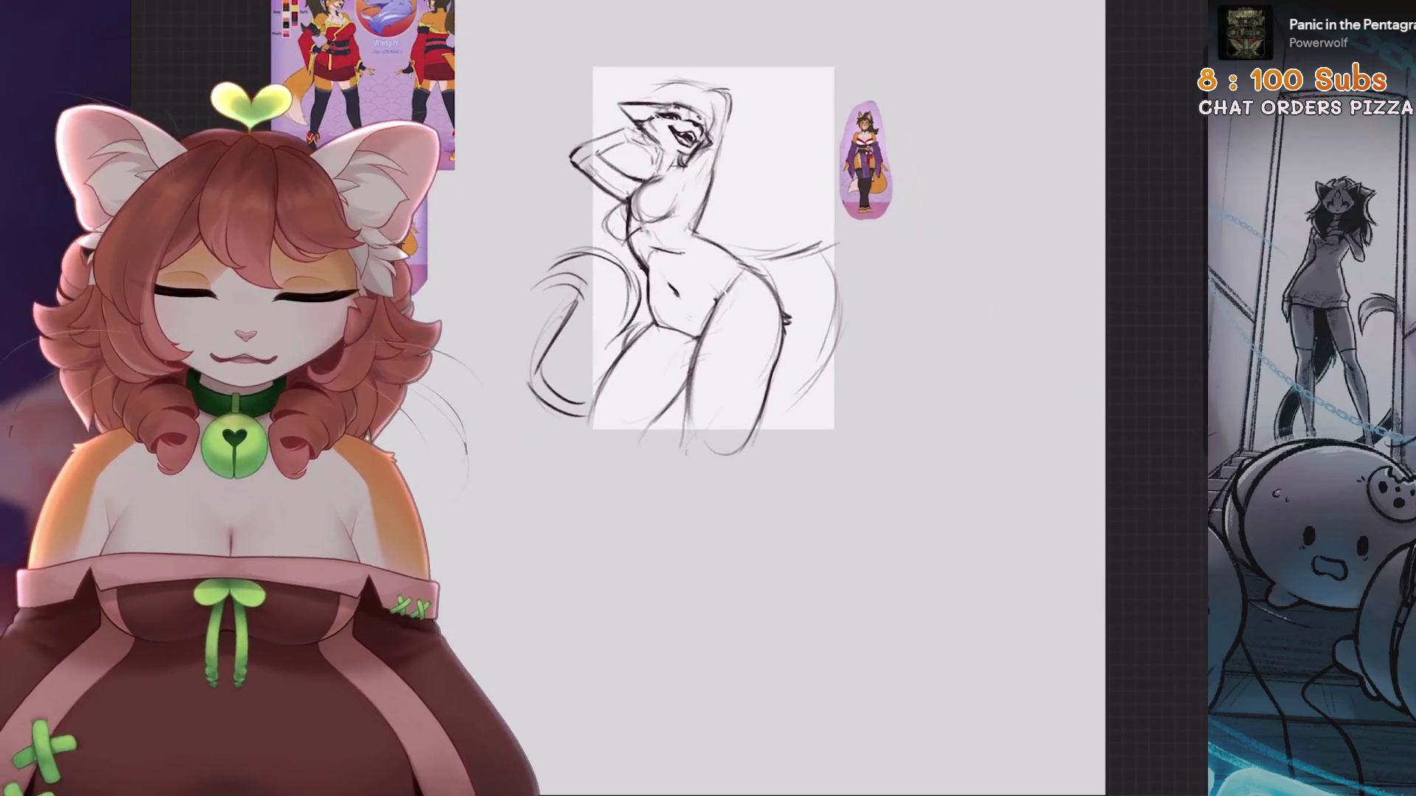
scroll(812, 405, "up", 2)
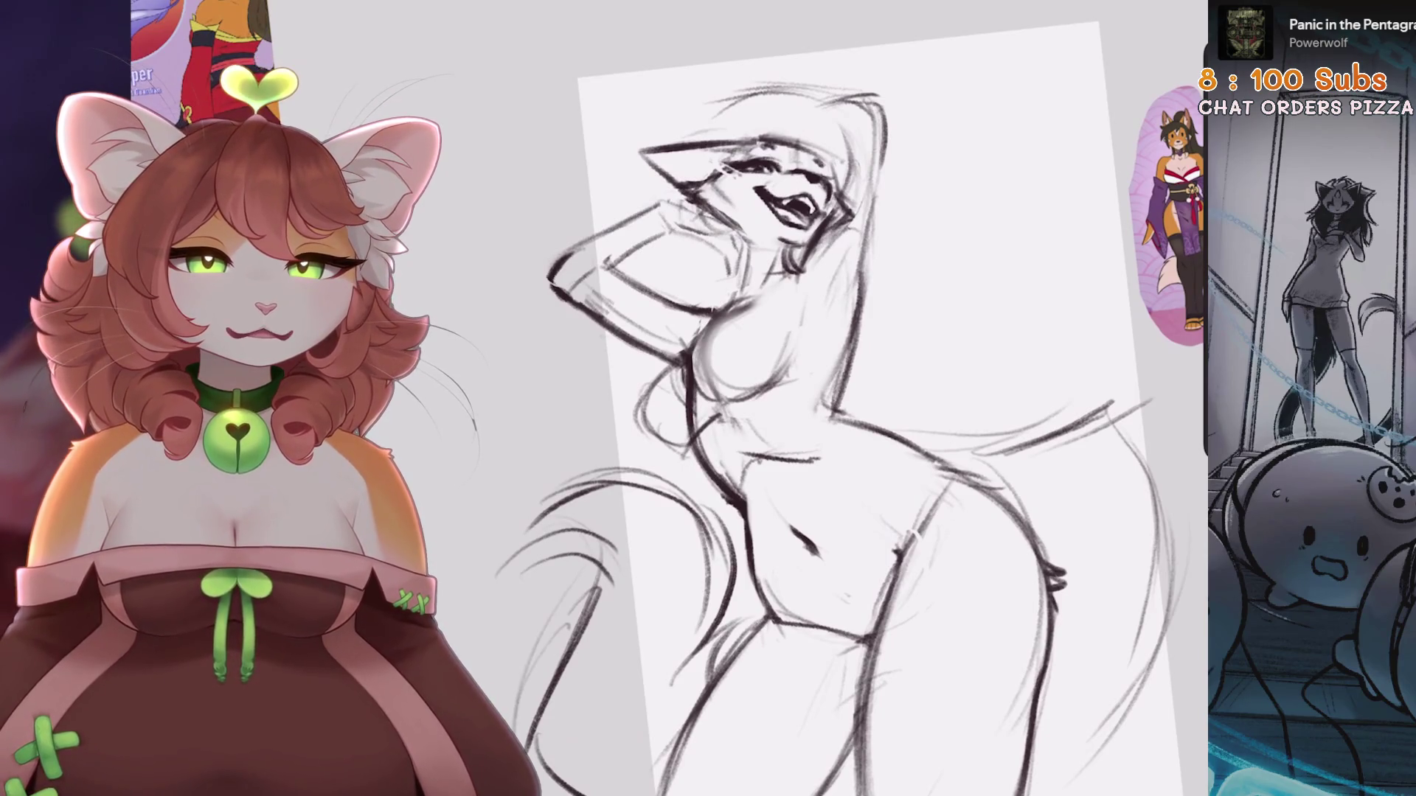
scroll(737, 399, "down", 5)
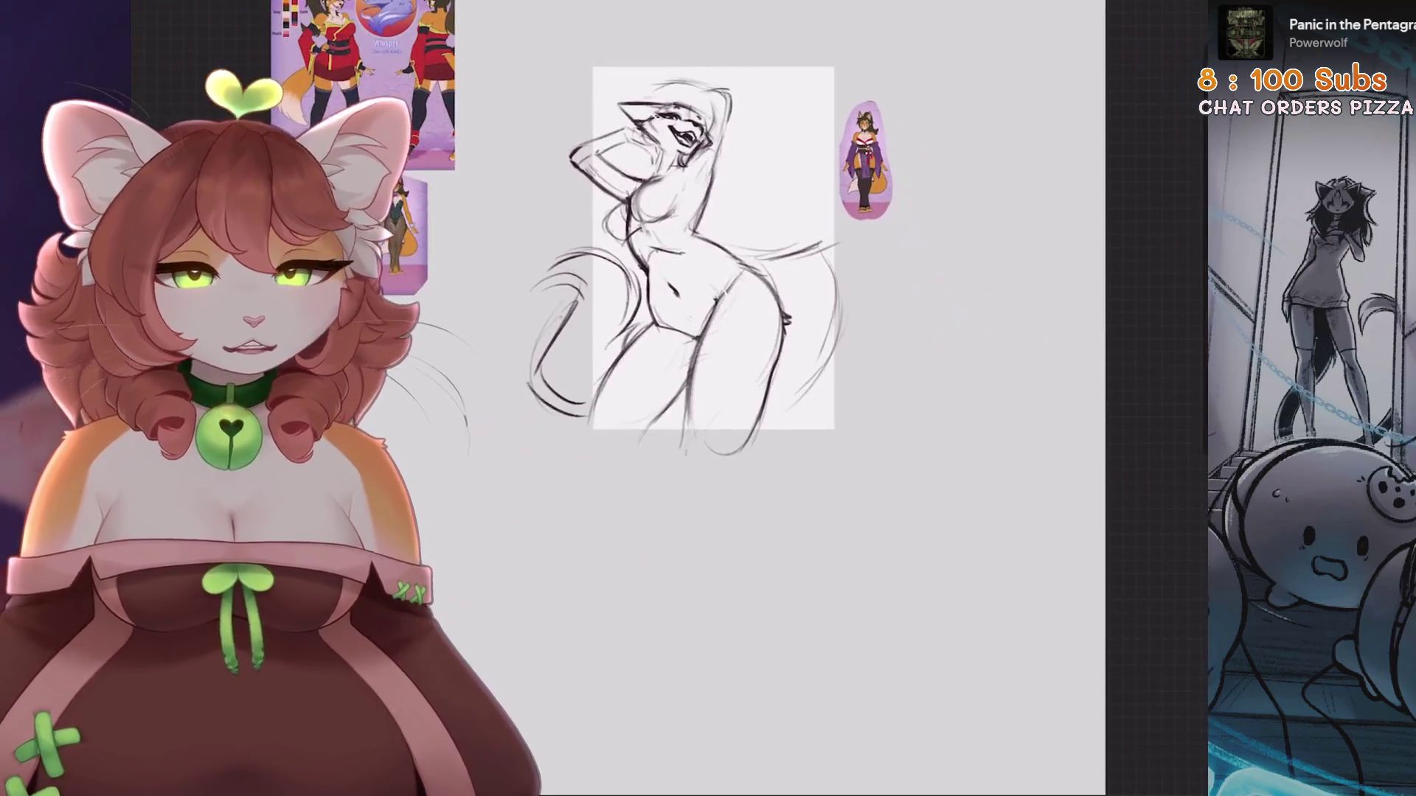
Group the From selection and Layer 3 layers into New group
scroll(679, 133, "up", 5)
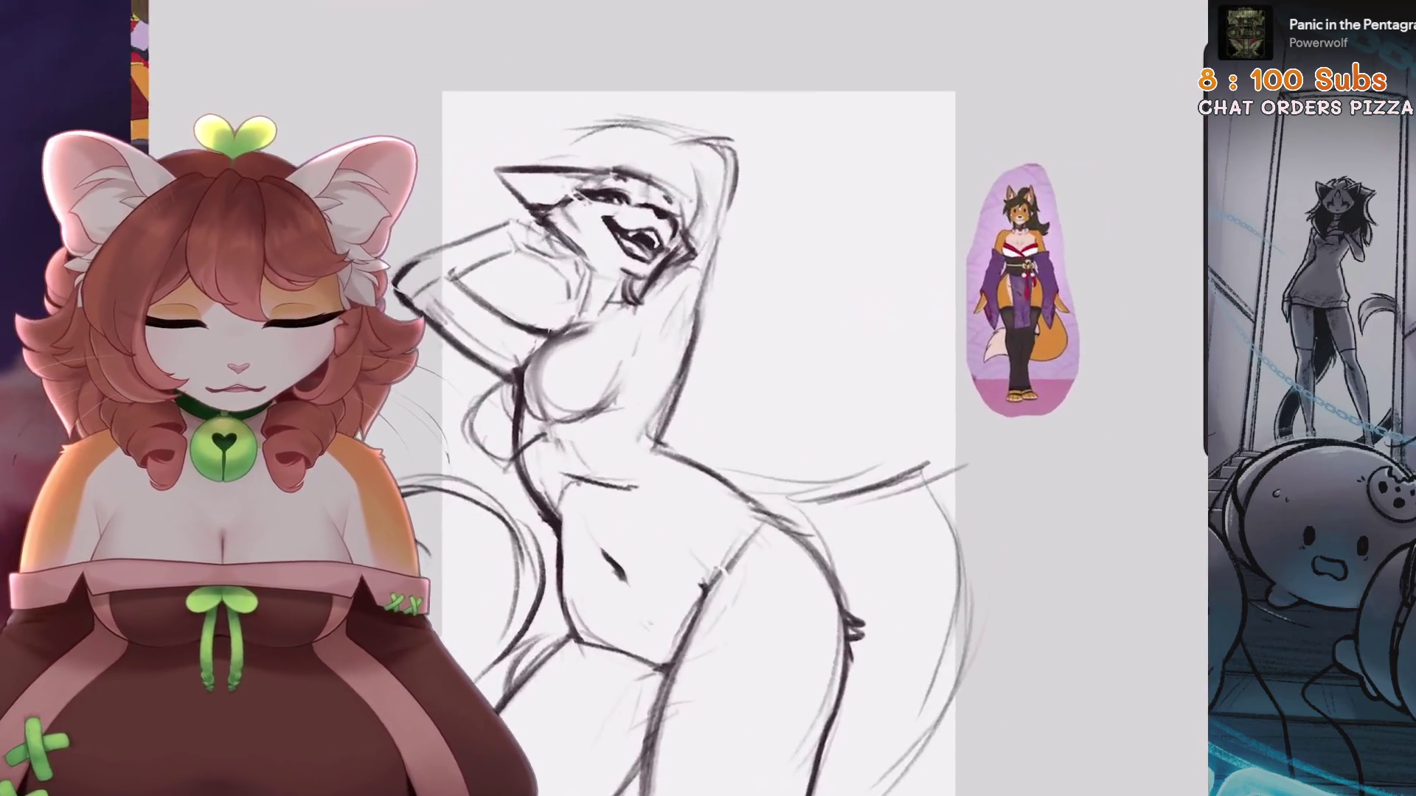
scroll(737, 398, "down", 5)
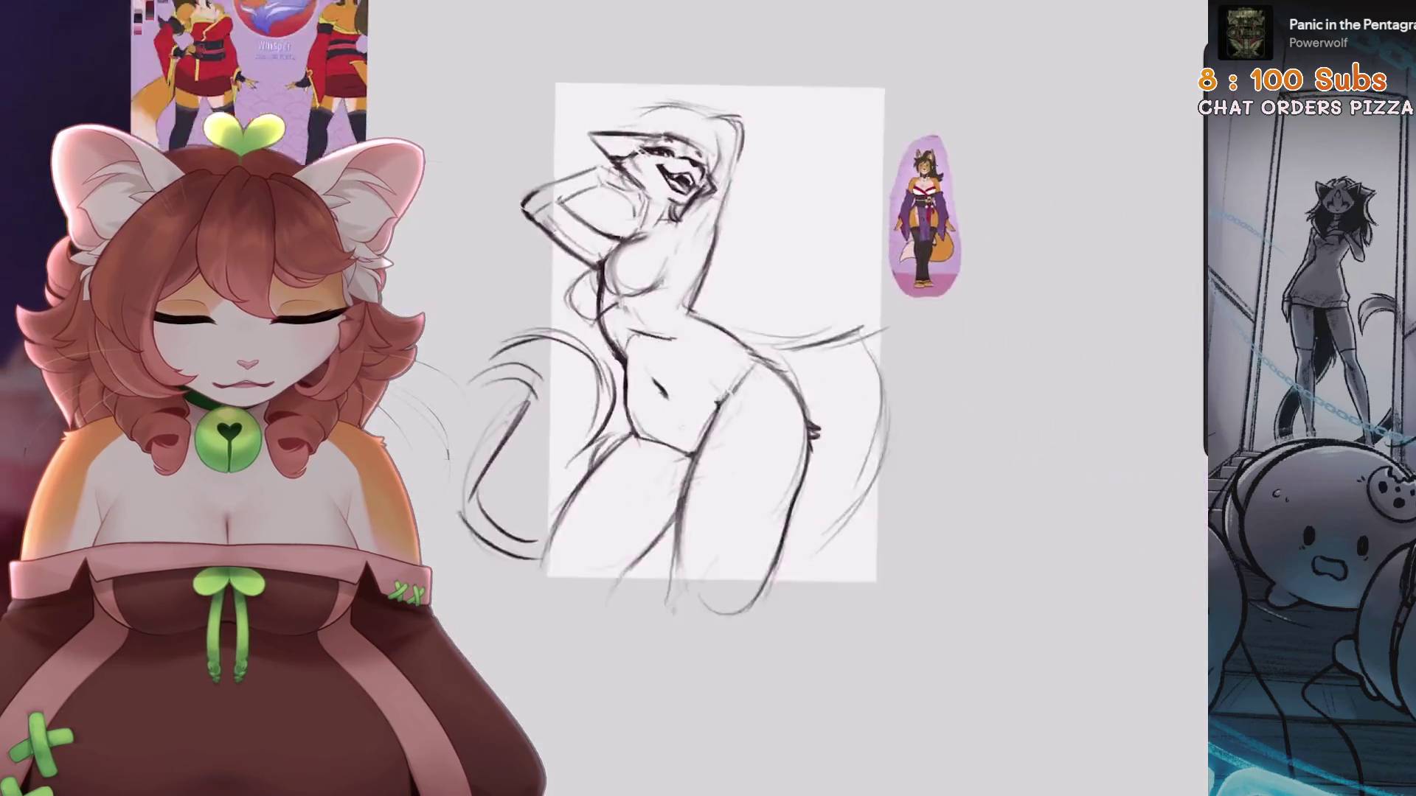
scroll(738, 398, "up", 6)
scroll(738, 399, "up", 4)
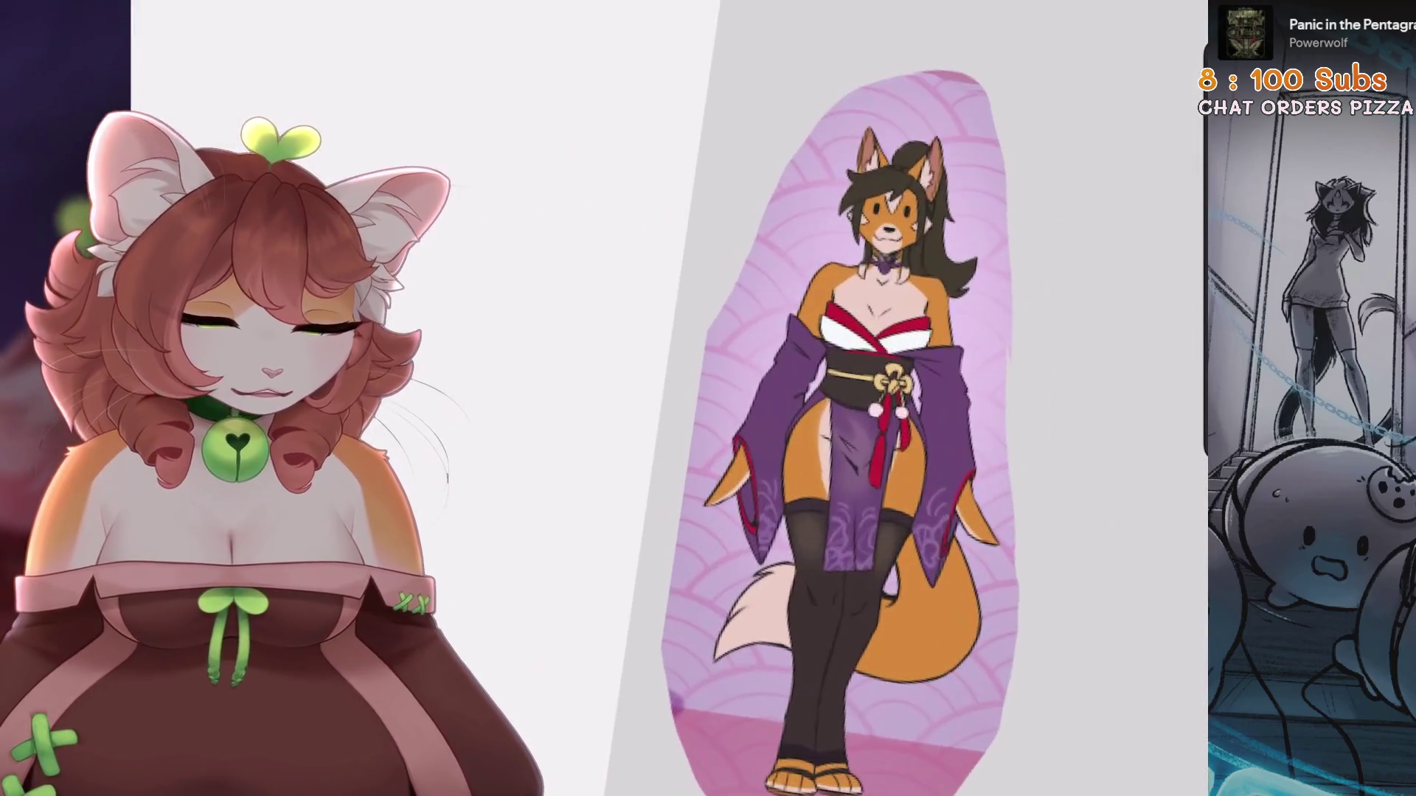
scroll(738, 398, "down", 4)
scroll(738, 399, "up", 2)
scroll(738, 398, "down", 4)
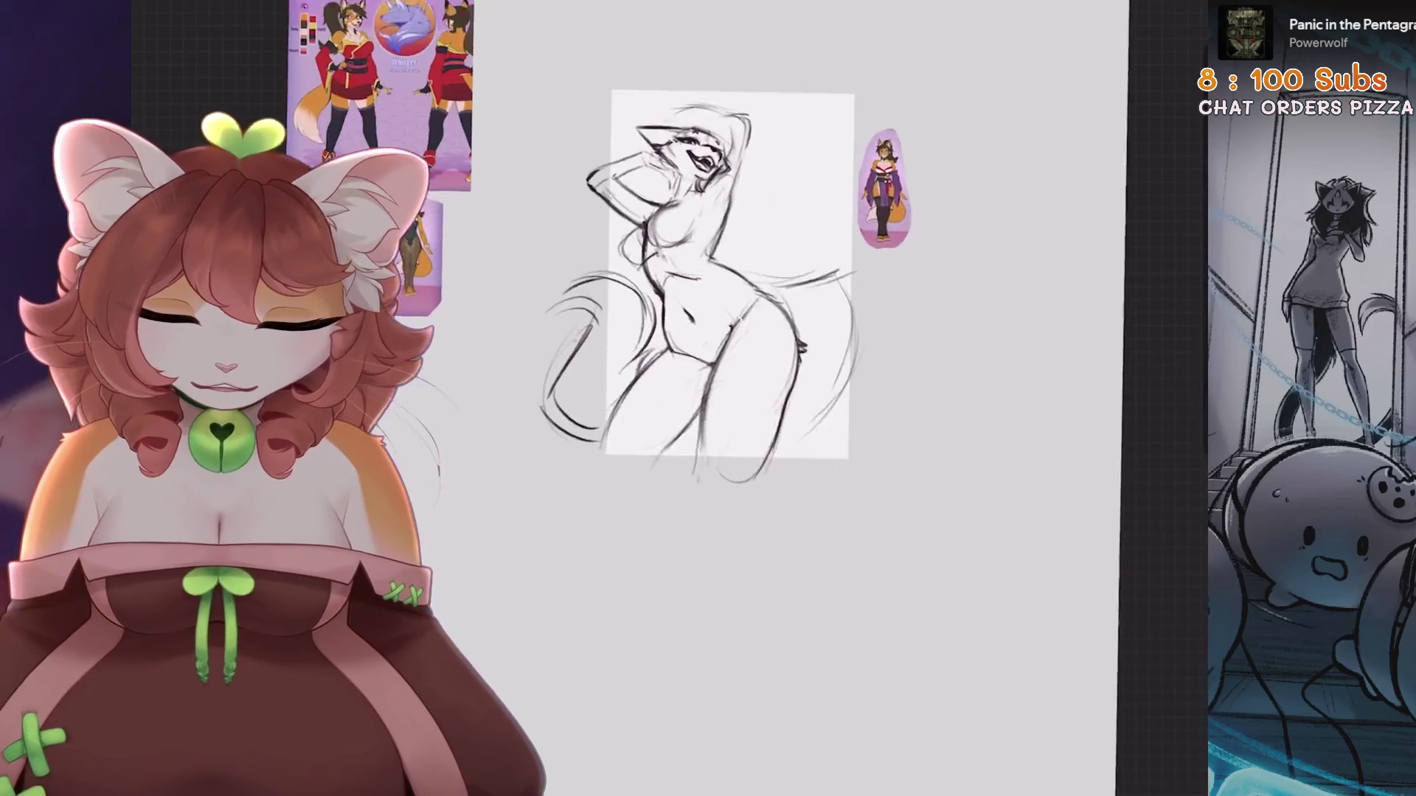
left_click_drag(506, 110, 627, 188)
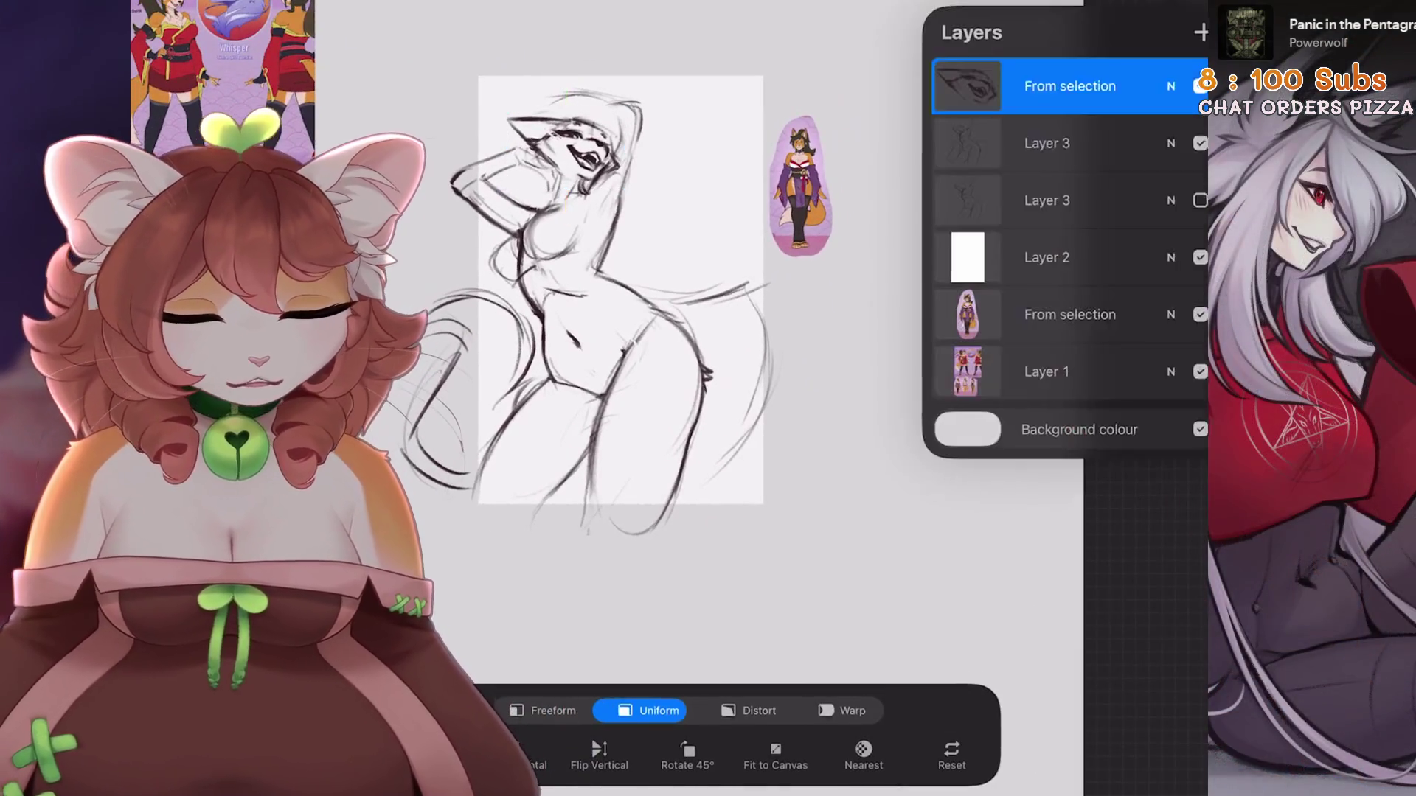
left_click_drag(981, 136, 1047, 136)
left_click(1156, 32)
left_click(1018, 76)
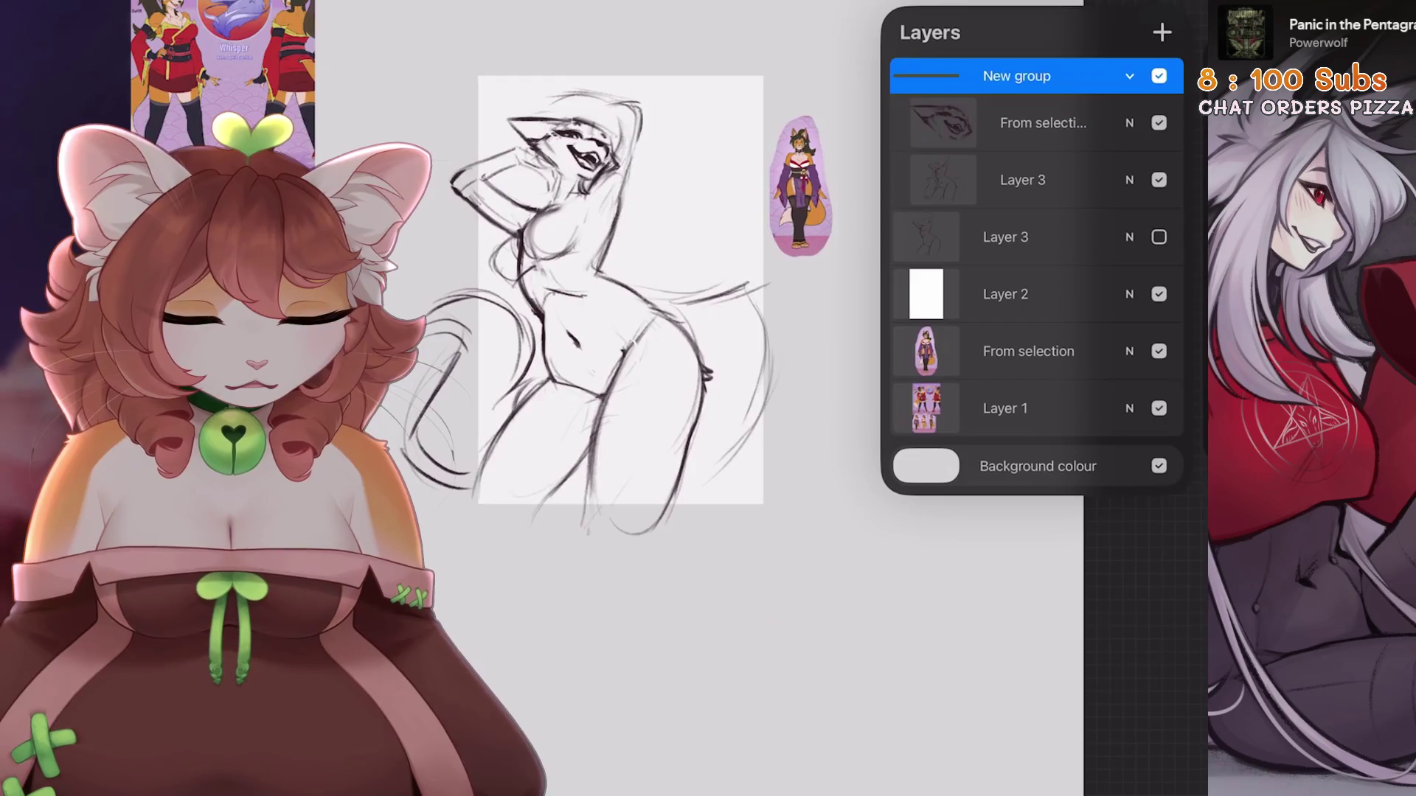
Flip the grouped sketch horizontally to check the pose and nudge it right
key("v")
left_click(516, 744)
scroll(664, 339, "down", 1)
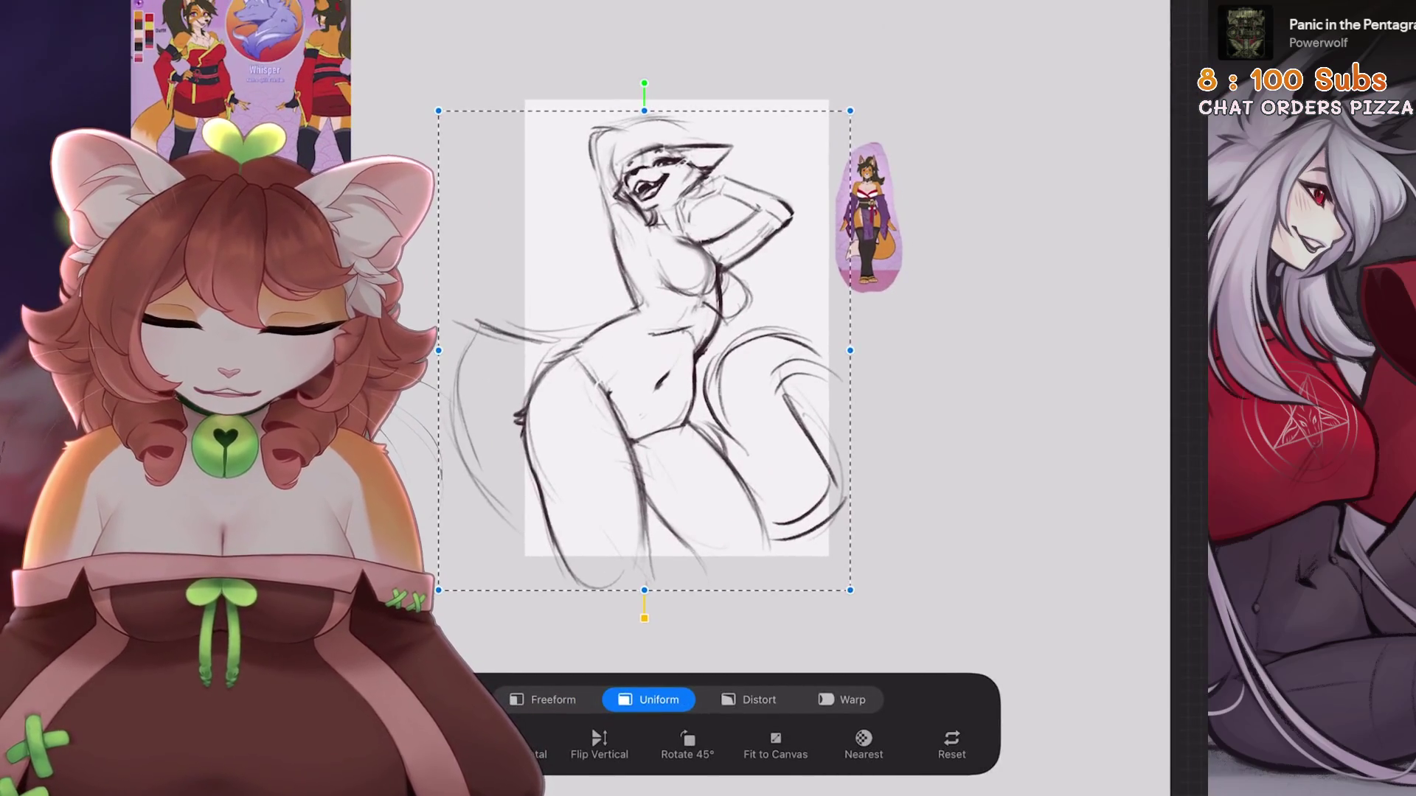
left_click(516, 745)
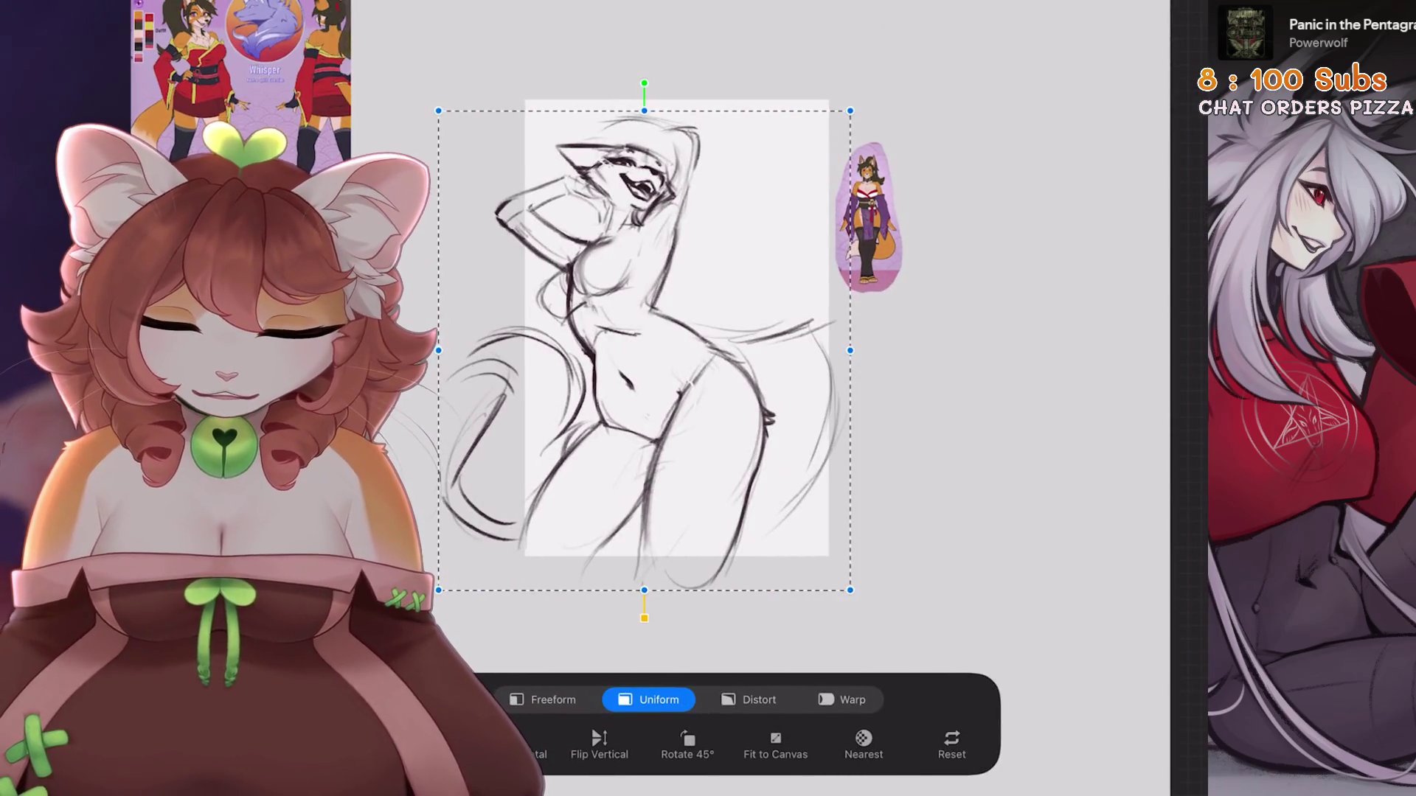
left_click(516, 745)
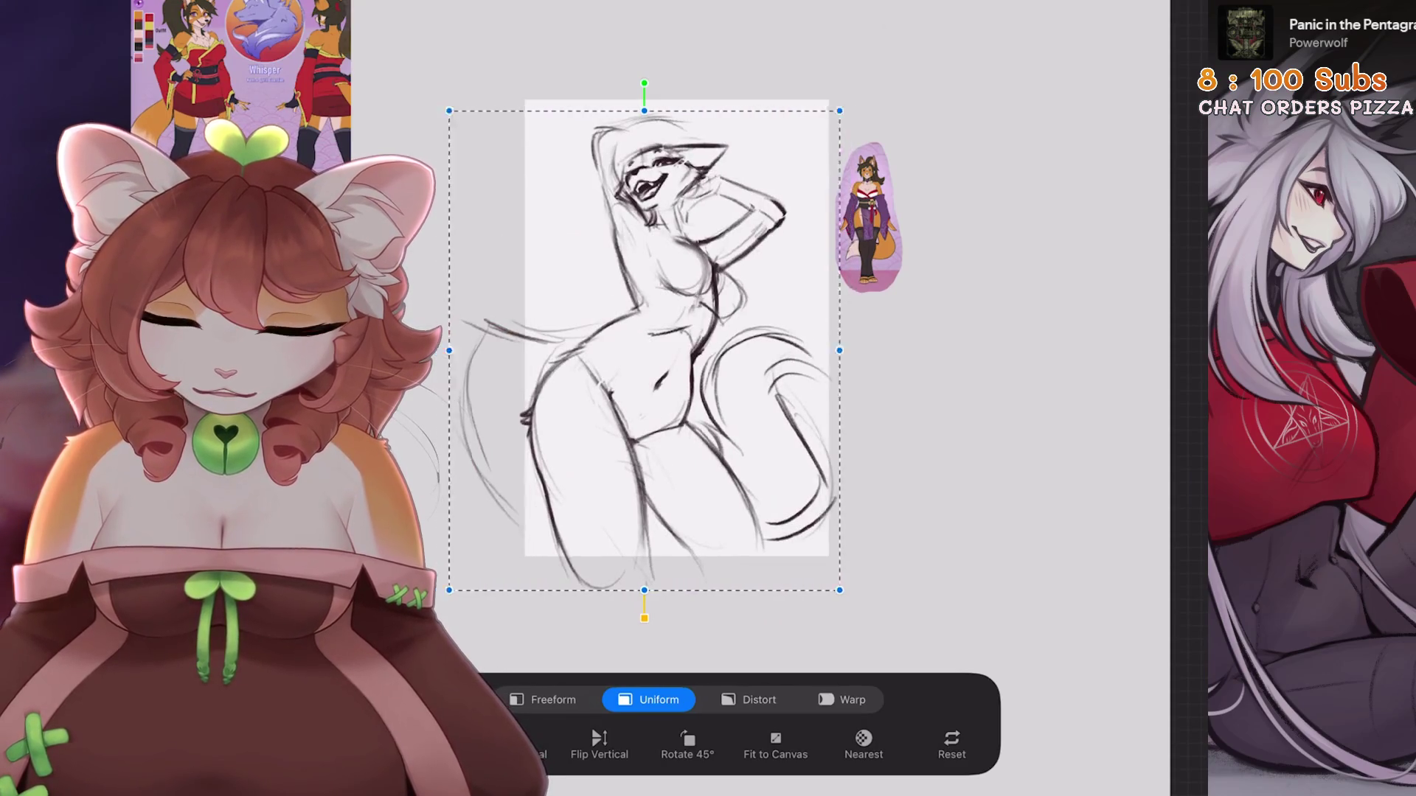
left_click(516, 745)
left_click_drag(664, 350, 702, 344)
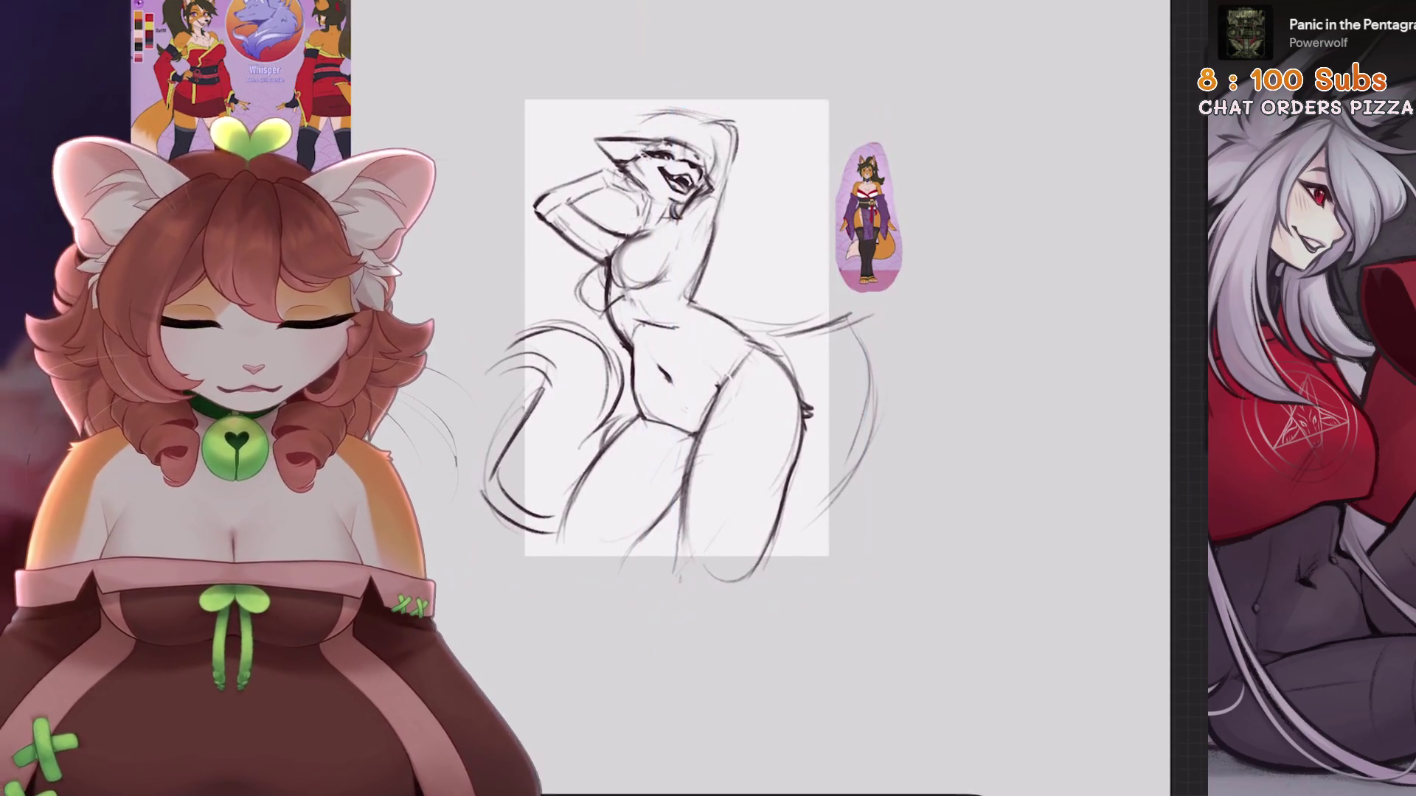
scroll(663, 339, "up", 3)
left_click(1152, 6)
Show the head layer, add empty Layer 8, and flip the sketch back to its original direction
left_click(1159, 122)
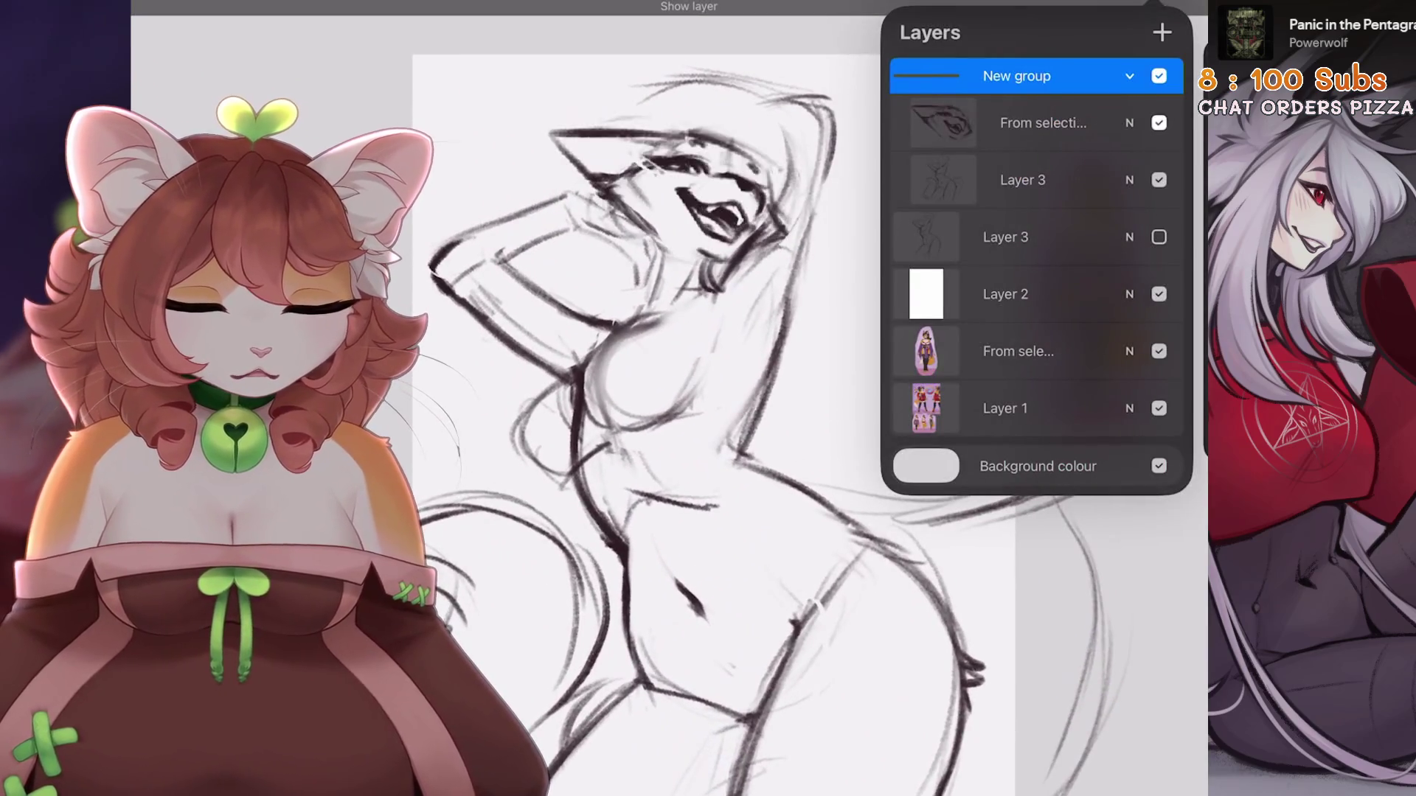
left_click(1162, 32)
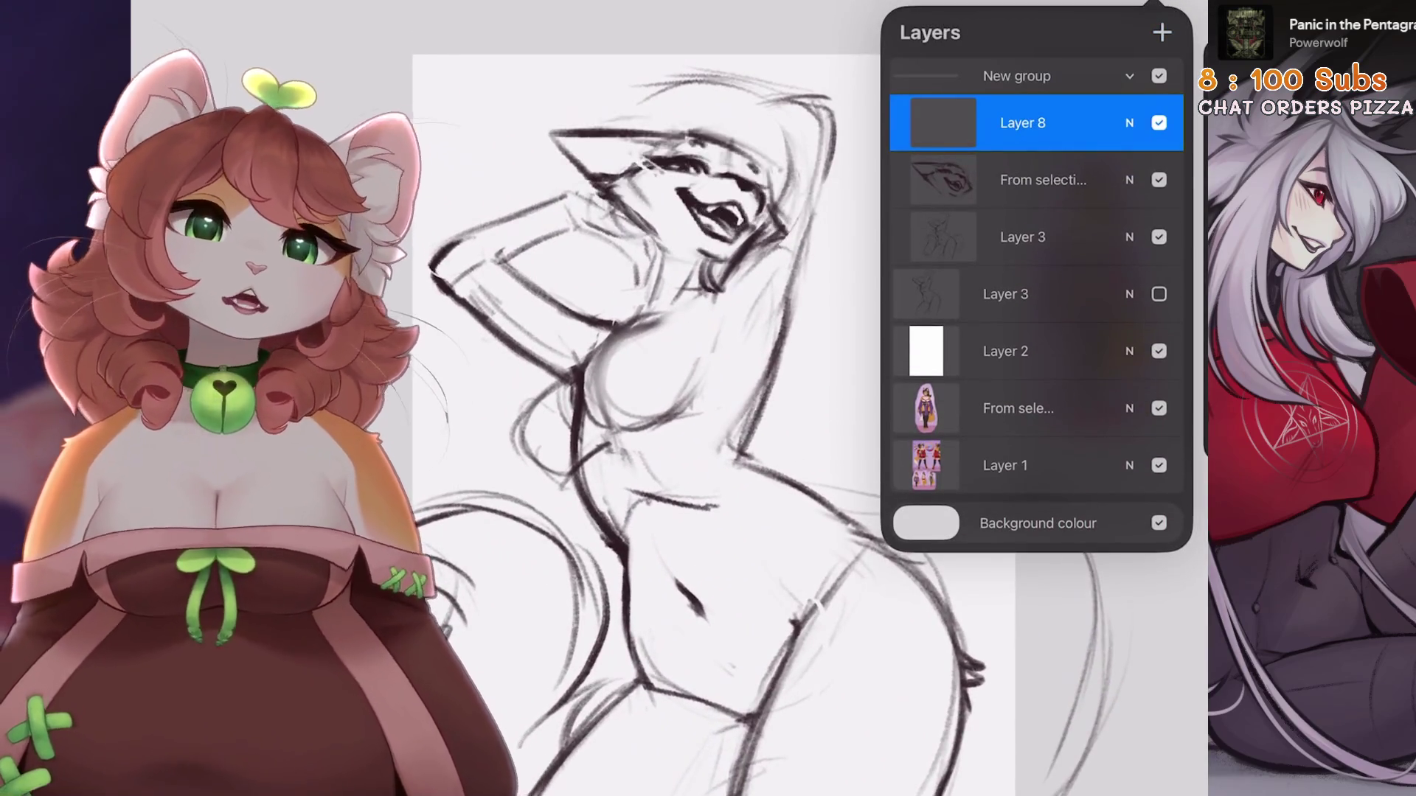
key("v")
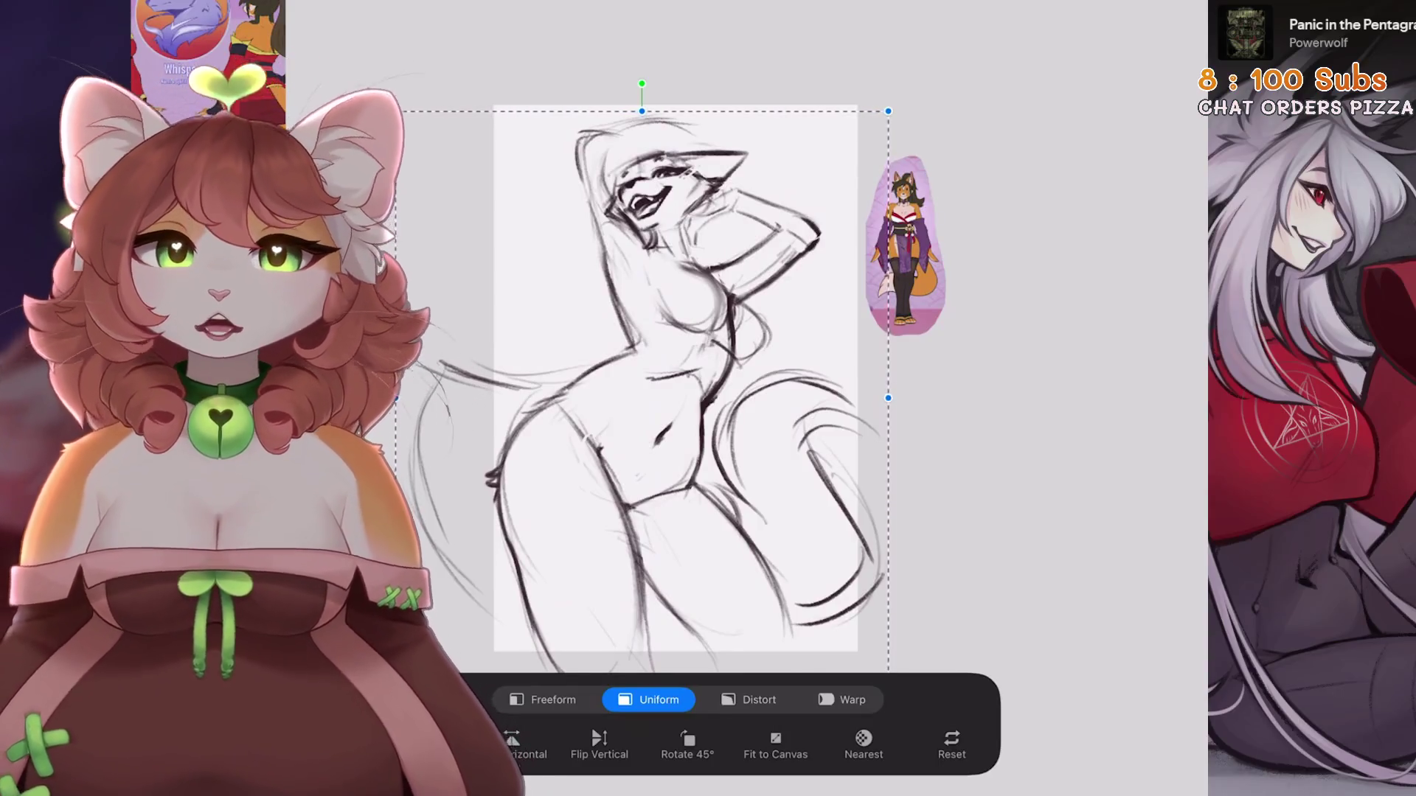
left_click(512, 741)
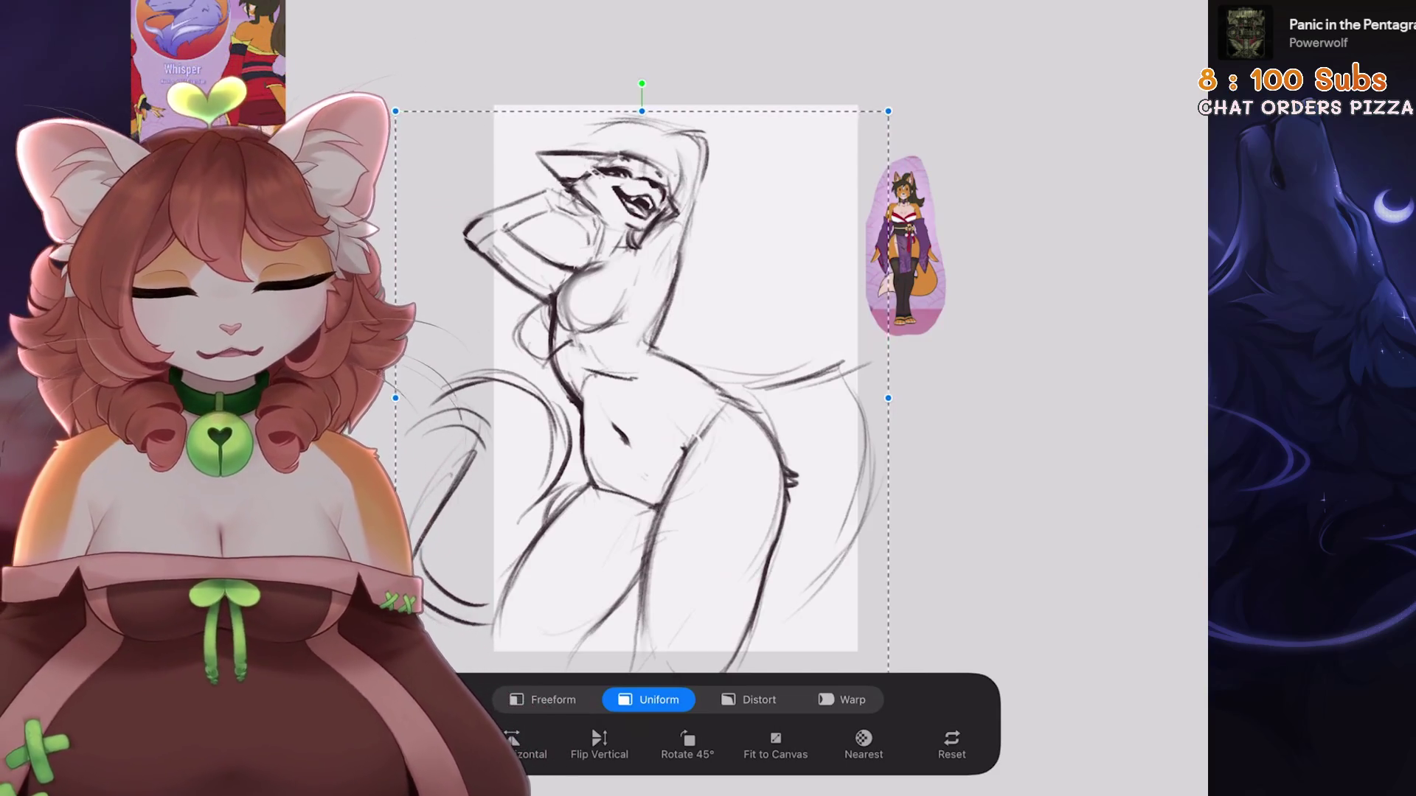
left_click_drag(642, 369, 672, 362)
Choose pink and try a pink gesture loop near the raised arm on Layer 8
left_click(1150, 7)
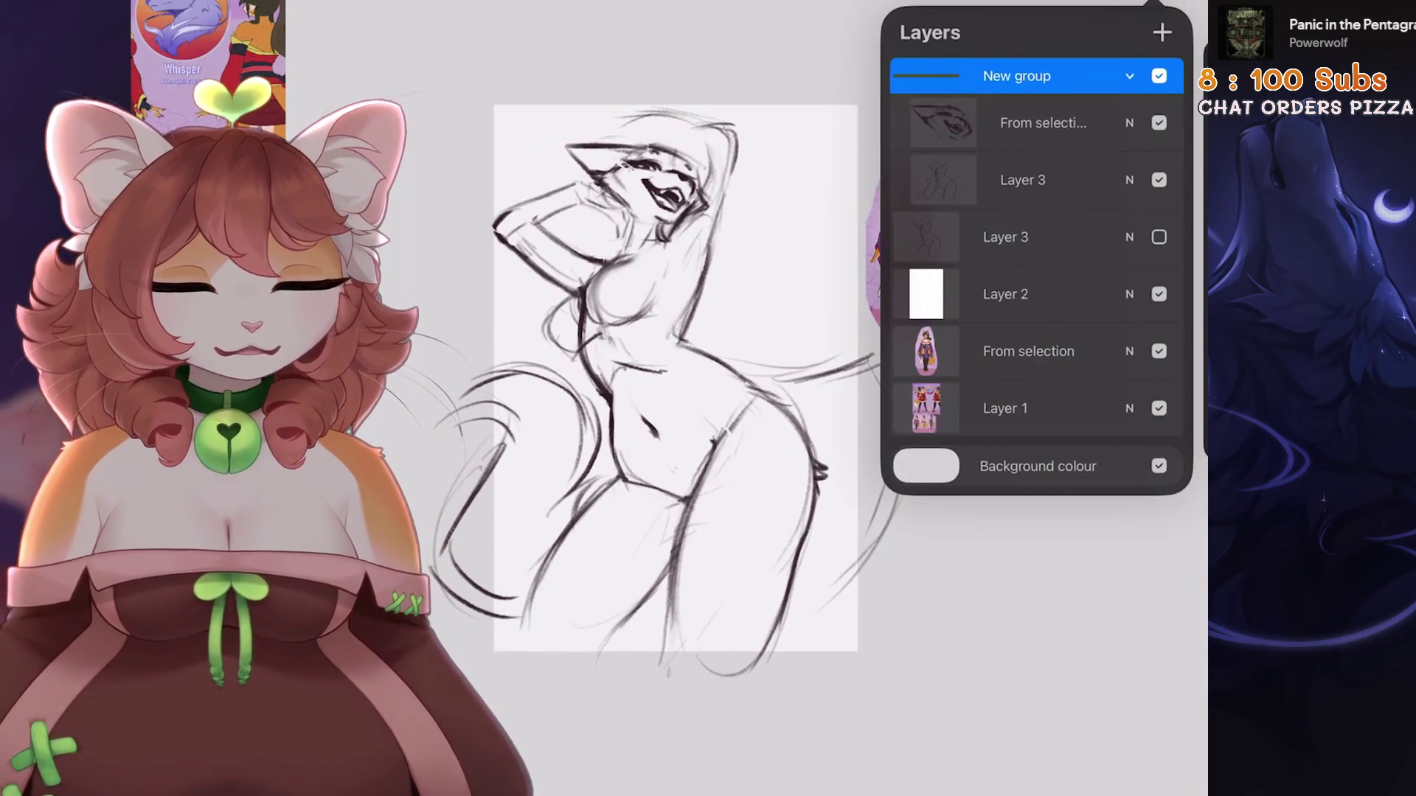
left_click(1043, 122)
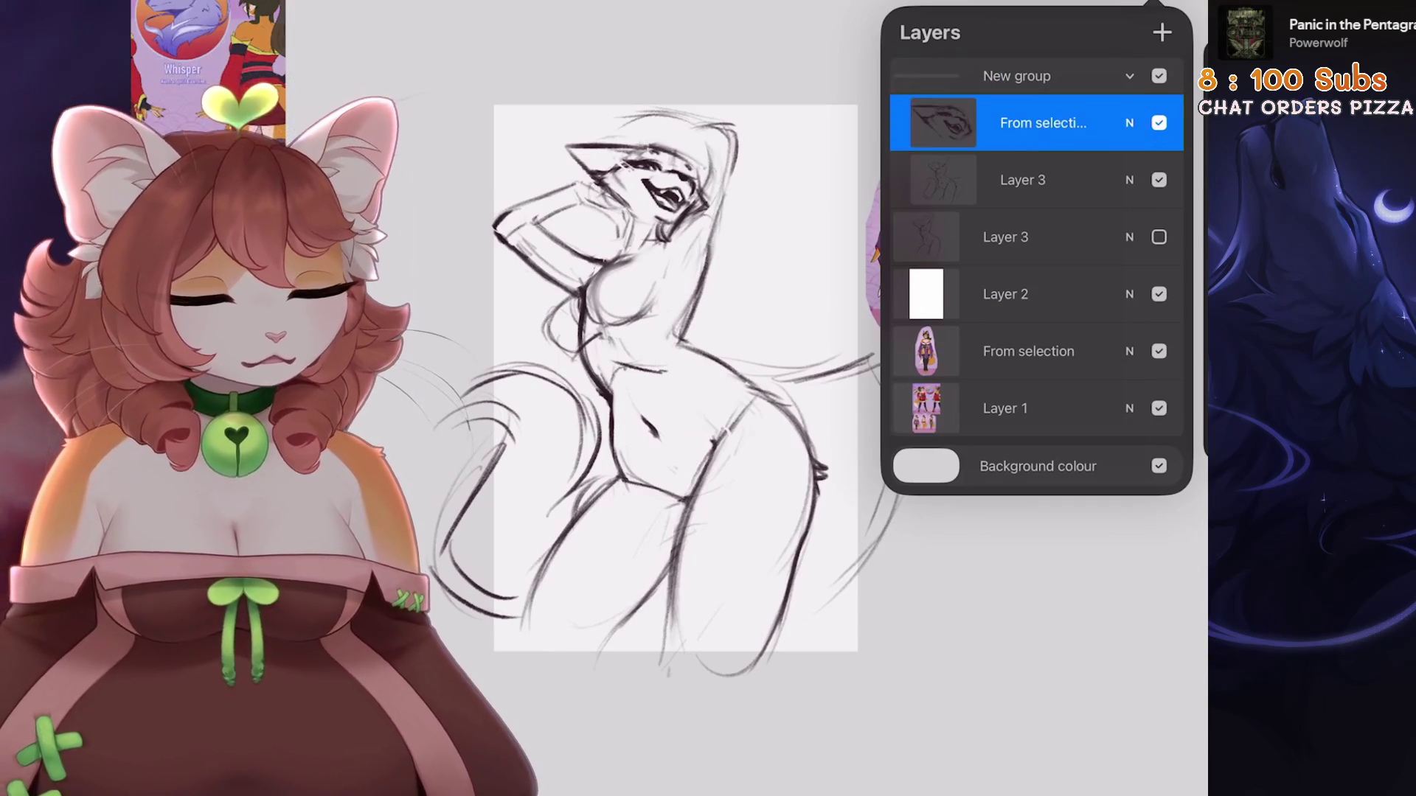
left_click(1017, 76)
left_click(1154, 6)
mouse_move(545, 136)
left_mouse_down()
mouse_move(590, 163)
mouse_move(561, 185)
mouse_move(737, 361)
mouse_move(782, 531)
mouse_move(767, 531)
left_mouse_up()
key("ctrl+z")
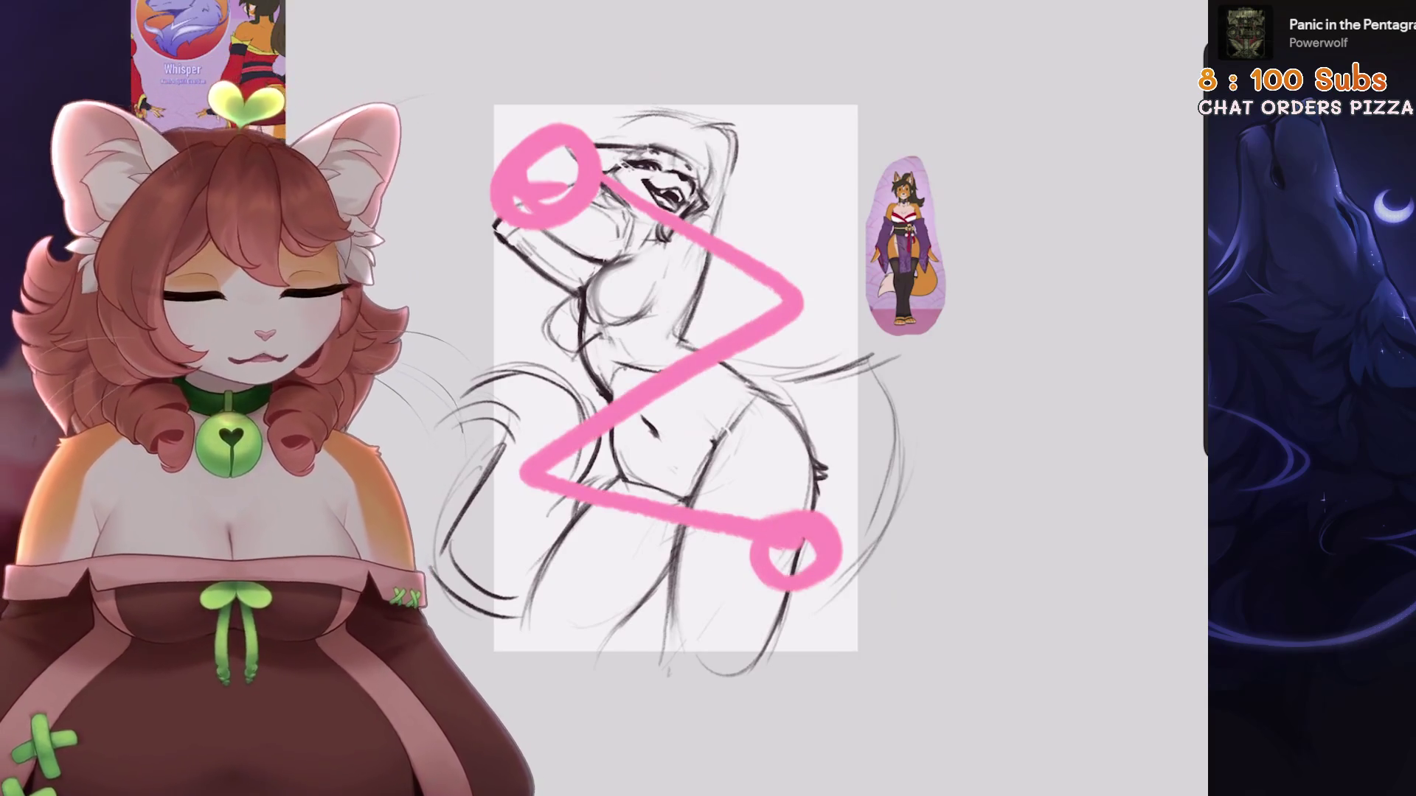
Mirror the sketch group horizontally with Flip Horizontal while the pink layer is briefly hidden
key("l")
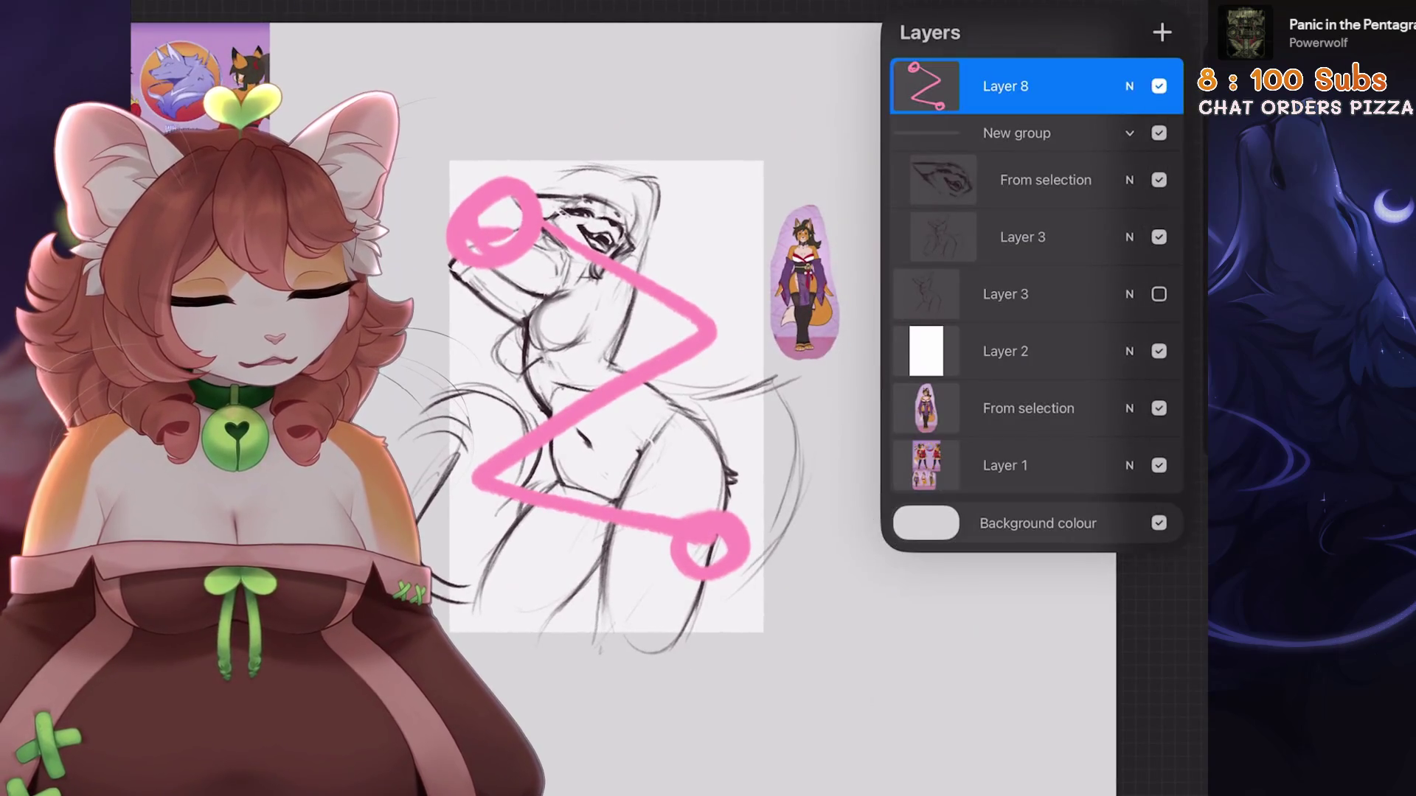
left_click(1158, 85)
left_click(1018, 132)
key("v")
left_click(517, 745)
left_click(1150, 4)
left_click(1158, 85)
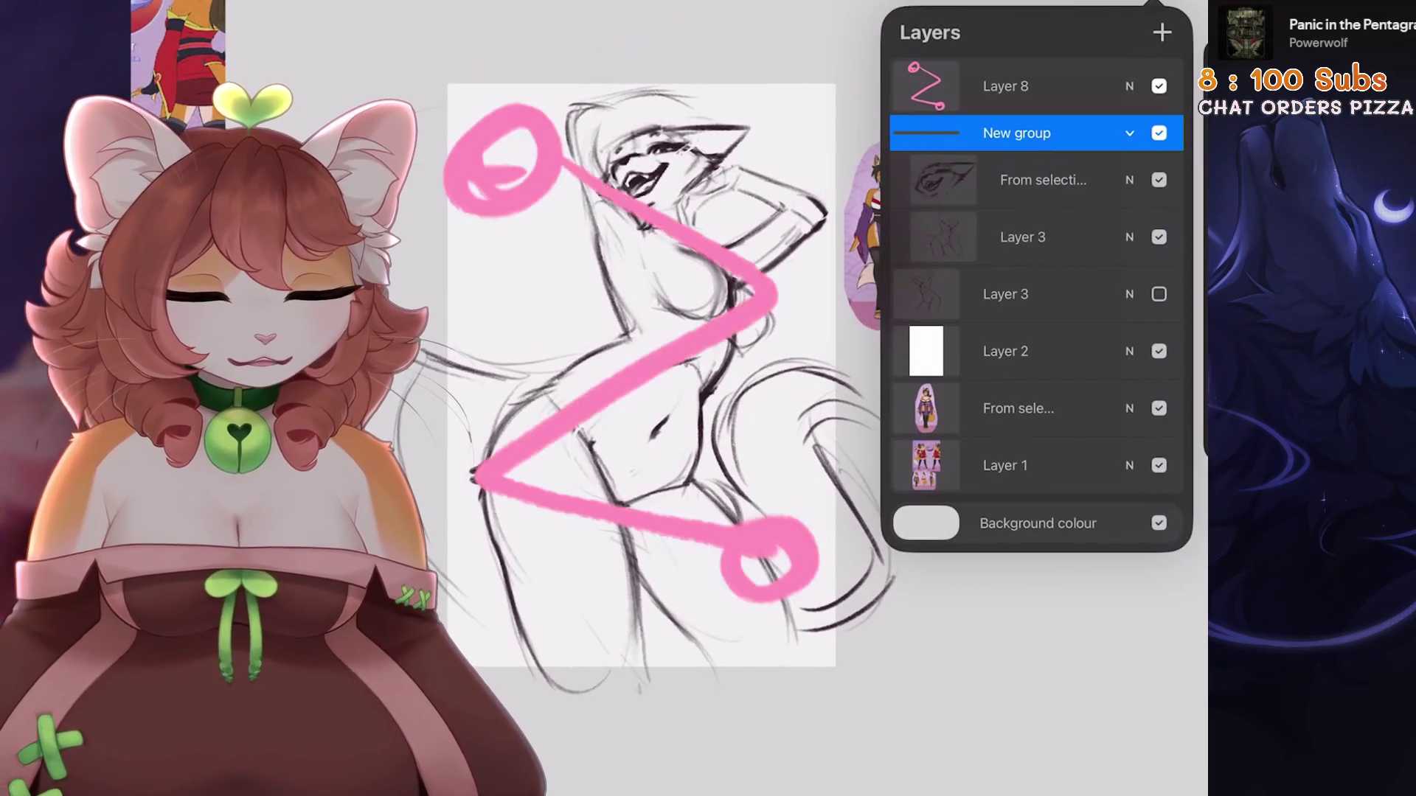
Hide the pink gesture layer and flip the sketch horizontally again
scroll(663, 405, "up", 2)
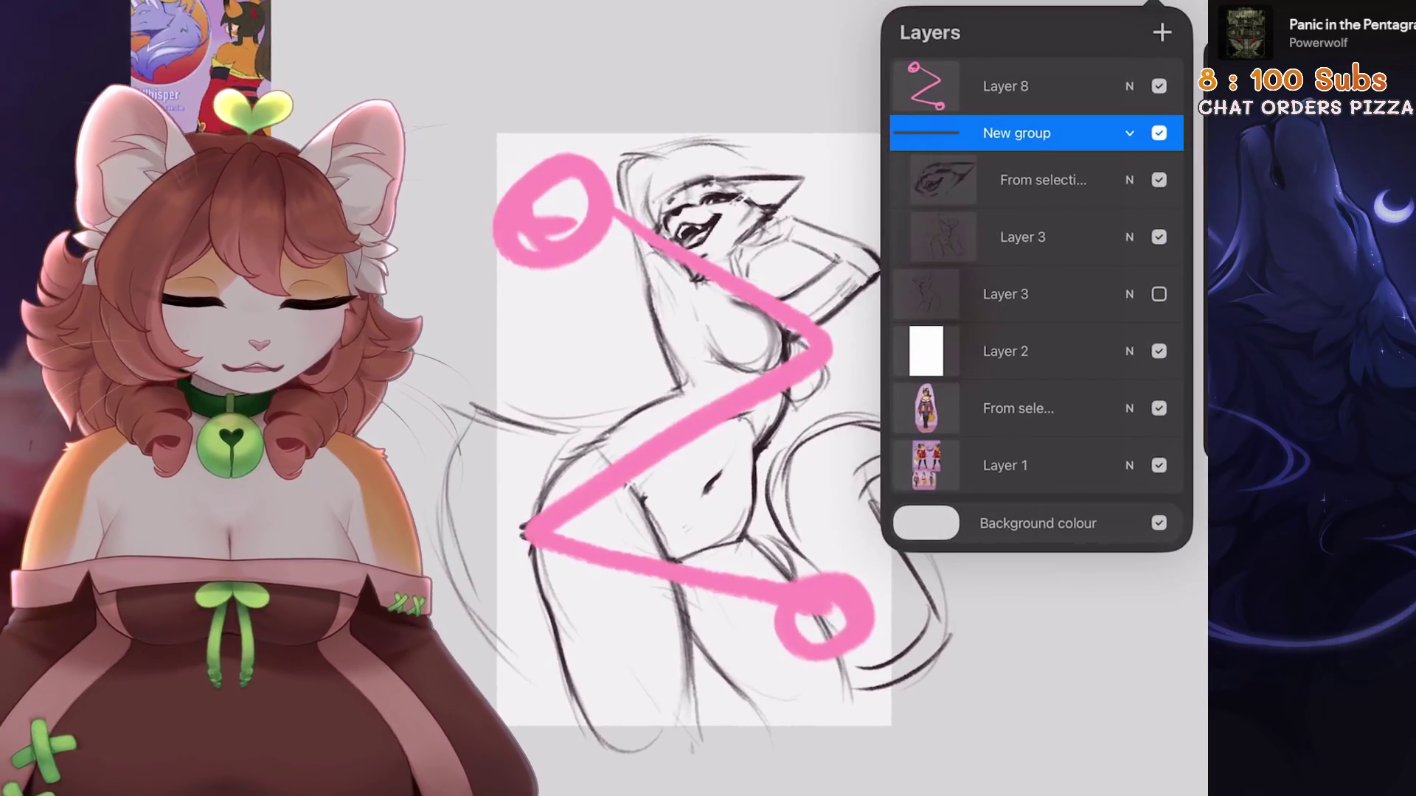
scroll(730, 428, "up", 1)
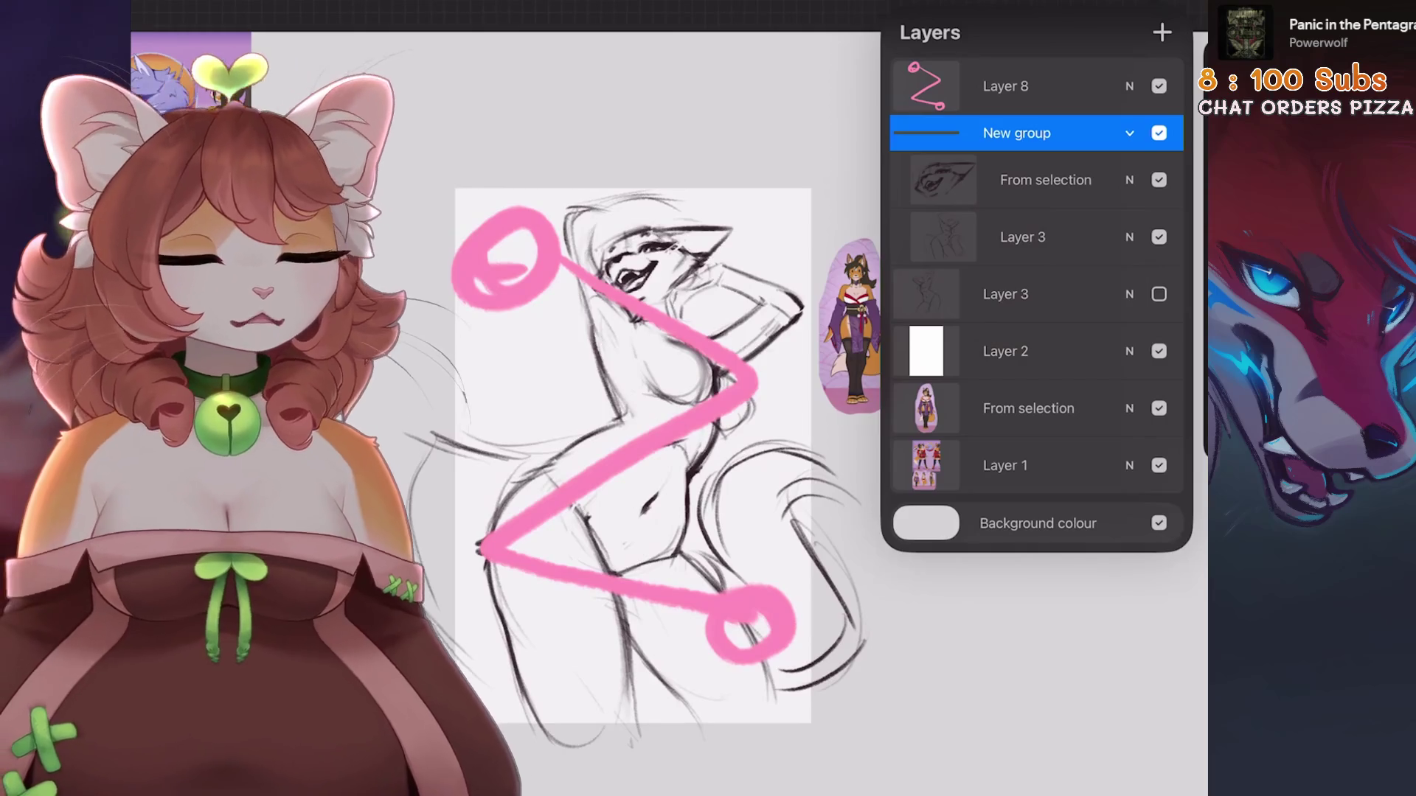
left_click(1159, 86)
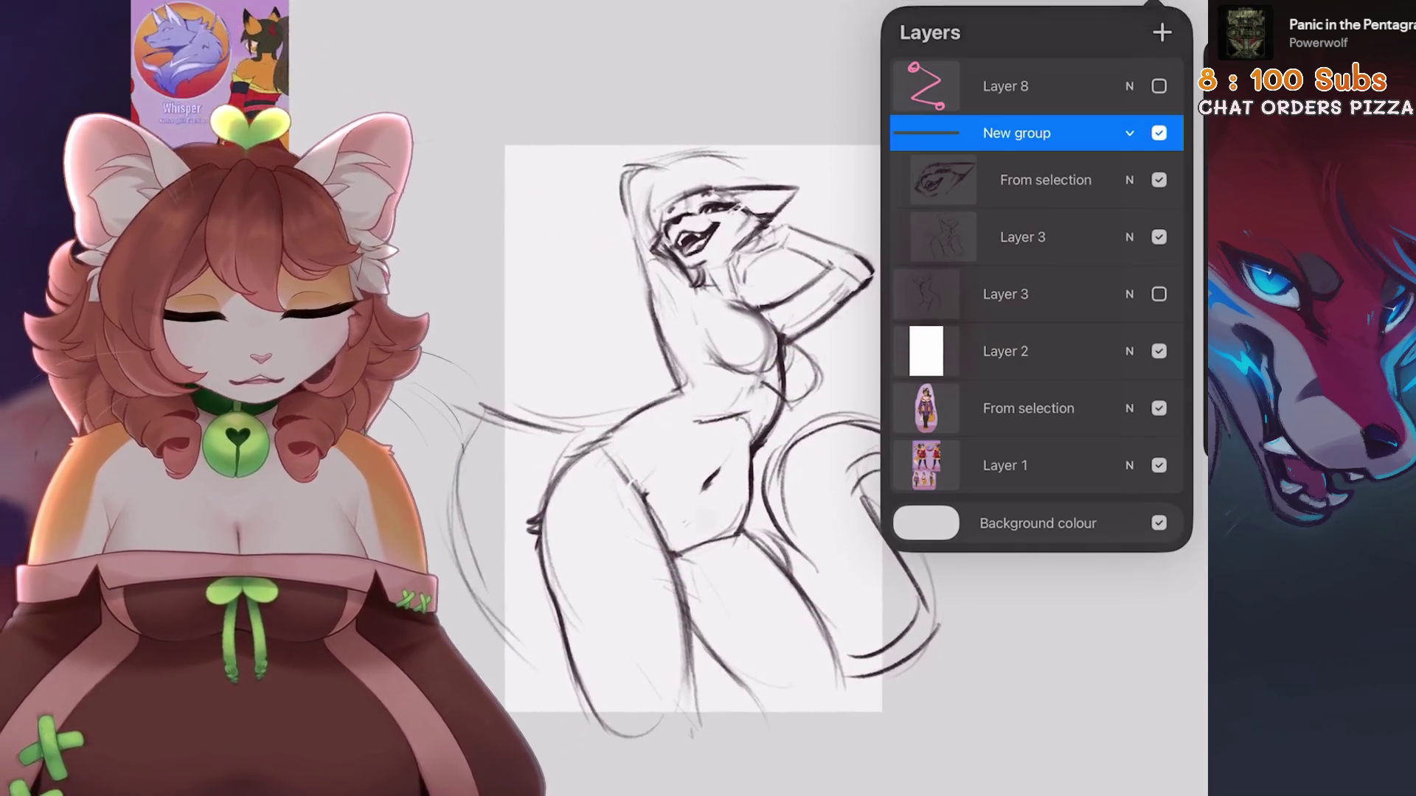
left_click(512, 741)
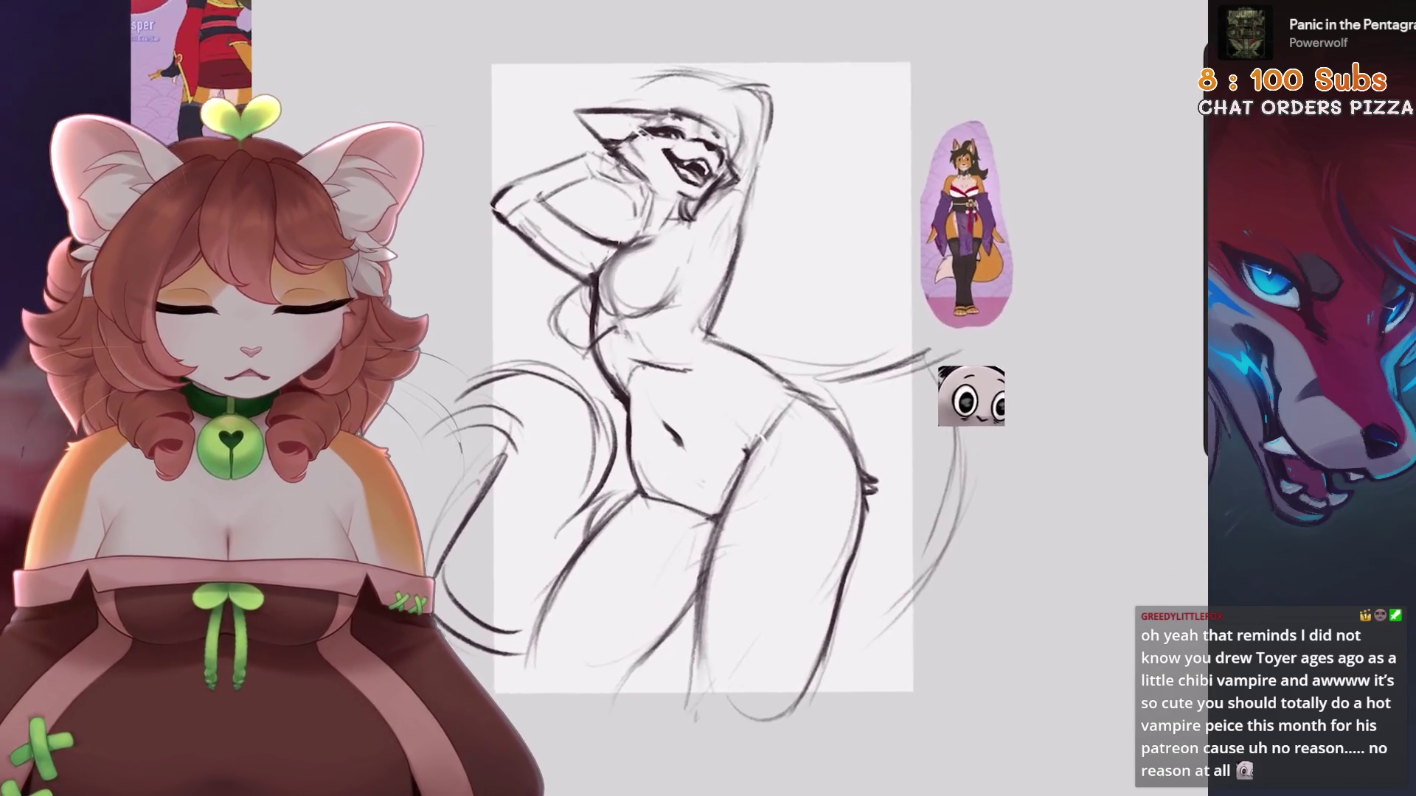
Add a new guide layer above the sketch group
left_click(1151, 4)
left_click(1151, 4)
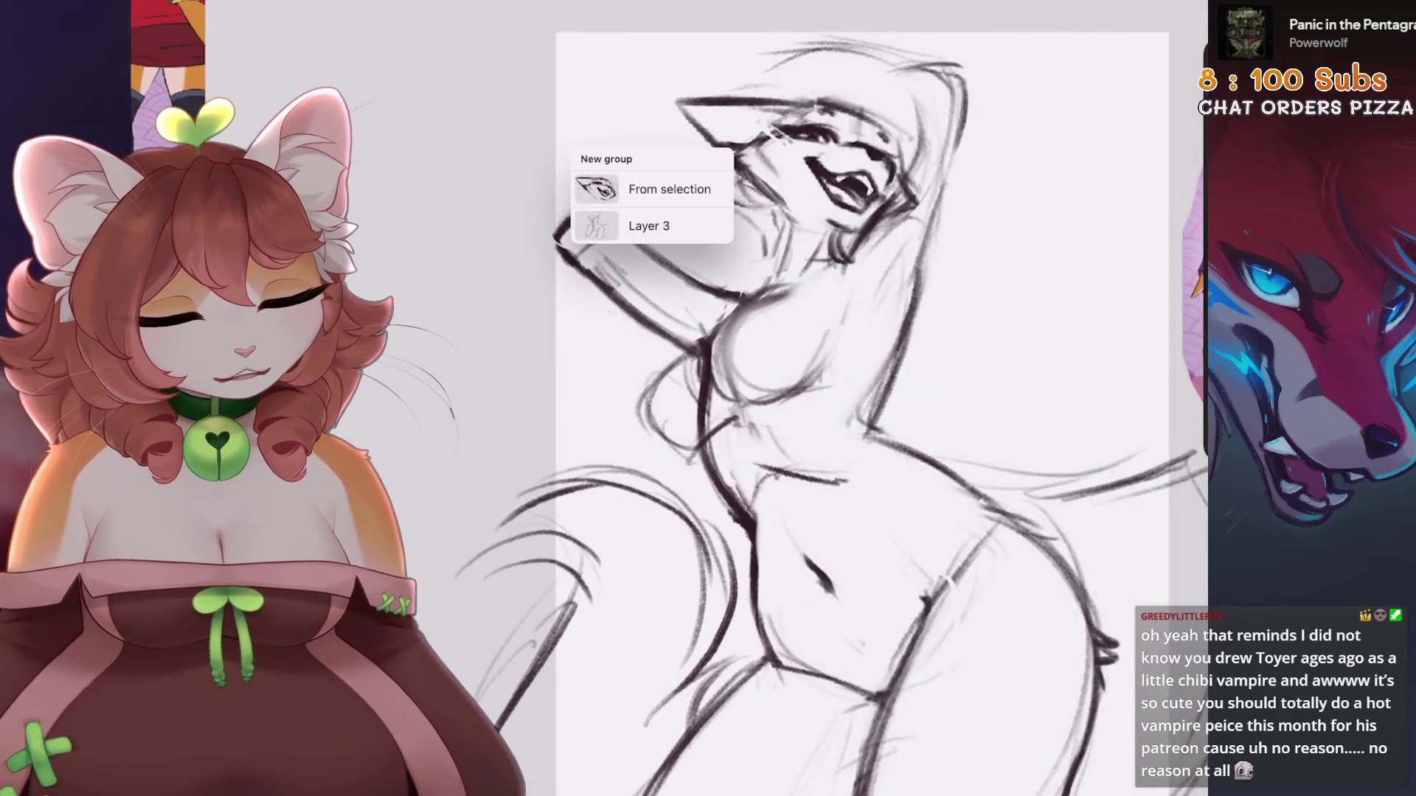
left_click(1154, 6)
left_click(1018, 132)
left_click(1162, 32)
Try a pink ellipse, loops and numbers 1–4 around the head, undoing each
mouse_move(723, 92)
left_mouse_down()
mouse_move(561, 361)
mouse_move(531, 339)
left_mouse_up()
scroll(811, 413, "down", 2)
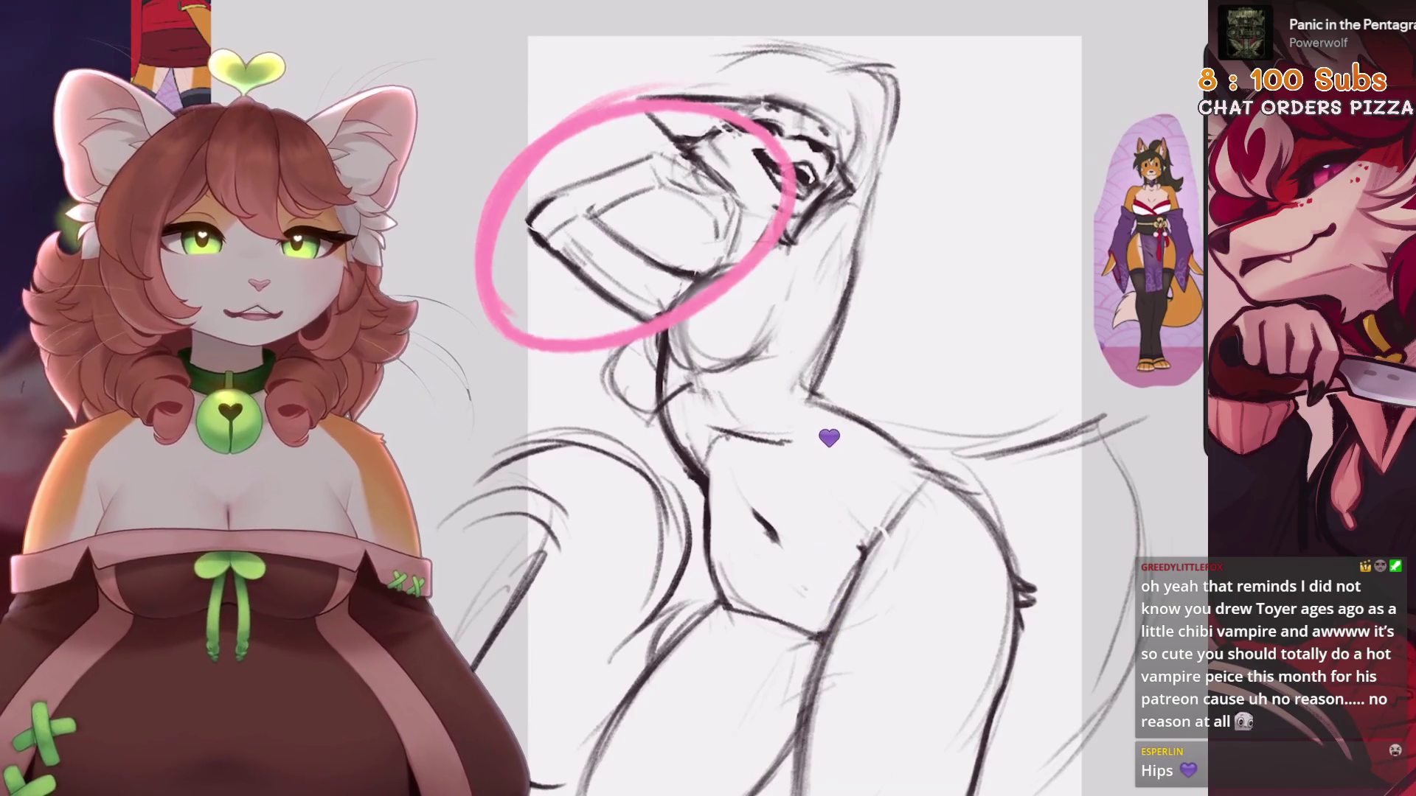
key("ctrl+z")
mouse_move(663, 125)
left_mouse_down()
mouse_move(502, 310)
mouse_move(738, 147)
mouse_move(560, 147)
mouse_move(531, 280)
mouse_move(738, 162)
mouse_move(516, 384)
left_mouse_up()
key("ctrl+z")
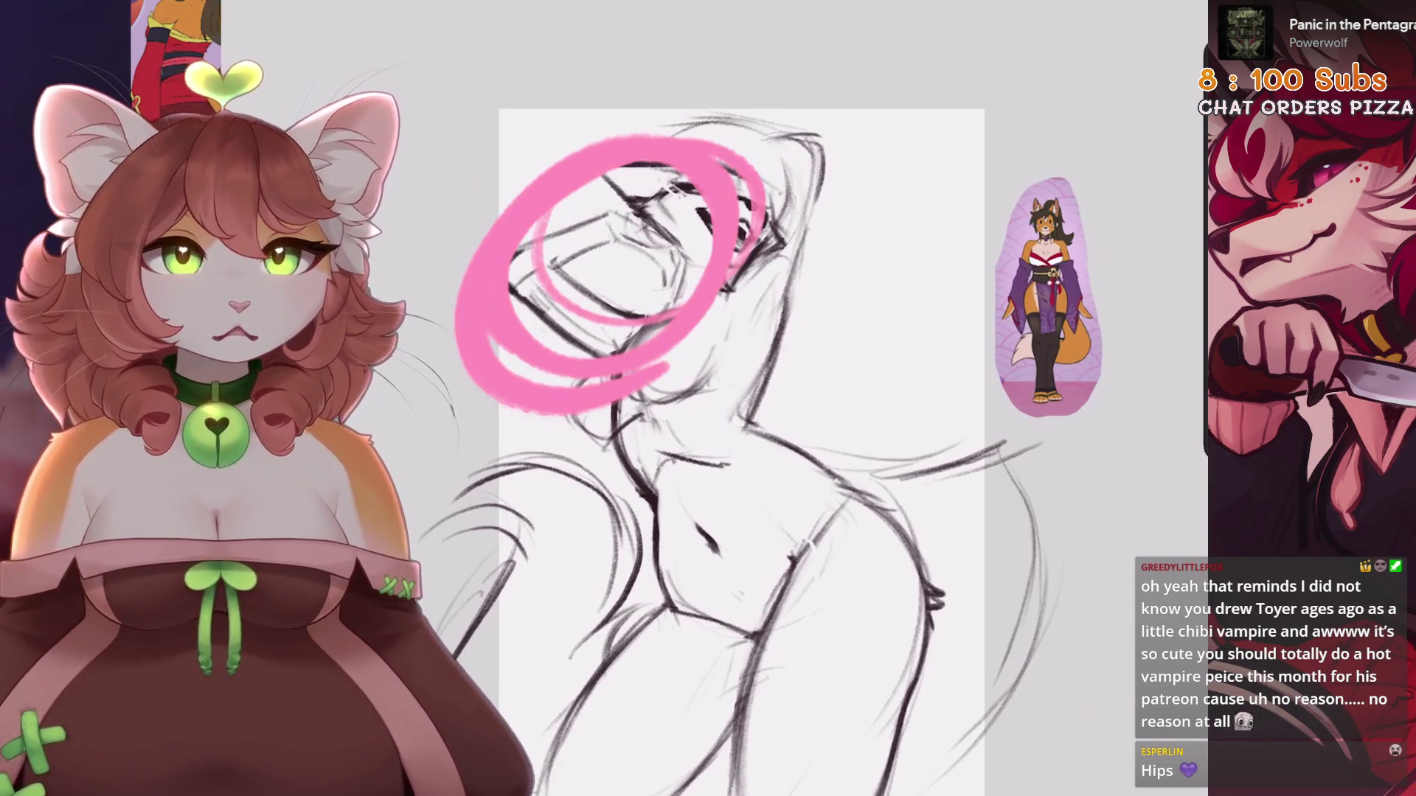
mouse_move(461, 157)
left_mouse_down()
mouse_move(537, 151)
mouse_move(516, 174)
left_mouse_up()
mouse_move(900, 195)
left_mouse_down()
mouse_move(951, 202)
mouse_move(959, 269)
left_mouse_up()
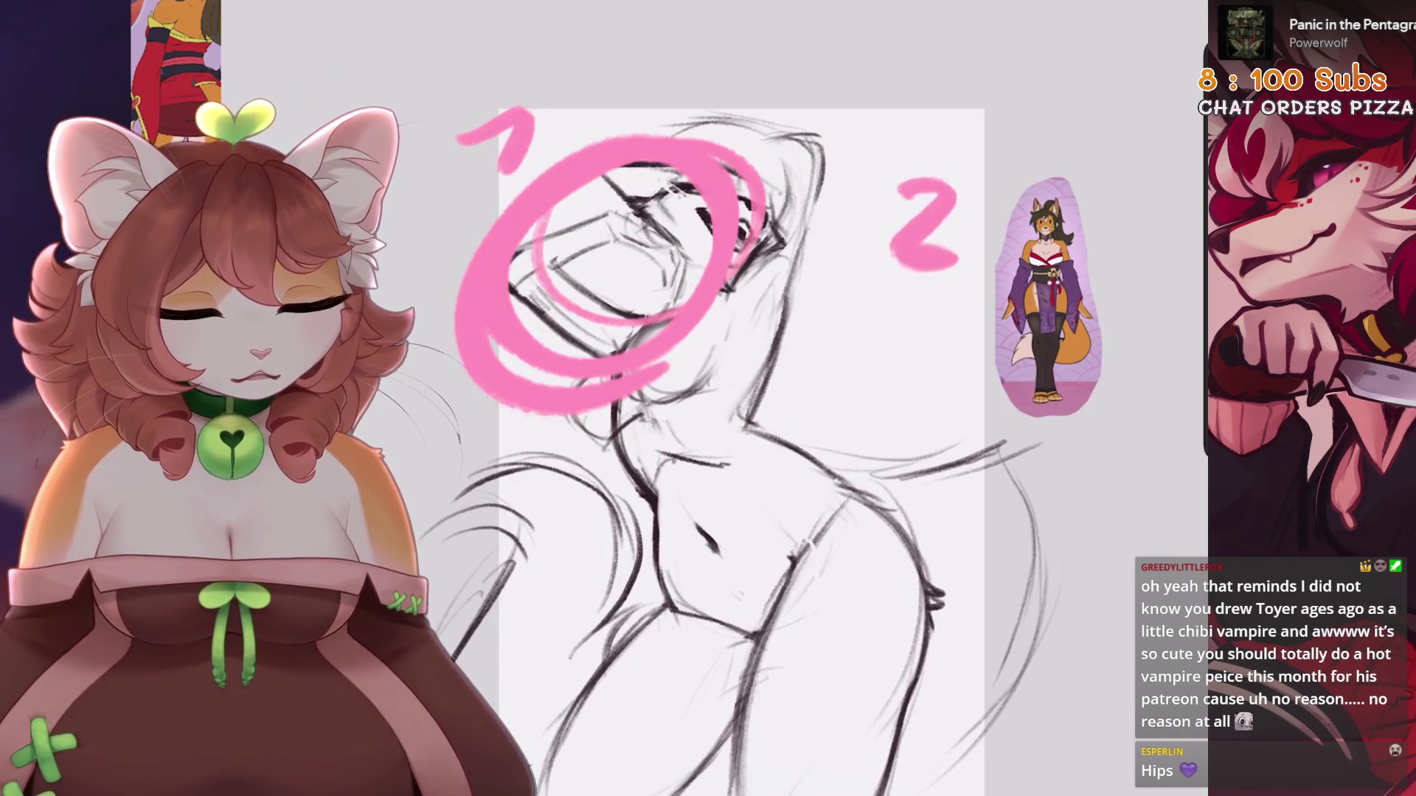
left_click_drag(550, 516, 553, 583)
mouse_move(753, 516)
left_mouse_down()
mouse_move(811, 564)
mouse_move(807, 634)
left_mouse_up()
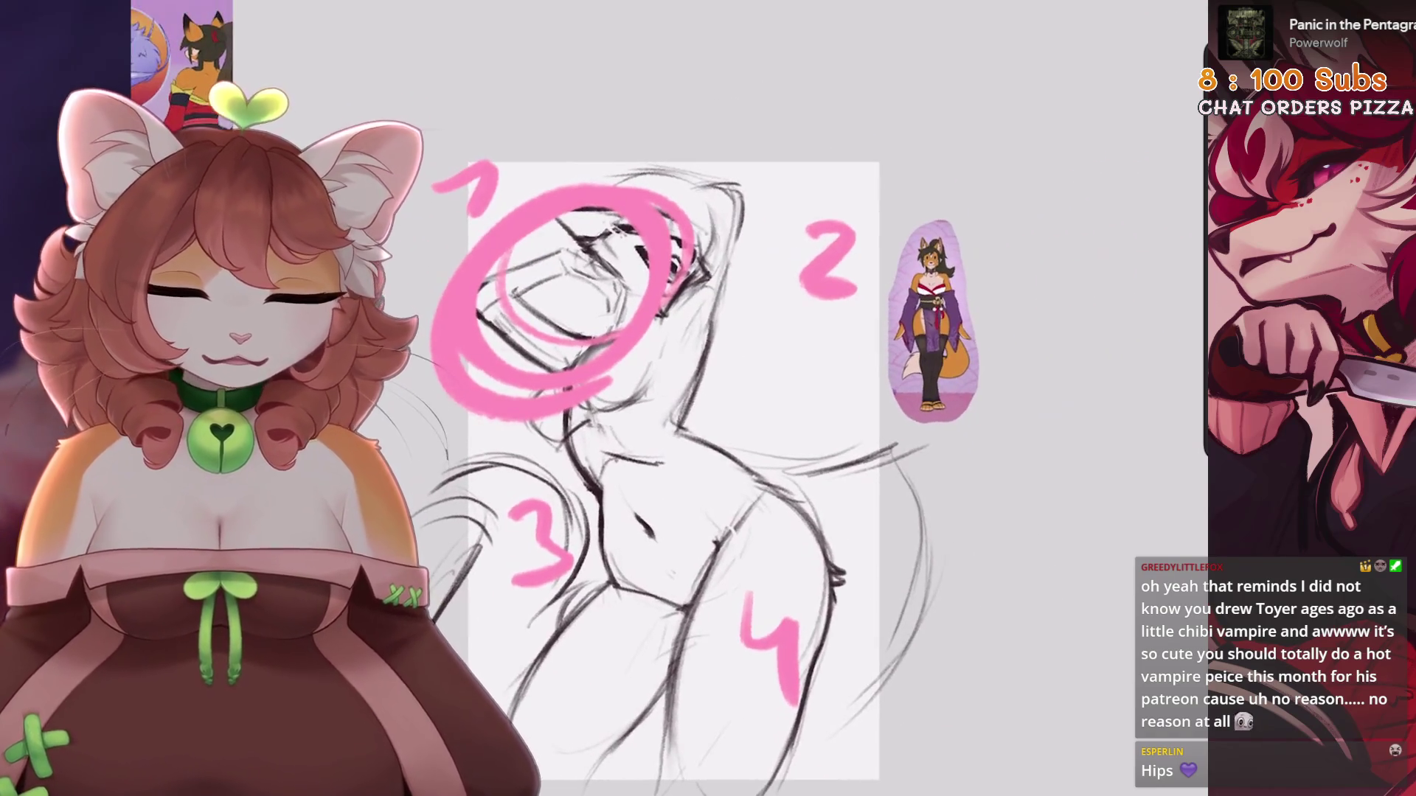
key("ctrl+z")
key("ctrl+z")
key("ctrl+z")
key("ctrl+z")
left_click_drag(531, 229, 624, 354)
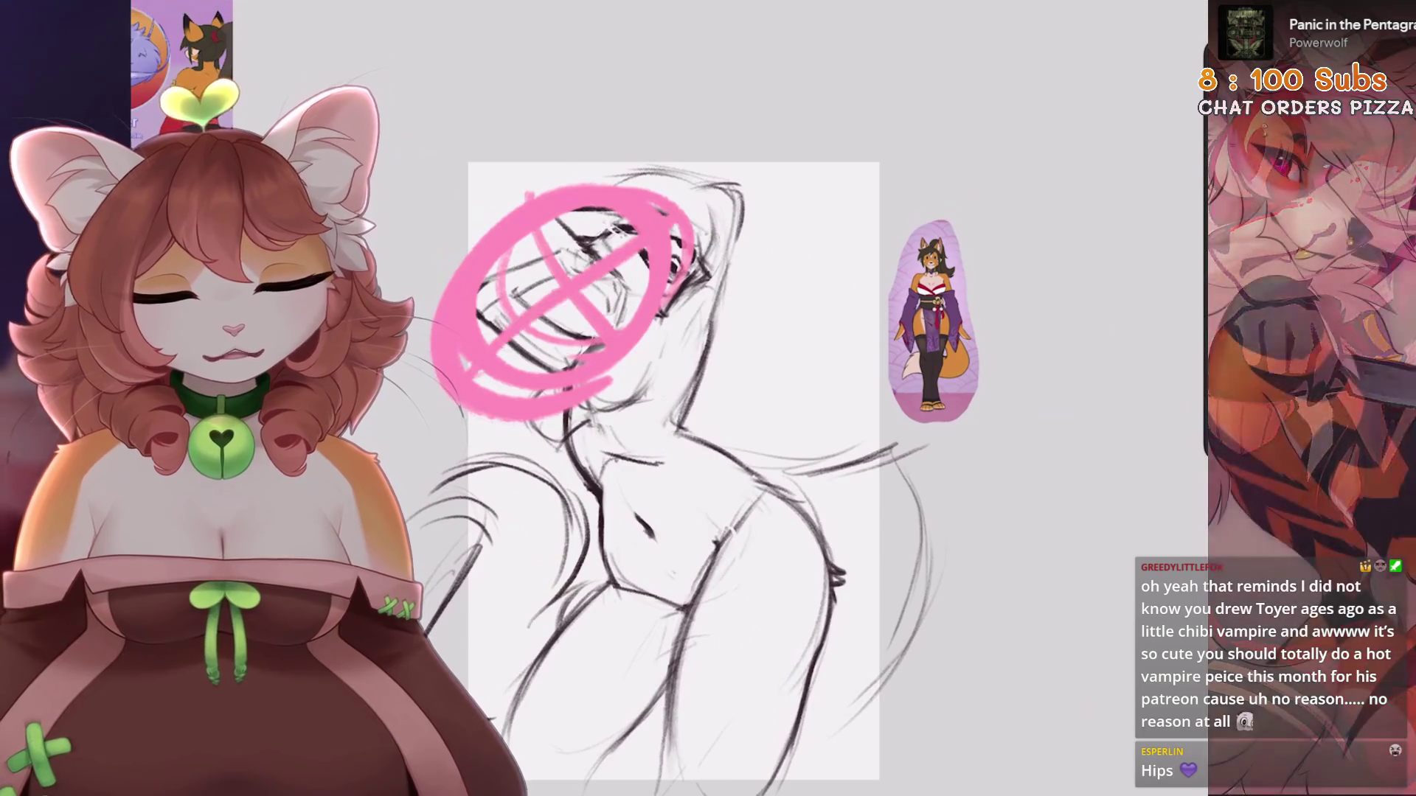
key("ctrl+z")
key("ctrl+z")
Sketch pink circles, an X and arm strokes over the head, then undo them all
mouse_move(516, 244)
left_mouse_down()
mouse_move(700, 151)
mouse_move(487, 325)
left_mouse_up()
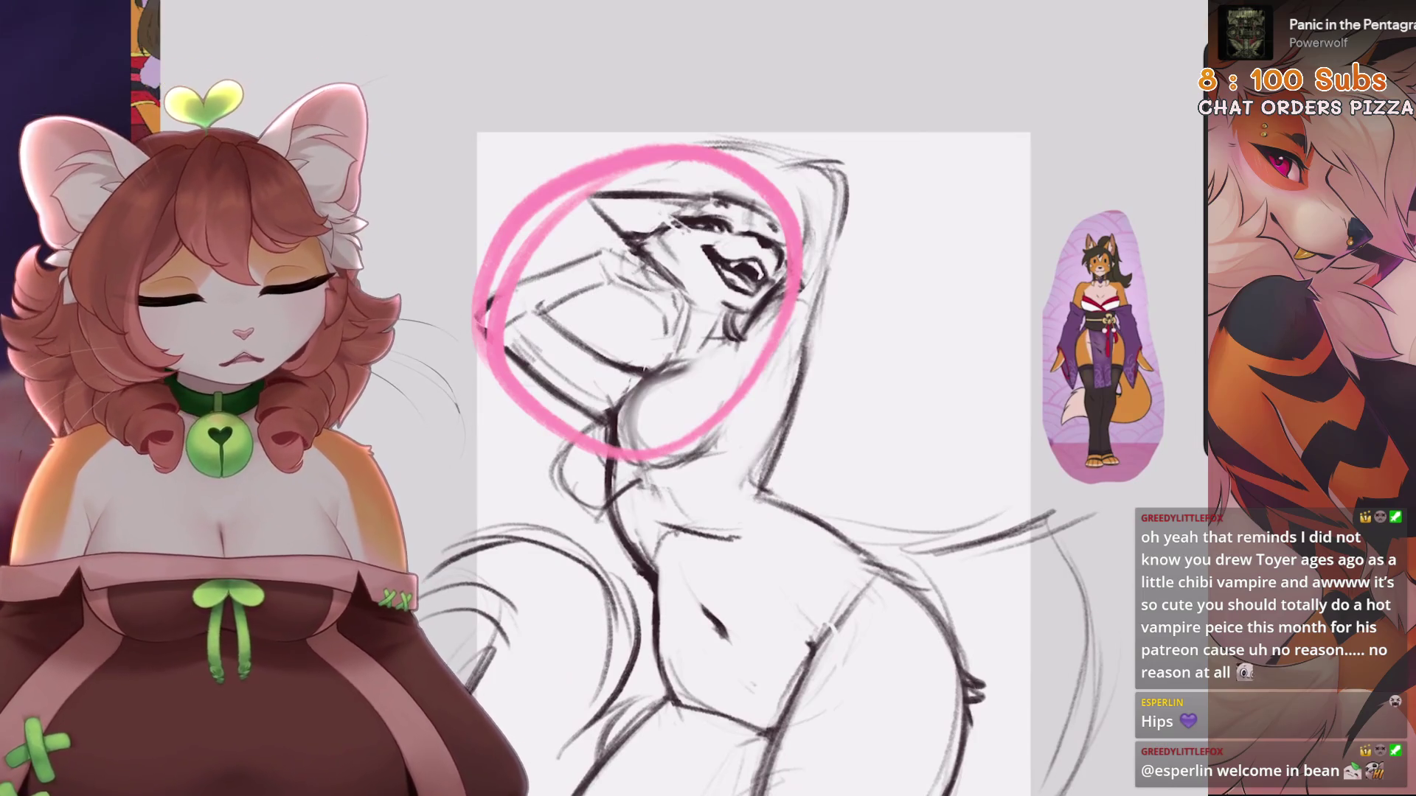
scroll(737, 442, "down", 2)
mouse_move(516, 170)
left_mouse_down()
mouse_move(708, 184)
mouse_move(442, 253)
mouse_move(538, 389)
mouse_move(675, 411)
left_mouse_up()
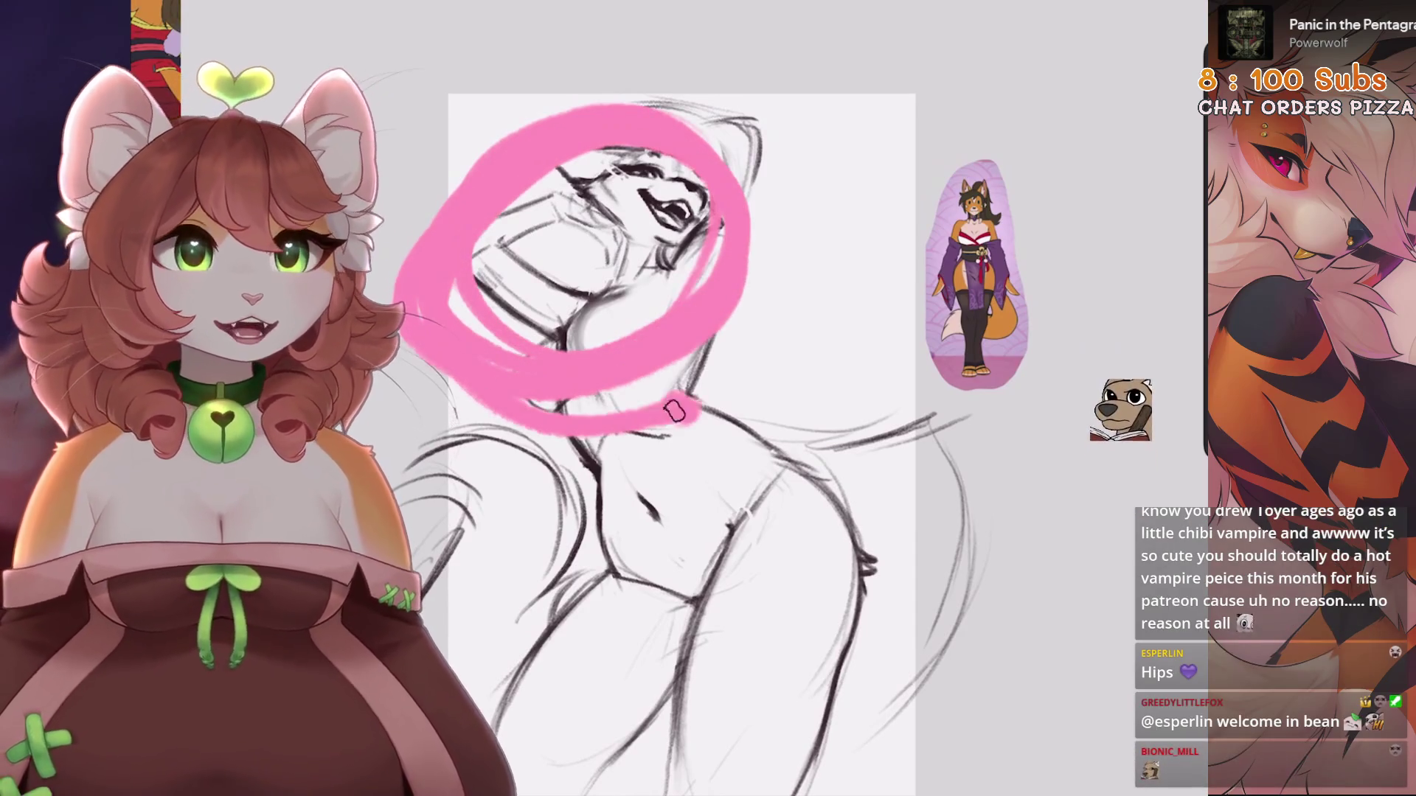
left_click_drag(522, 196, 675, 304)
left_click_drag(516, 336, 686, 144)
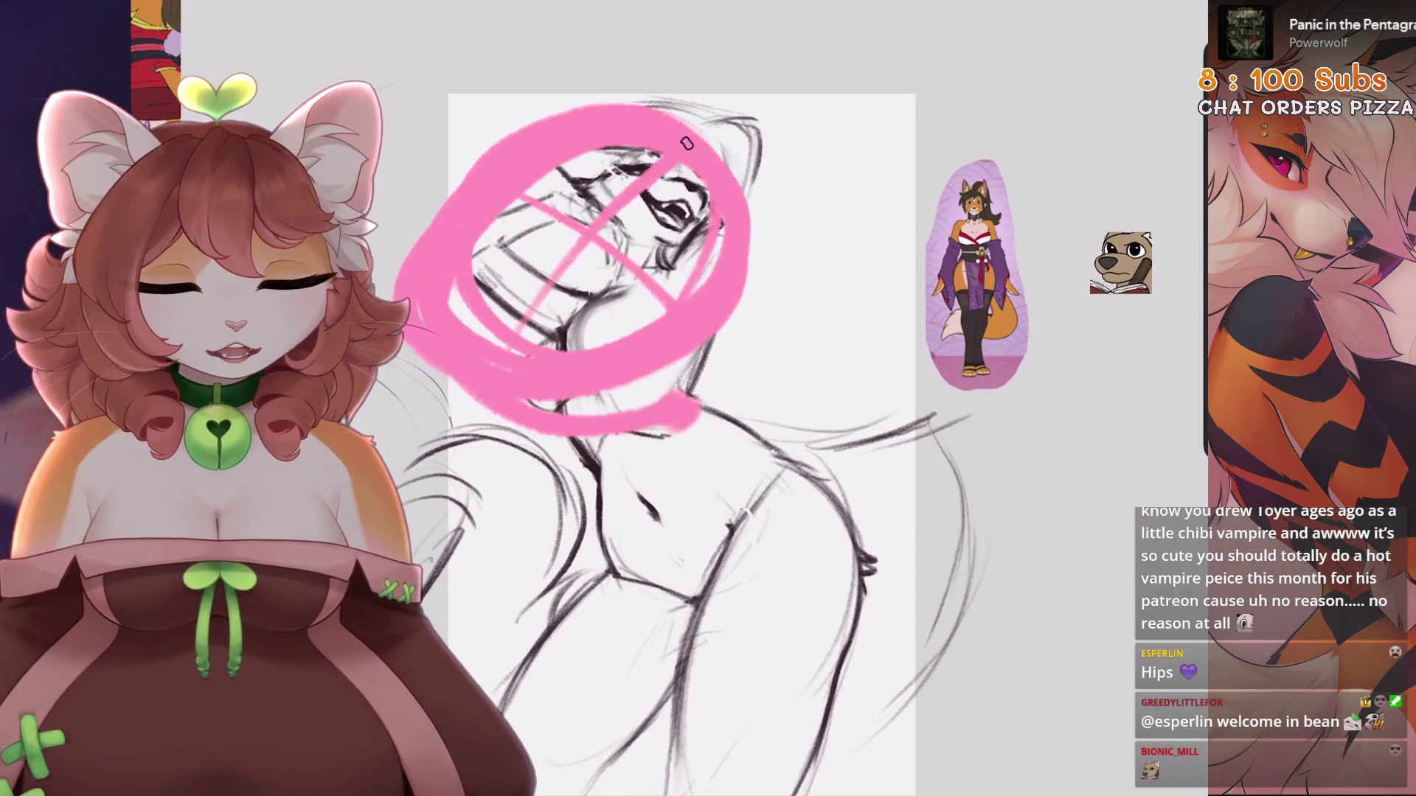
key("ctrl+z")
key("ctrl+z")
key("ctrl+z")
left_click_drag(450, 254, 649, 269)
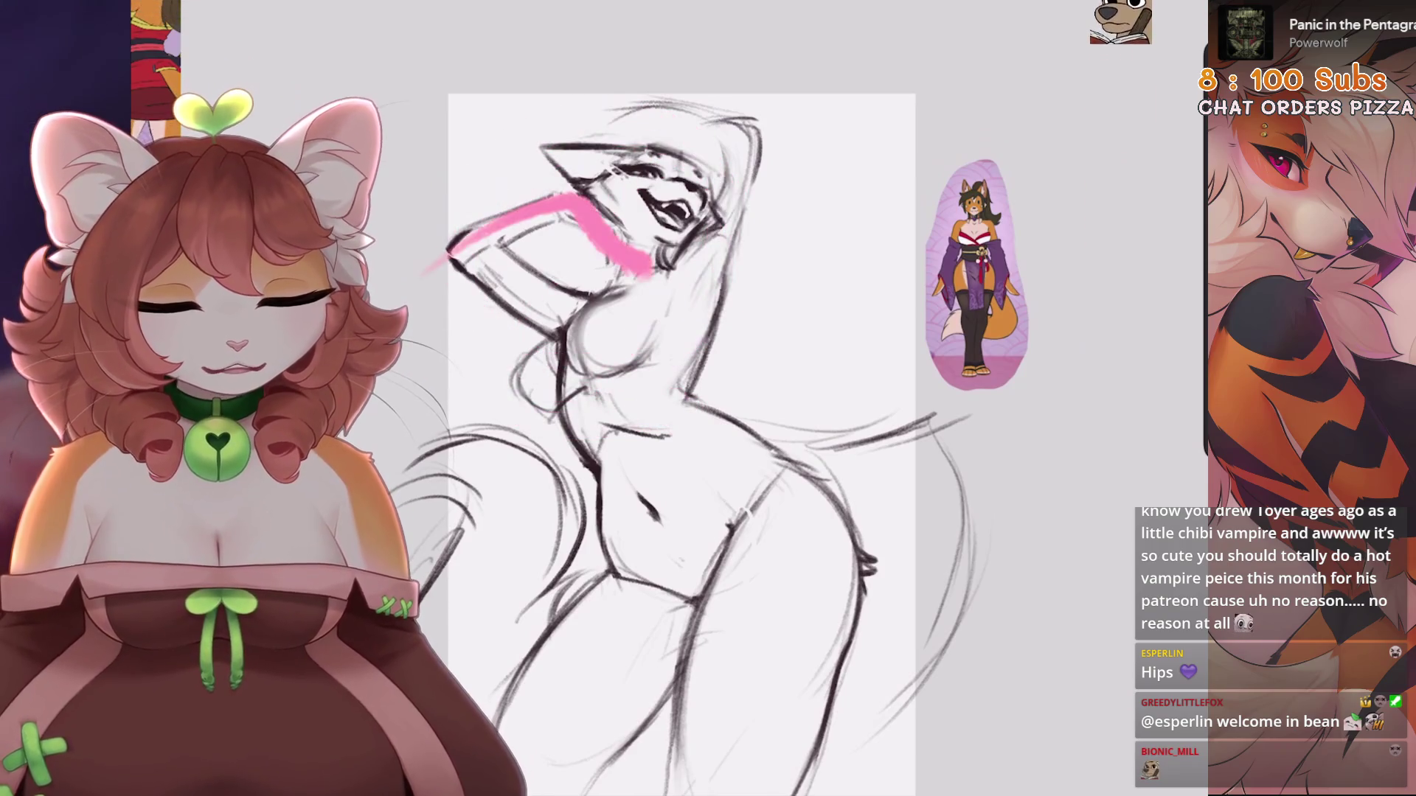
left_click_drag(586, 194, 631, 247)
mouse_move(737, 148)
left_mouse_down()
mouse_move(815, 28)
mouse_move(829, 125)
left_mouse_up()
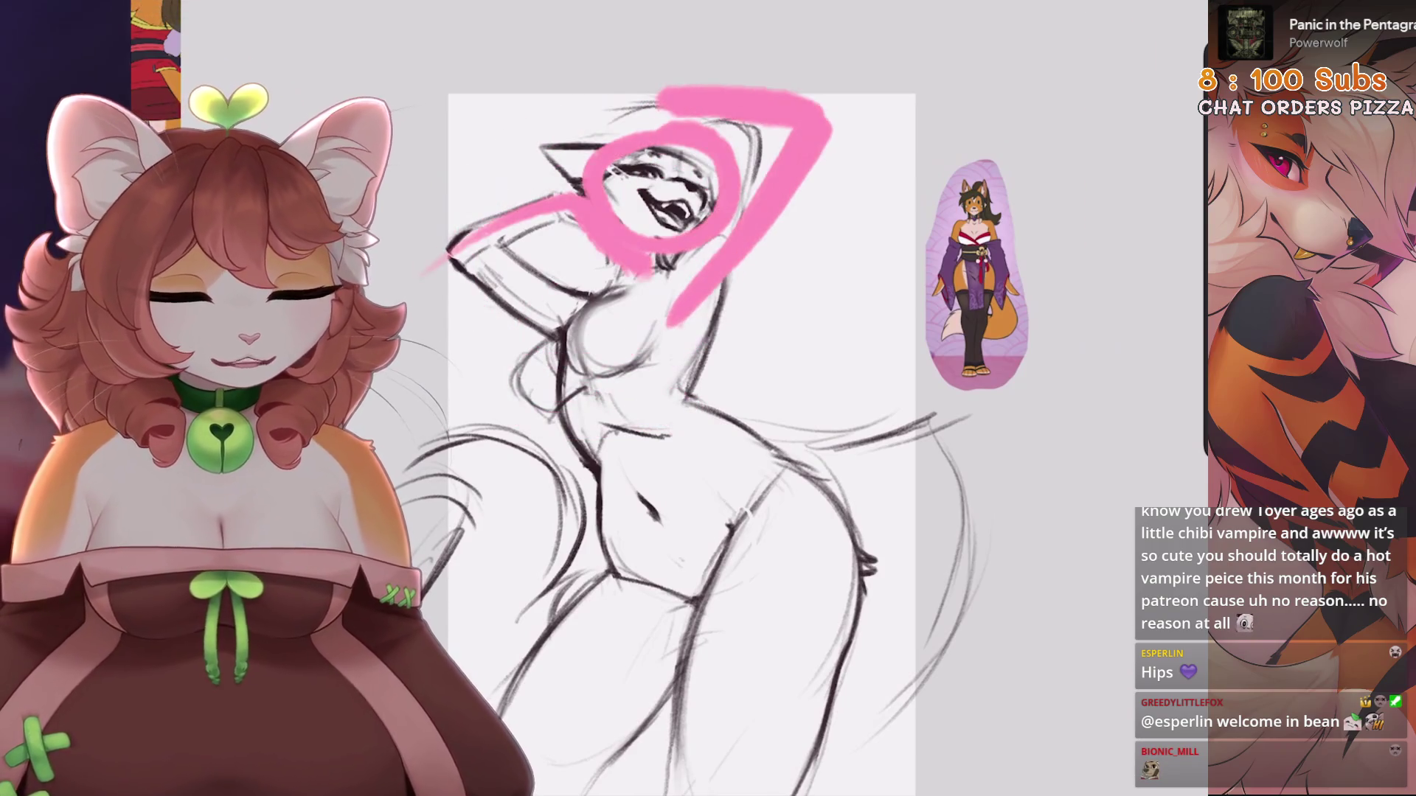
key("ctrl+z")
key("ctrl+z")
key("ctrl+z")
Draw a pink S-curve gesture line down the figure, then undo it
scroll(682, 443, "down", 3)
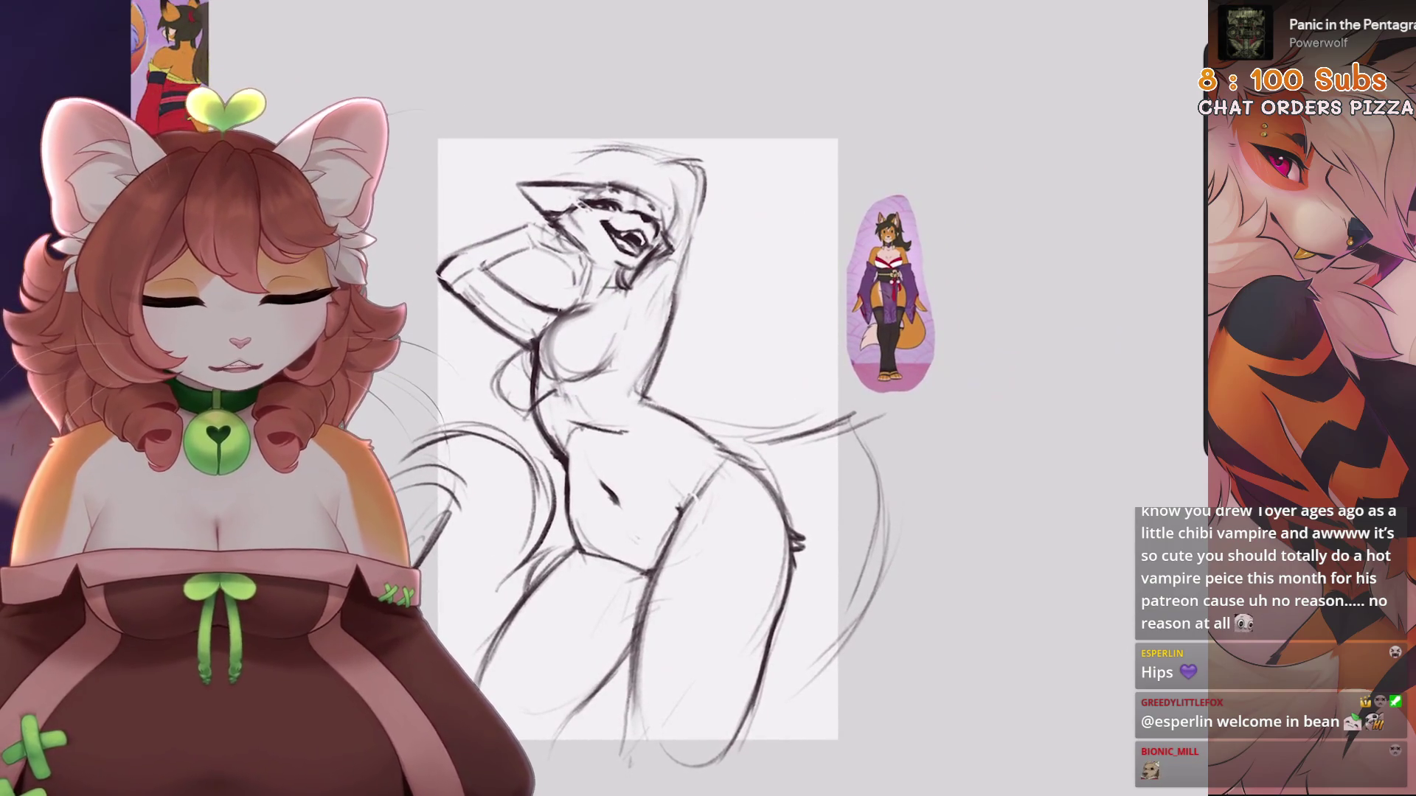
left_click_drag(531, 49, 526, 767)
scroll(638, 439, "down", 2)
key("ctrl+z")
mouse_move(531, 62)
left_mouse_down()
mouse_move(469, 214)
mouse_move(517, 686)
left_mouse_up()
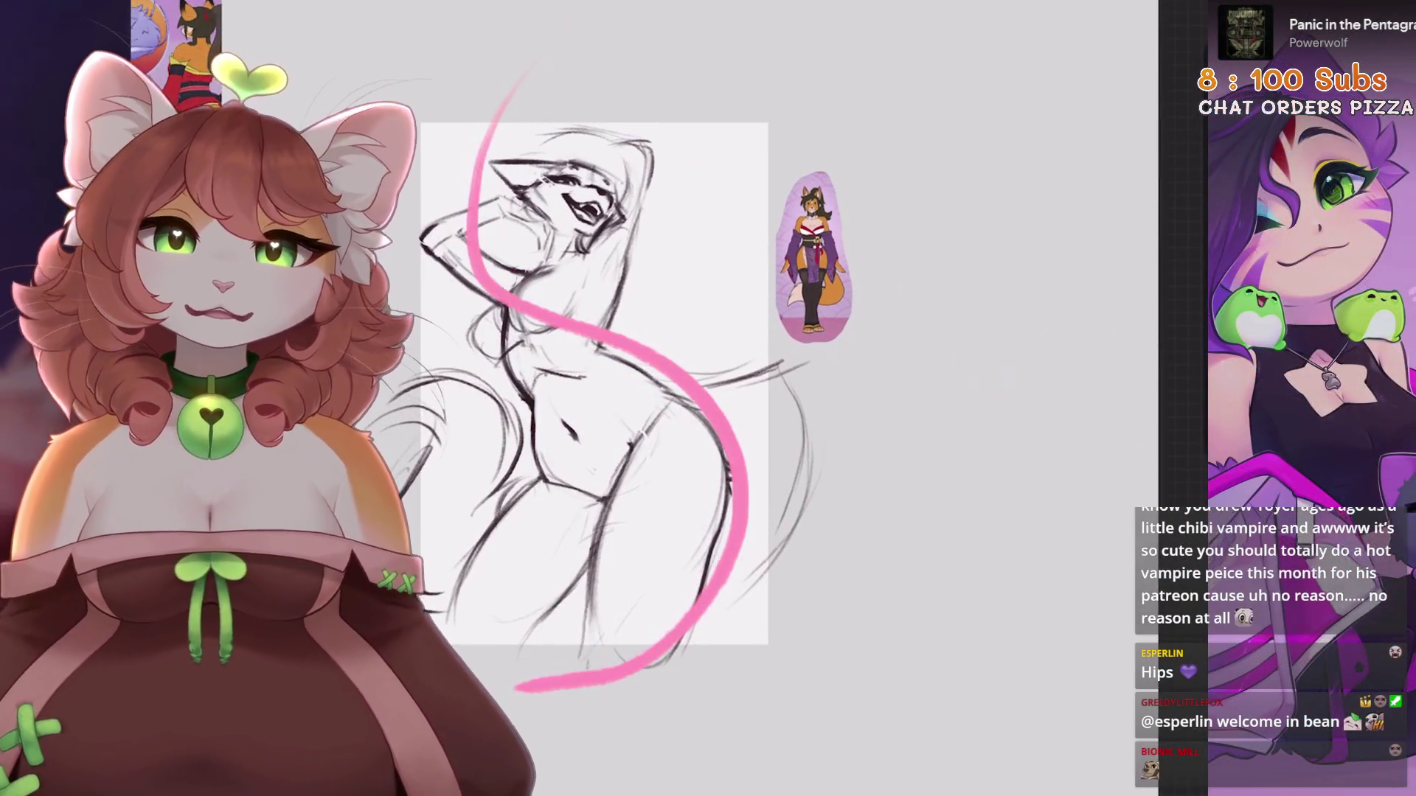
scroll(664, 383, "up", 1)
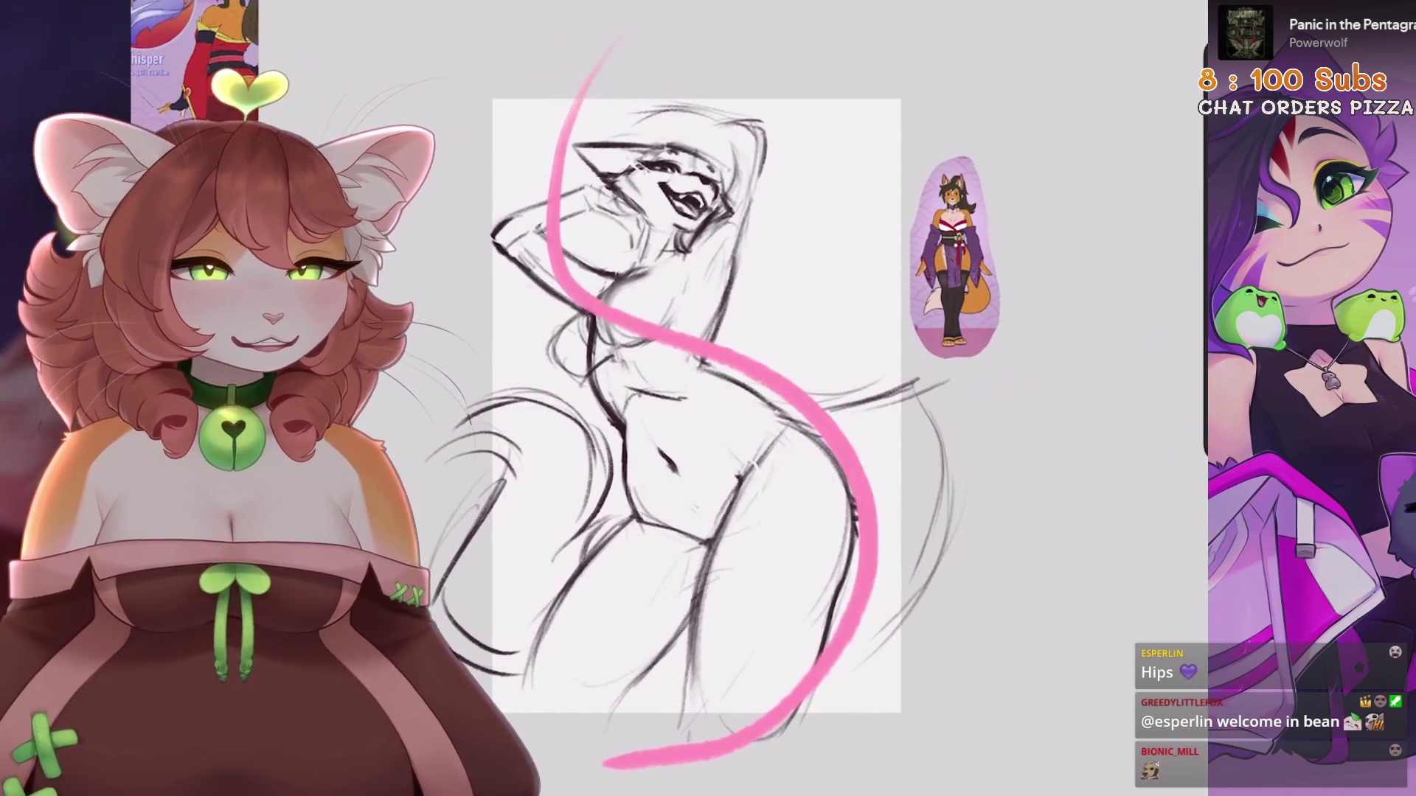
key("ctrl+z")
scroll(664, 383, "down", 1)
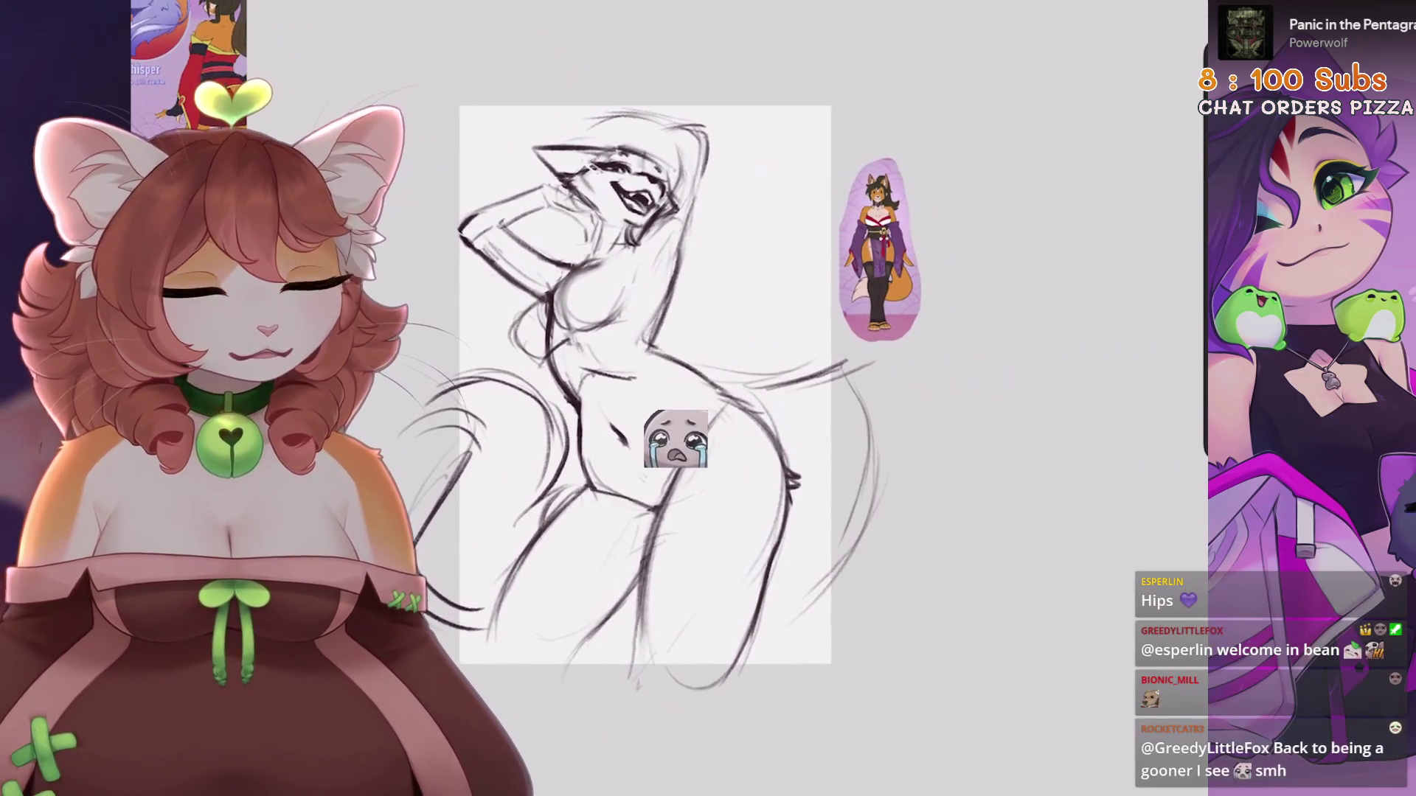
key("l")
scroll(626, 368, "down", 1)
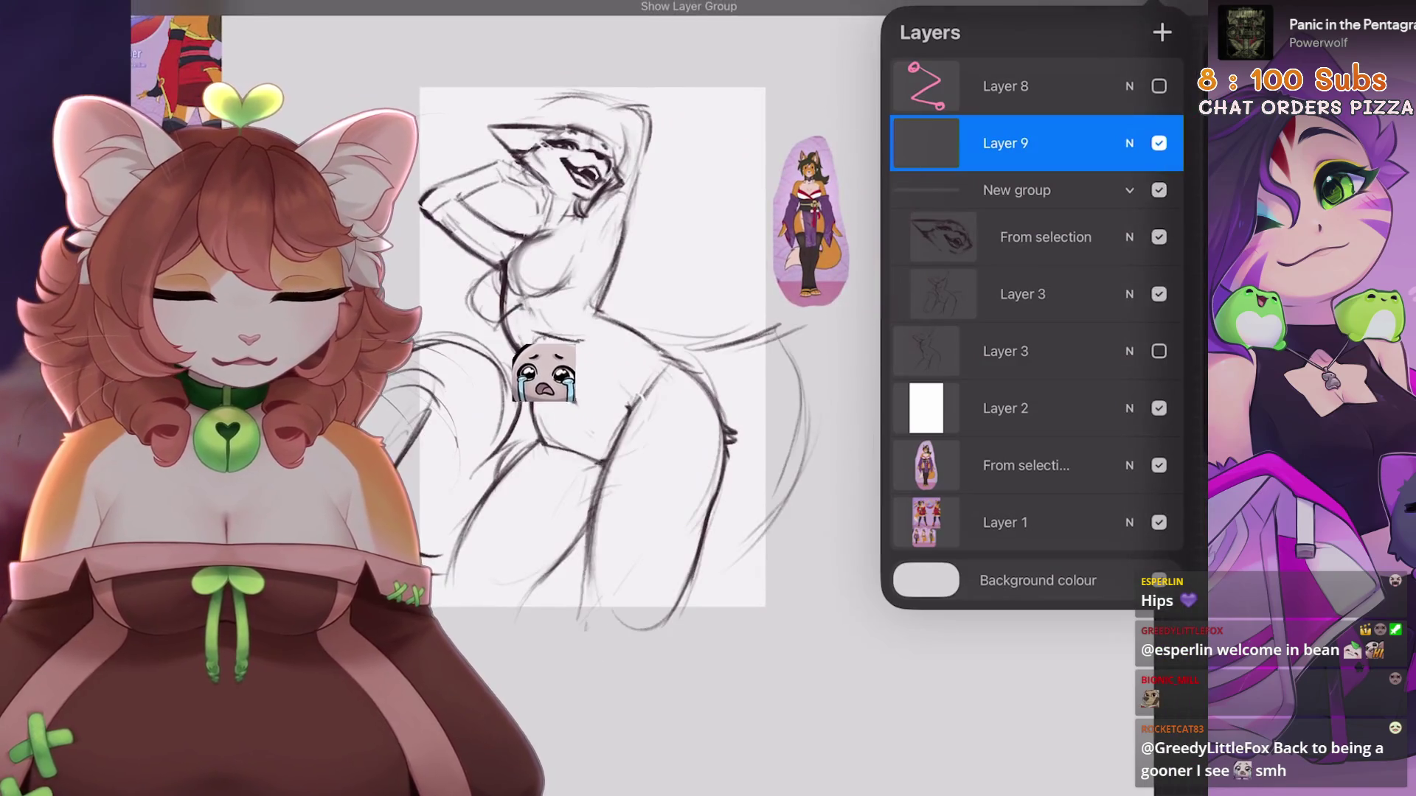
Mirror the sketch group horizontally with Flip Horizontal
left_click(1017, 190)
key("v")
left_click(594, 749)
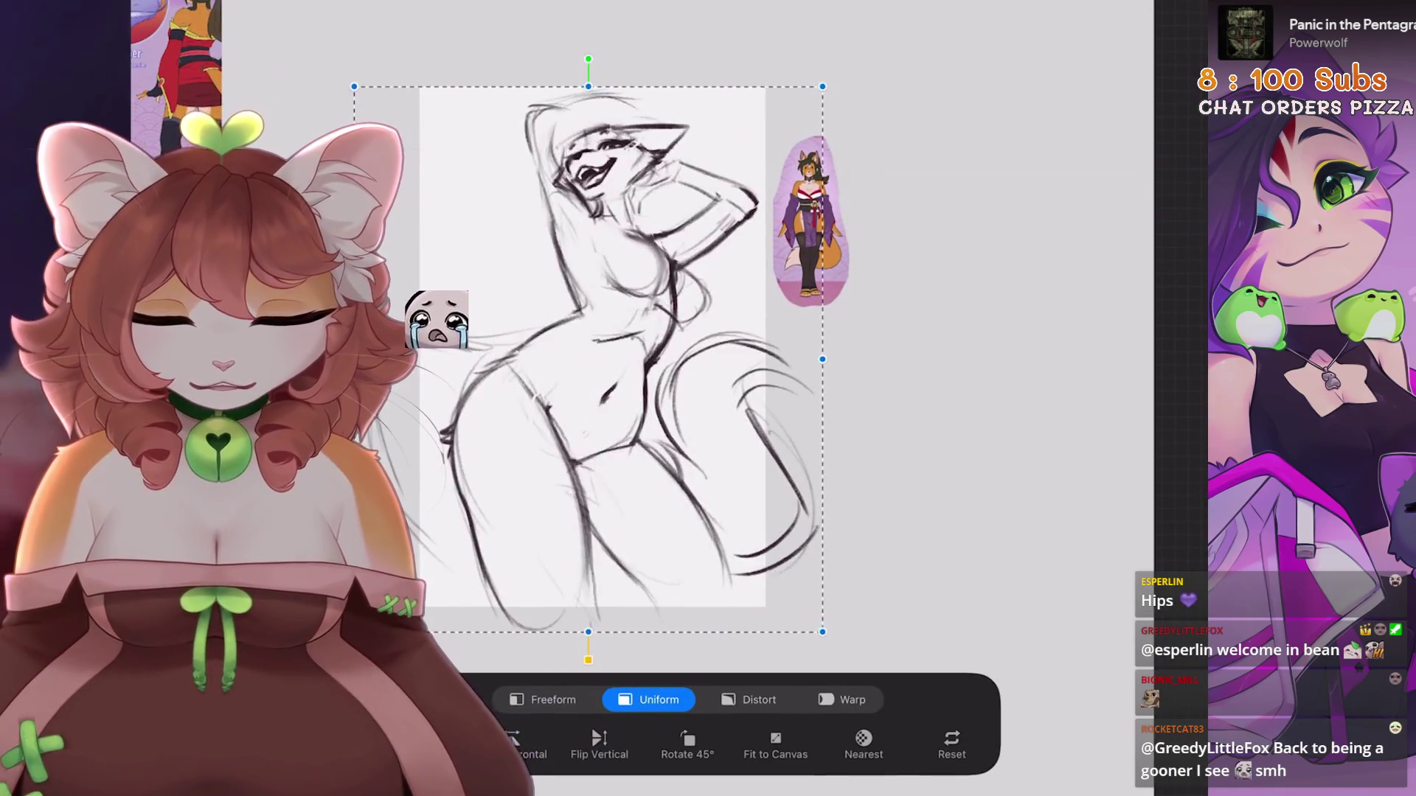
scroll(583, 383, "up", 1)
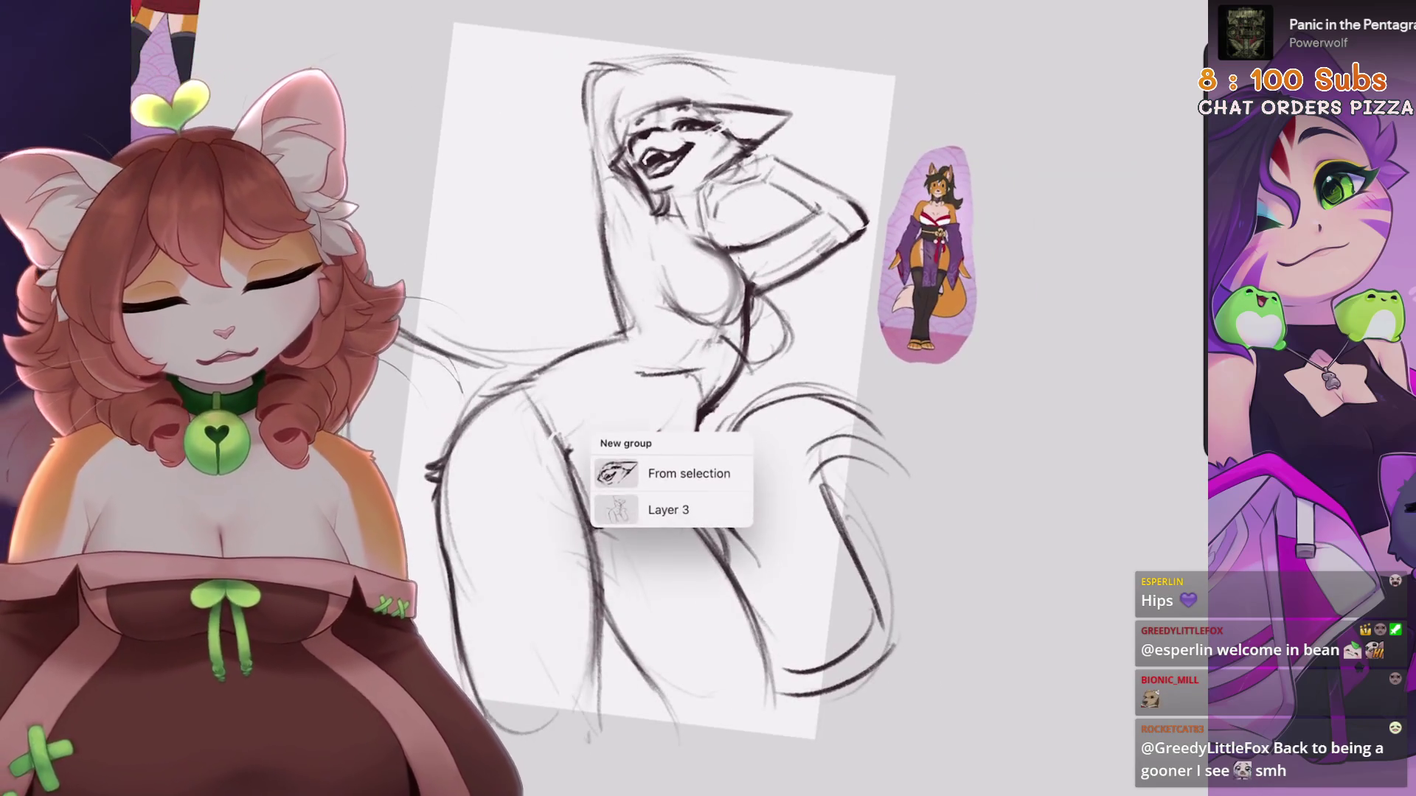
Switch from the From selection layer to Layer 9 as the active layer
left_click(1006, 143)
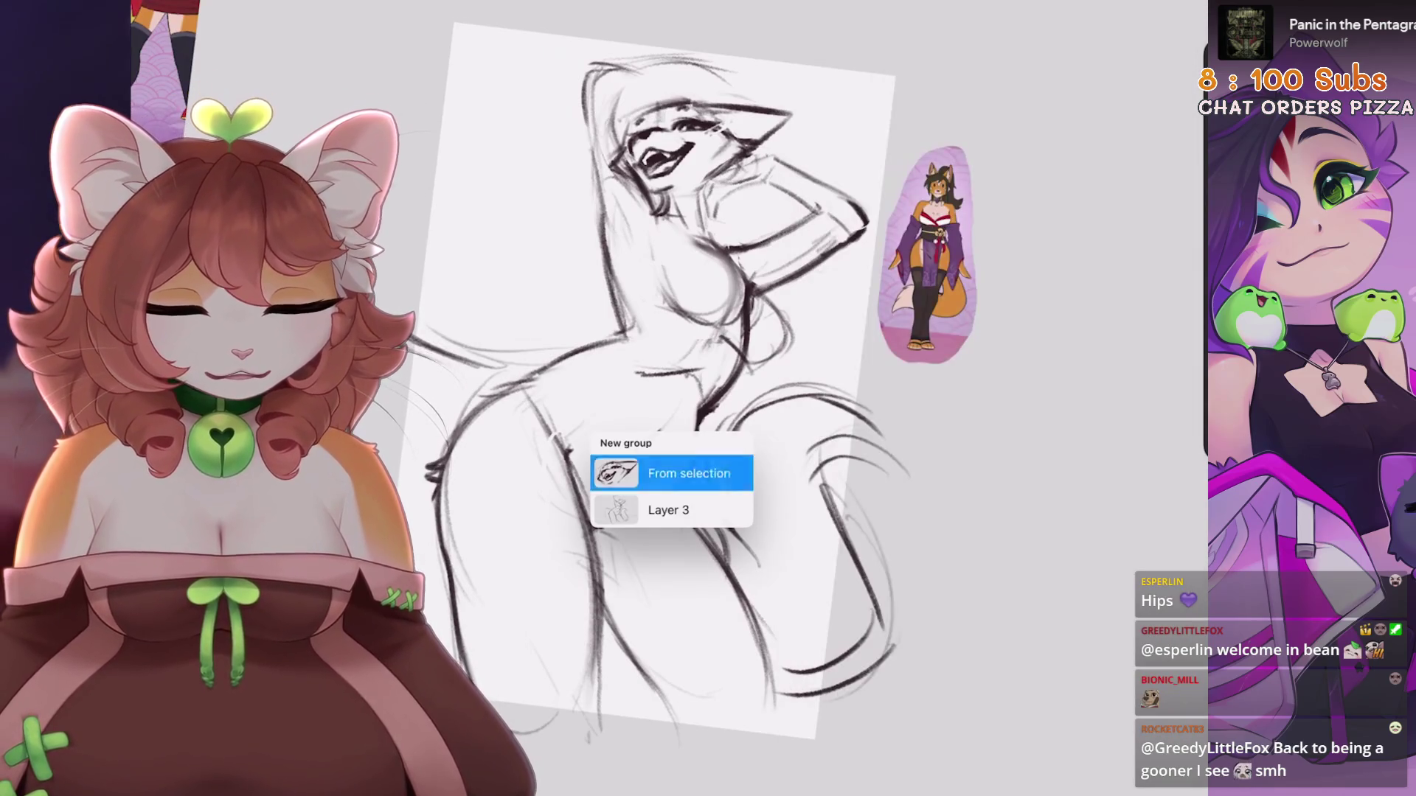
left_click(689, 473)
left_click(1173, 11)
left_click(1042, 230)
left_click(1173, 12)
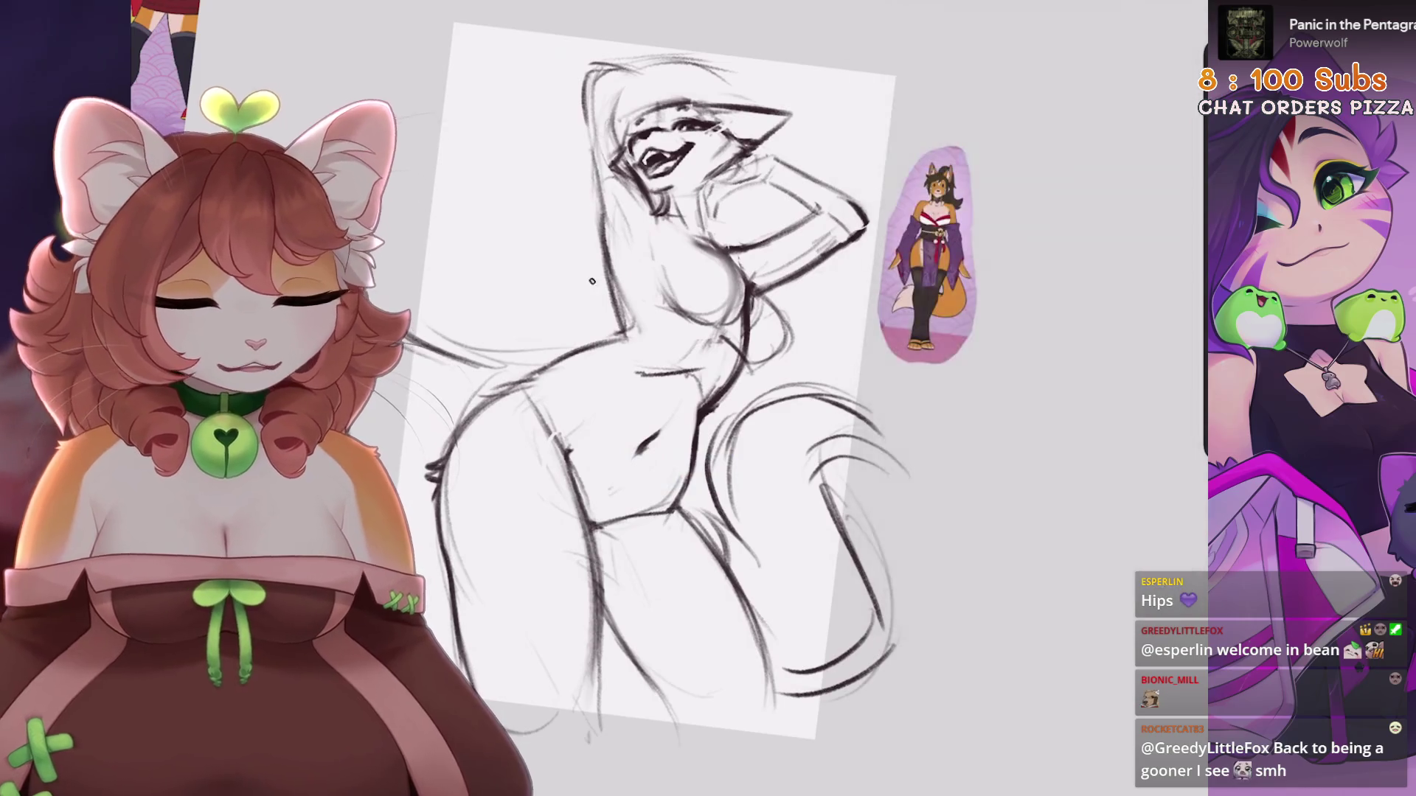
Try a pink circle and an ellipse around the hips, undoing both
left_click_drag(590, 284, 635, 302)
key("ctrl+z")
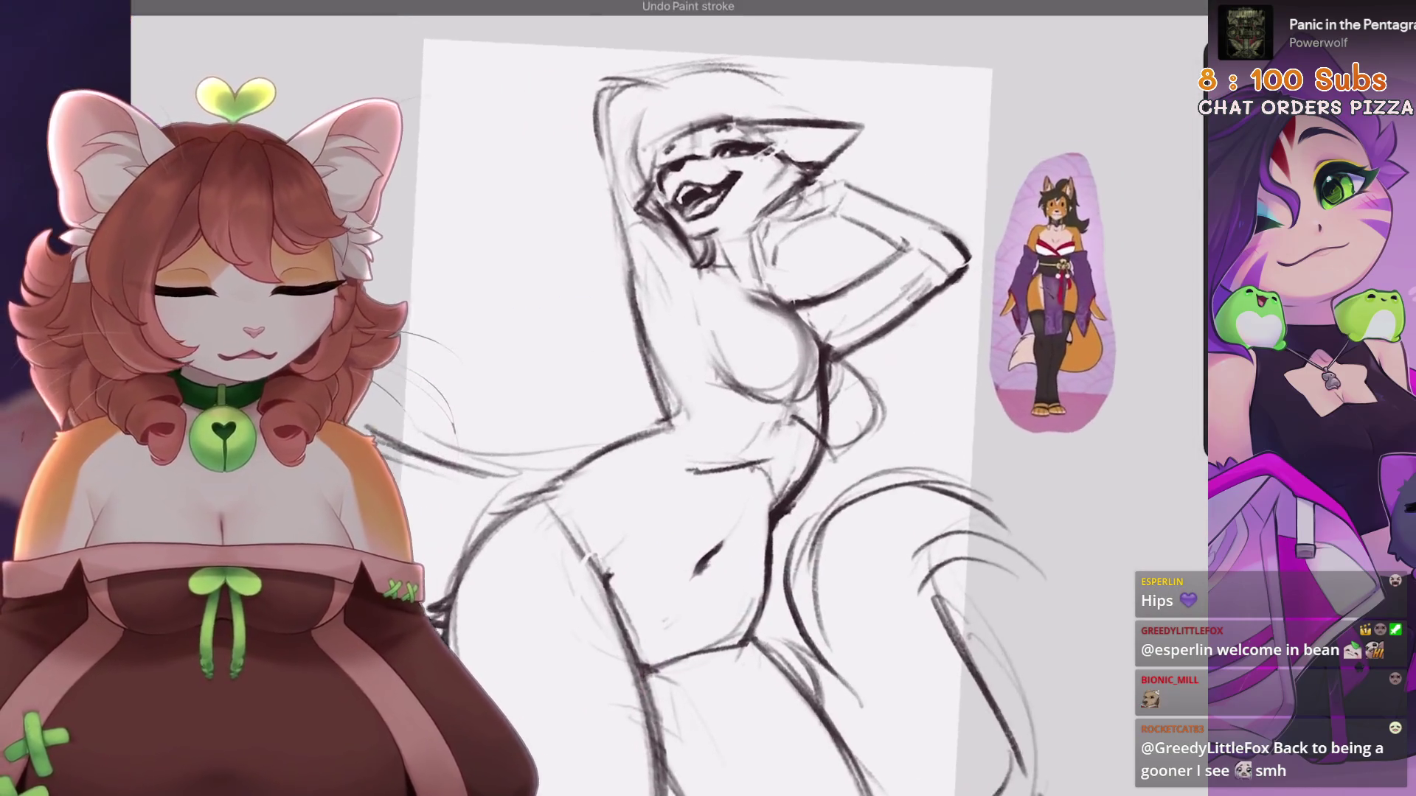
scroll(664, 405, "up", 2)
mouse_move(557, 458)
left_mouse_down()
mouse_move(489, 713)
mouse_move(401, 501)
left_mouse_up()
scroll(627, 406, "down", 1)
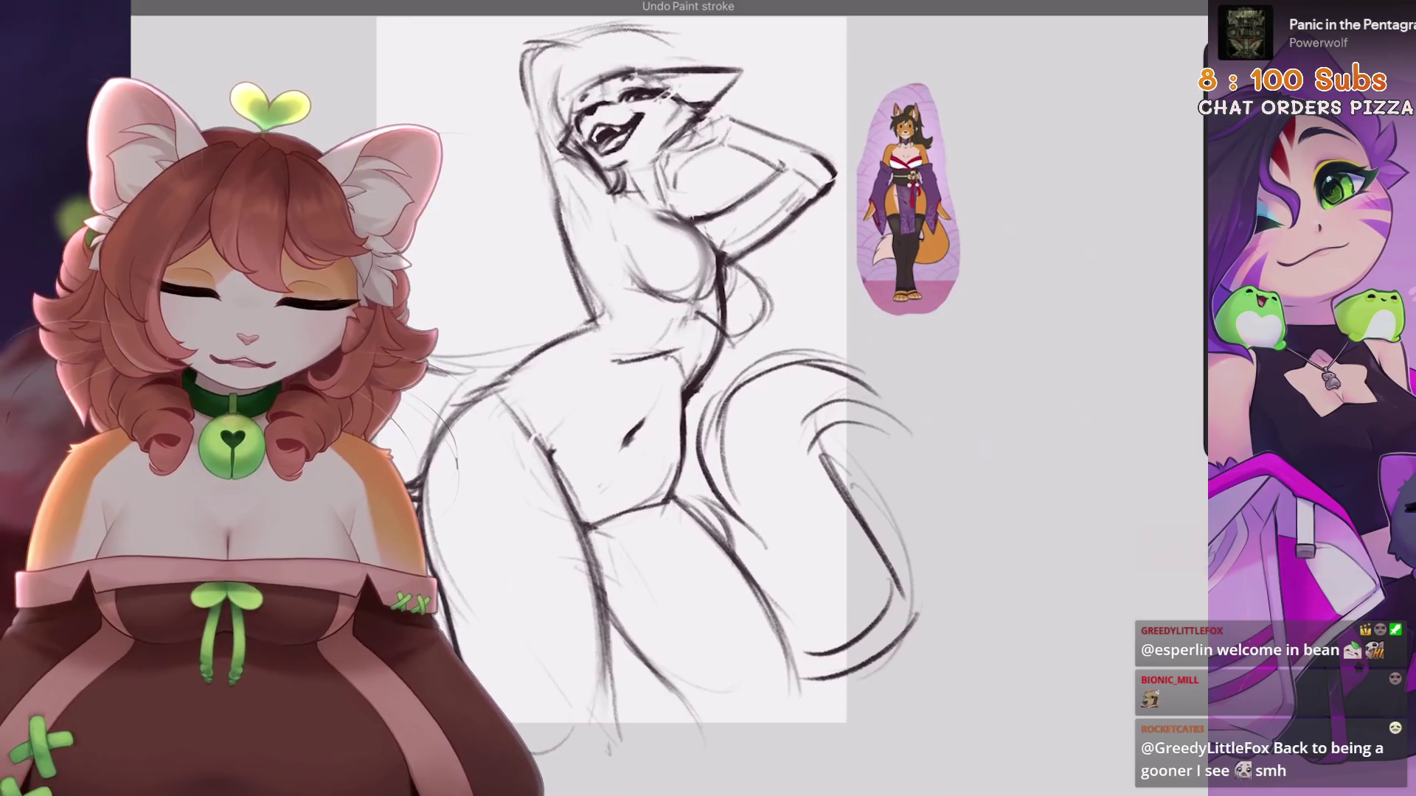
key("ctrl+z")
Draw a pink circle over the bent raised arm beside the head
mouse_move(782, 148)
left_mouse_down()
mouse_move(686, 324)
mouse_move(782, 159)
left_mouse_up()
key("ctrl+z")
scroll(598, 413, "up", 1)
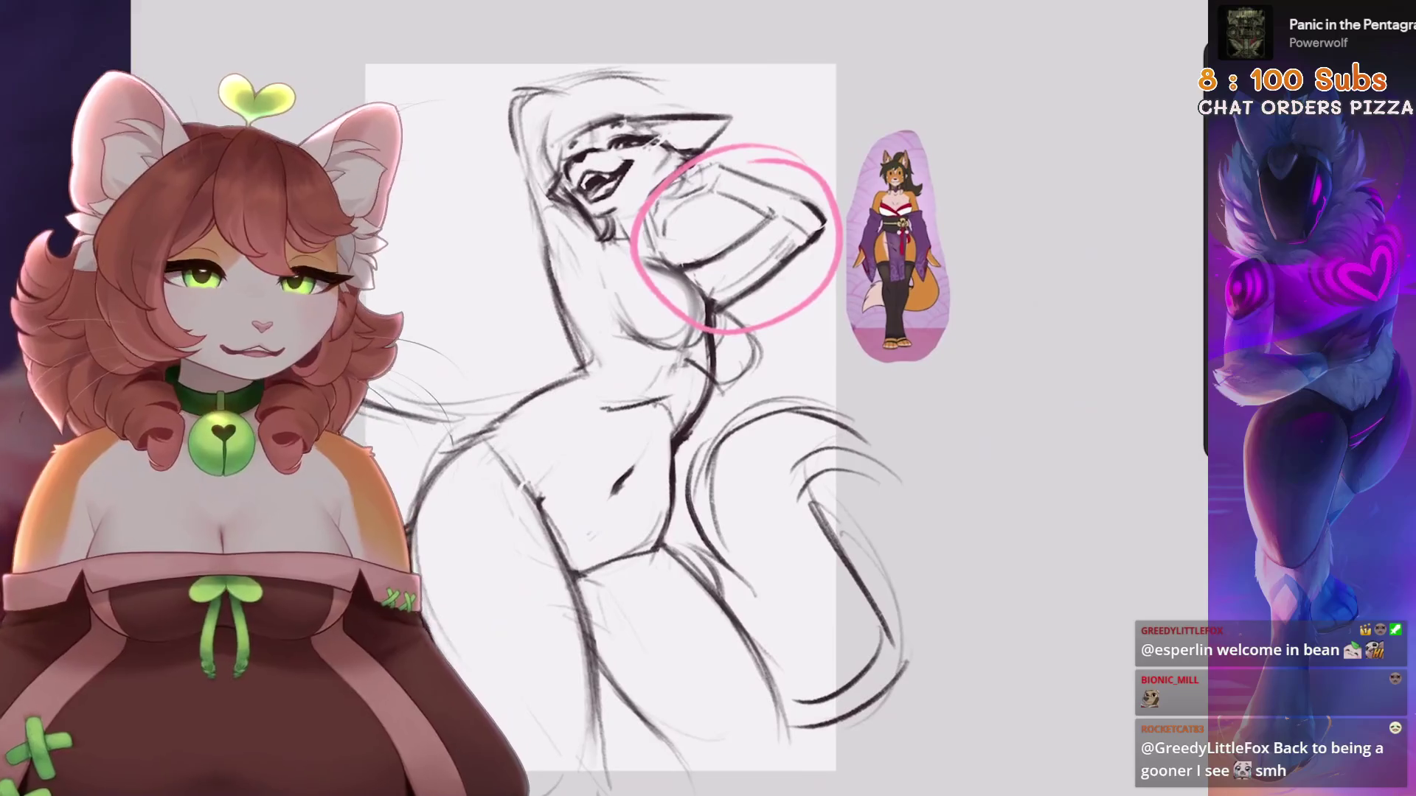
key("ctrl+z")
mouse_move(781, 151)
left_mouse_down()
mouse_move(657, 295)
mouse_move(848, 221)
left_mouse_up()
Cross the arm circle with a pink X, then undo the X and circle
left_click_drag(708, 173, 811, 291)
left_click_drag(679, 276, 804, 184)
key("ctrl+z")
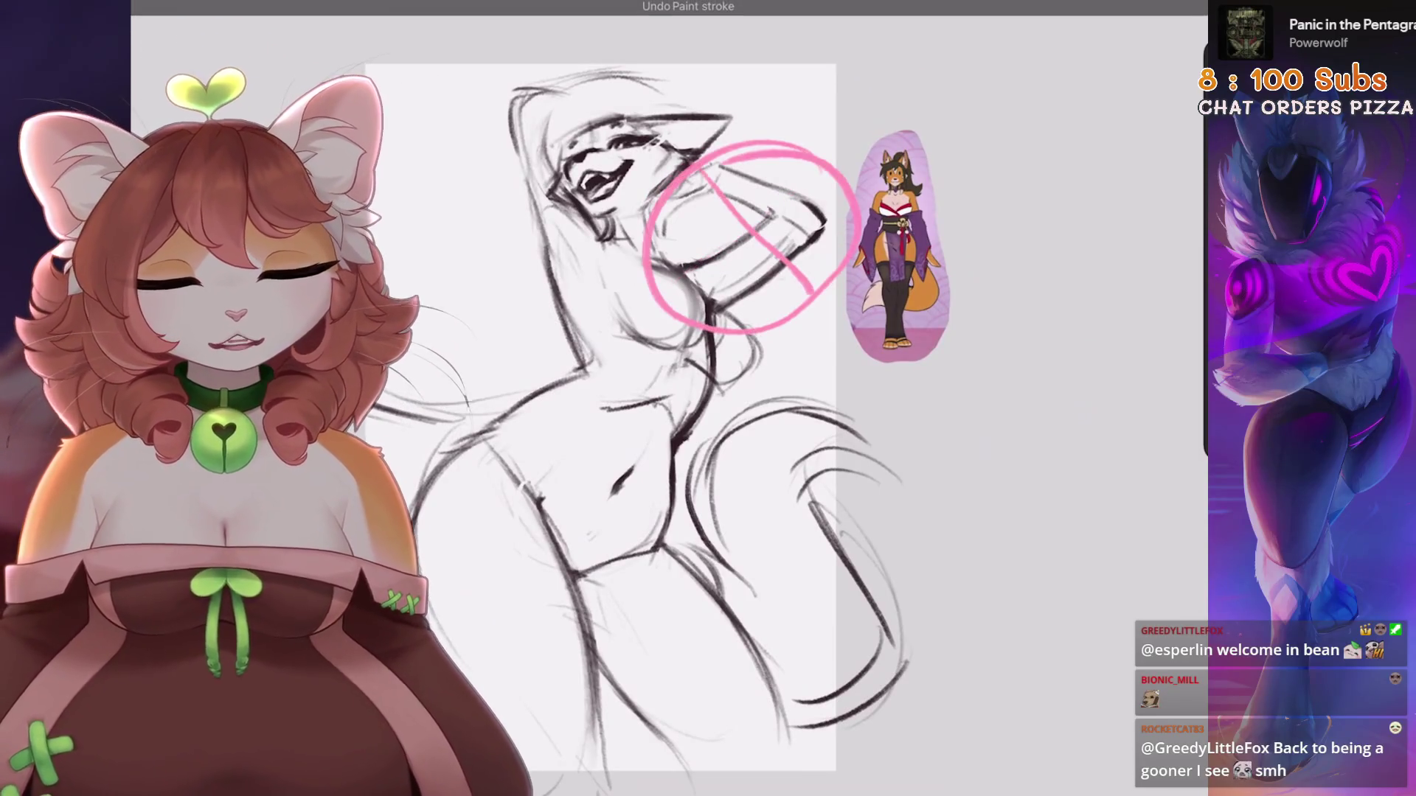
key("ctrl+z")
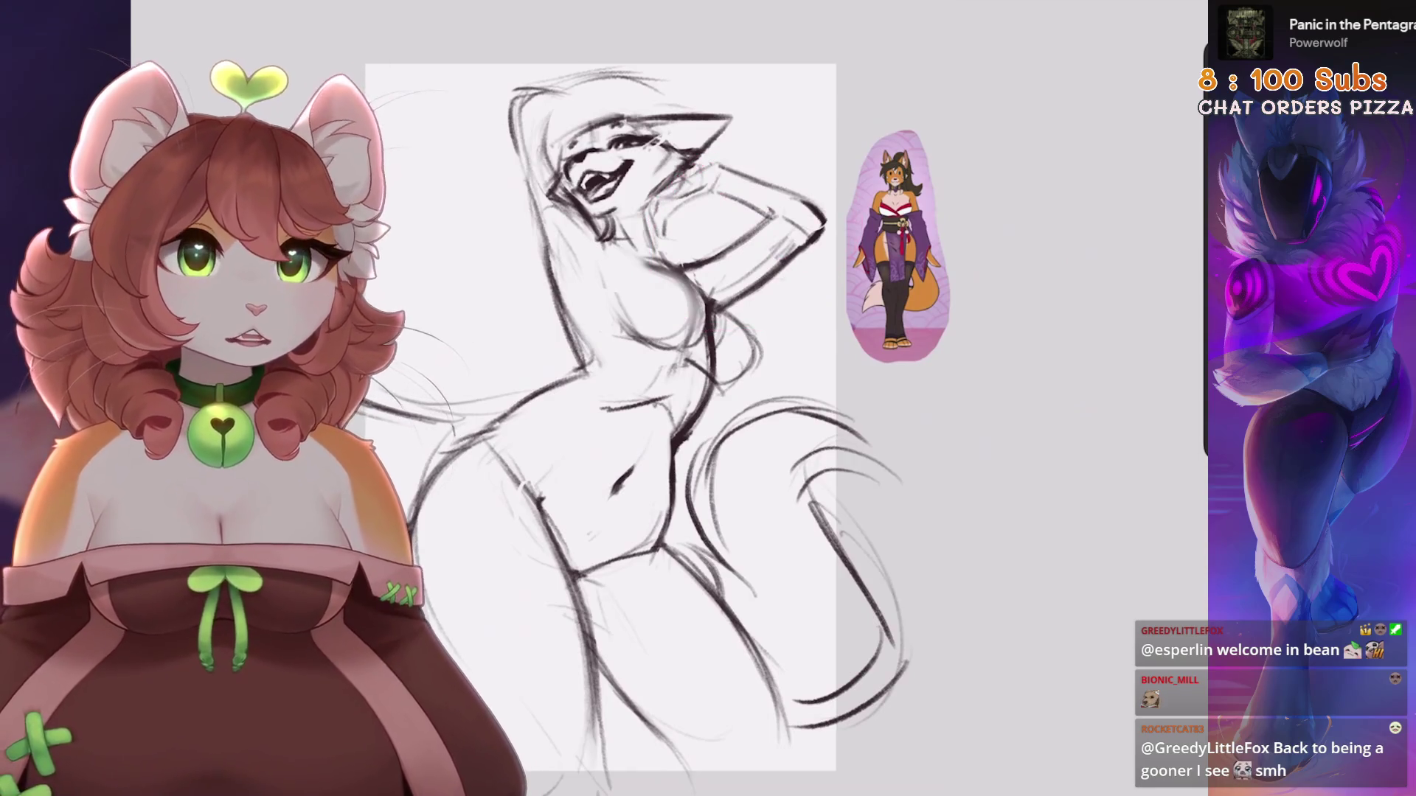
scroll(663, 413, "up", 1)
scroll(663, 413, "down", 2)
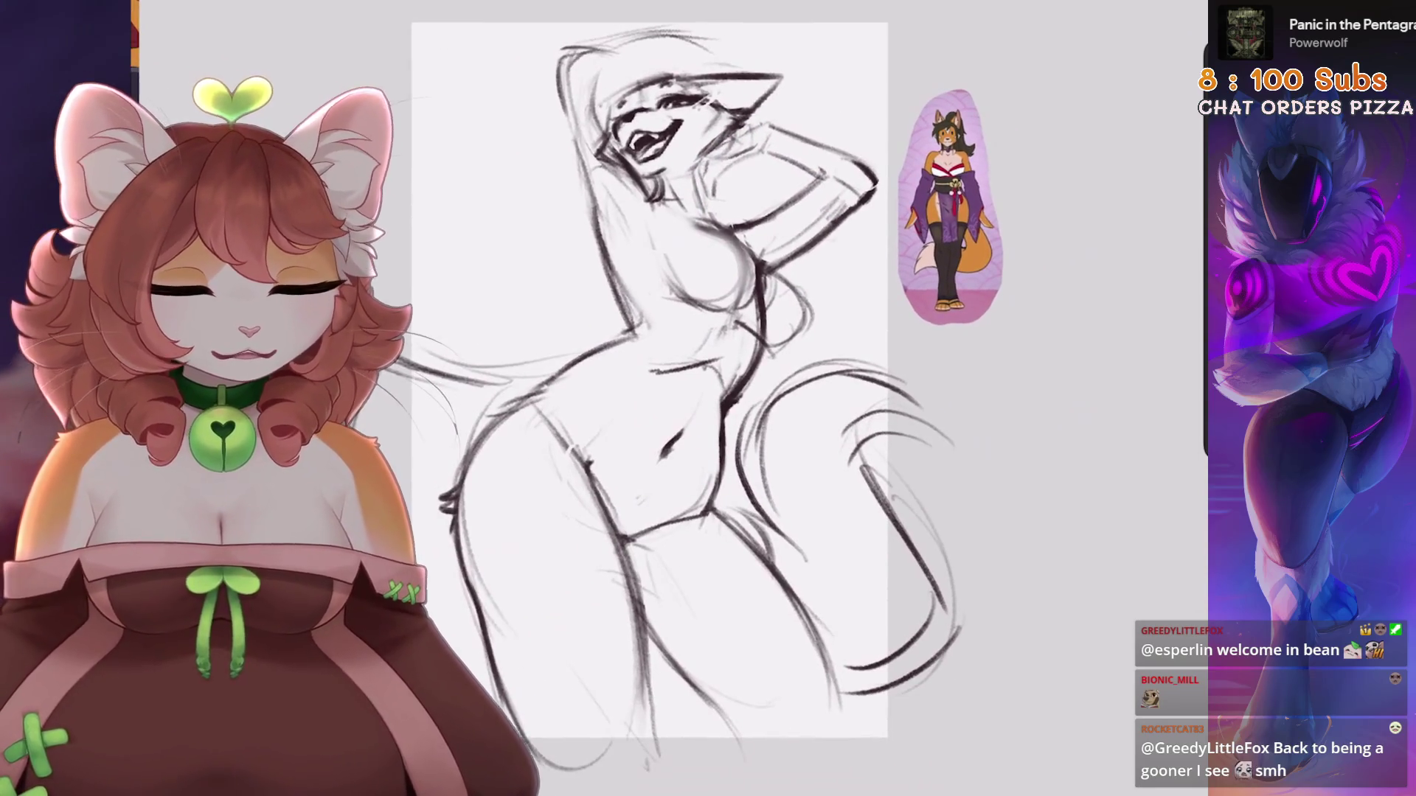
Flip, enlarge and tilt the sketch group, then revert the scaling and flip
key("l")
left_click(981, 183)
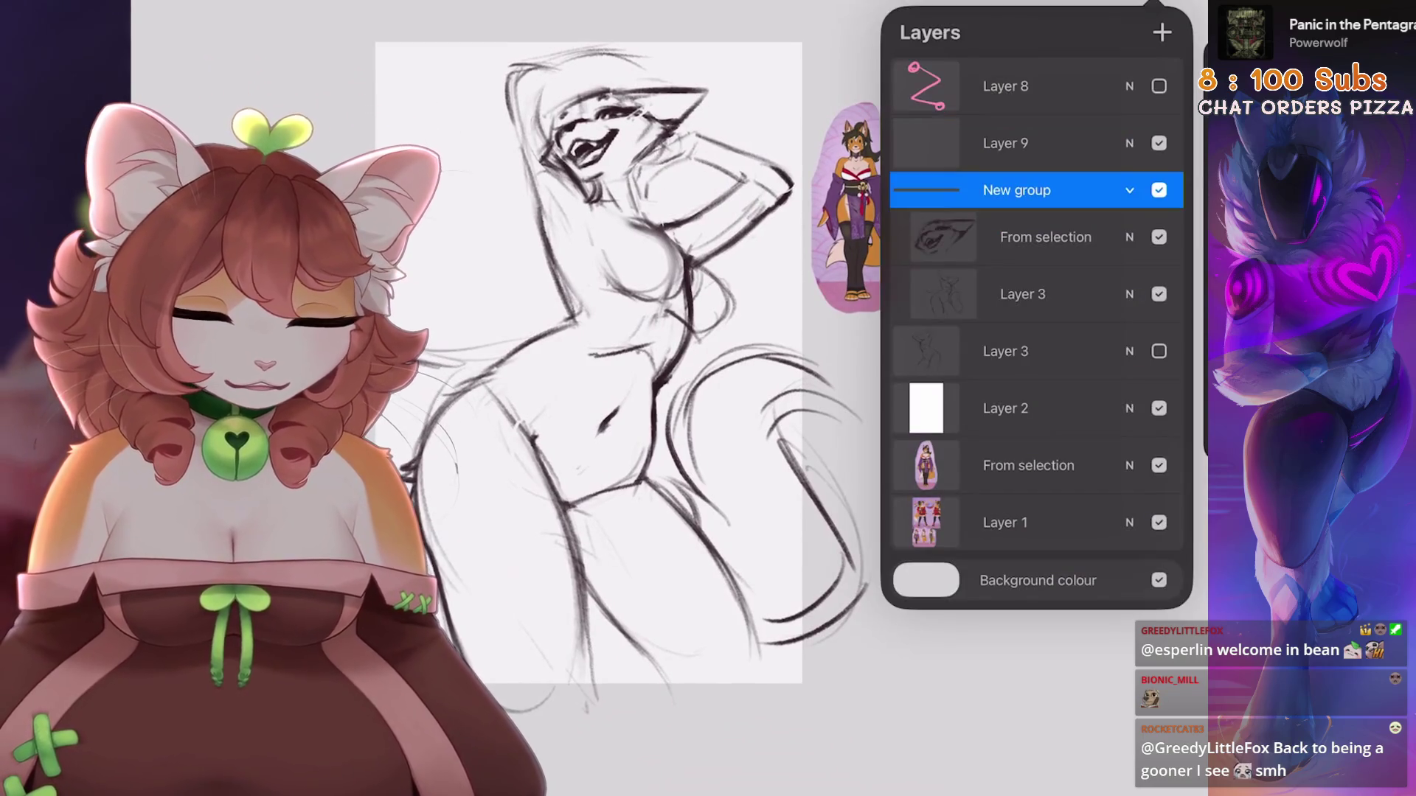
key("v")
left_click(520, 741)
left_click_drag(739, 378, 1057, 365)
left_click(520, 741)
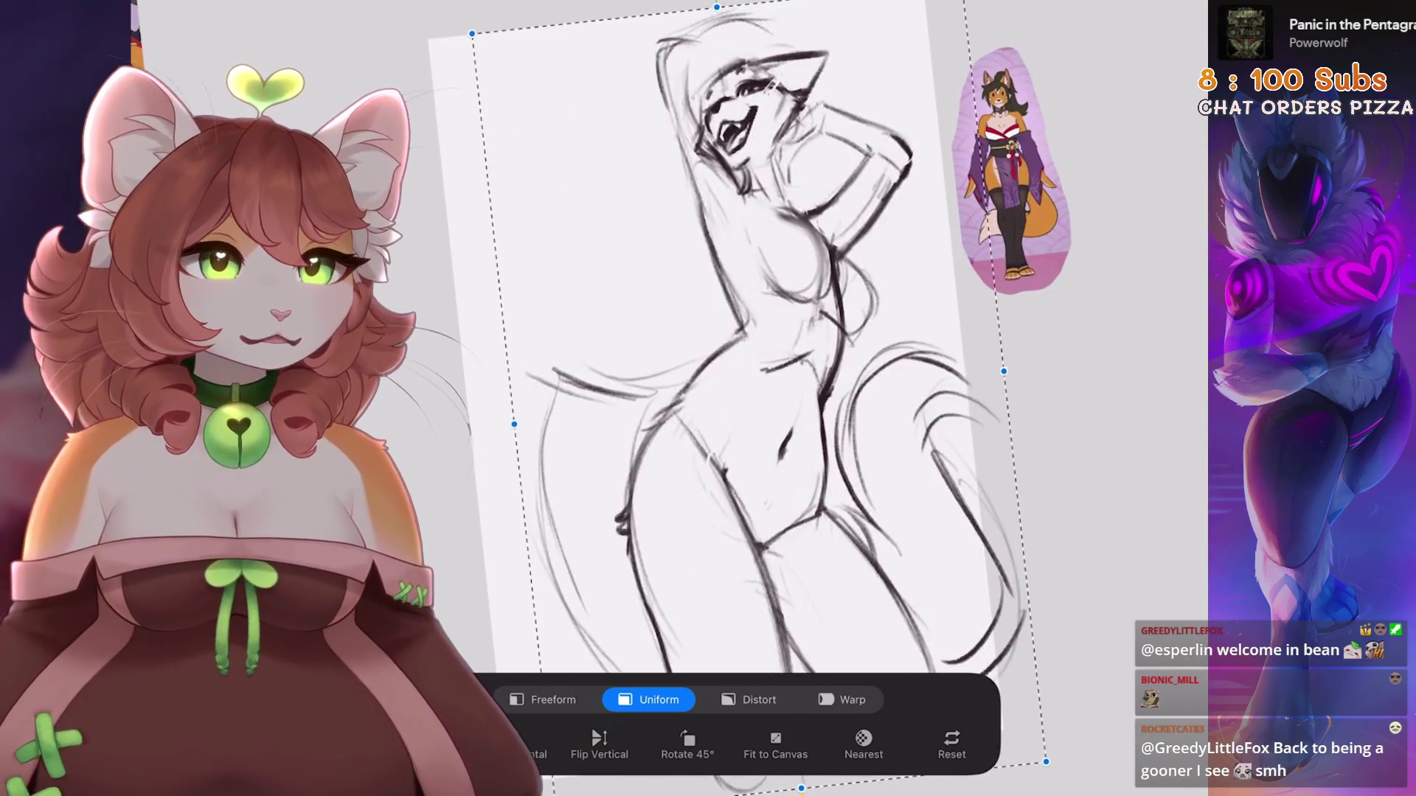
key("ctrl+z")
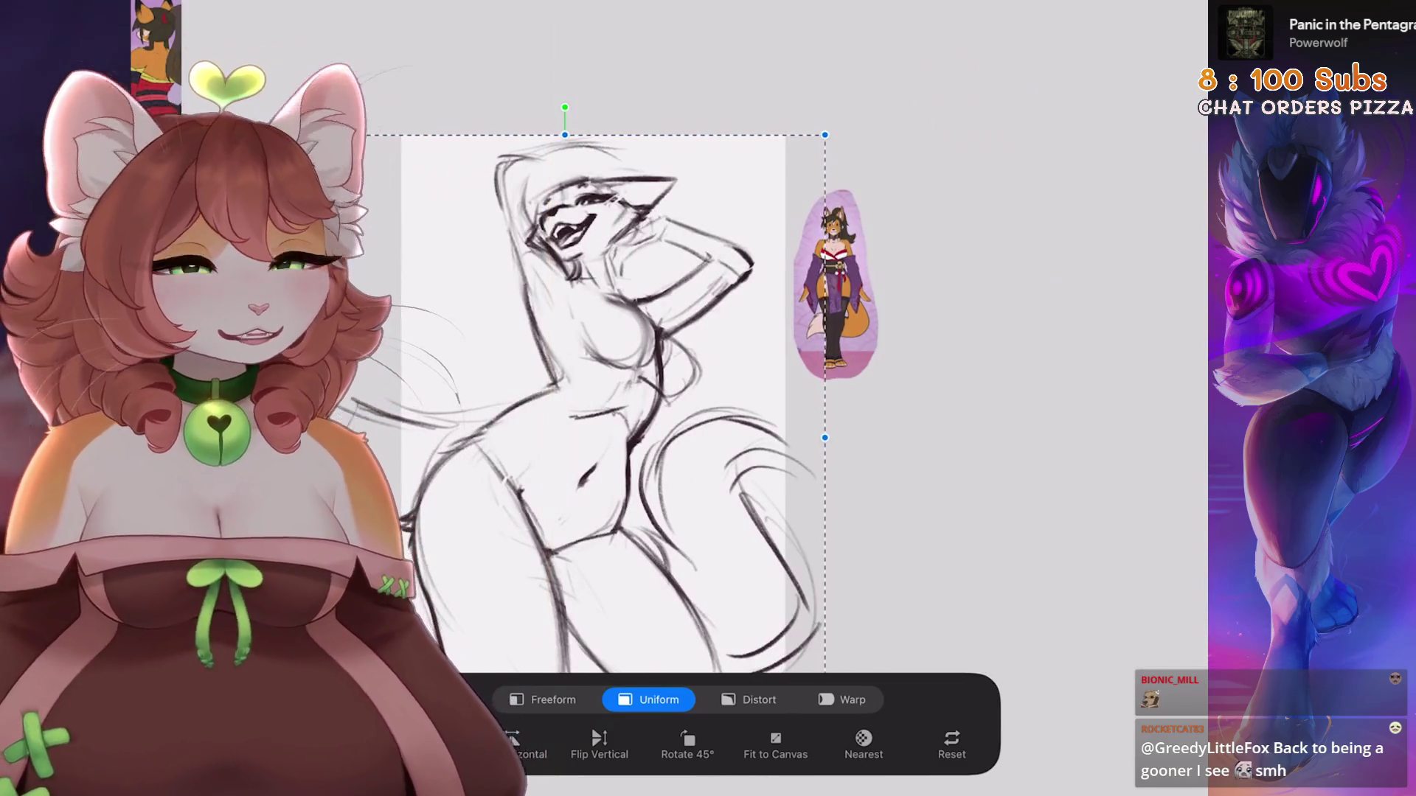
key("Return")
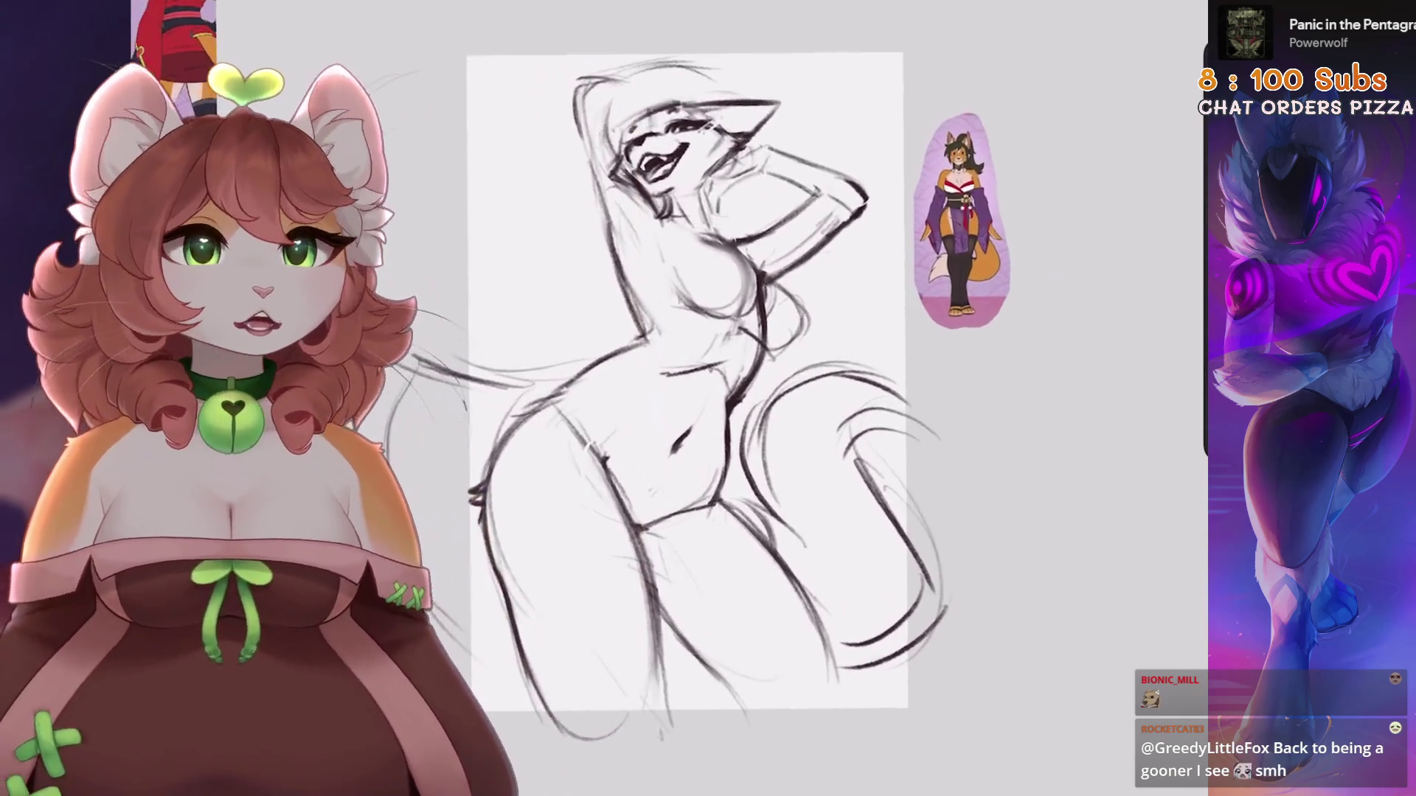
Undo back to the unflipped sketch with Layer 8 active
key("ctrl+z")
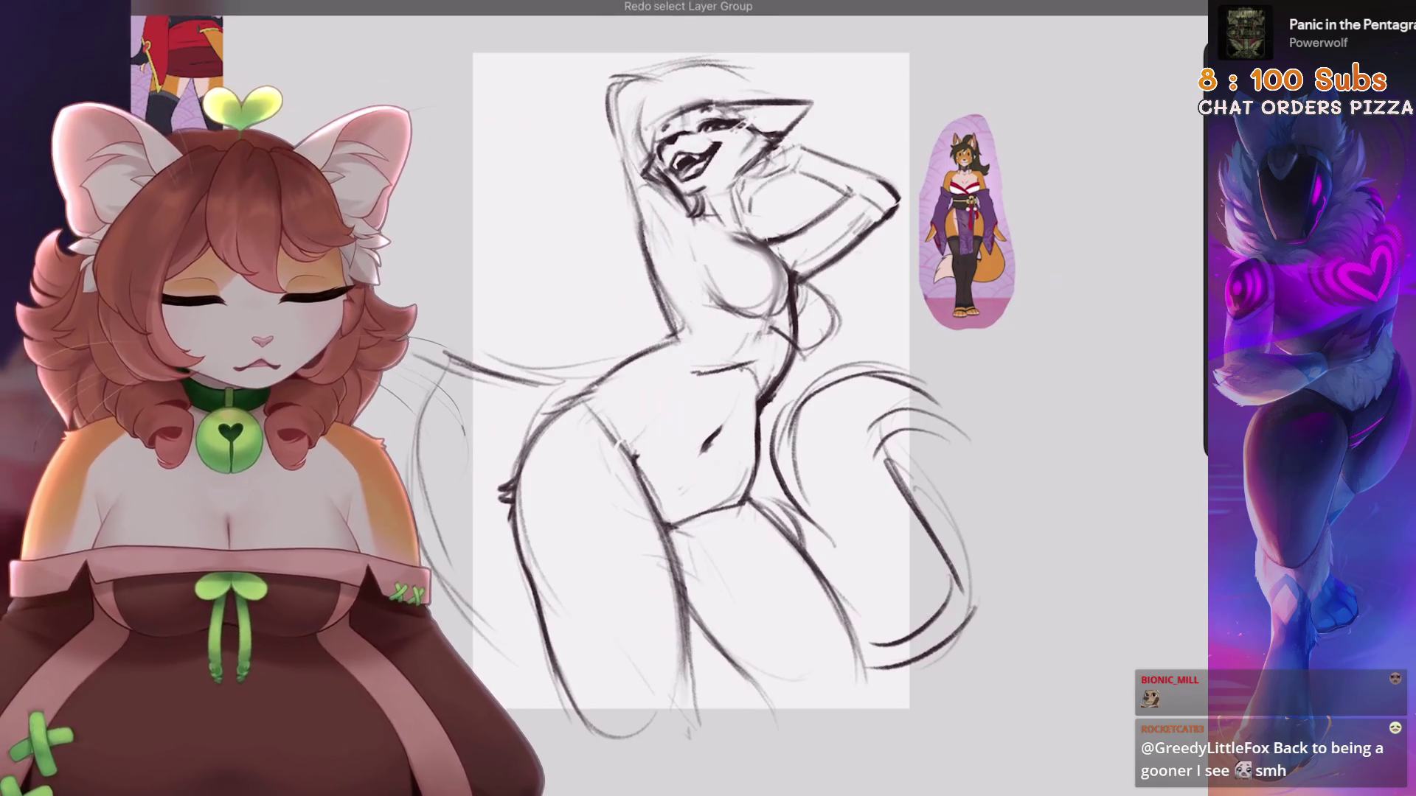
key("ctrl+shift+z")
key("ctrl+z")
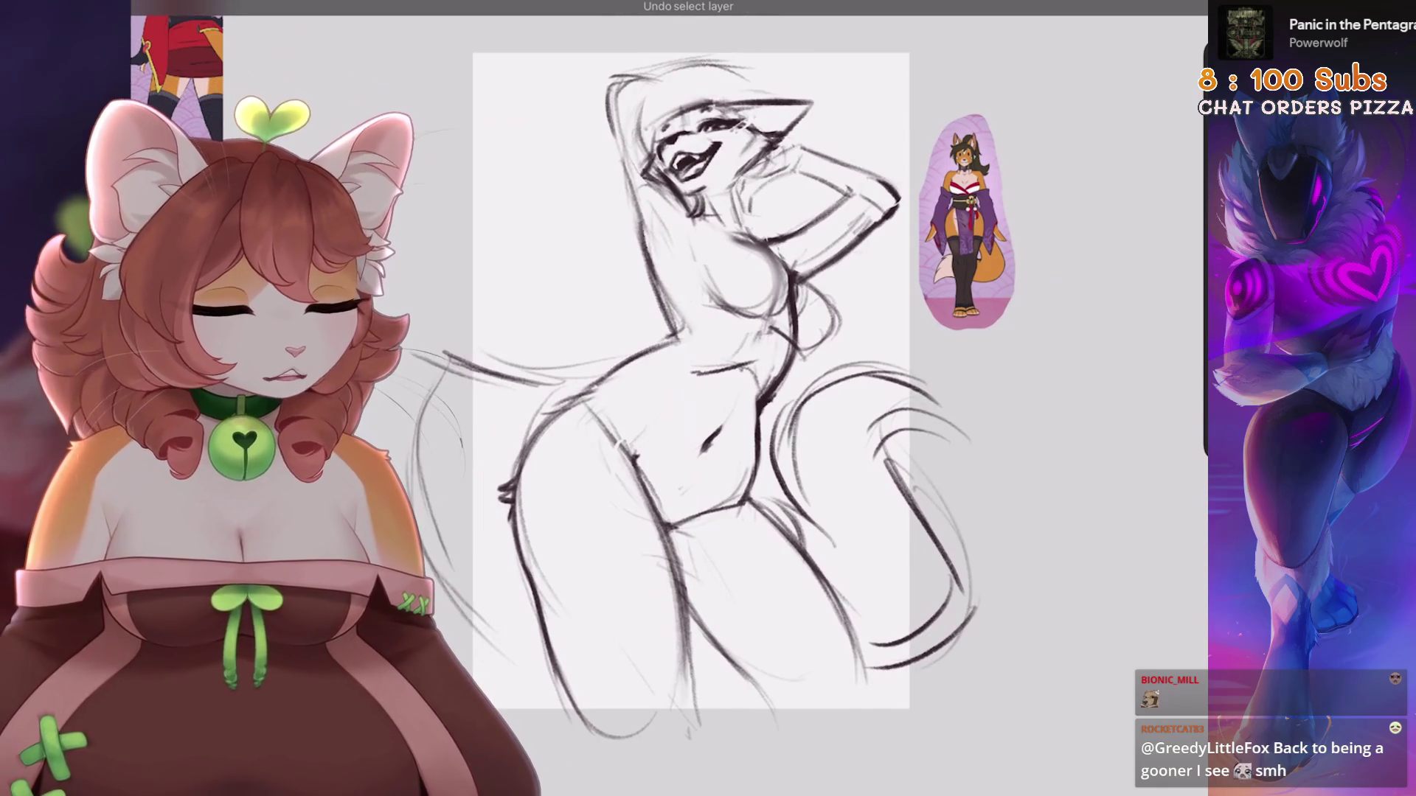
key("ctrl+z")
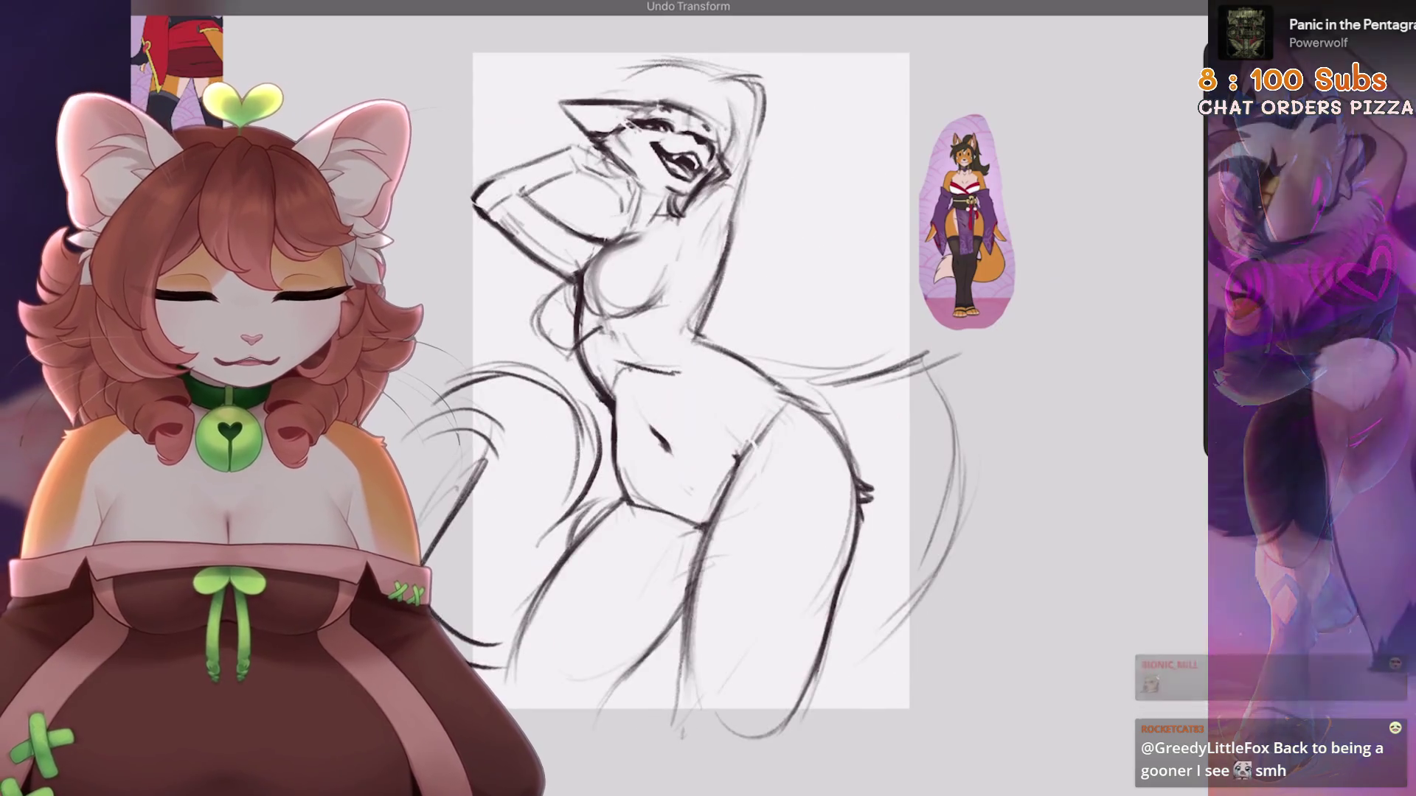
key("l")
key("ctrl+z")
key("ctrl+z")
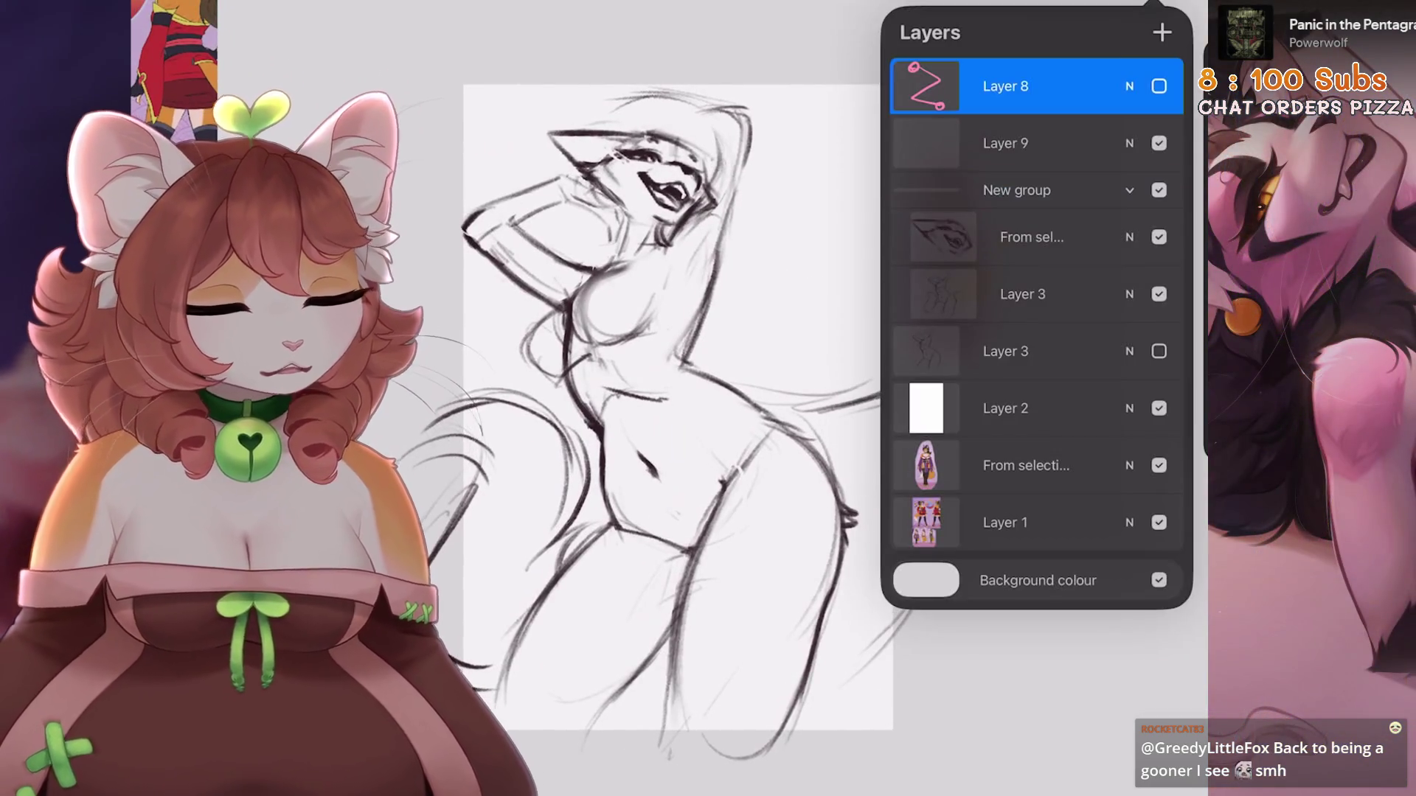
key("l")
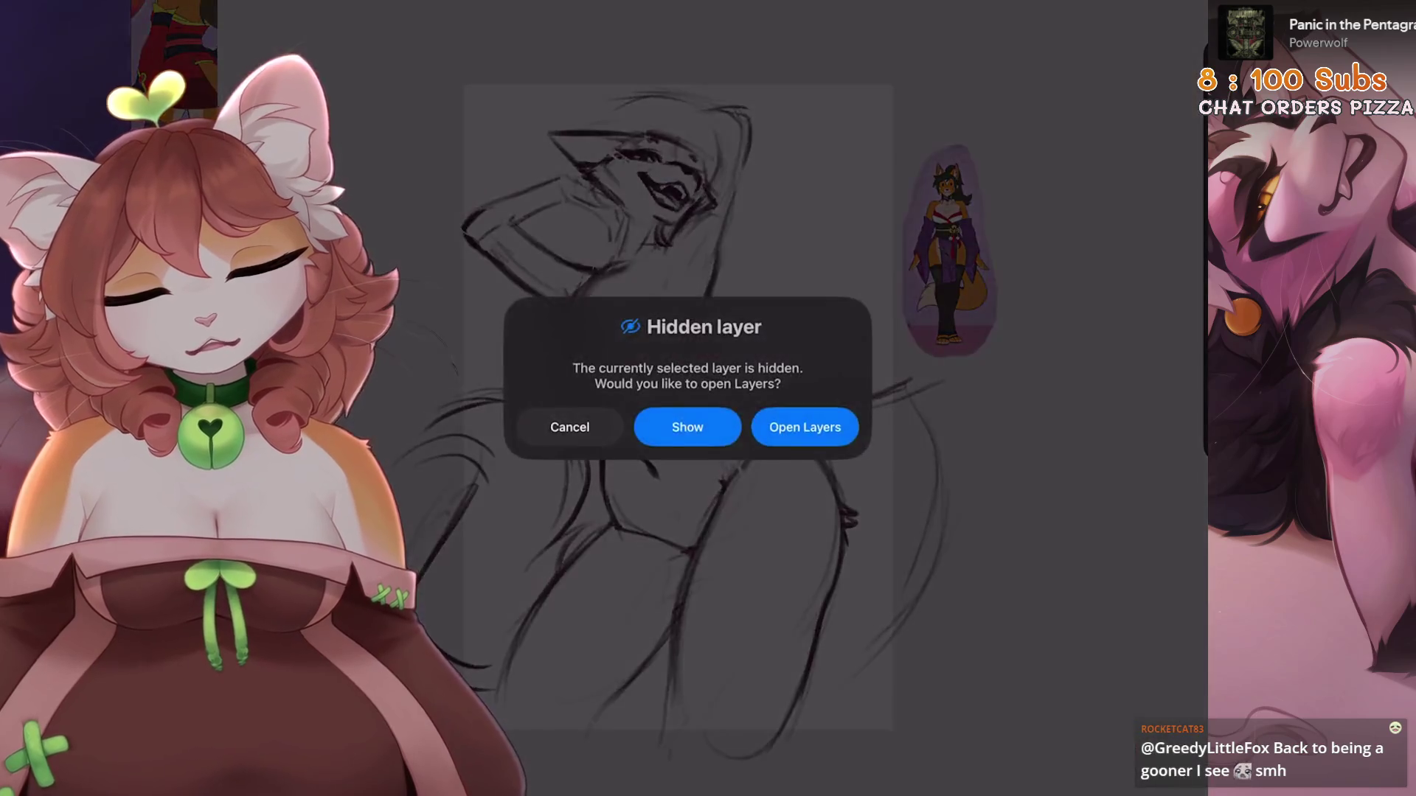
left_click(804, 427)
left_click(1159, 86)
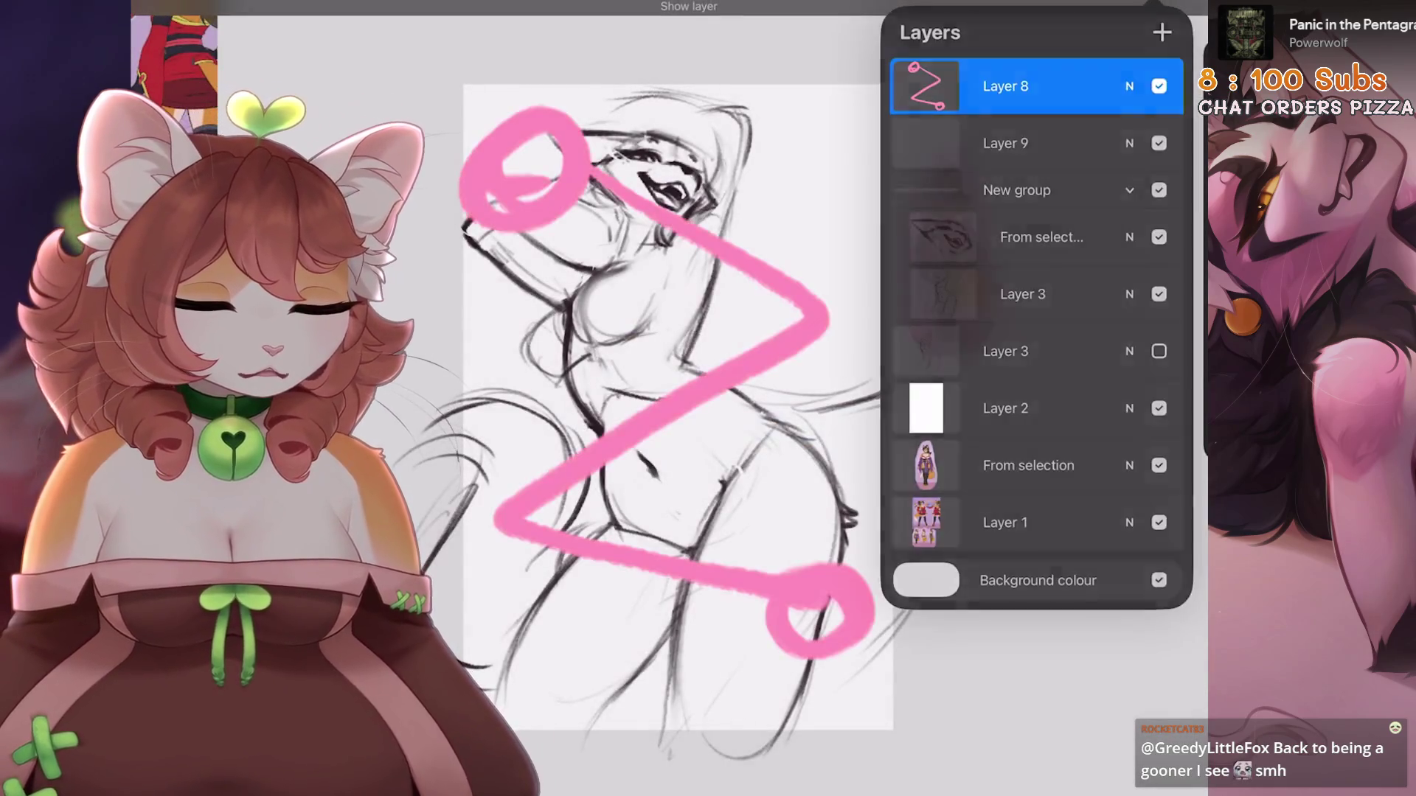
key("l")
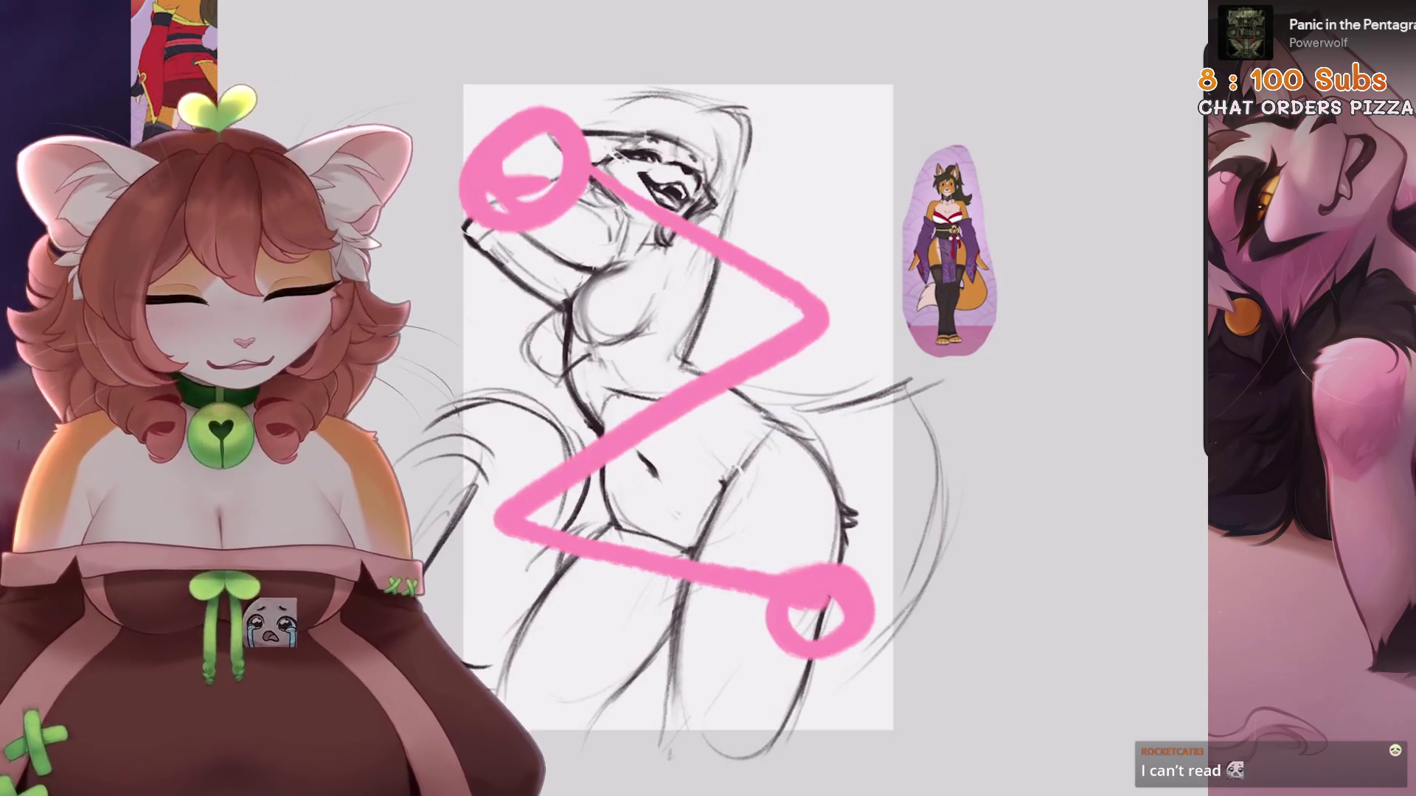
key("l")
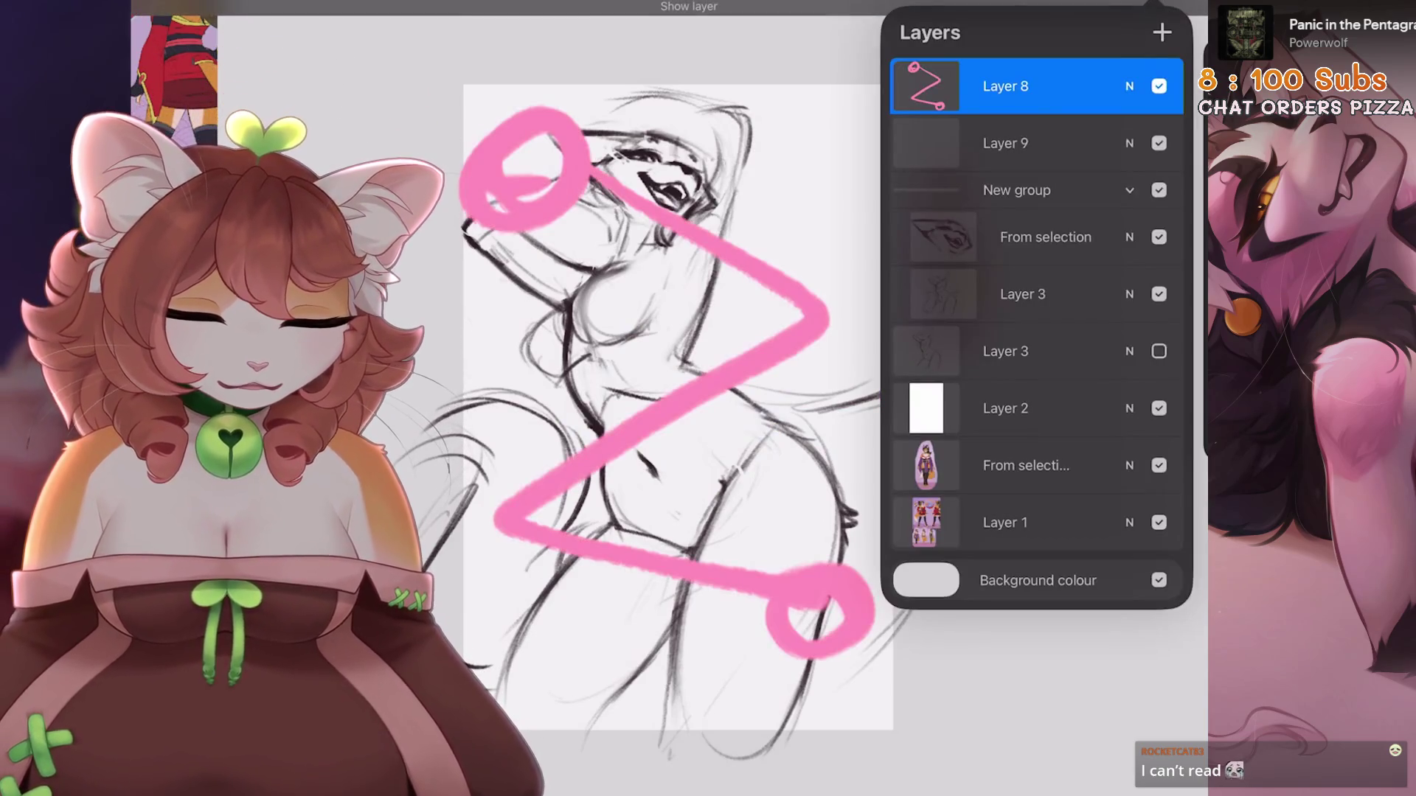
left_click(1158, 85)
left_click(1159, 143)
left_click(1130, 191)
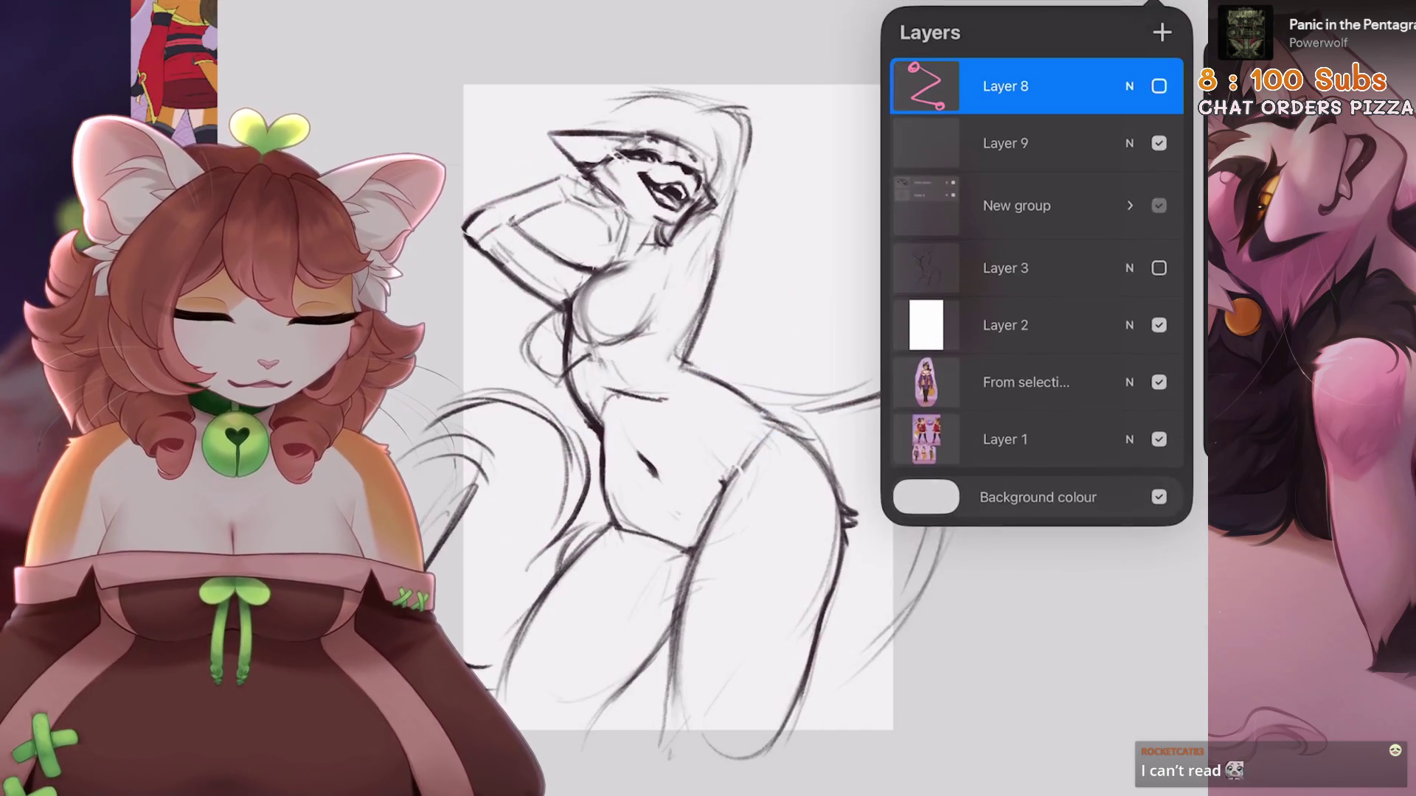
left_click(1159, 205)
left_click(1158, 205)
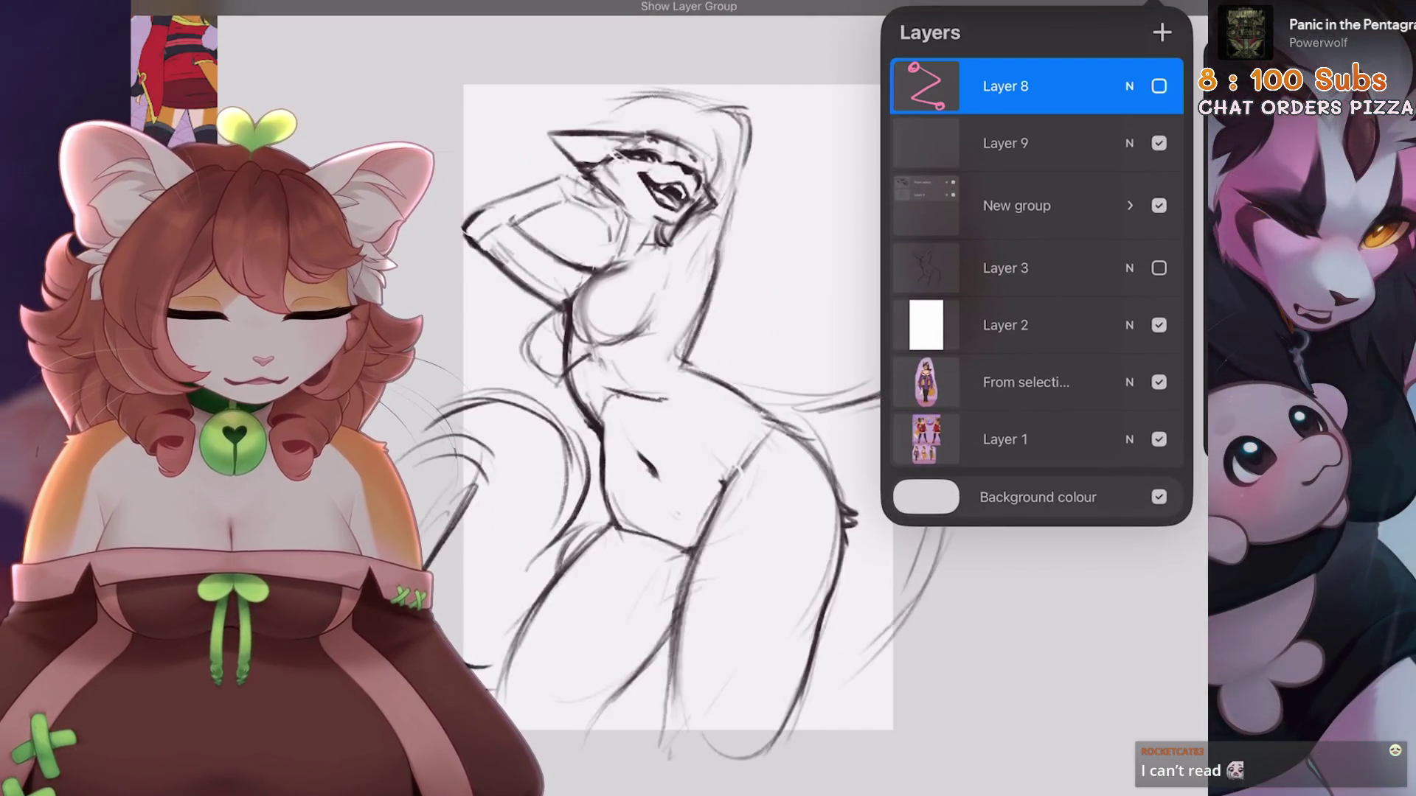
left_click(1158, 205)
left_click(1018, 205)
left_click(1159, 205)
left_click(1129, 202)
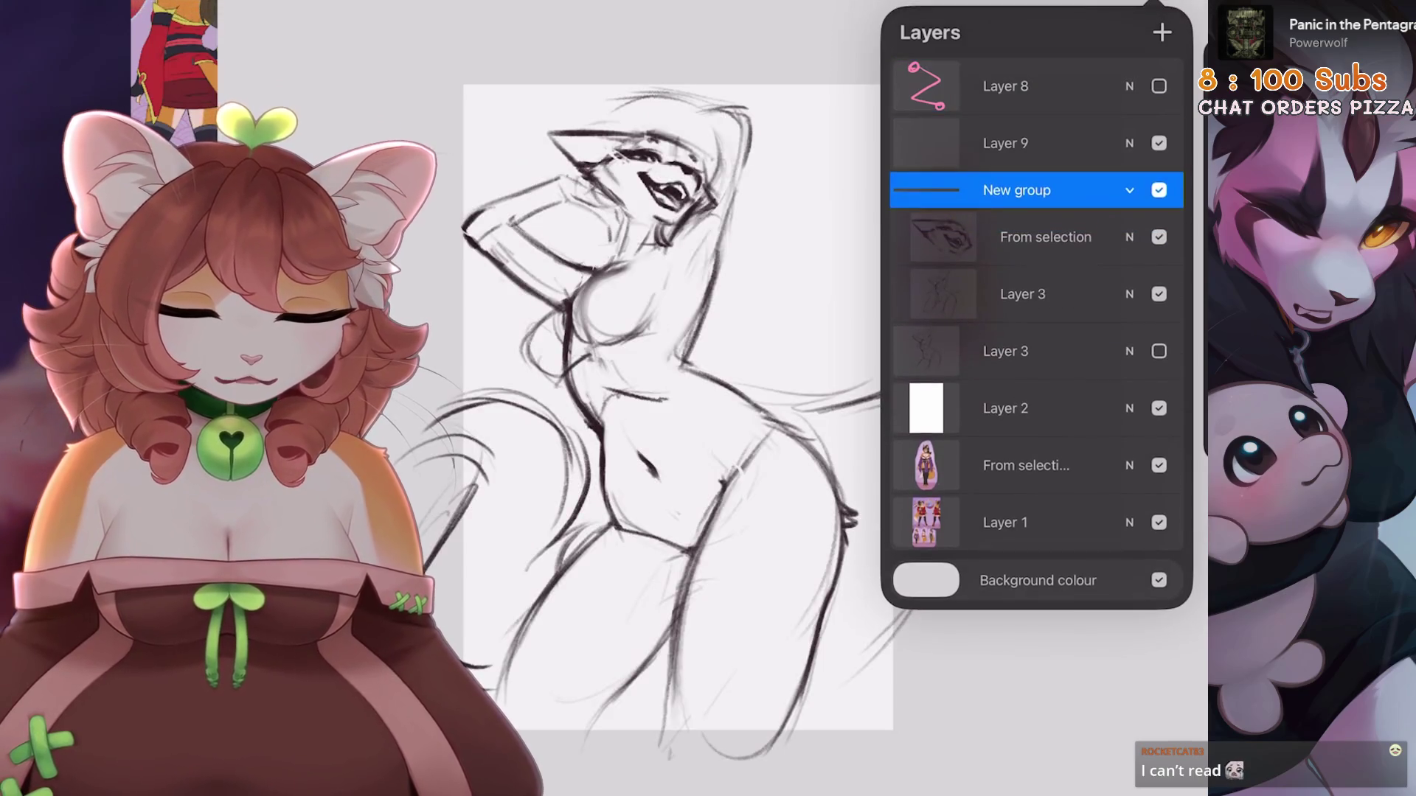
Select the From selection face layer, briefly hiding and reshowing it
scroll(664, 369, "up", 2)
left_click(1046, 237)
left_click(1159, 236)
left_click(1159, 236)
scroll(649, 369, "up", 3)
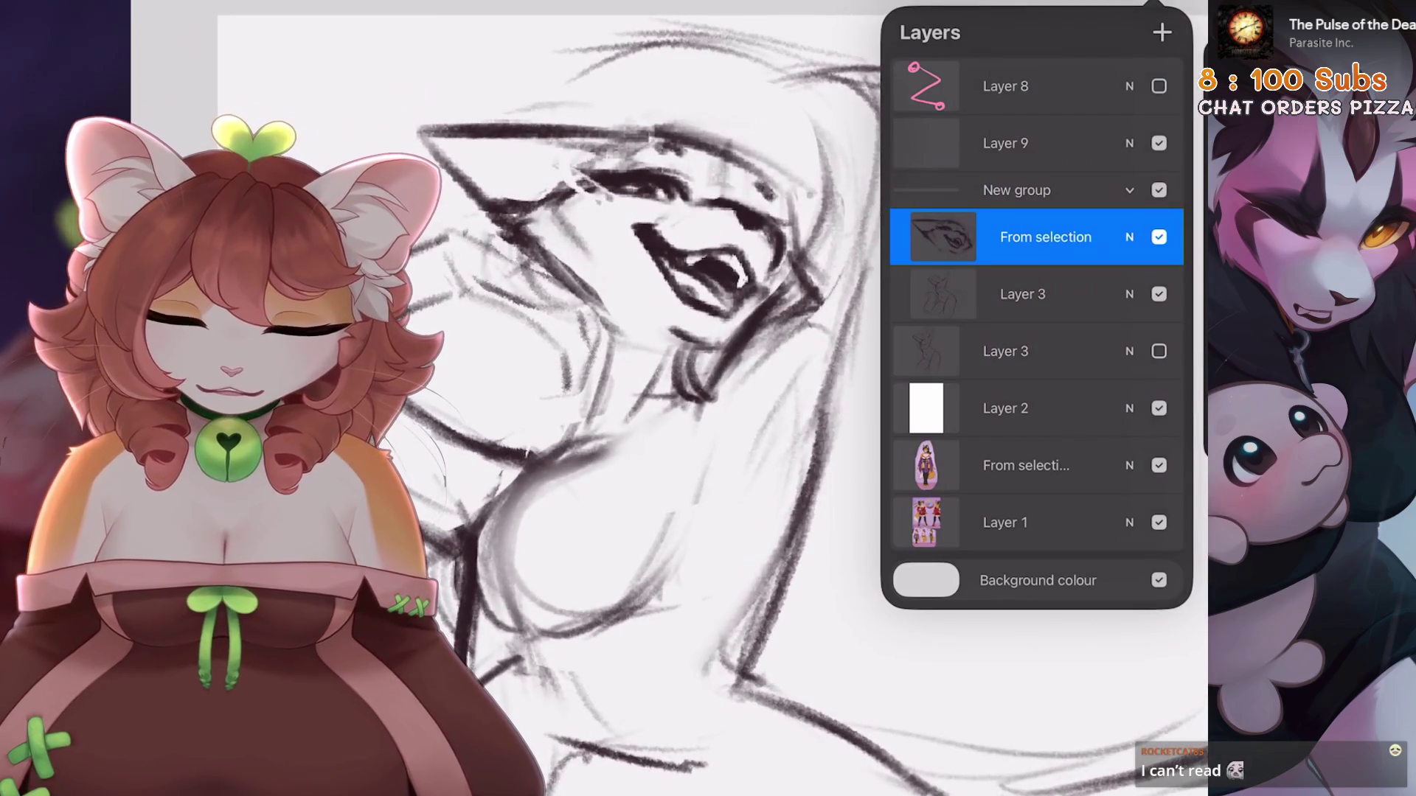
Reshape the face with a Liquify pinch, redoing it after an undo, then switch to Freehand selection
left_click(273, 2)
left_click(221, 551)
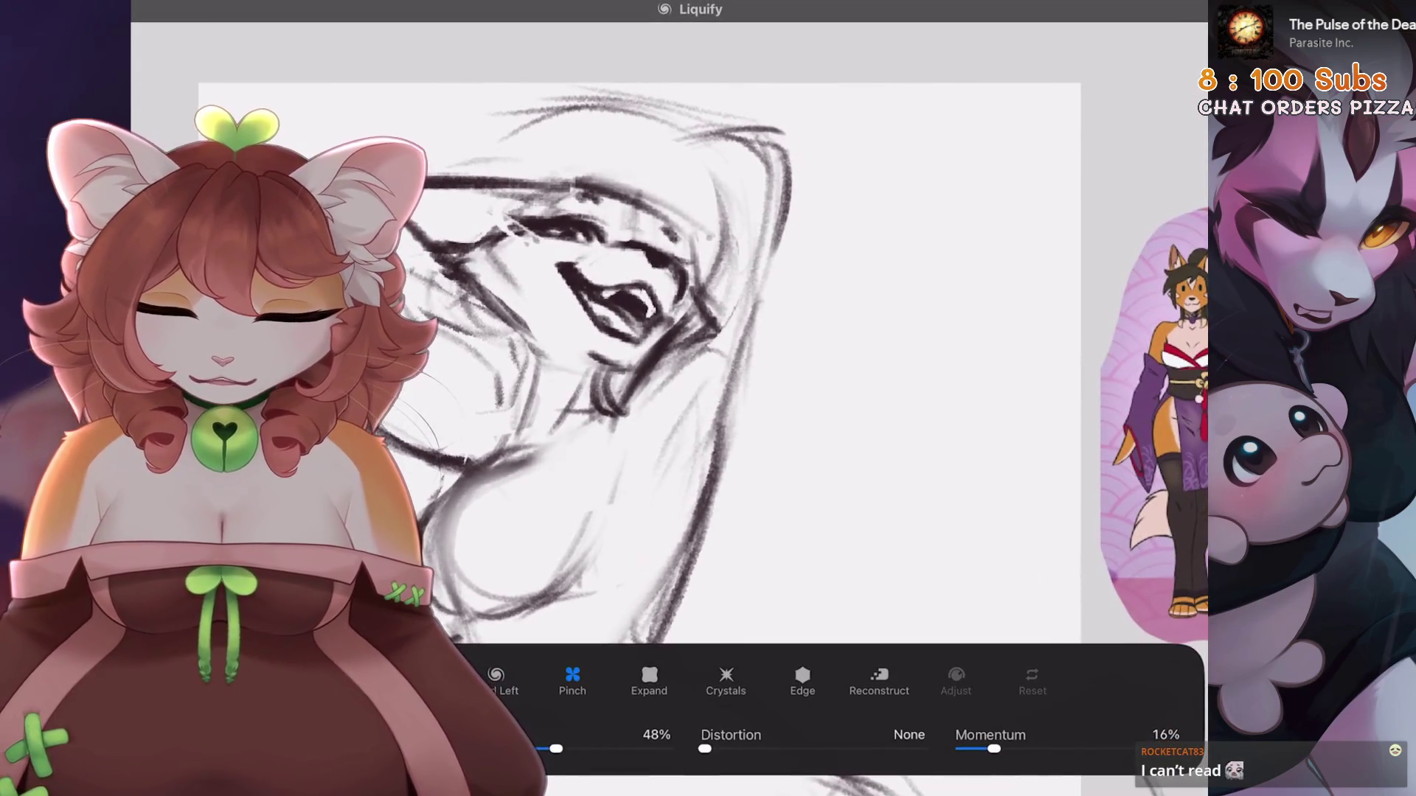
scroll(708, 354, "up", 1)
left_click_drag(593, 295, 605, 288)
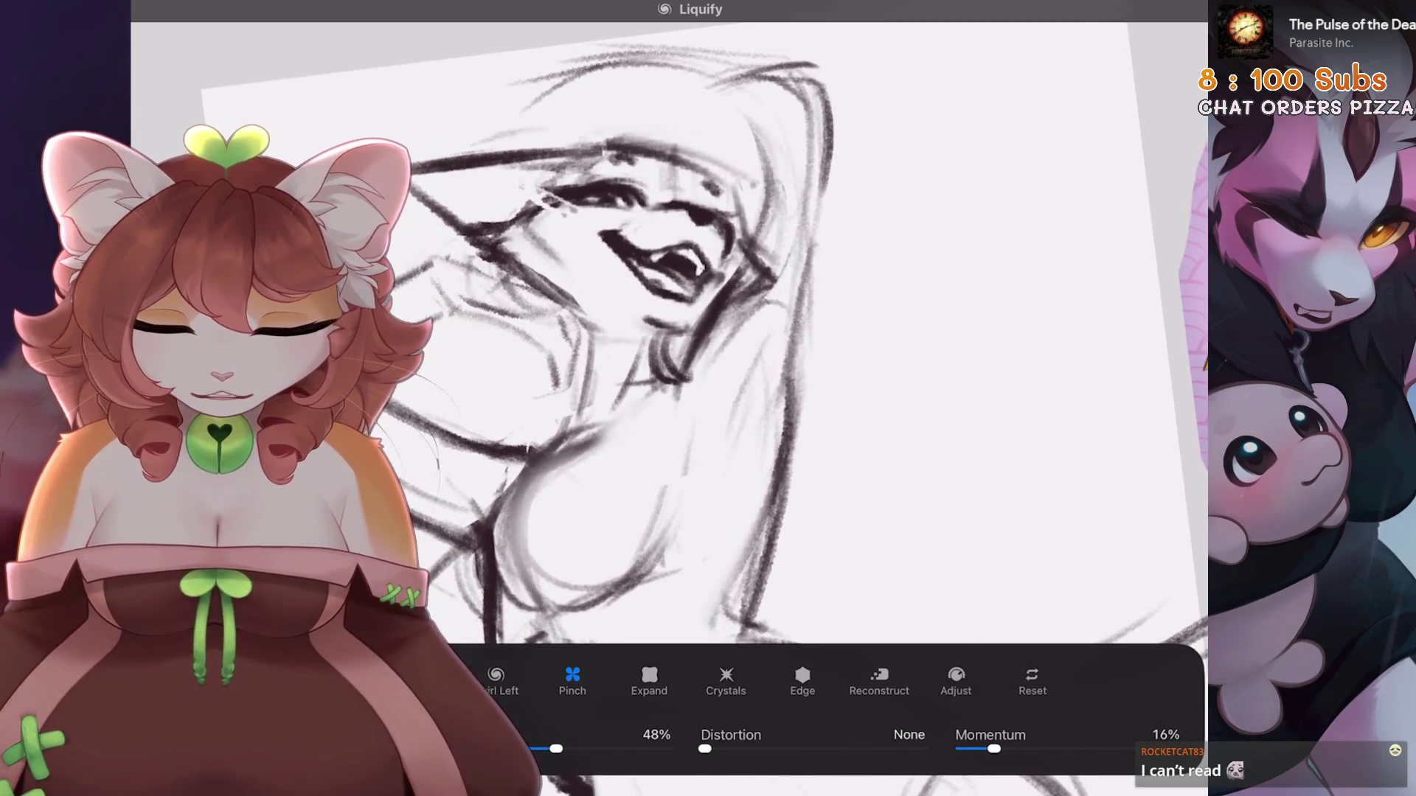
key("ctrl+z")
key("ctrl+z")
key("ctrl+z")
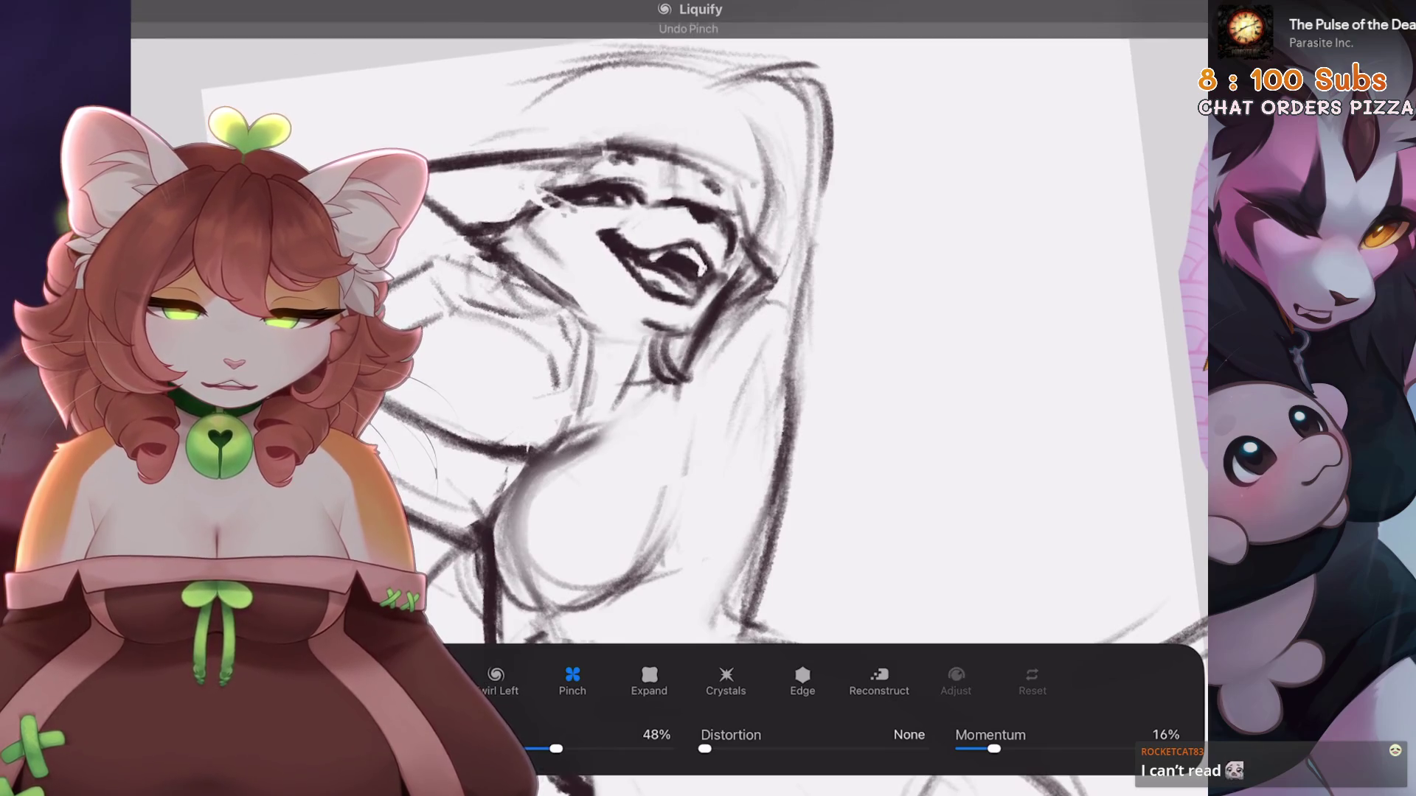
scroll(664, 331, "down", 2)
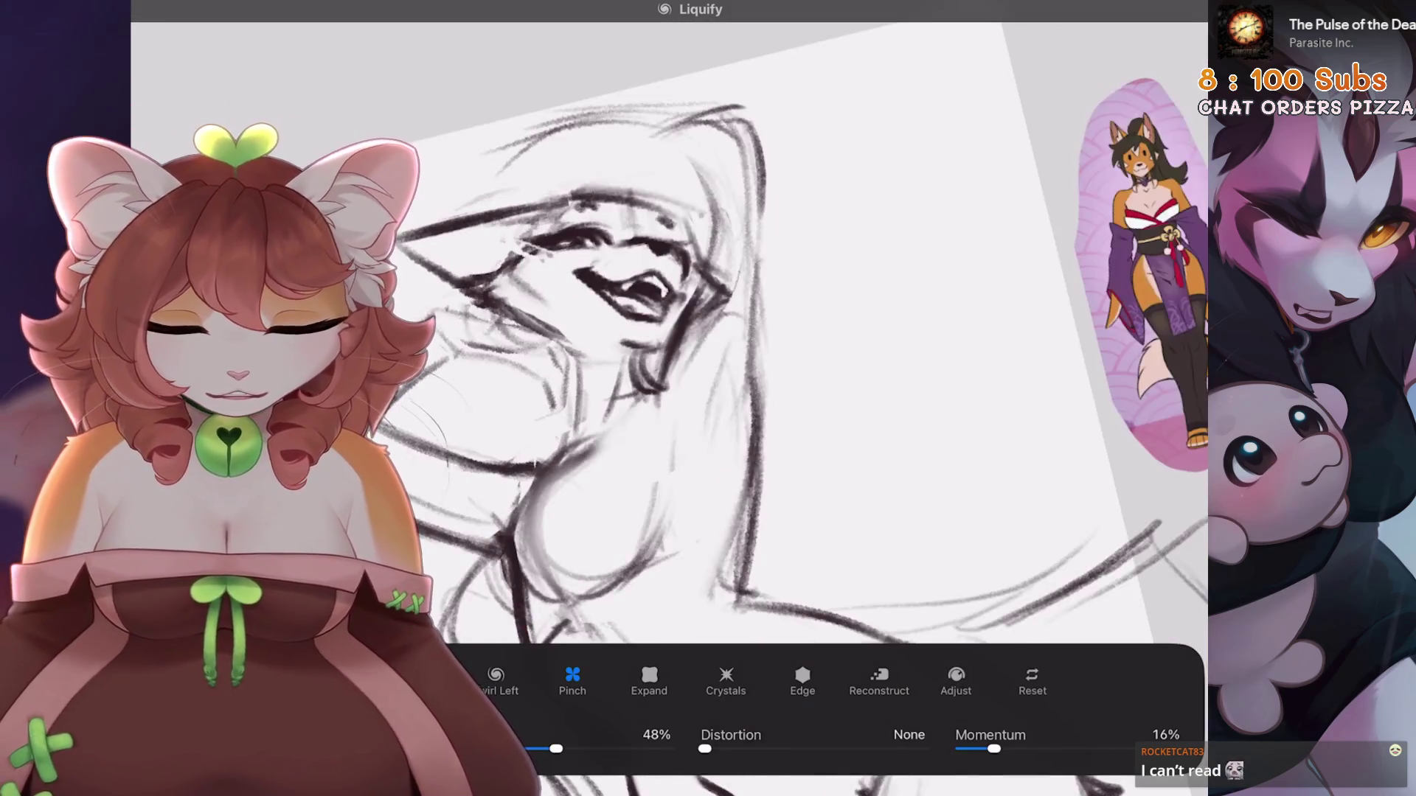
scroll(664, 332, "down", 2)
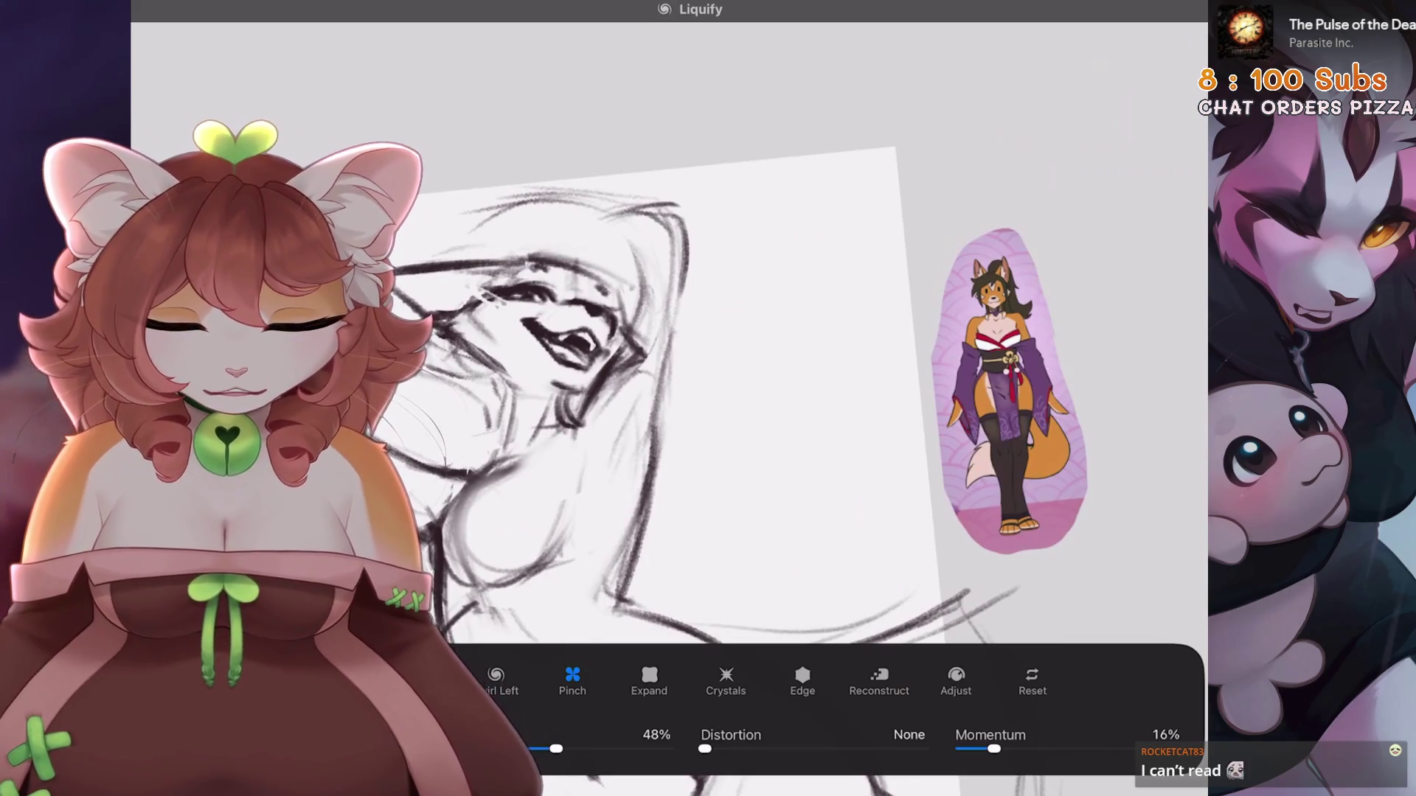
key("ctrl+shift+z")
scroll(664, 369, "down", 3)
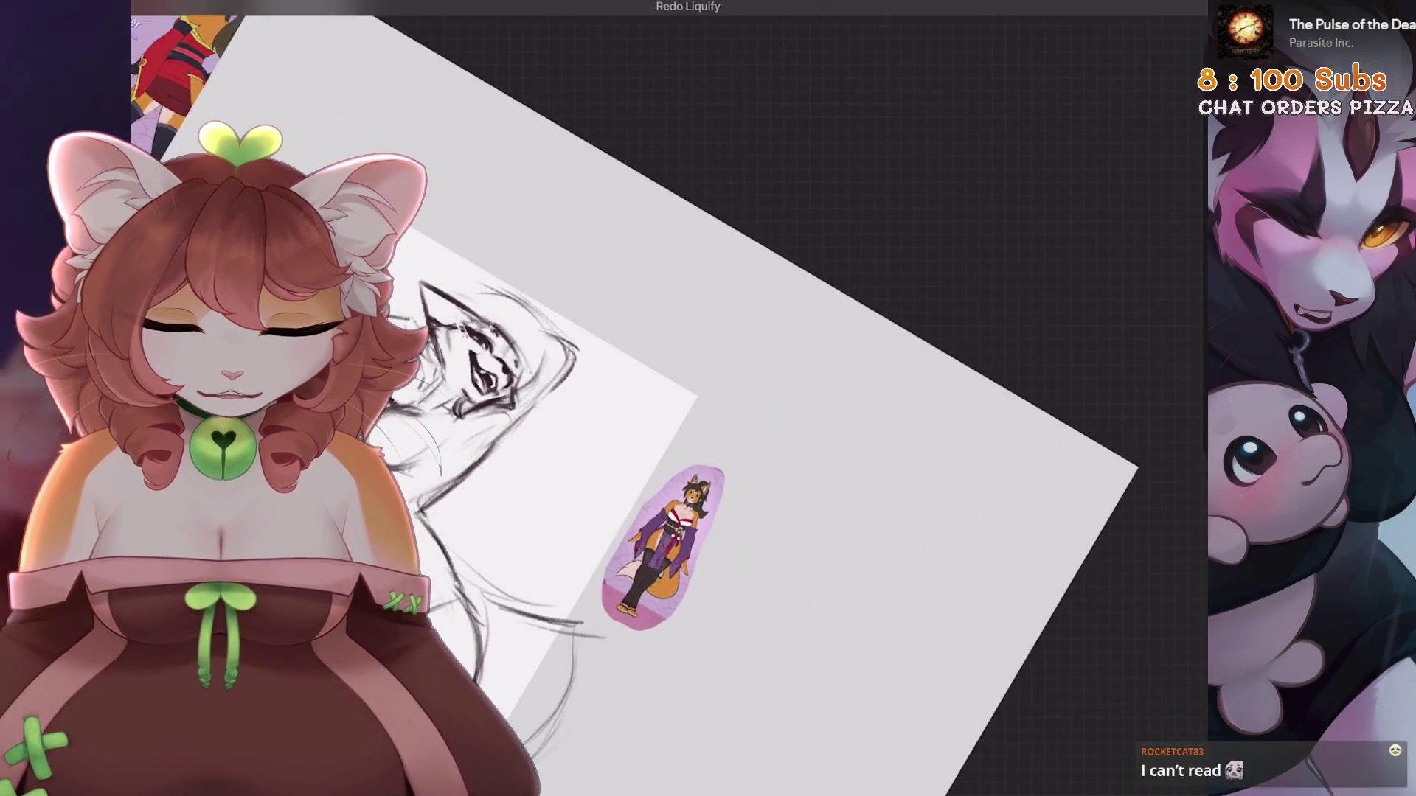
scroll(664, 369, "up", 5)
key("s")
scroll(664, 369, "up", 2)
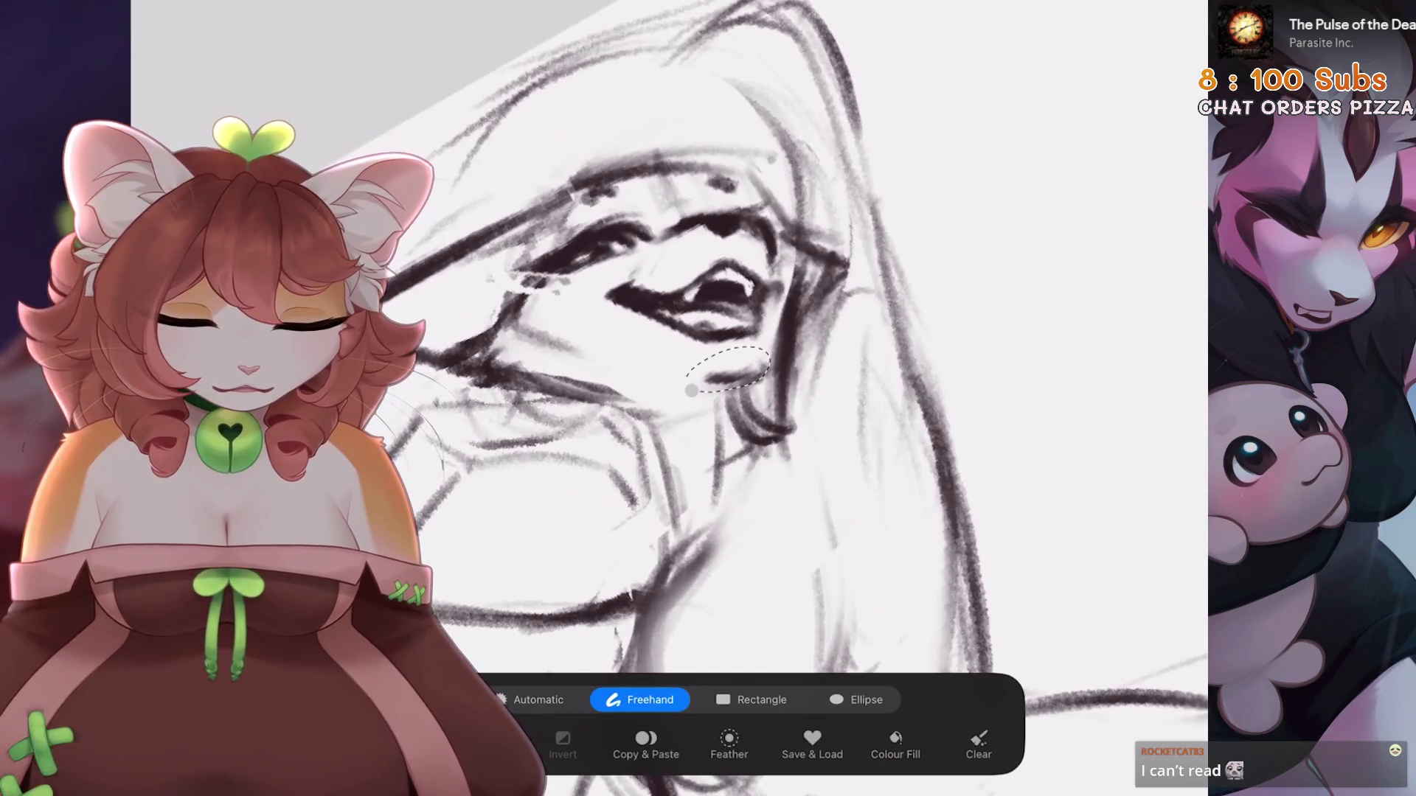
Lasso the mouth and jaw freehand, apply a Uniform transform, then fit the page to view
key("v")
key("v")
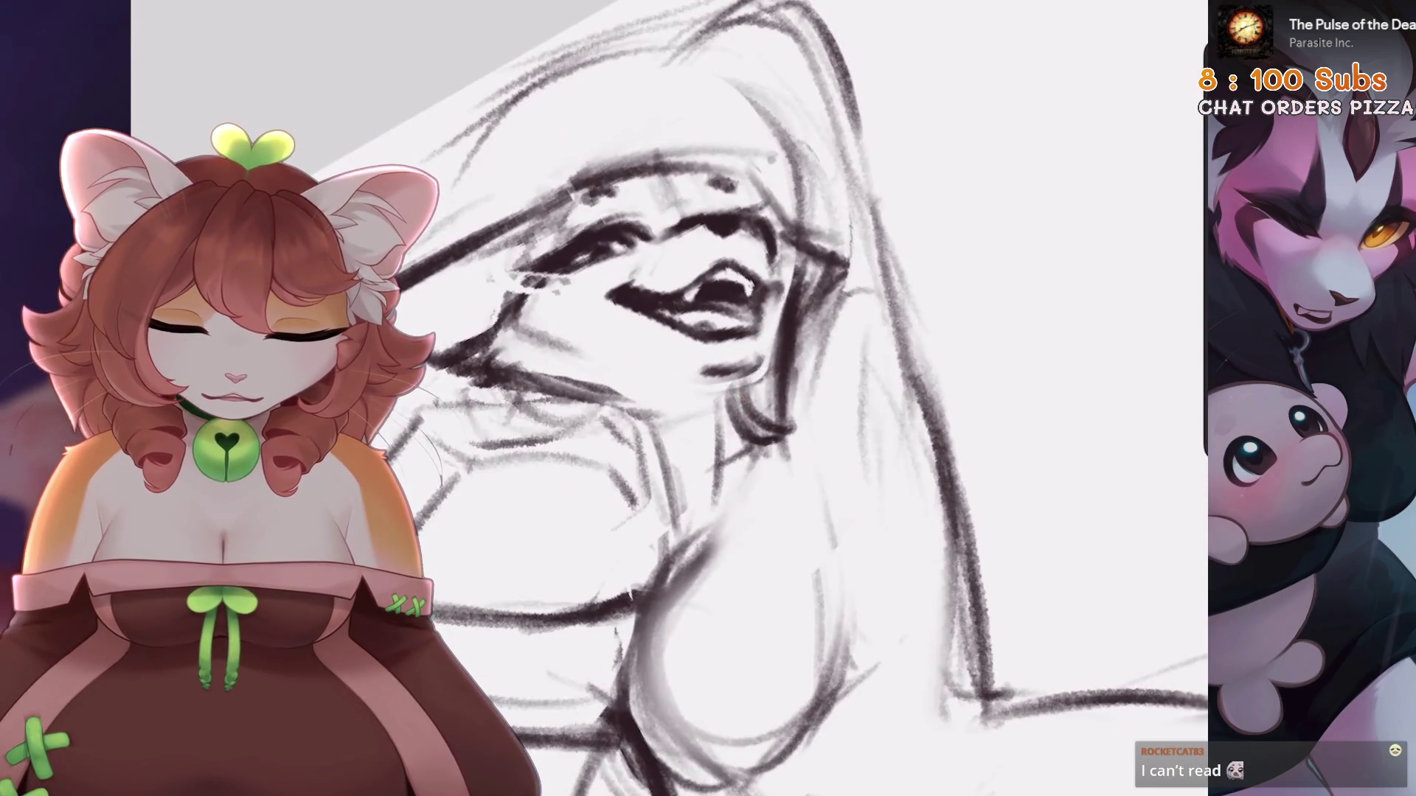
scroll(738, 369, "up", 2)
key("s")
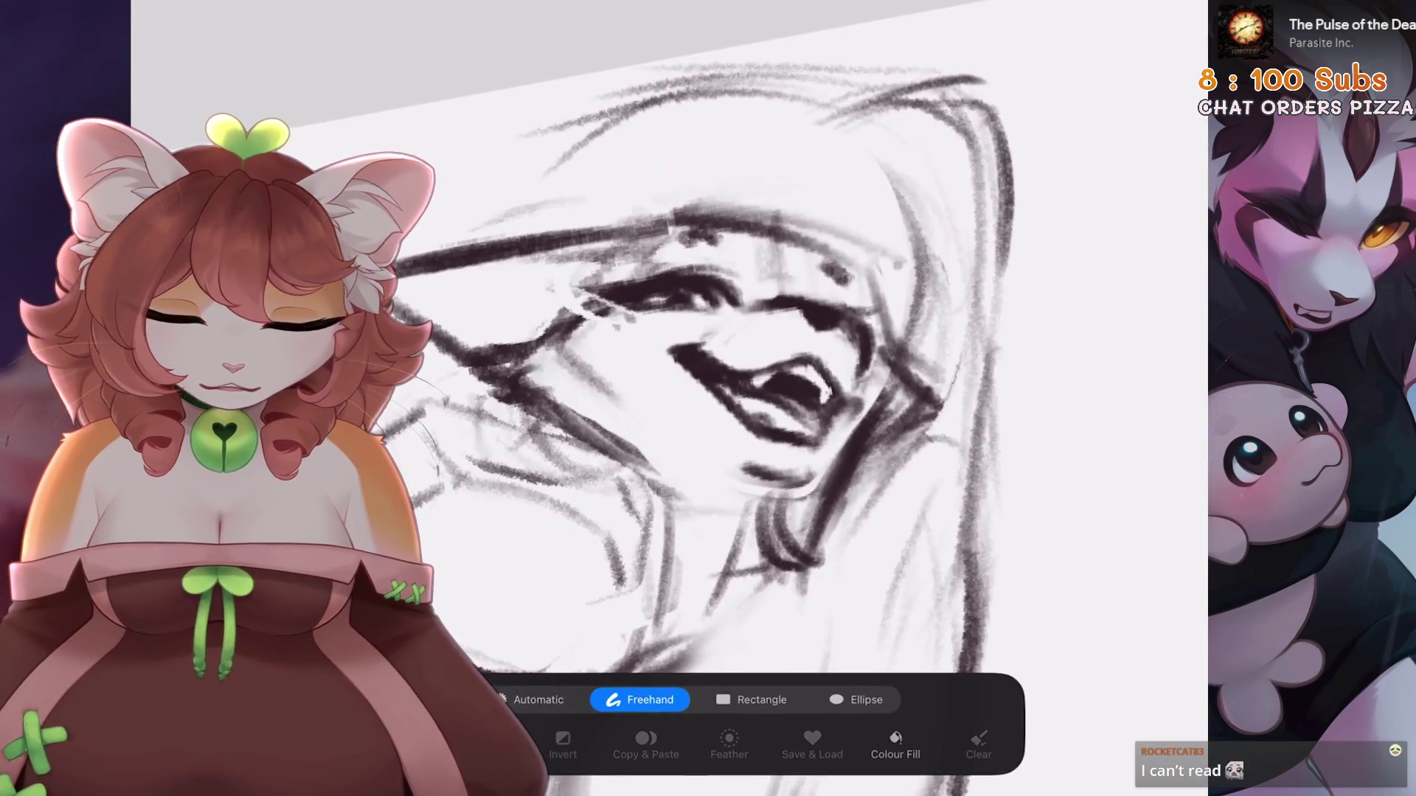
left_click_drag(730, 484, 860, 313)
key("v")
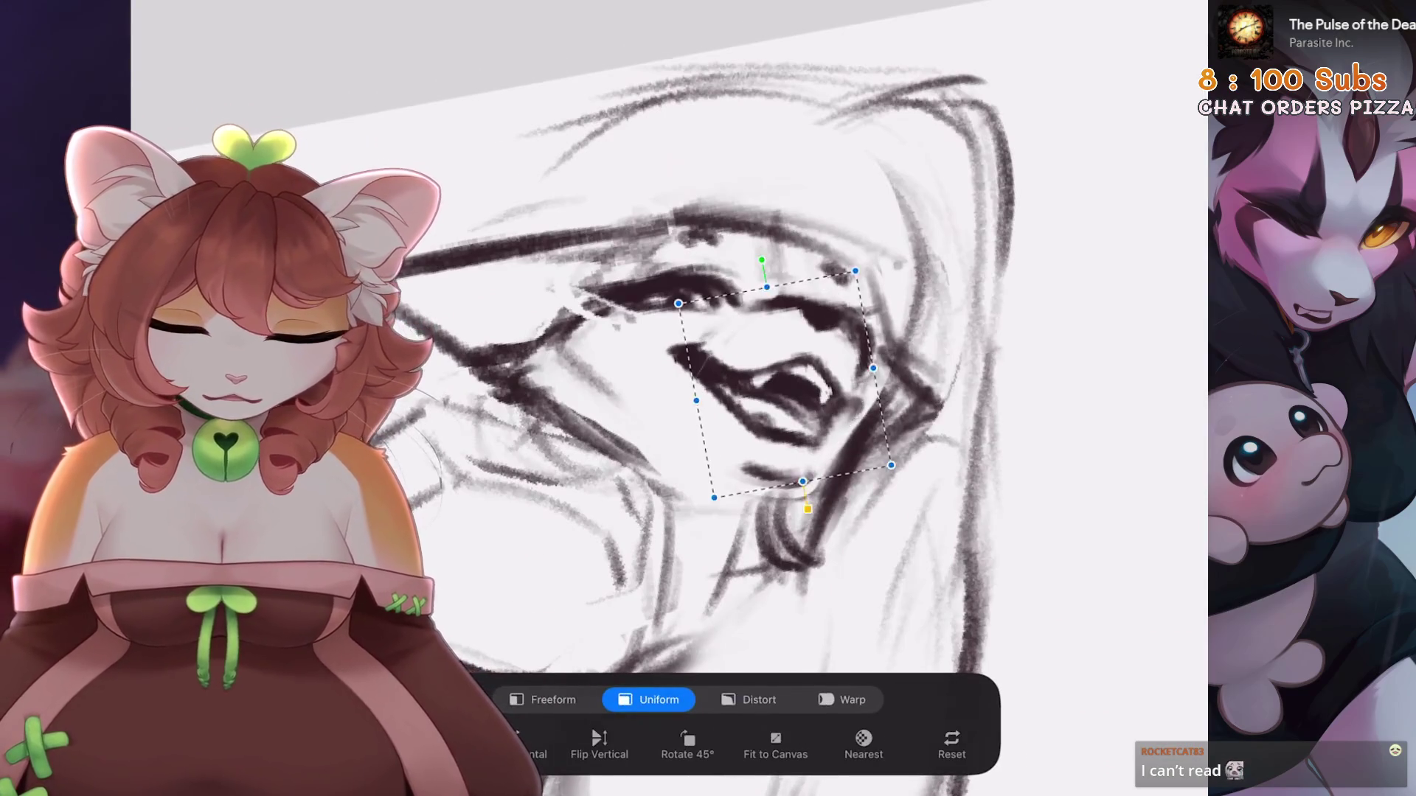
key("v")
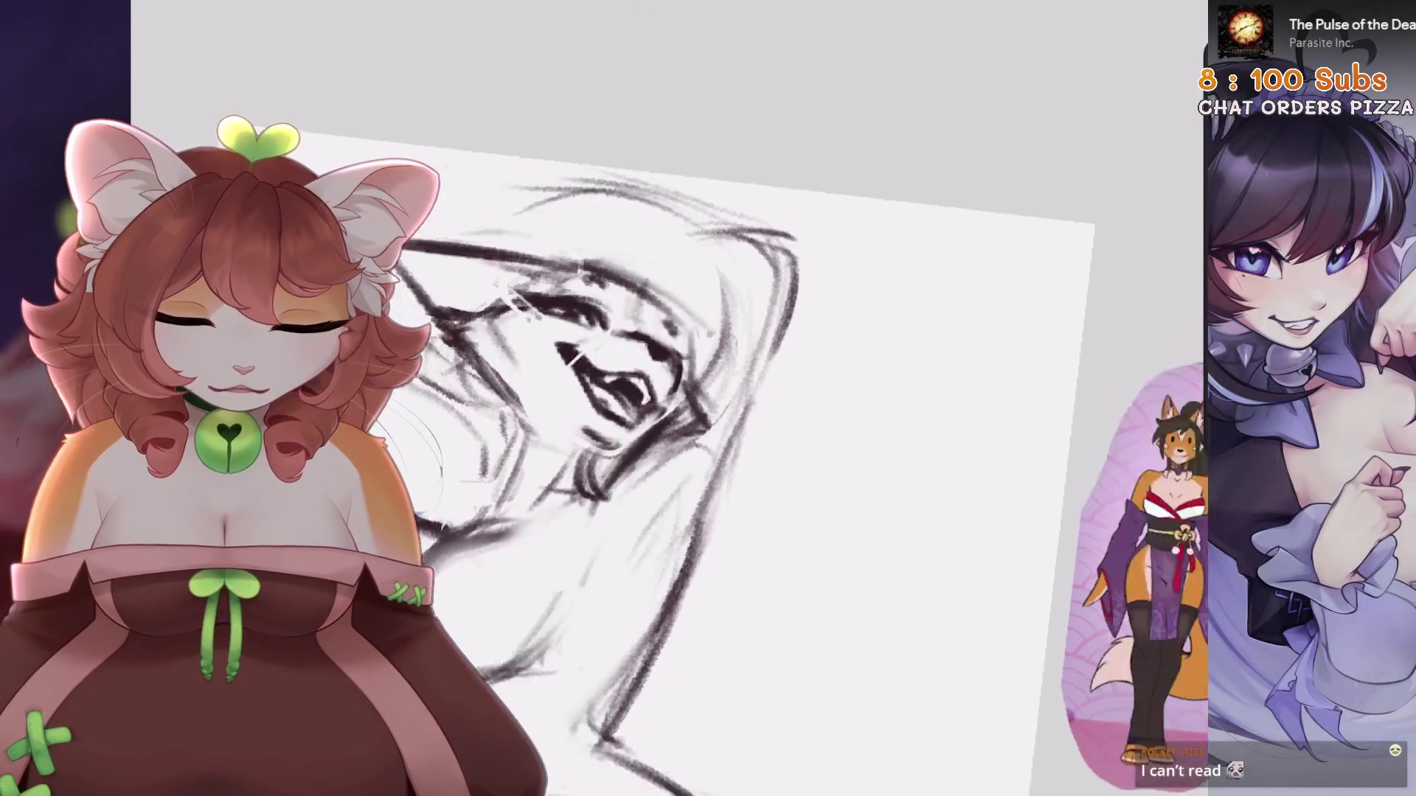
scroll(664, 398, "up", 2)
scroll(664, 399, "down", 3)
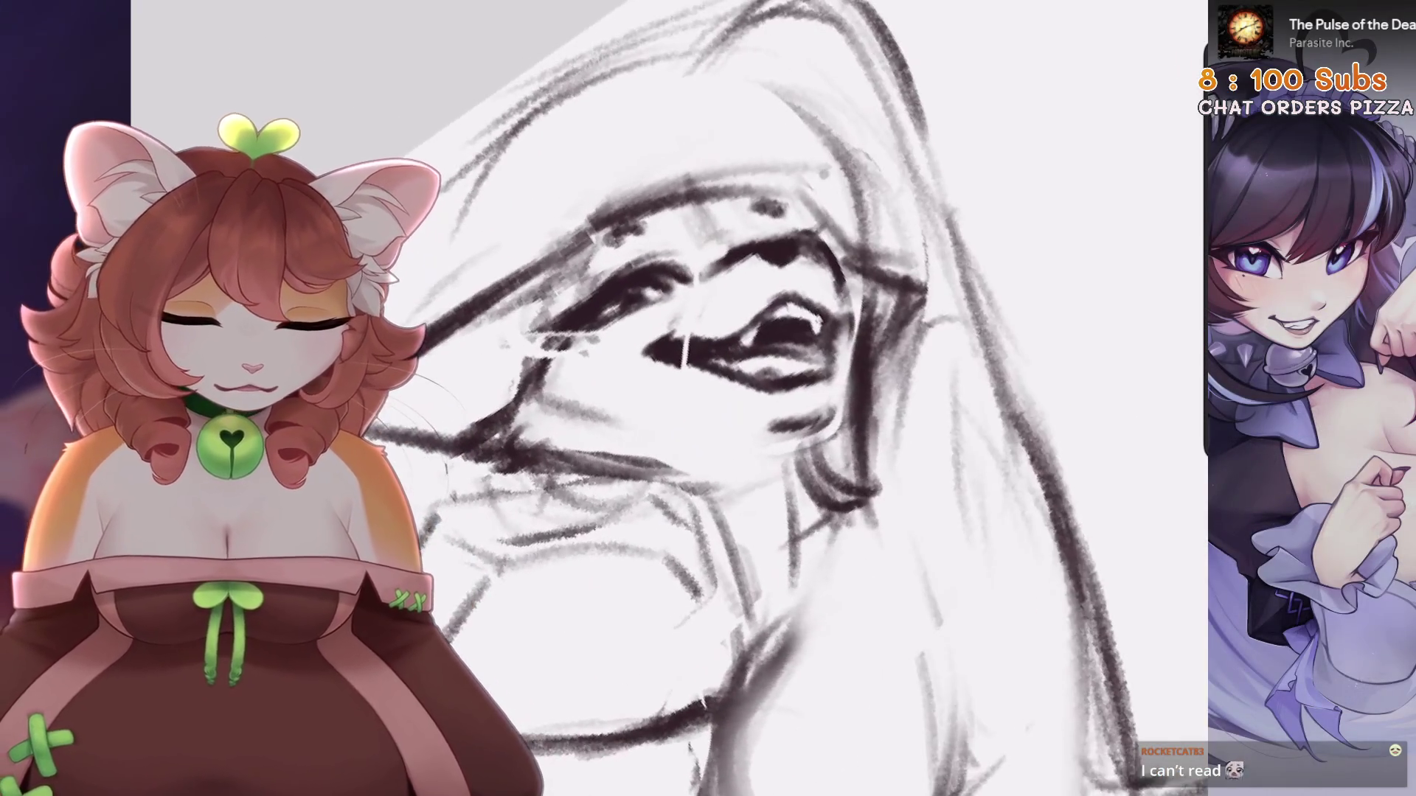
key("ctrl+0")
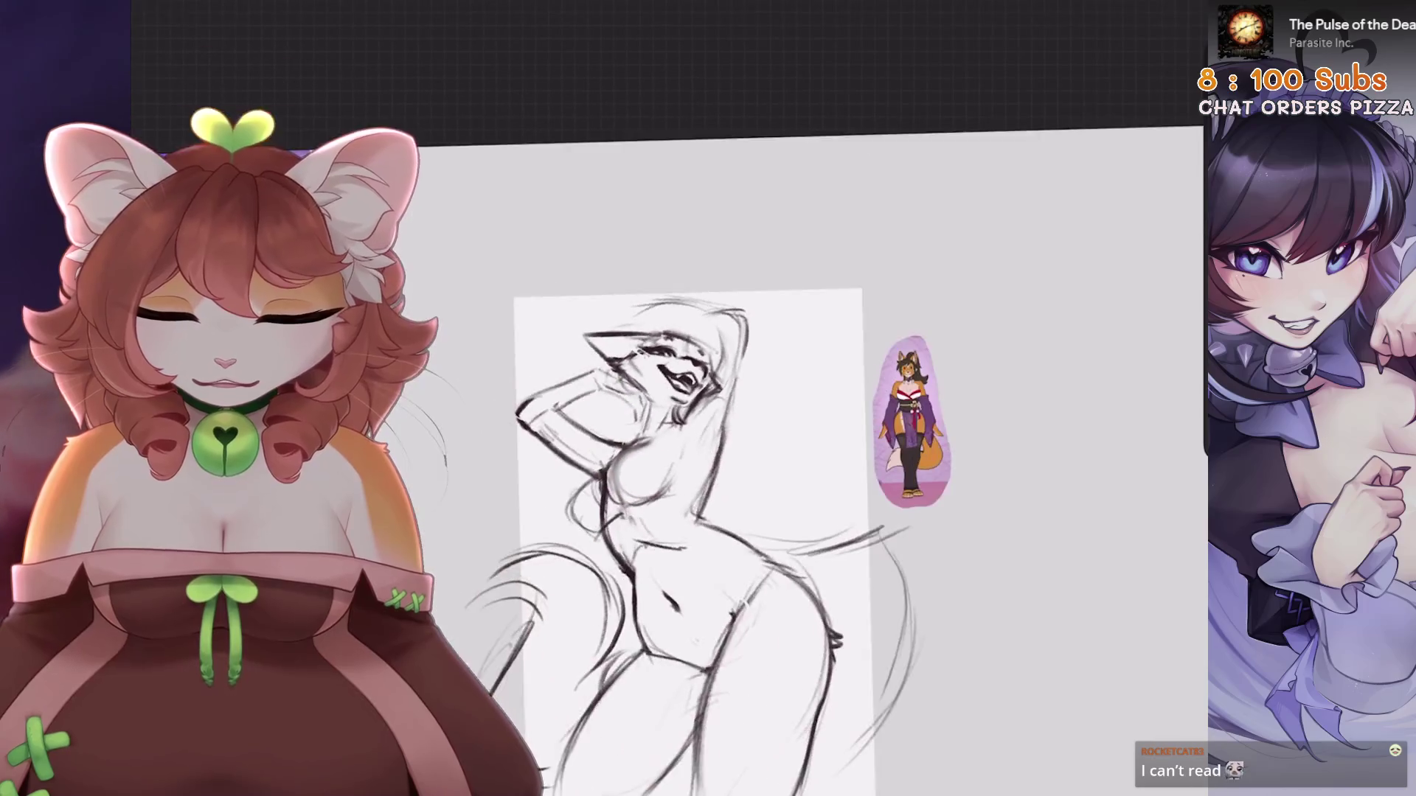
scroll(708, 399, "down", 2)
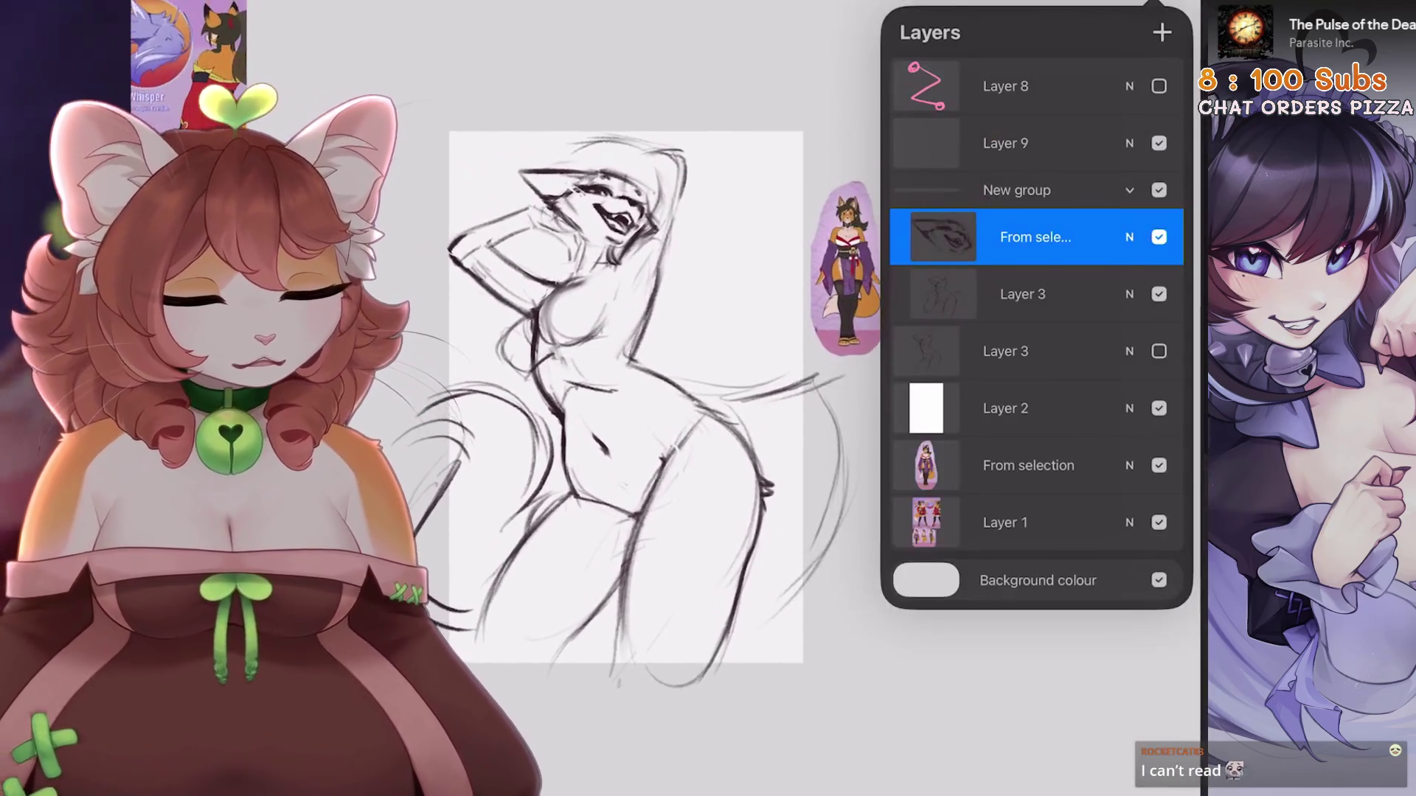
Add a new layer and try a pink zigzag gesture line down the figure, then undo it
left_click(1163, 32)
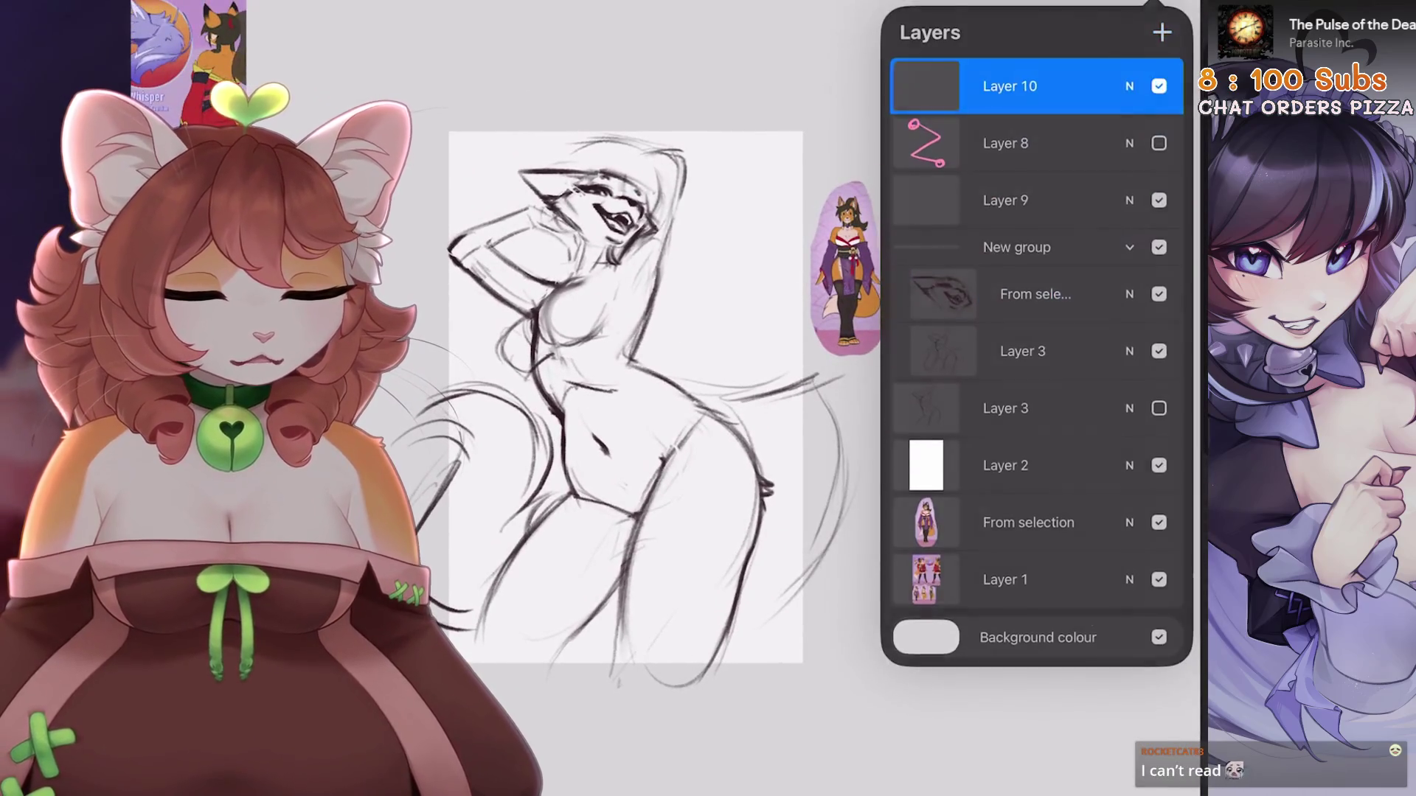
left_click_drag(788, 137, 754, 154)
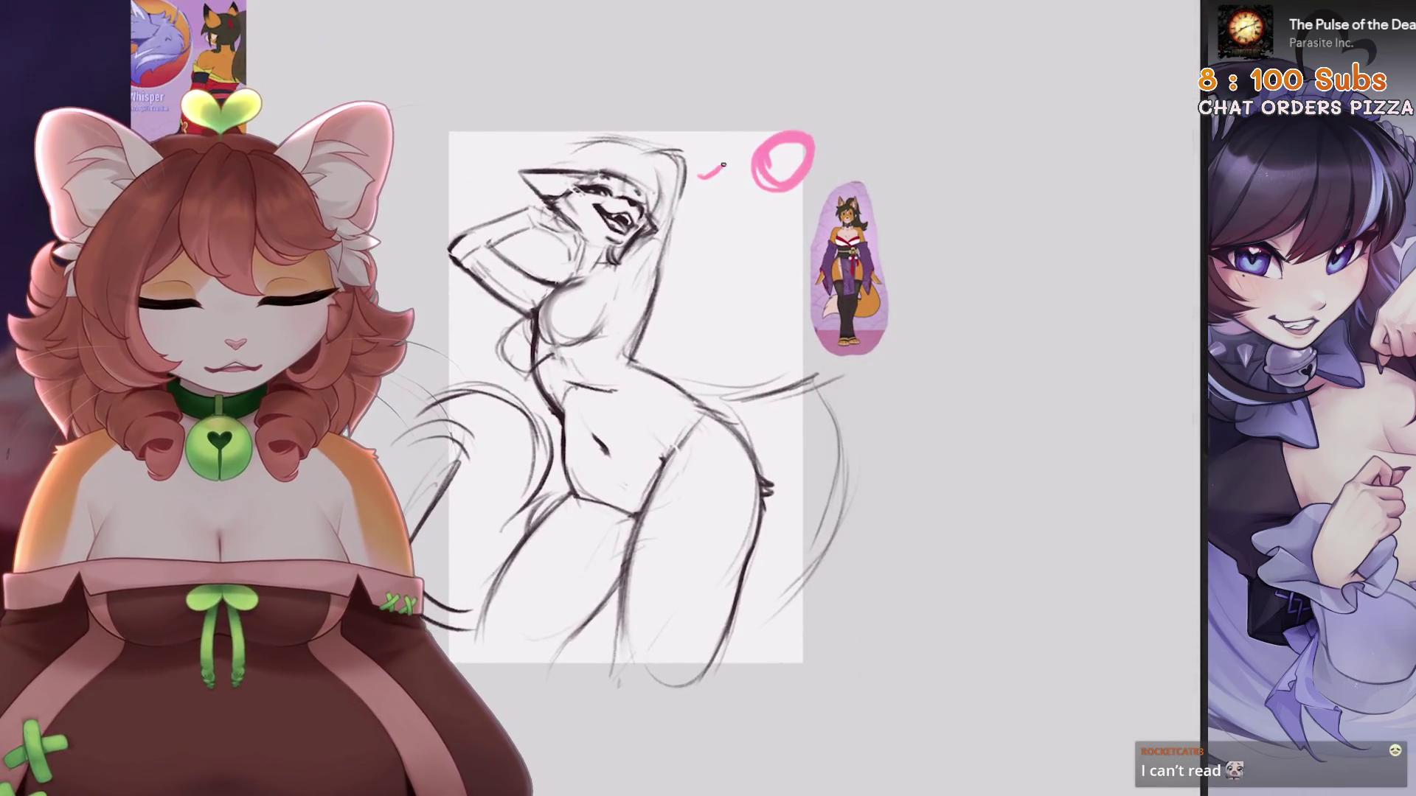
mouse_move(677, 213)
left_mouse_down()
mouse_move(717, 503)
mouse_move(491, 631)
left_mouse_up()
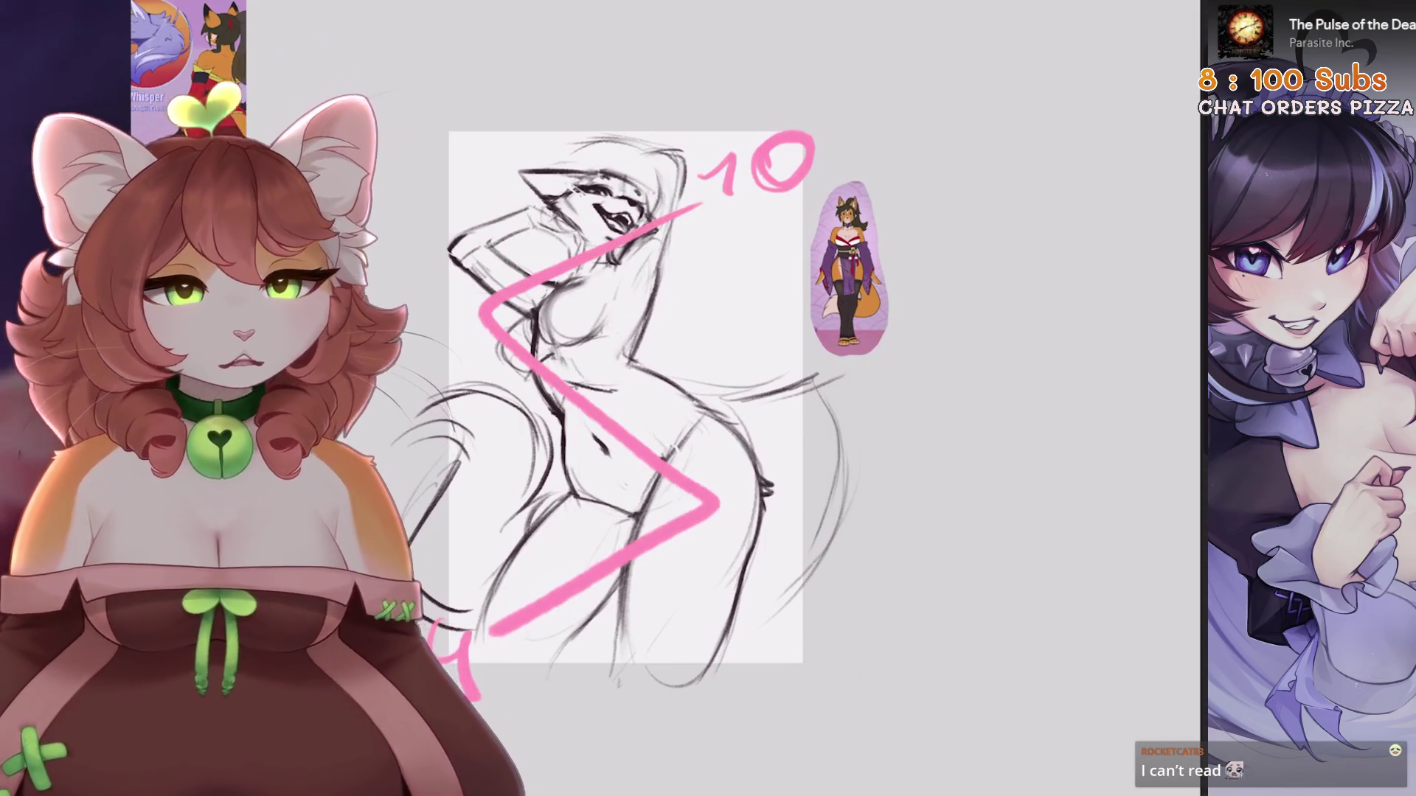
left_click_drag(627, 398, 751, 310)
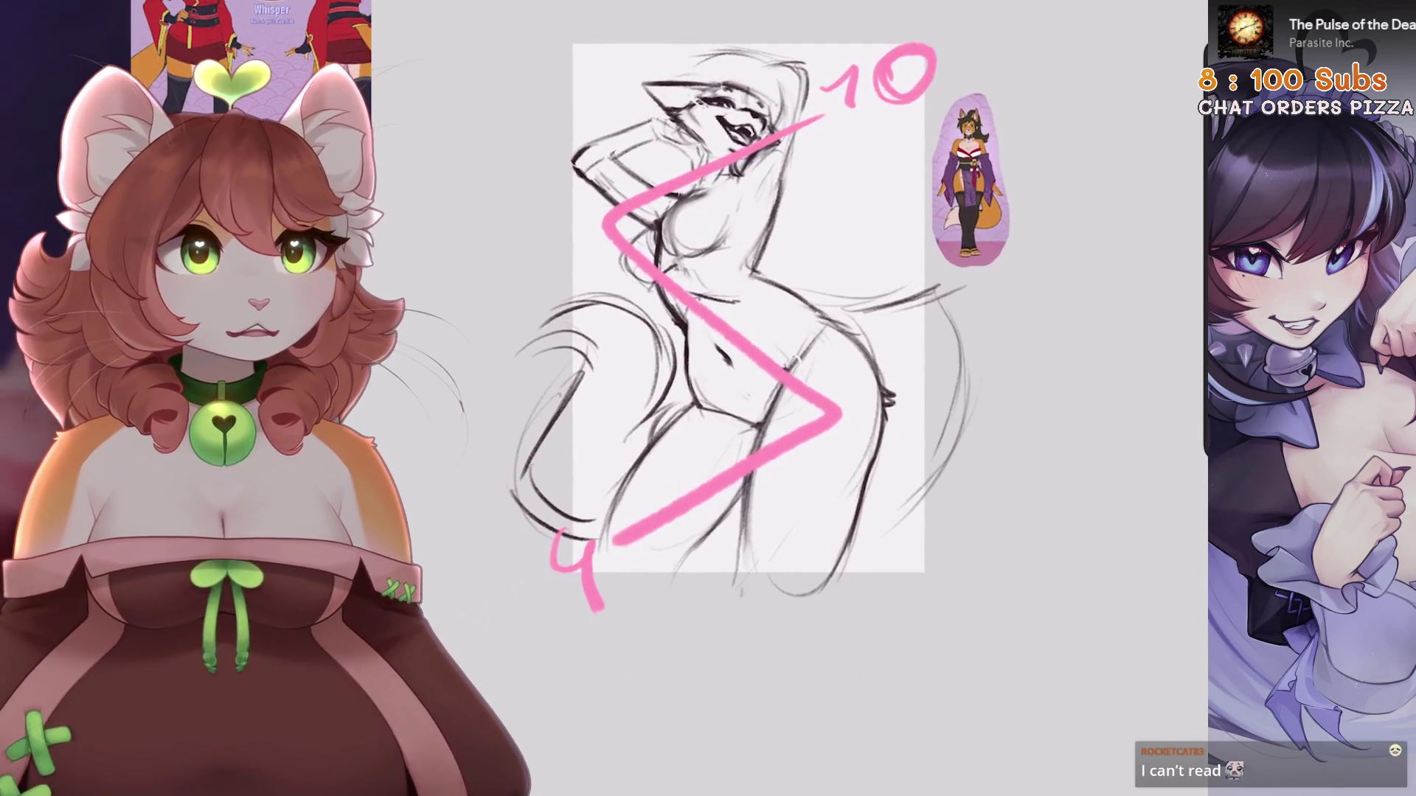
key("ctrl+z")
key("ctrl+z")
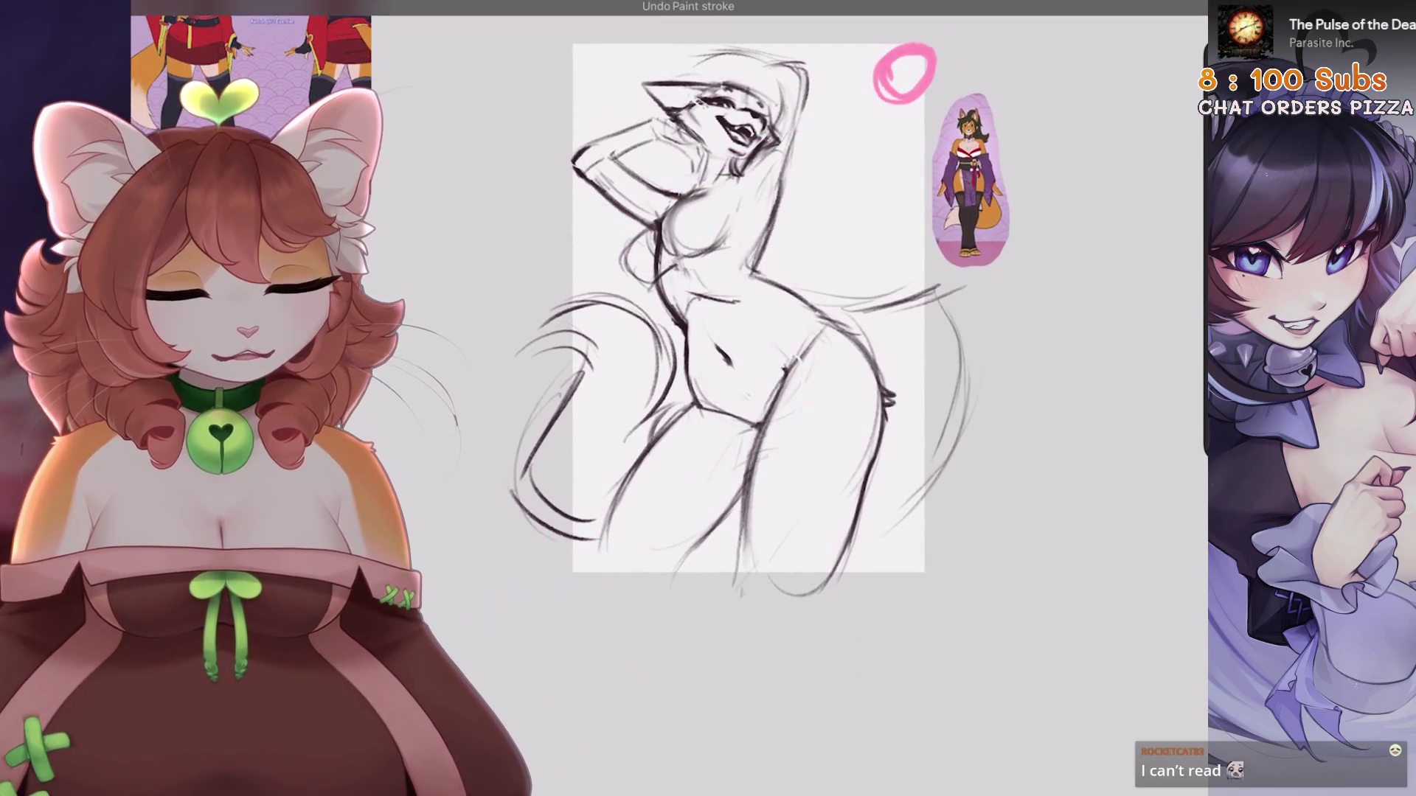
key("ctrl+z")
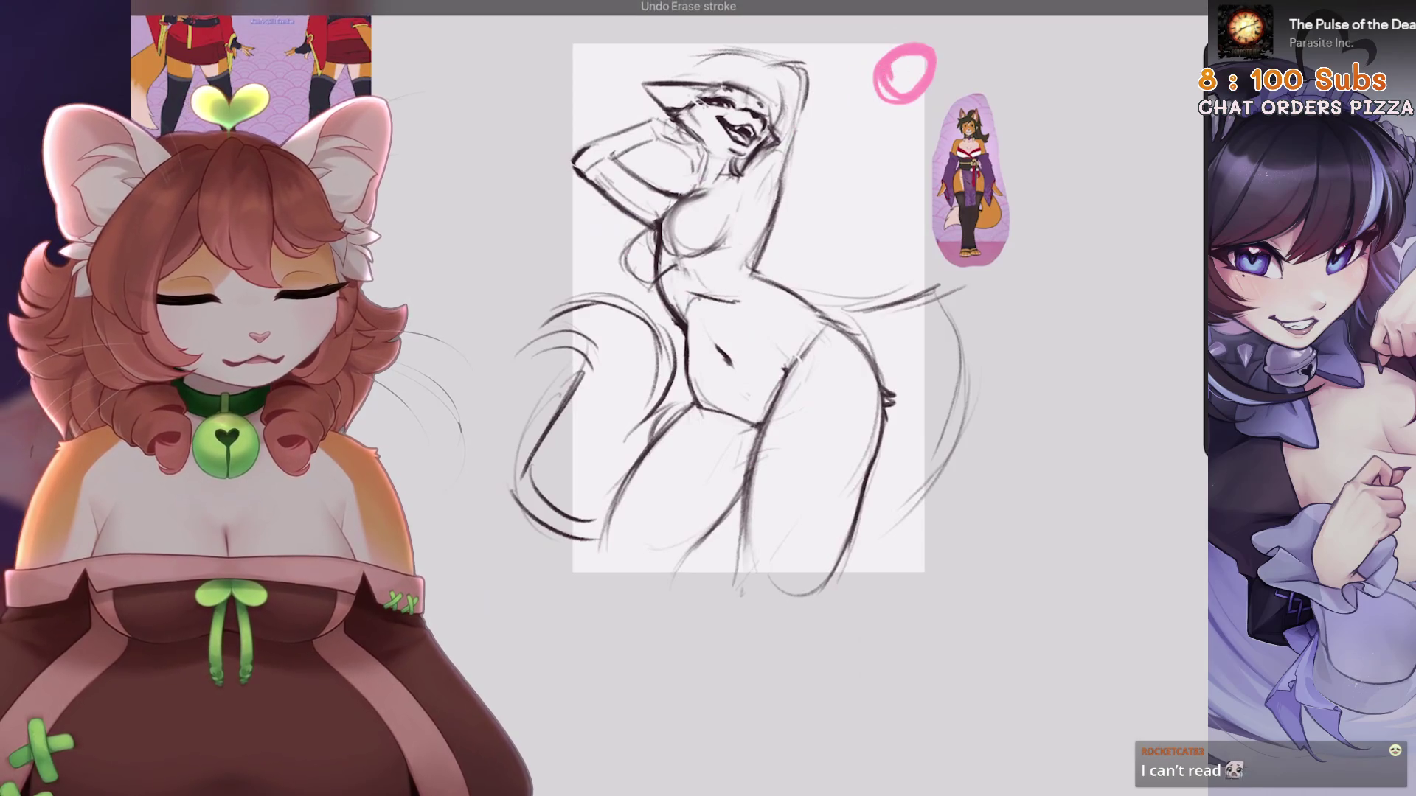
scroll(738, 310, "down", 1)
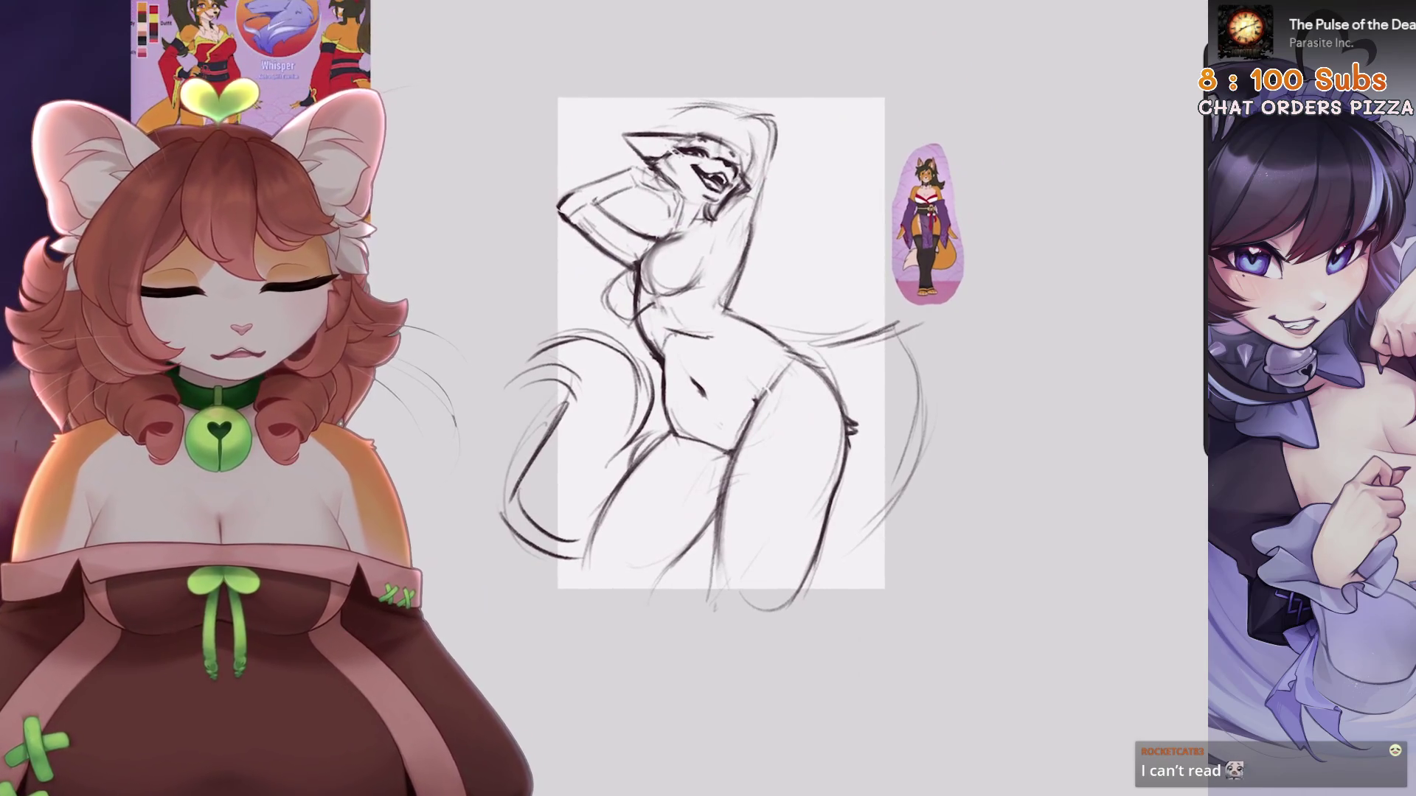
Try several pink lines and an ellipse, keeping one diagonal line across the head
left_click_drag(493, 55, 918, 139)
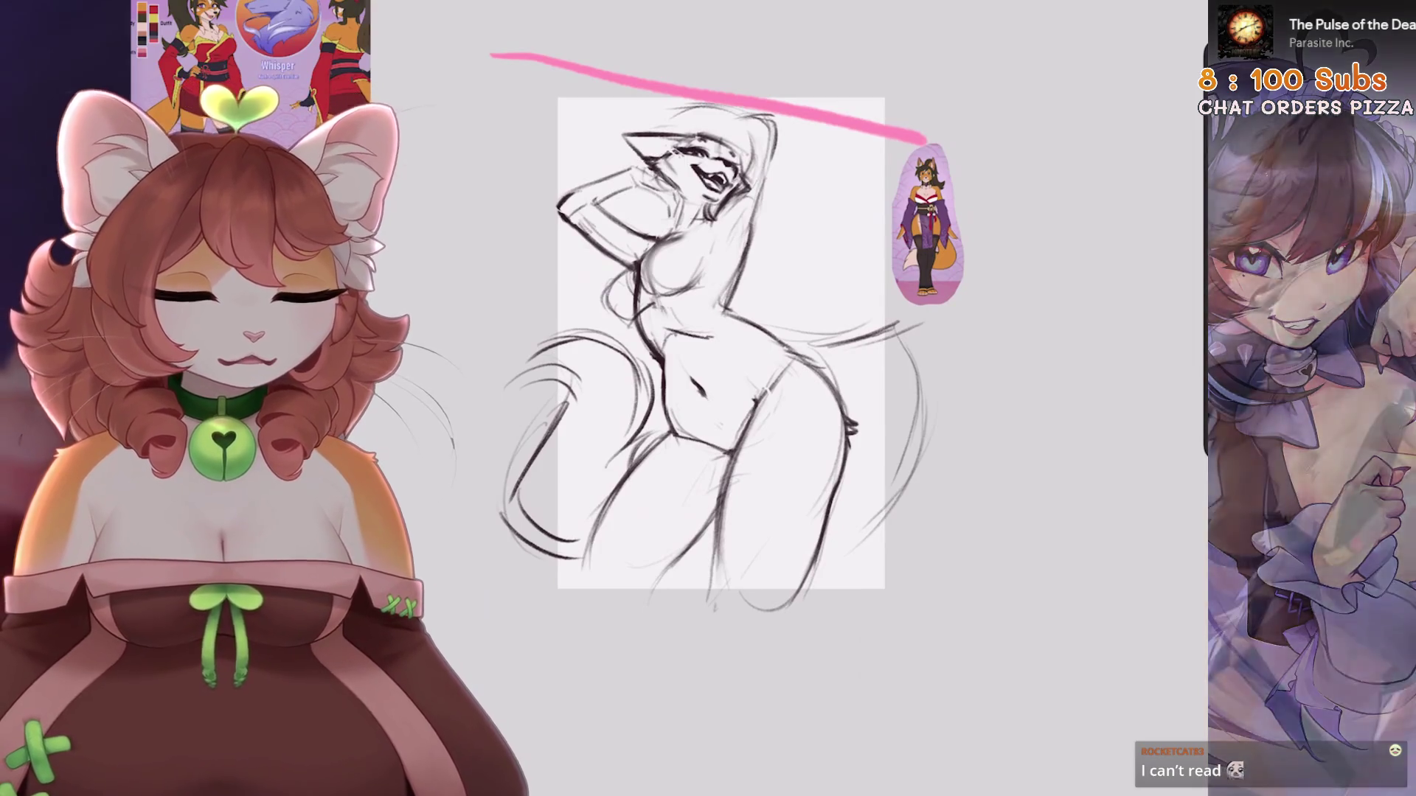
key("ctrl+z")
left_click_drag(952, 60, 418, 225)
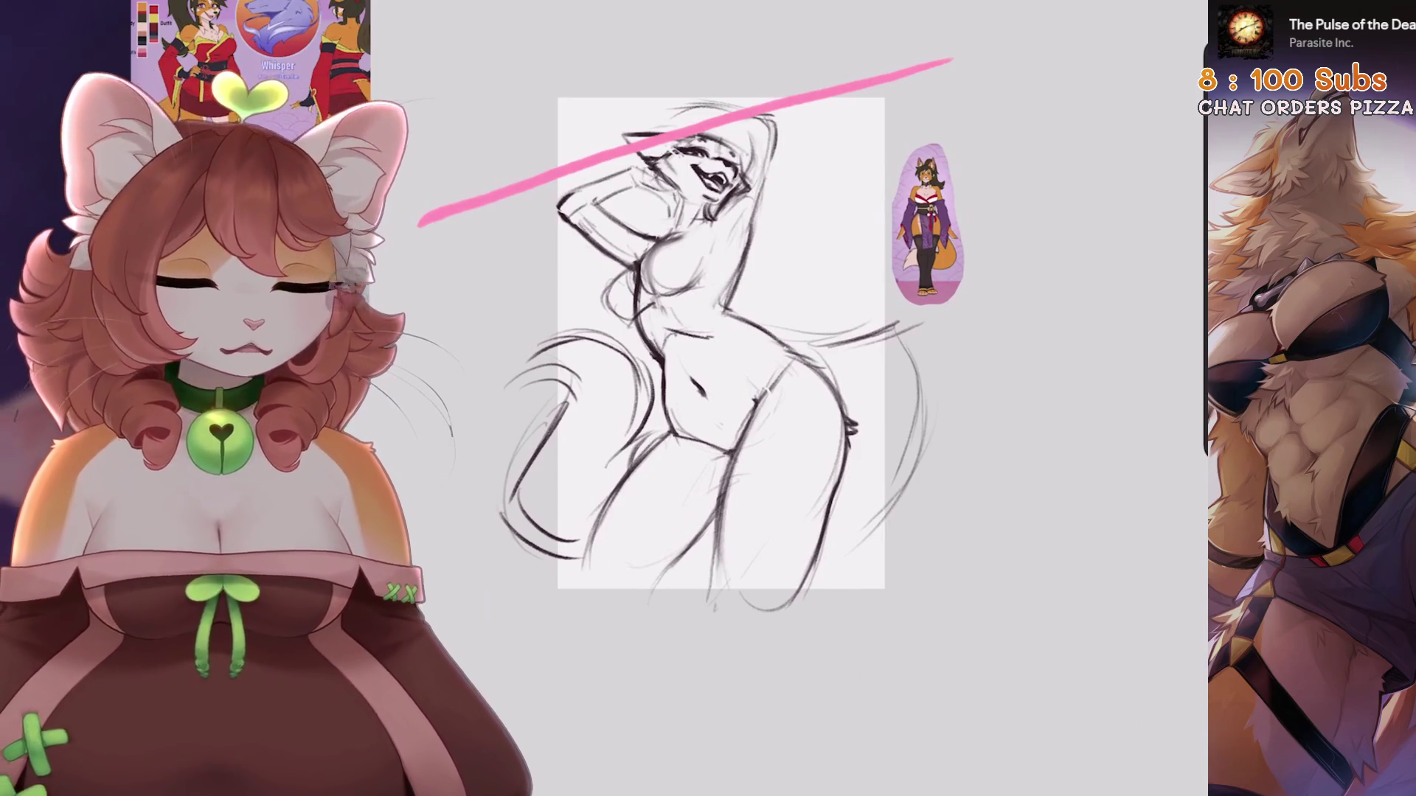
key("ctrl+z")
left_click_drag(767, 81, 557, 159)
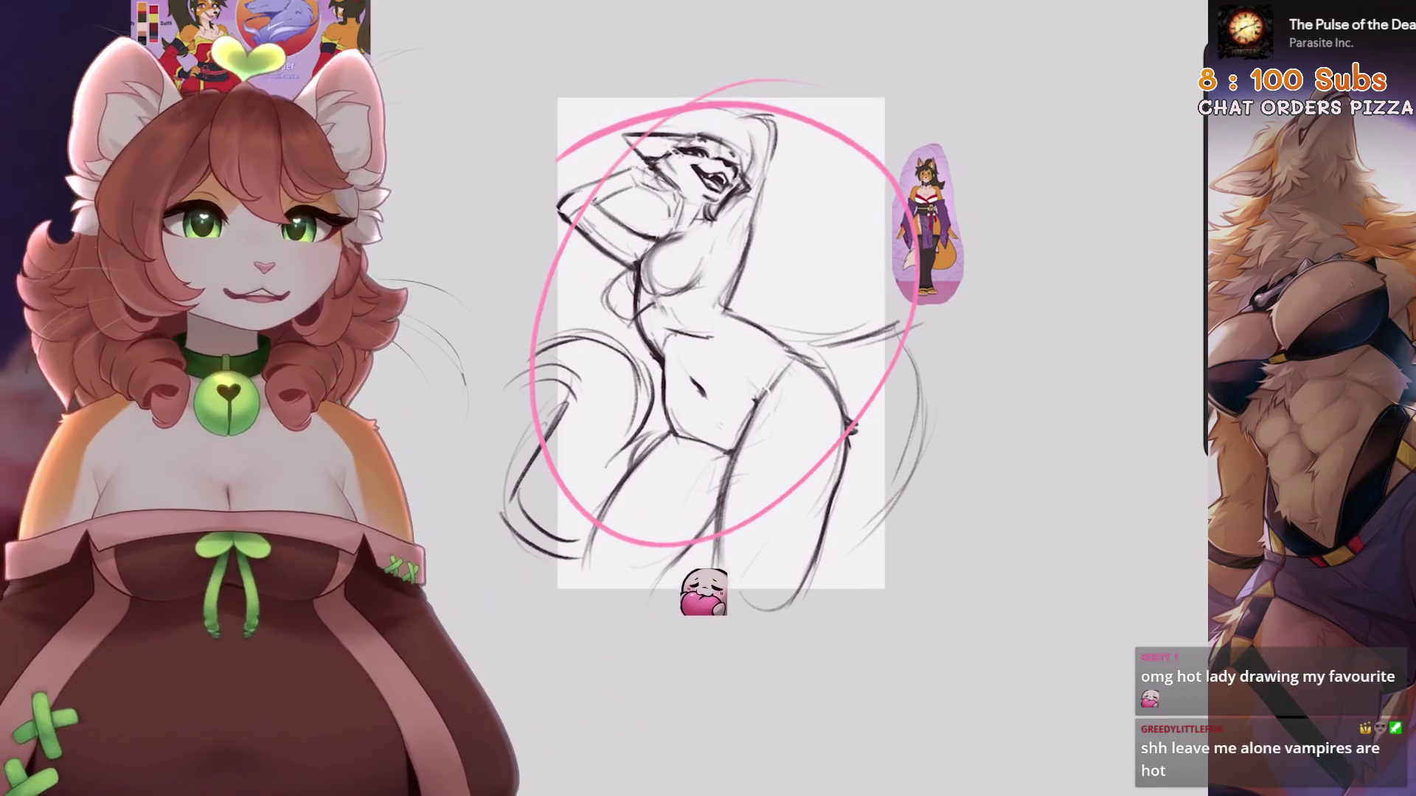
key("ctrl+z")
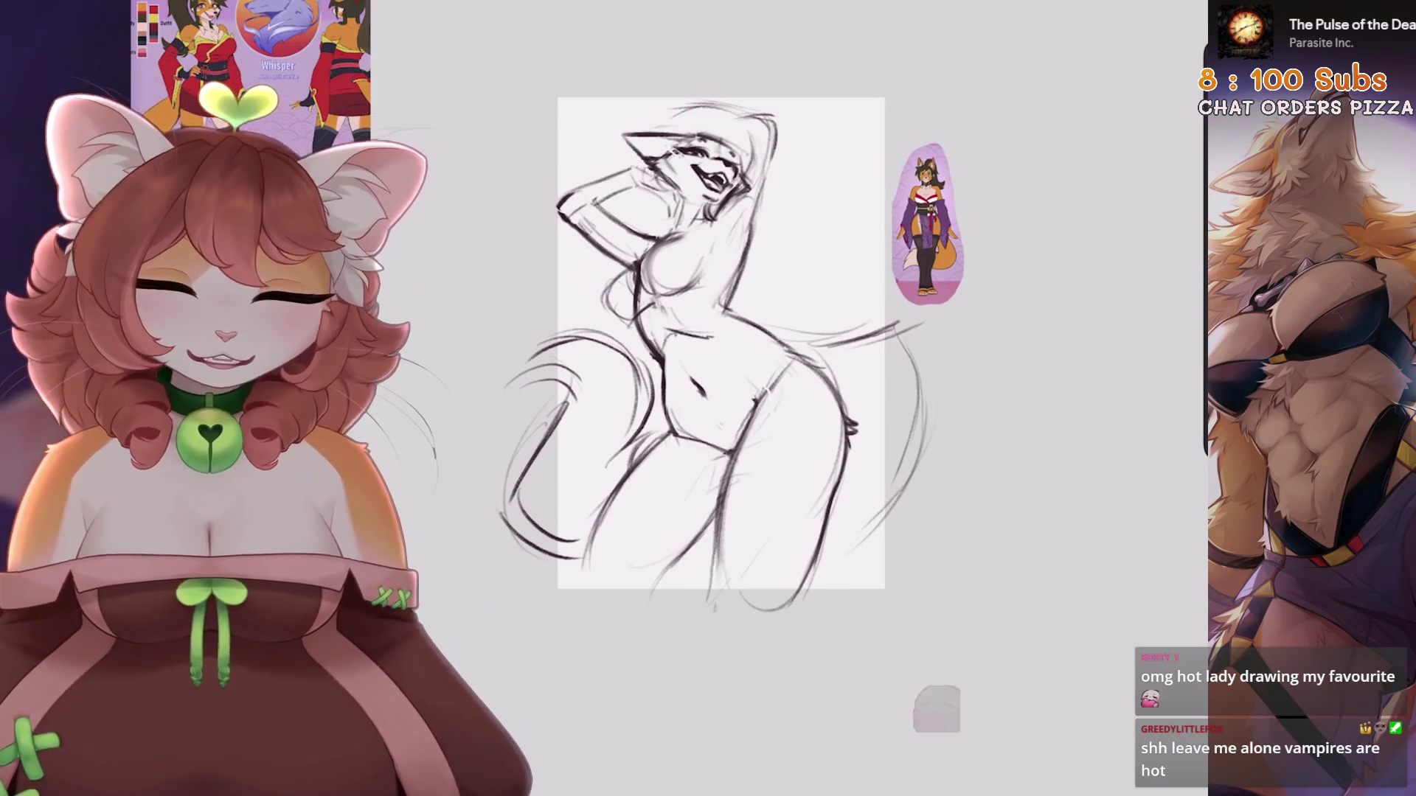
left_click_drag(527, 99, 820, 193)
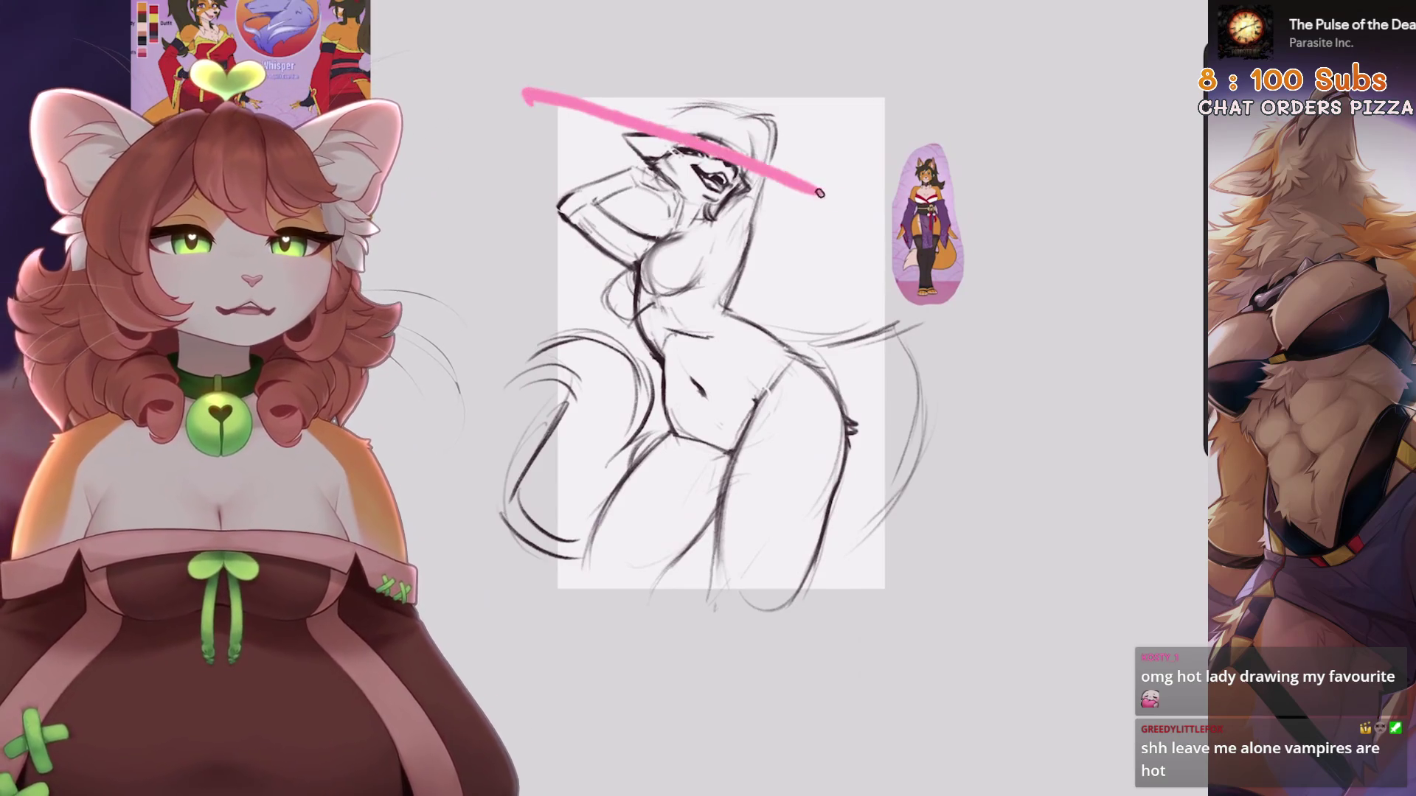
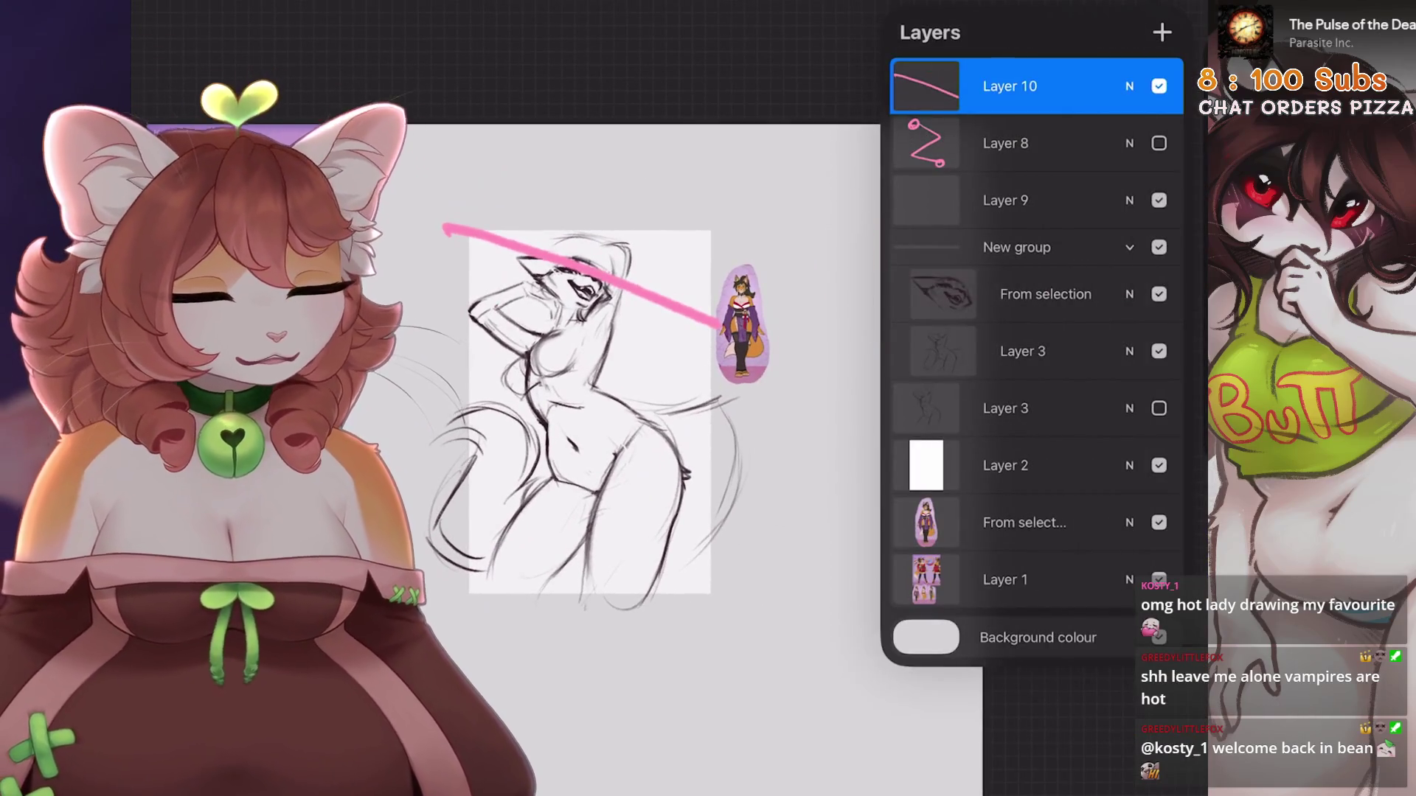
Hide the pink guide line on Layer 10 and select the New group
left_click(1159, 86)
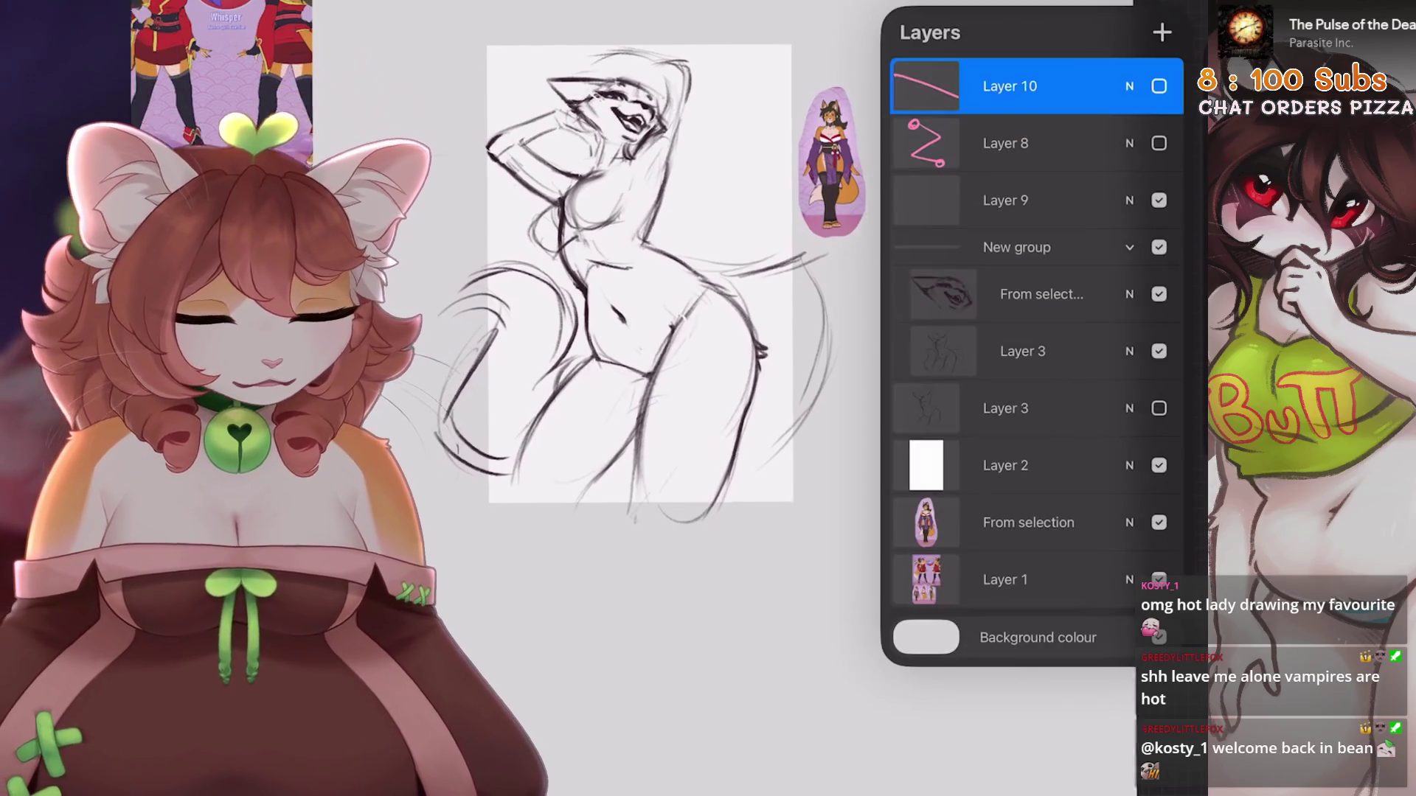
left_click(1017, 247)
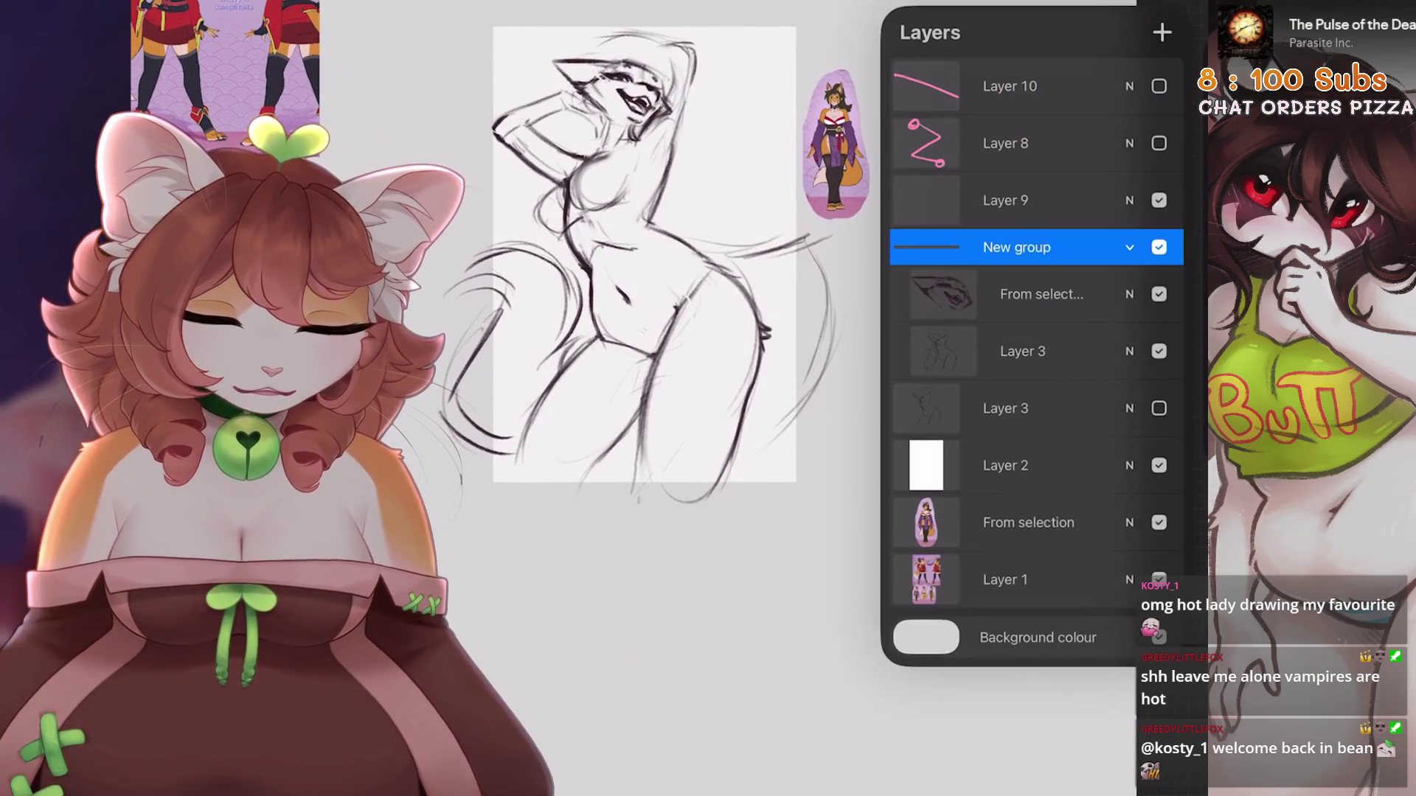
scroll(649, 295, "up", 3)
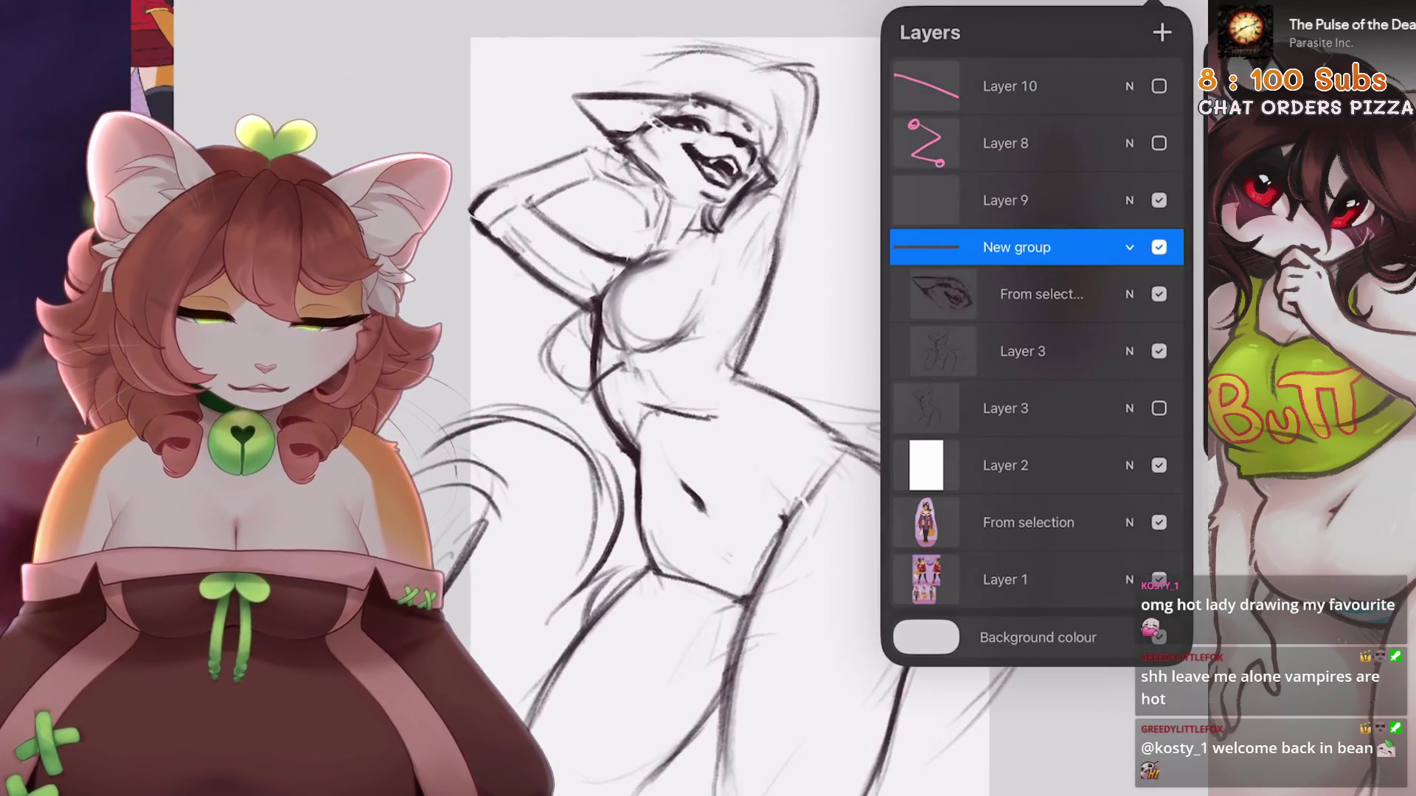
Make From selection the active layer and briefly toggle Layer 3 off and on
left_click(1040, 294)
scroll(649, 332, "up", 3)
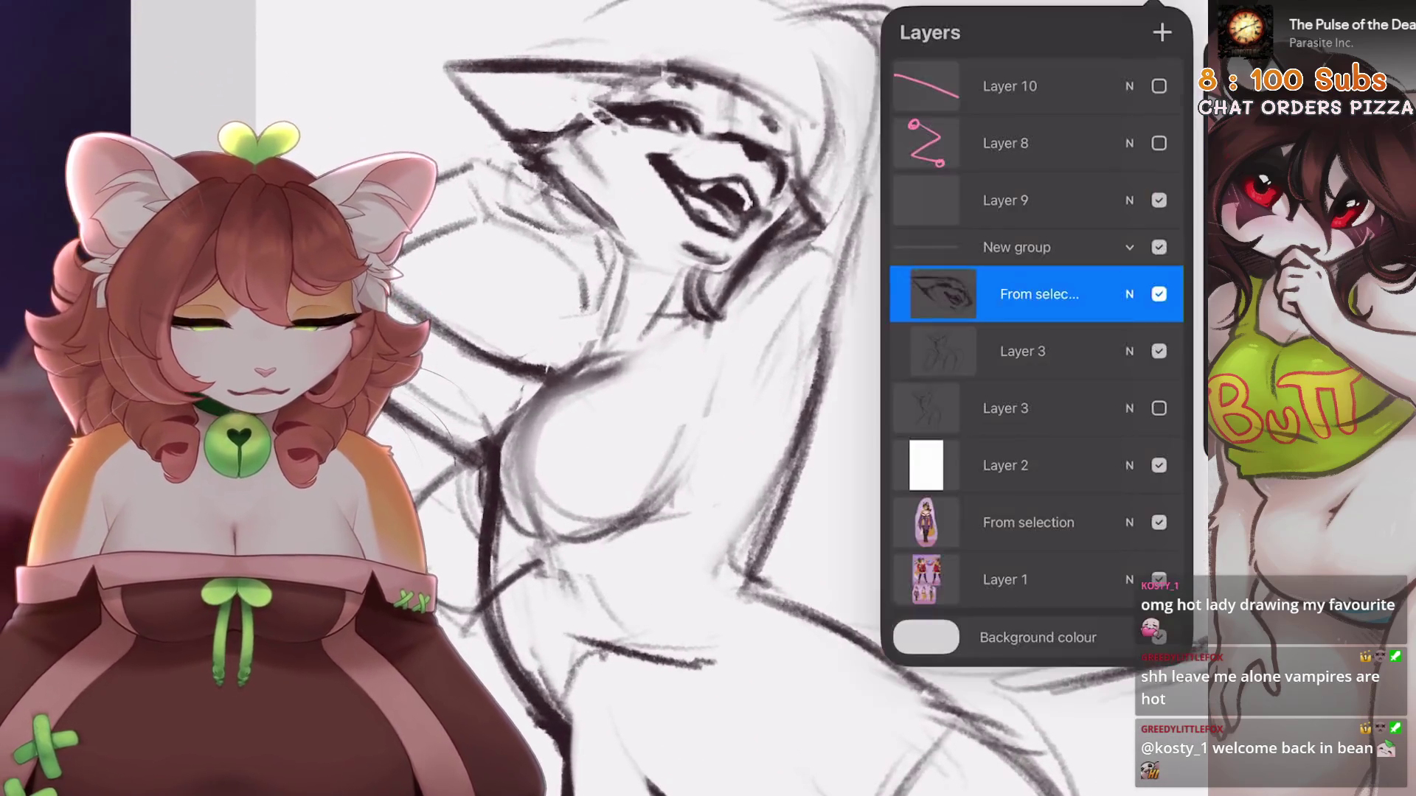
left_click(1158, 351)
left_click(1159, 351)
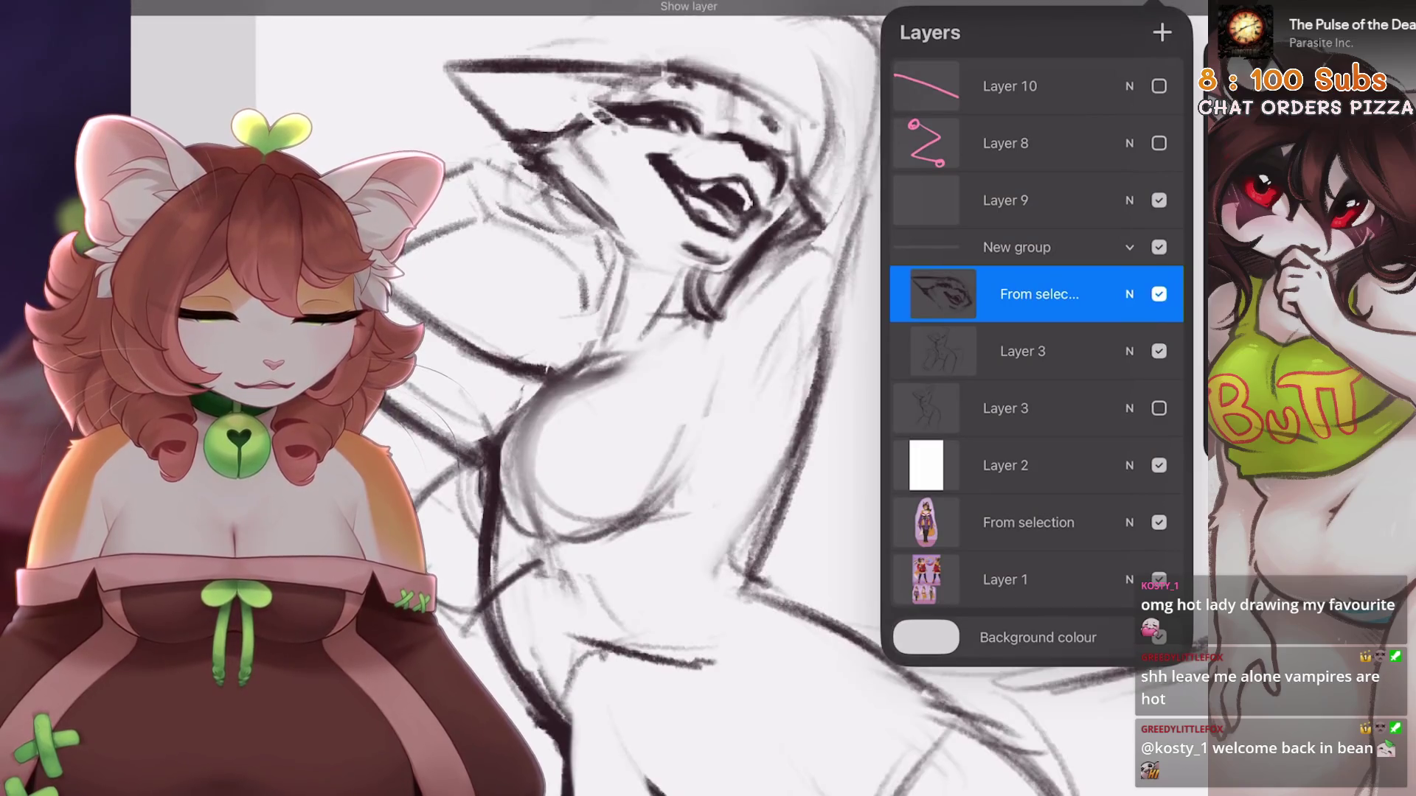
scroll(649, 295, "up", 2)
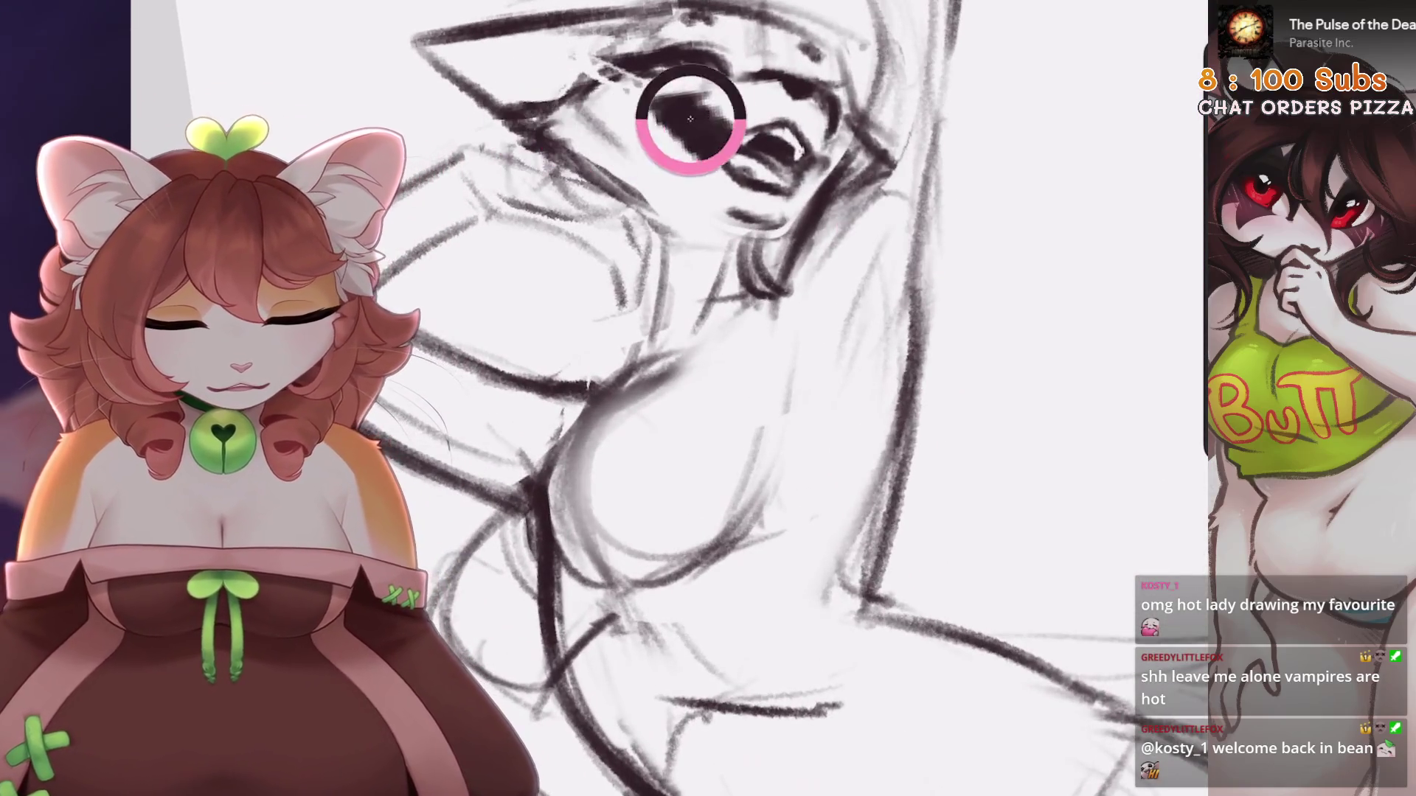
With the Layers list open, switch to Freehand selection and lasso the eye and brow area
scroll(704, 129, "down", 2)
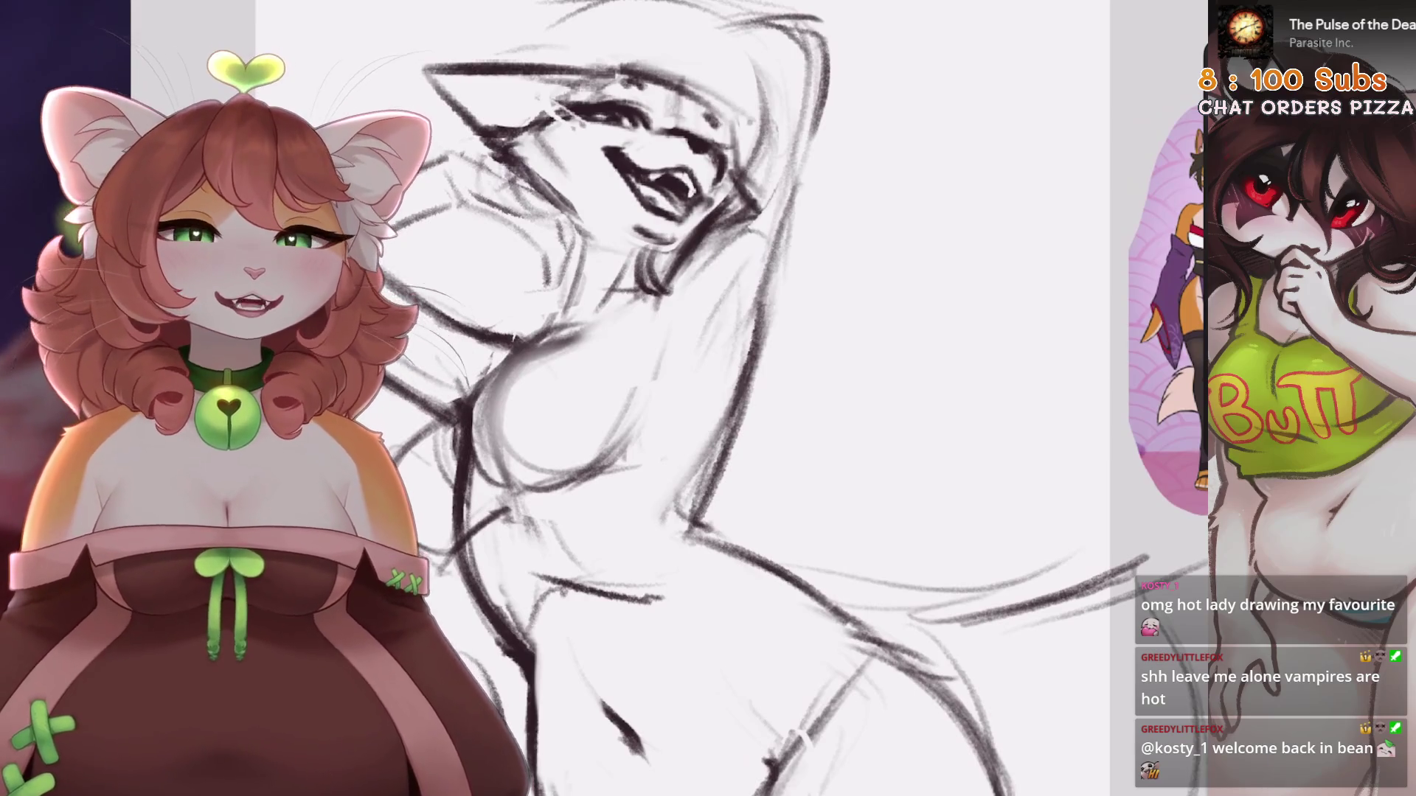
scroll(642, 383, "down", 5)
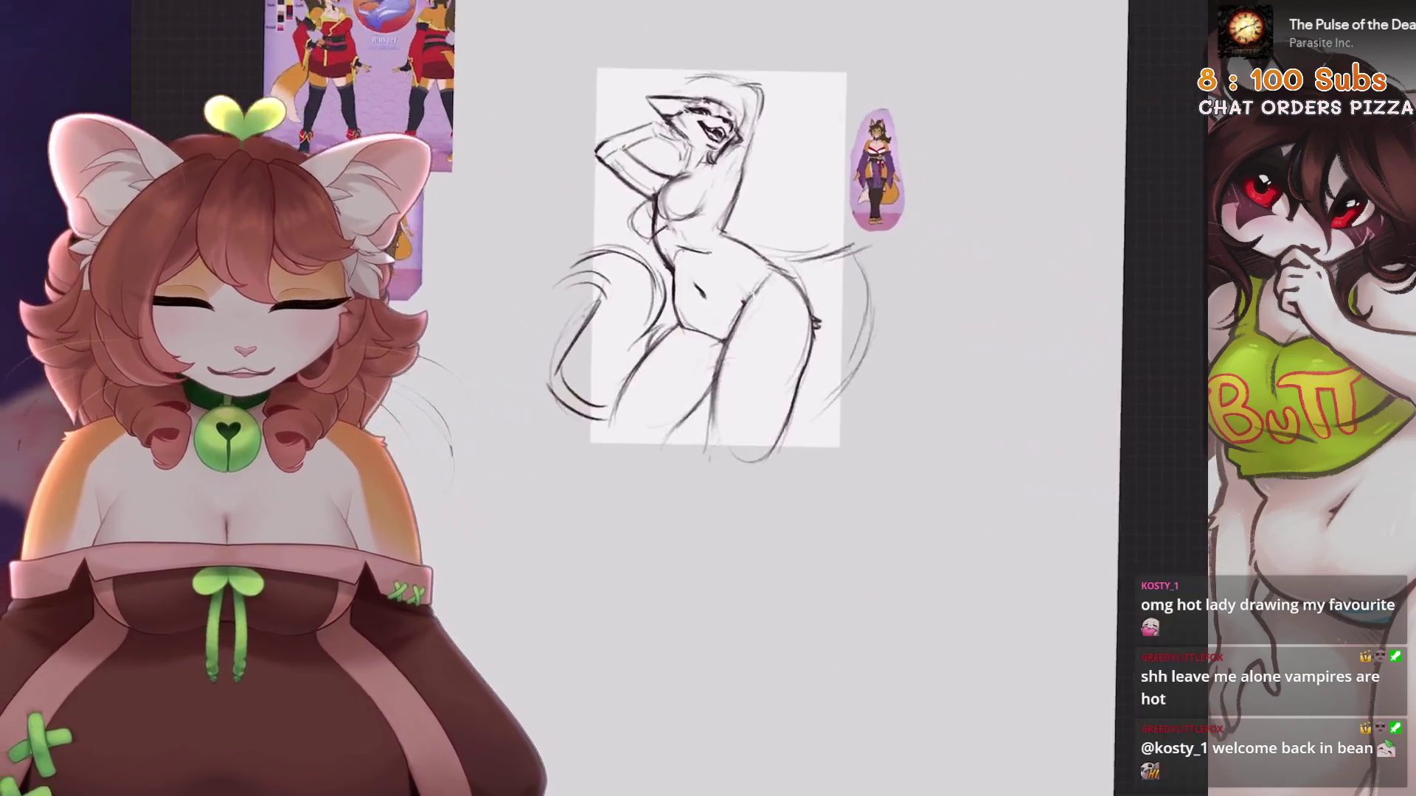
scroll(642, 384, "up", 2)
scroll(642, 383, "up", 3)
key("l")
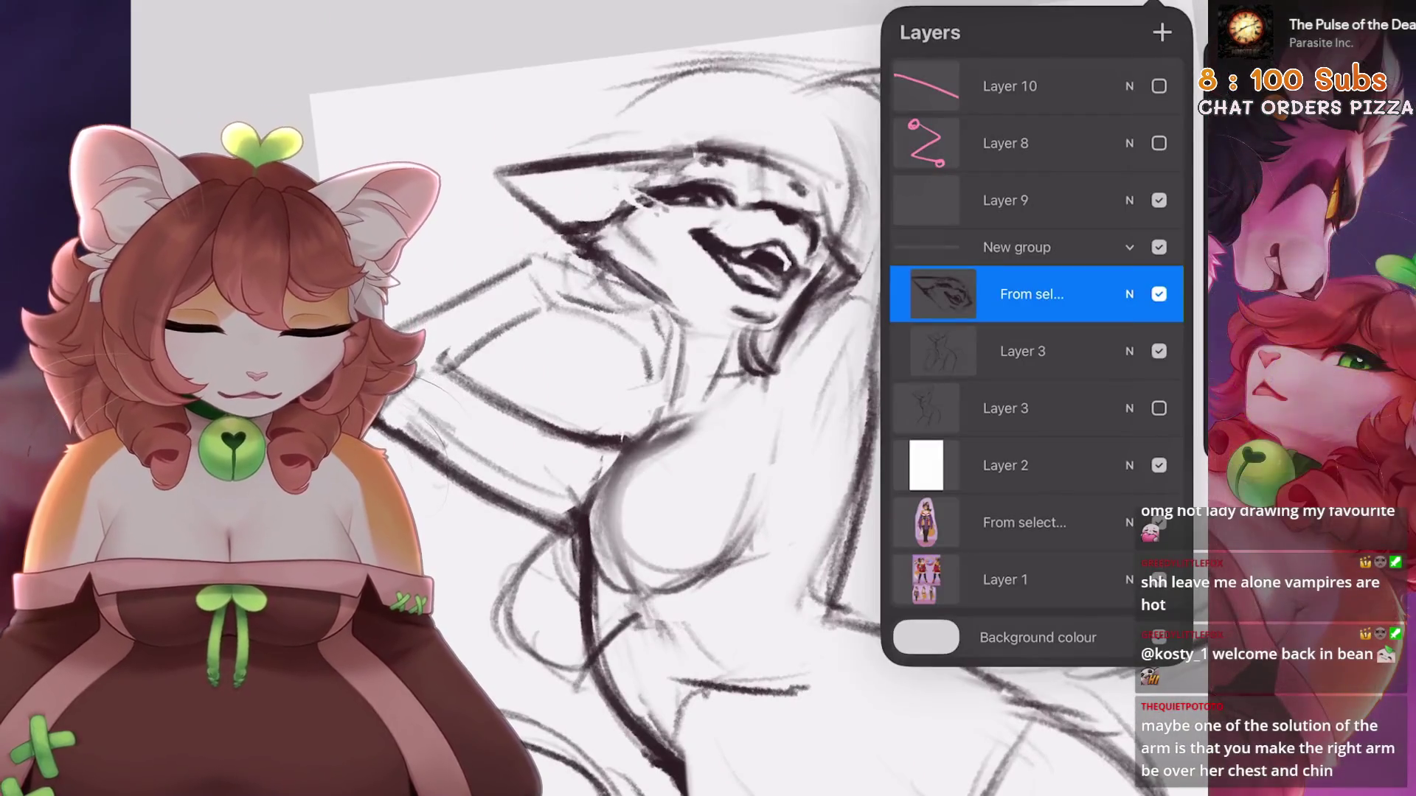
scroll(641, 383, "up", 2)
key("s")
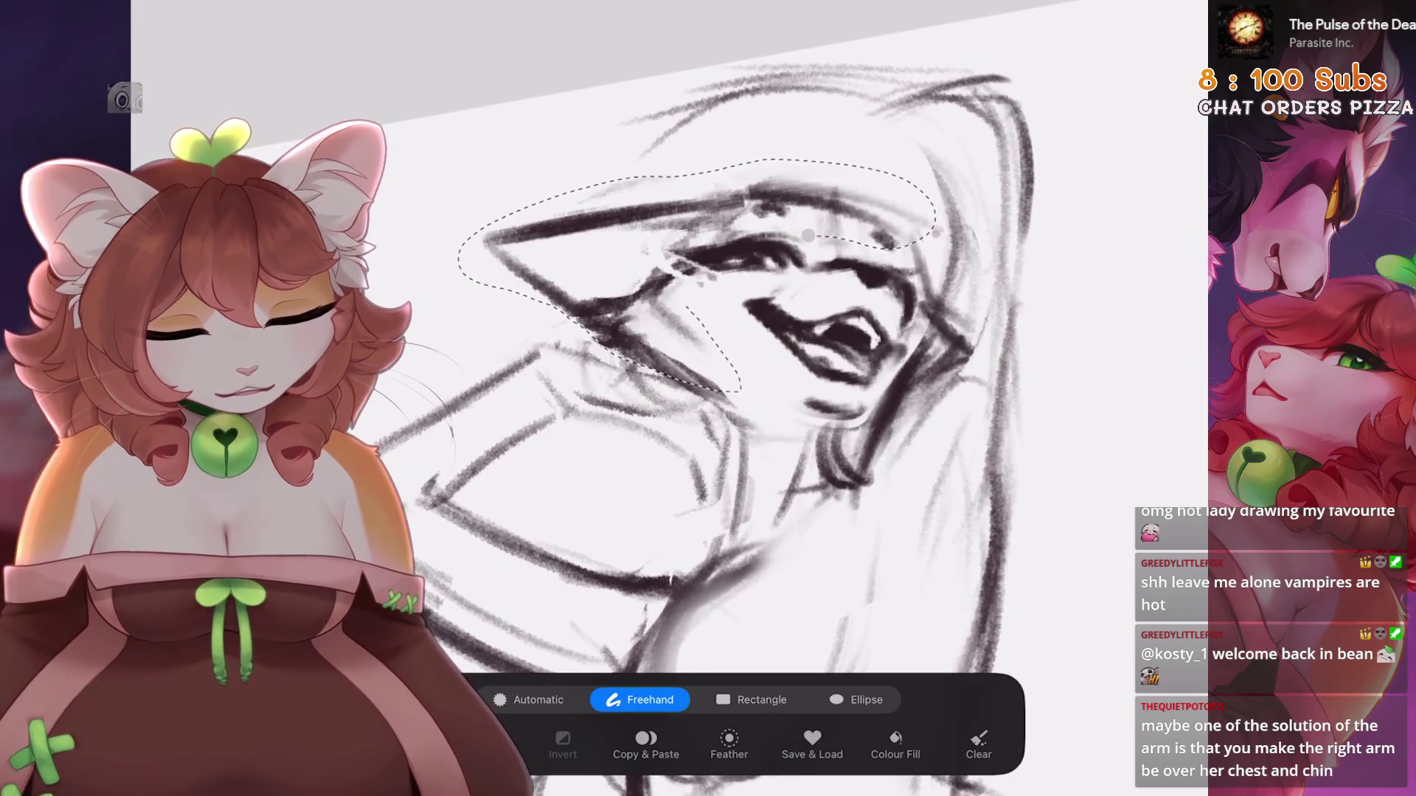
Transform the lassoed eye and brow area, nudging it slightly down and left
key("v")
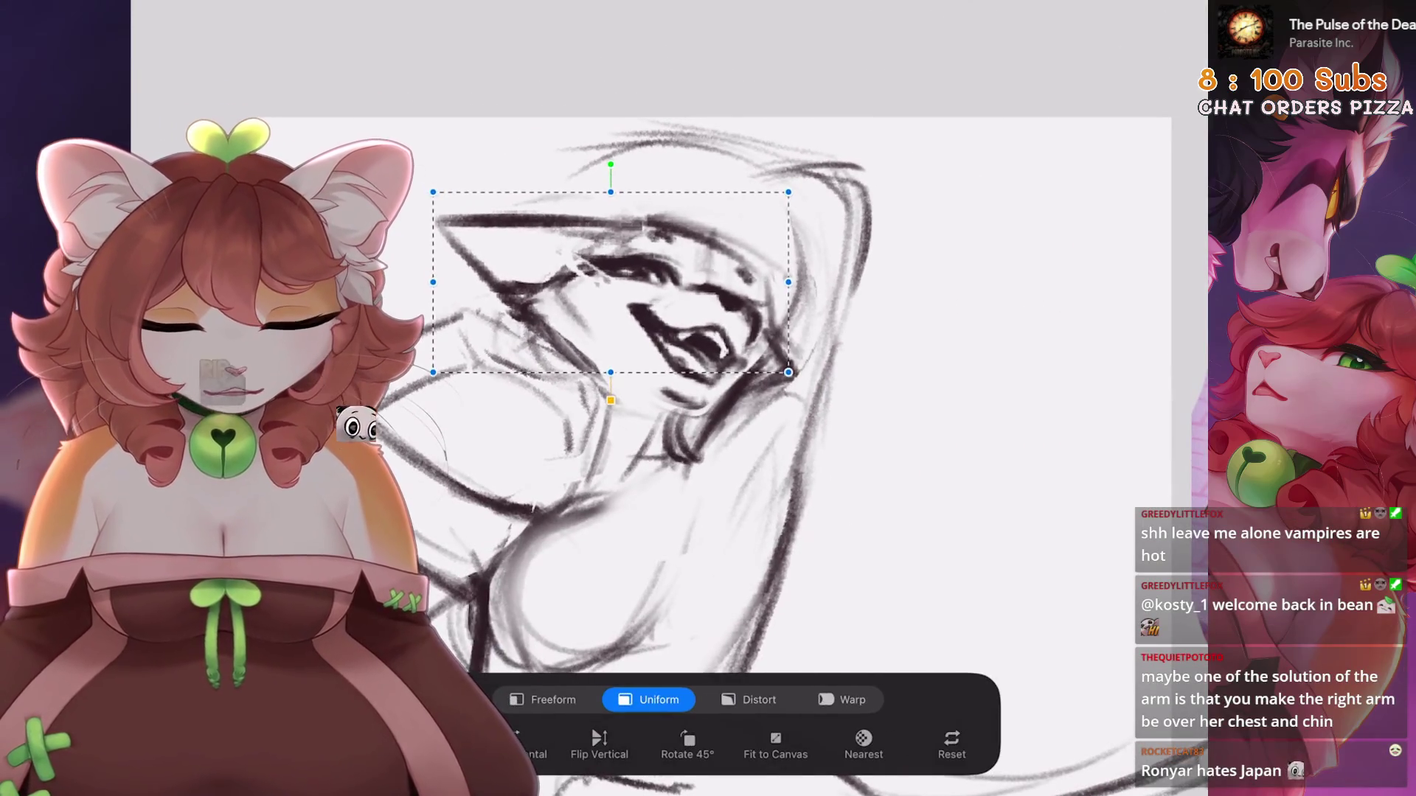
left_click_drag(611, 282, 606, 287)
scroll(737, 398, "up", 3)
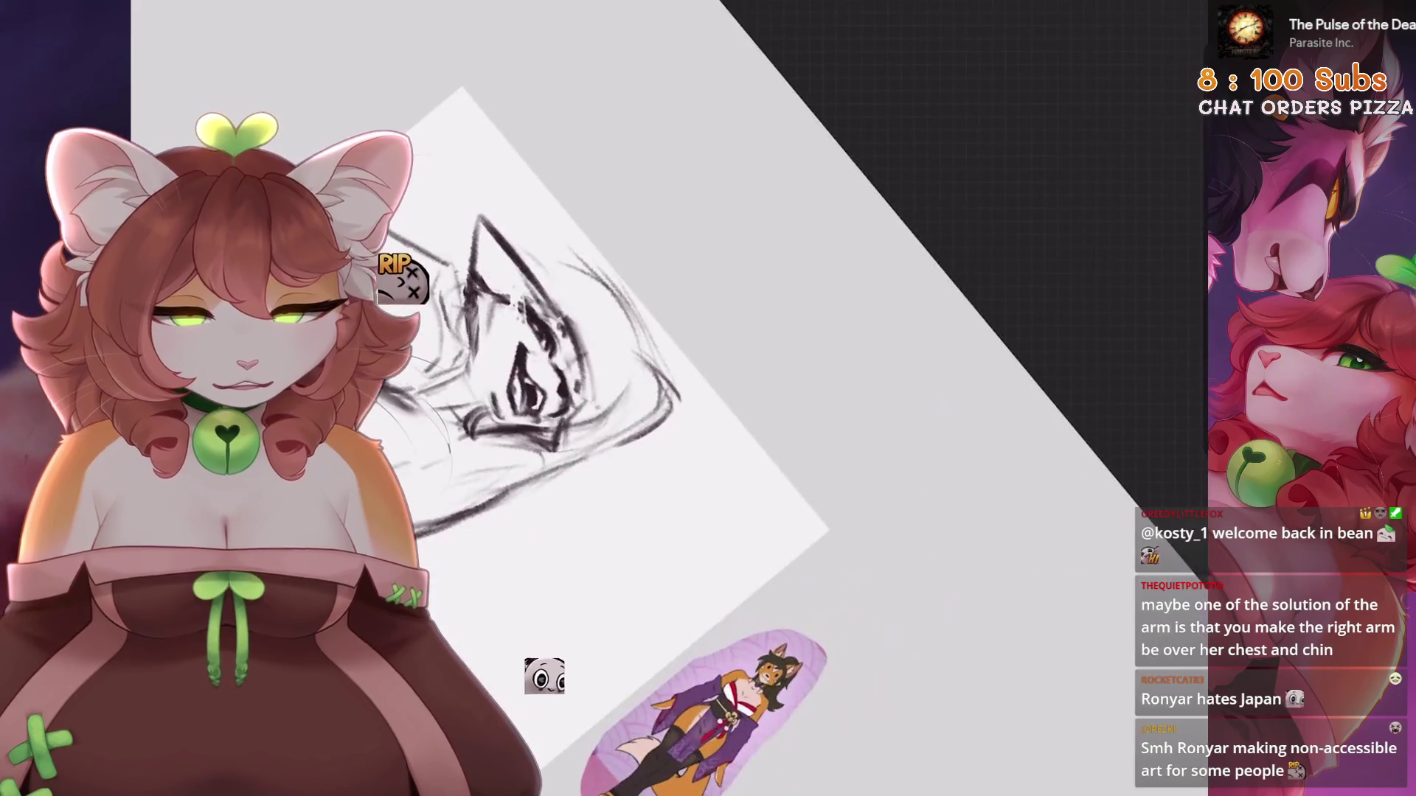
scroll(708, 398, "down", 3)
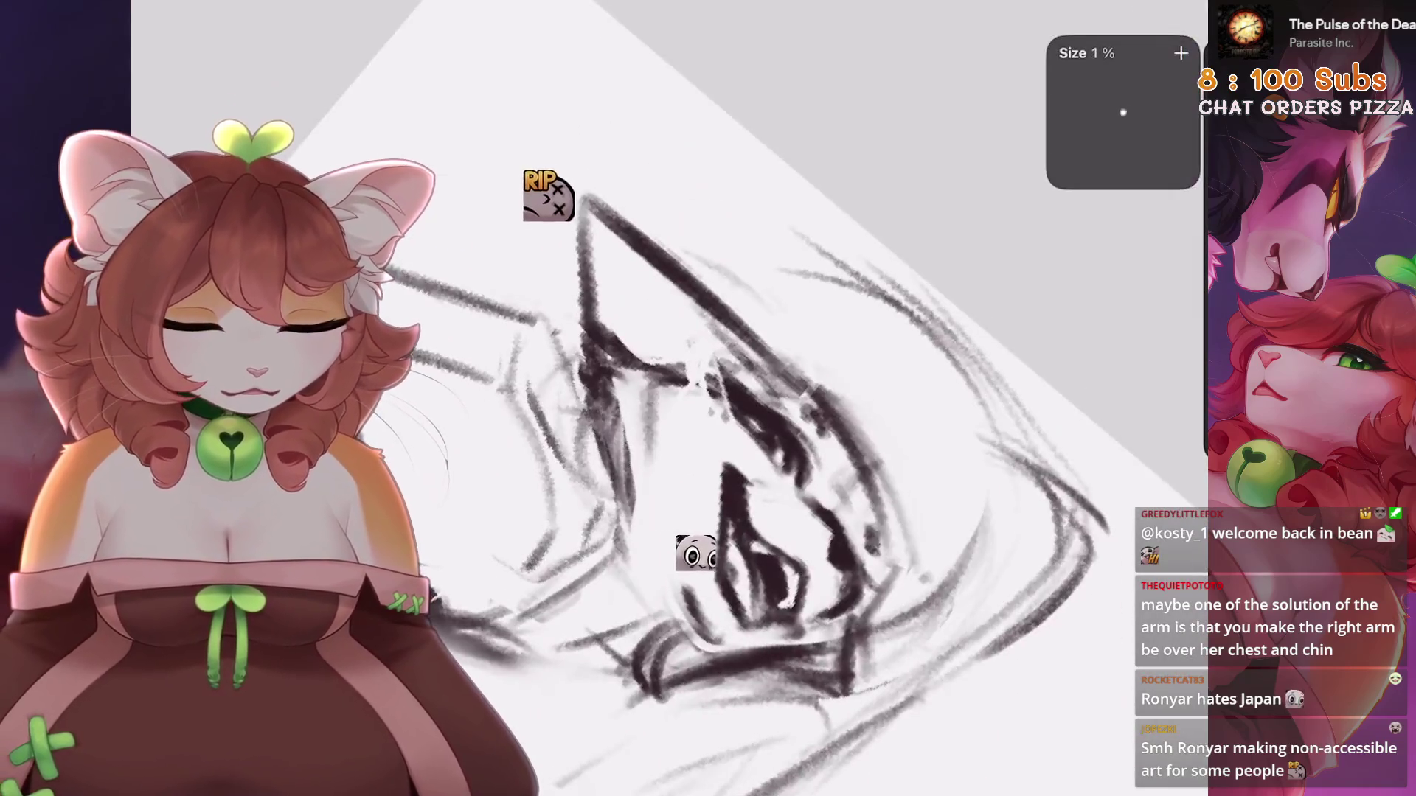
scroll(708, 398, "up", 1)
scroll(708, 398, "up", 2)
Undo a trial stroke on the face and brush a short dark line near the jaw
left_click_drag(737, 325, 693, 531)
key("ctrl+z")
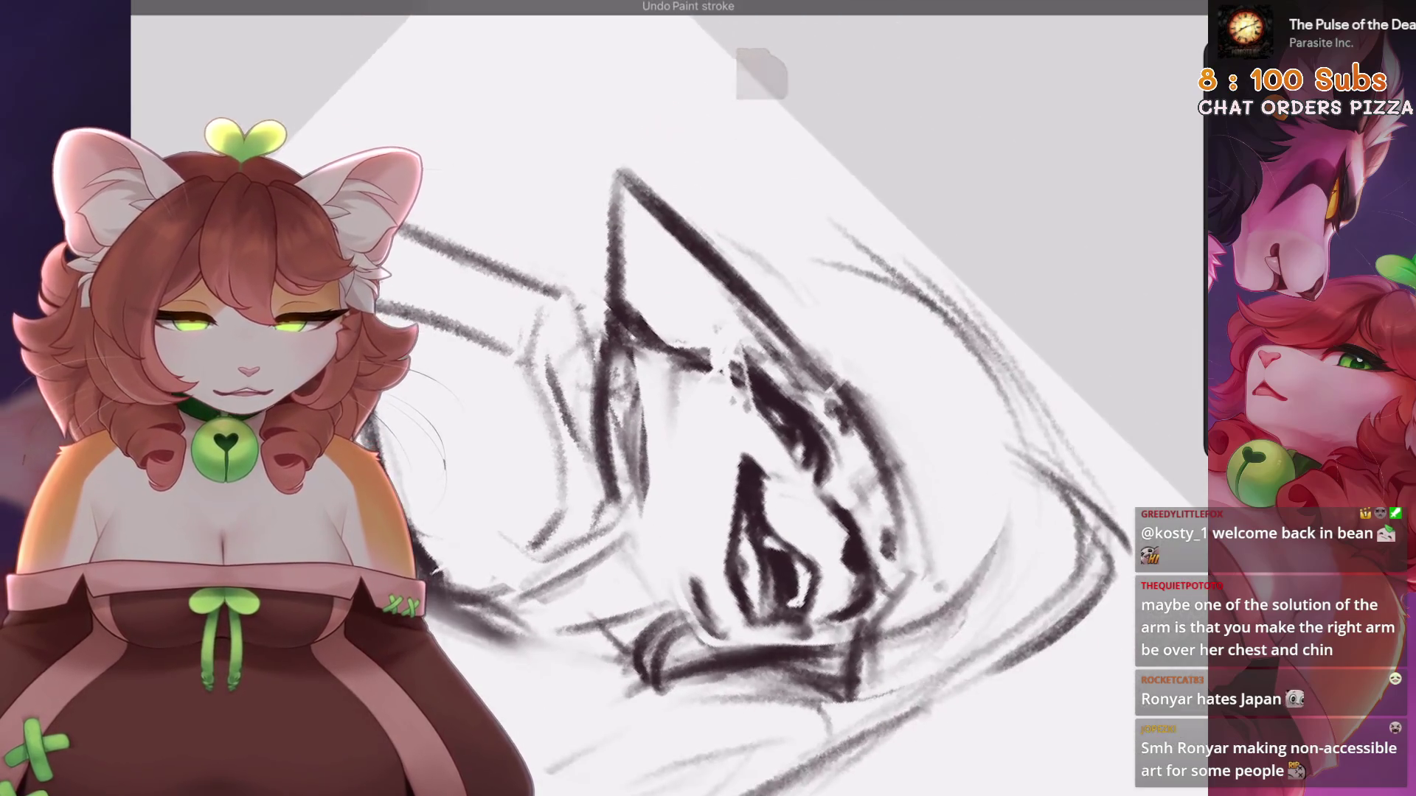
scroll(708, 398, "down", 3)
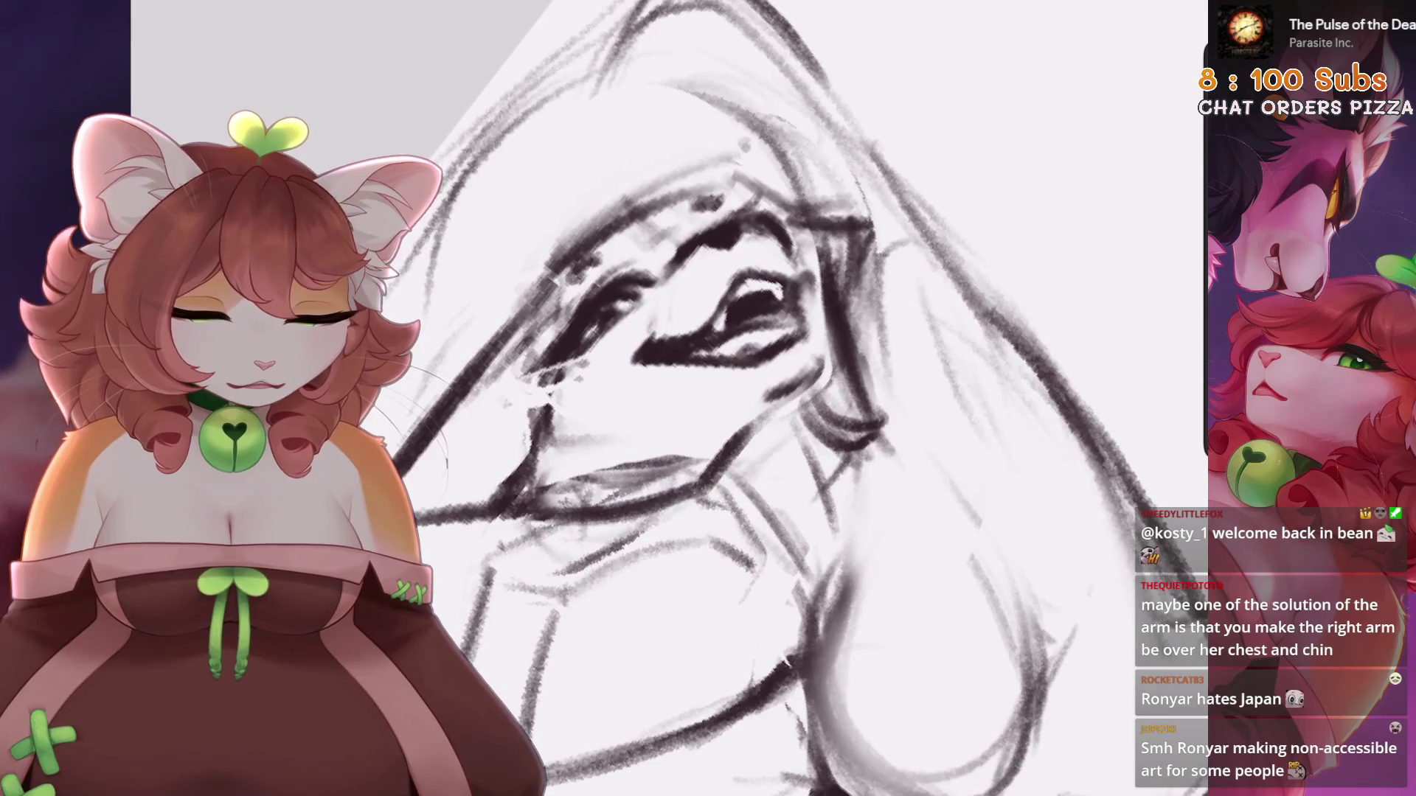
scroll(720, 442, "down", 2)
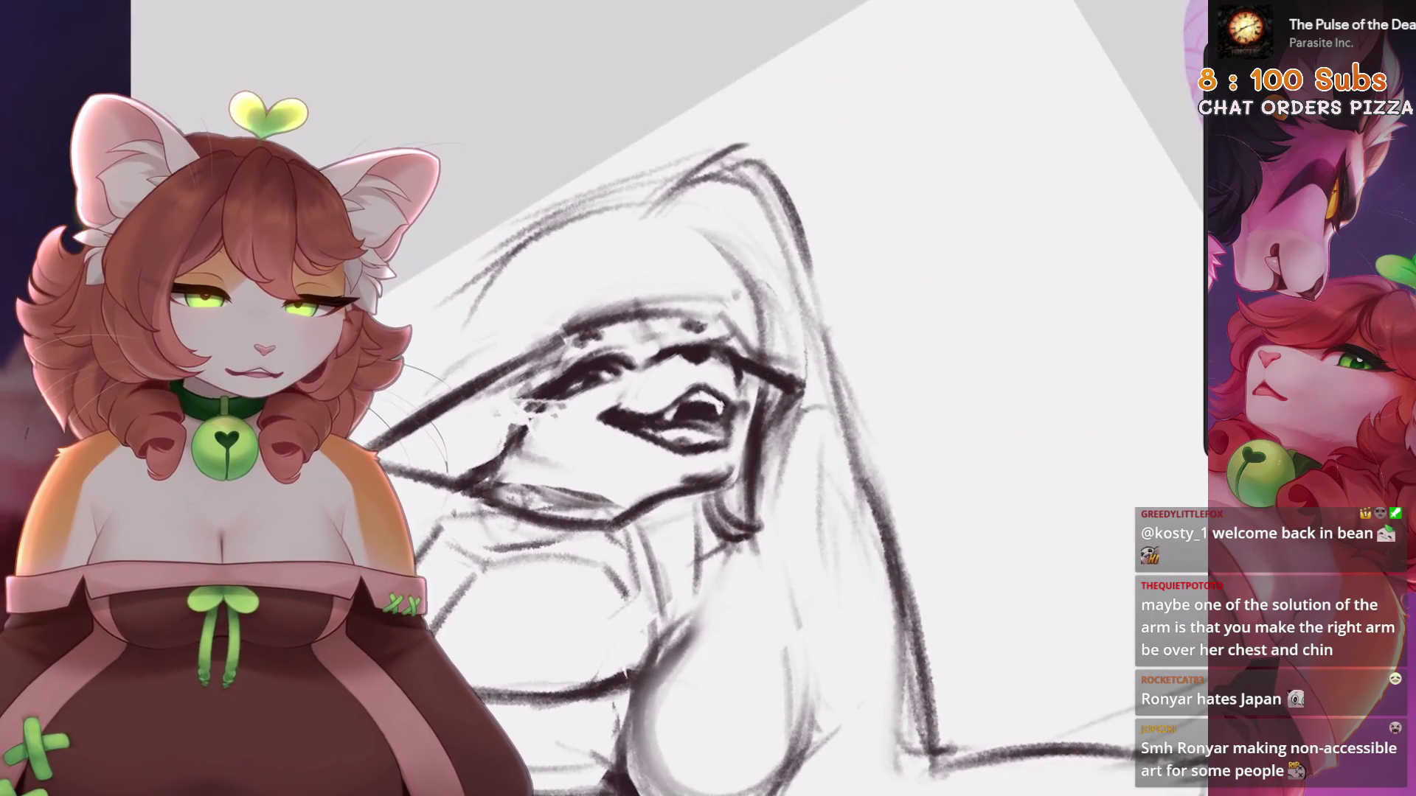
left_click_drag(786, 390, 727, 476)
scroll(726, 476, "down", 2)
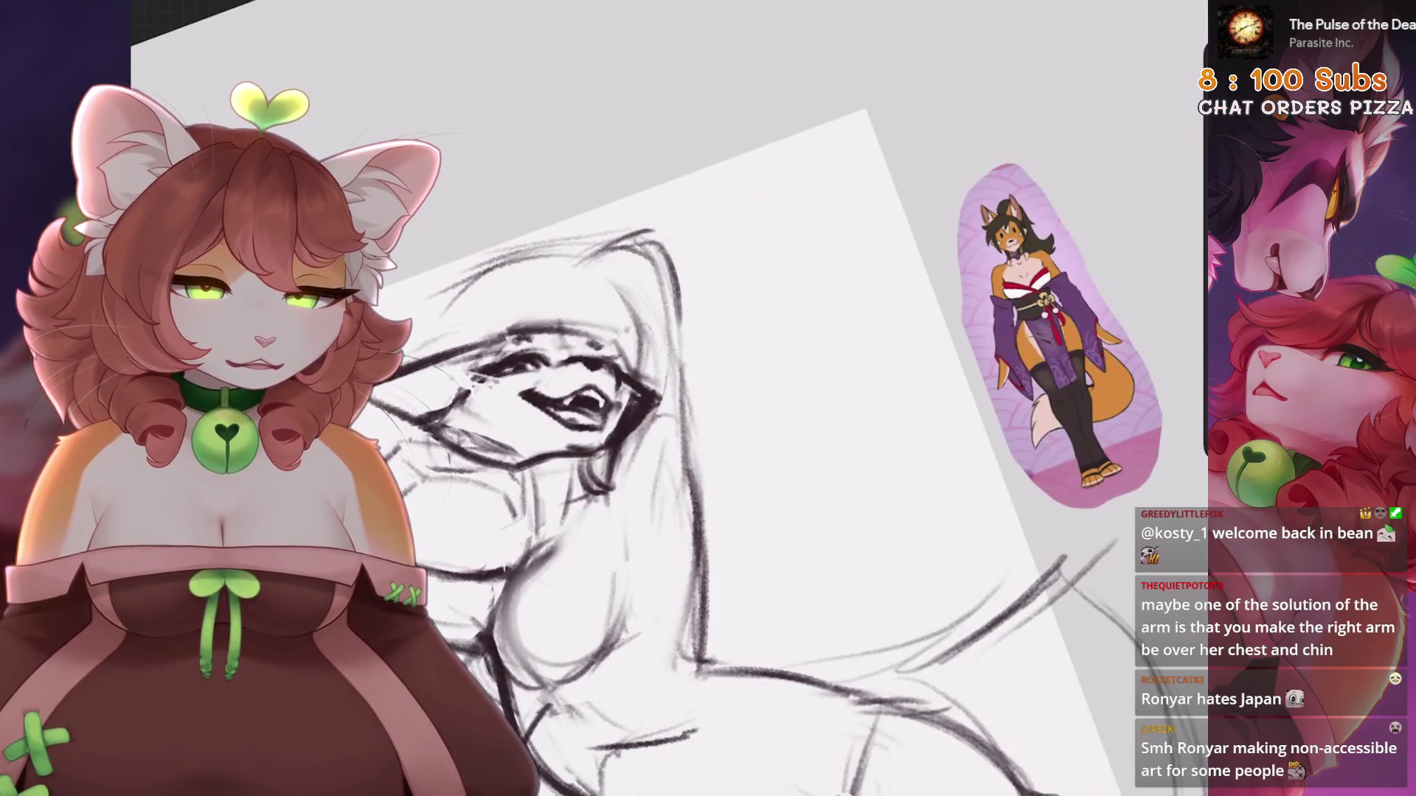
scroll(708, 398, "down", 3)
scroll(664, 295, "up", 4)
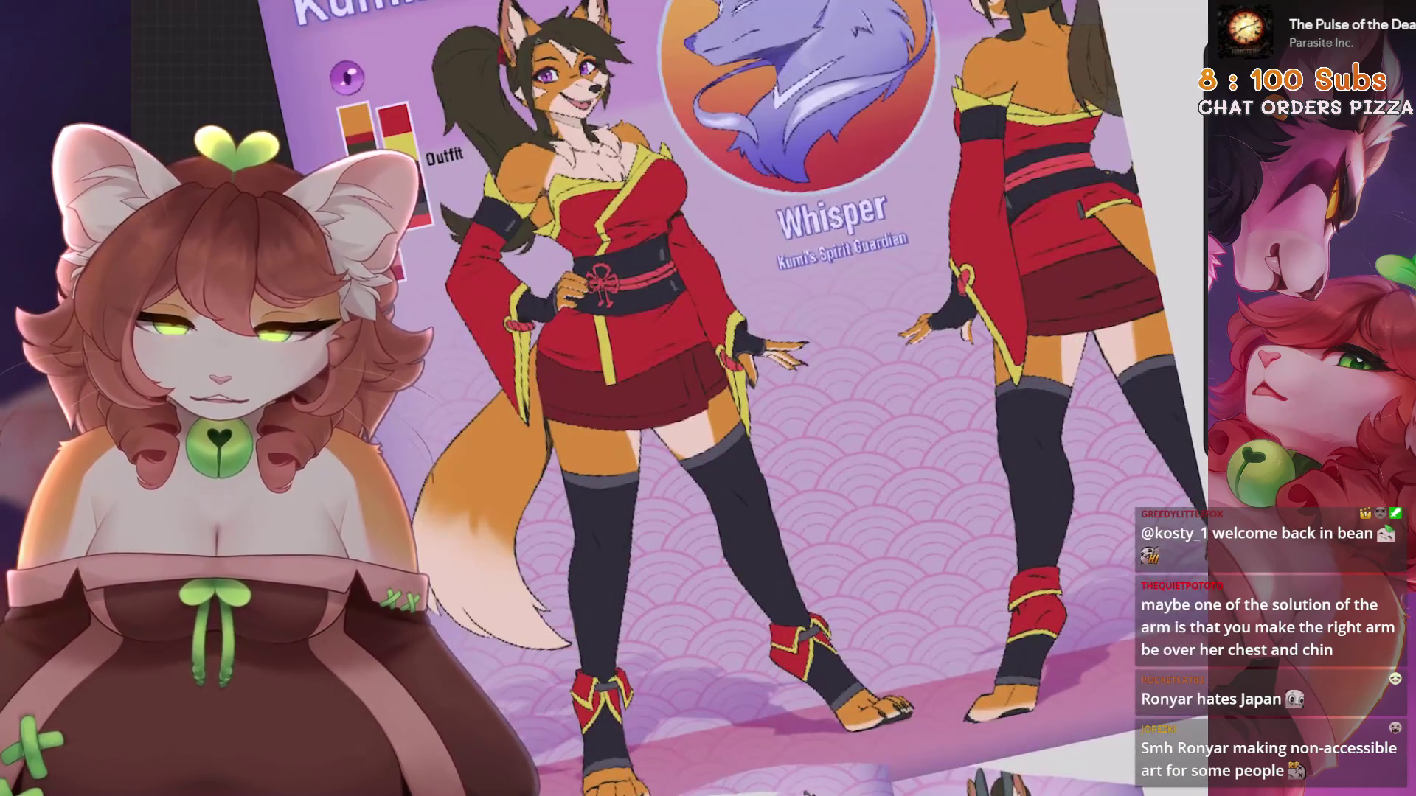
scroll(708, 398, "down", 3)
scroll(811, 332, "up", 4)
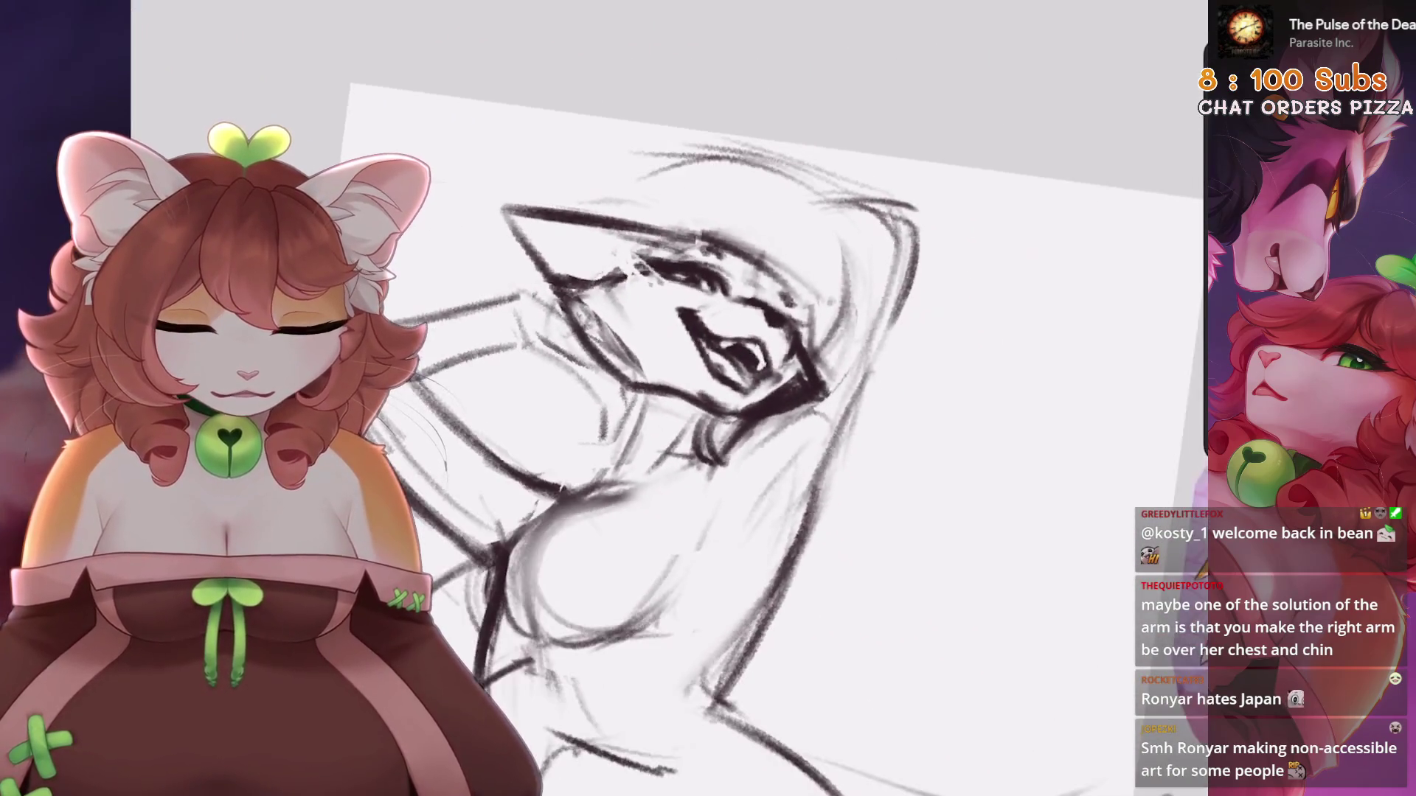
scroll(701, 332, "up", 2)
scroll(701, 332, "up", 2)
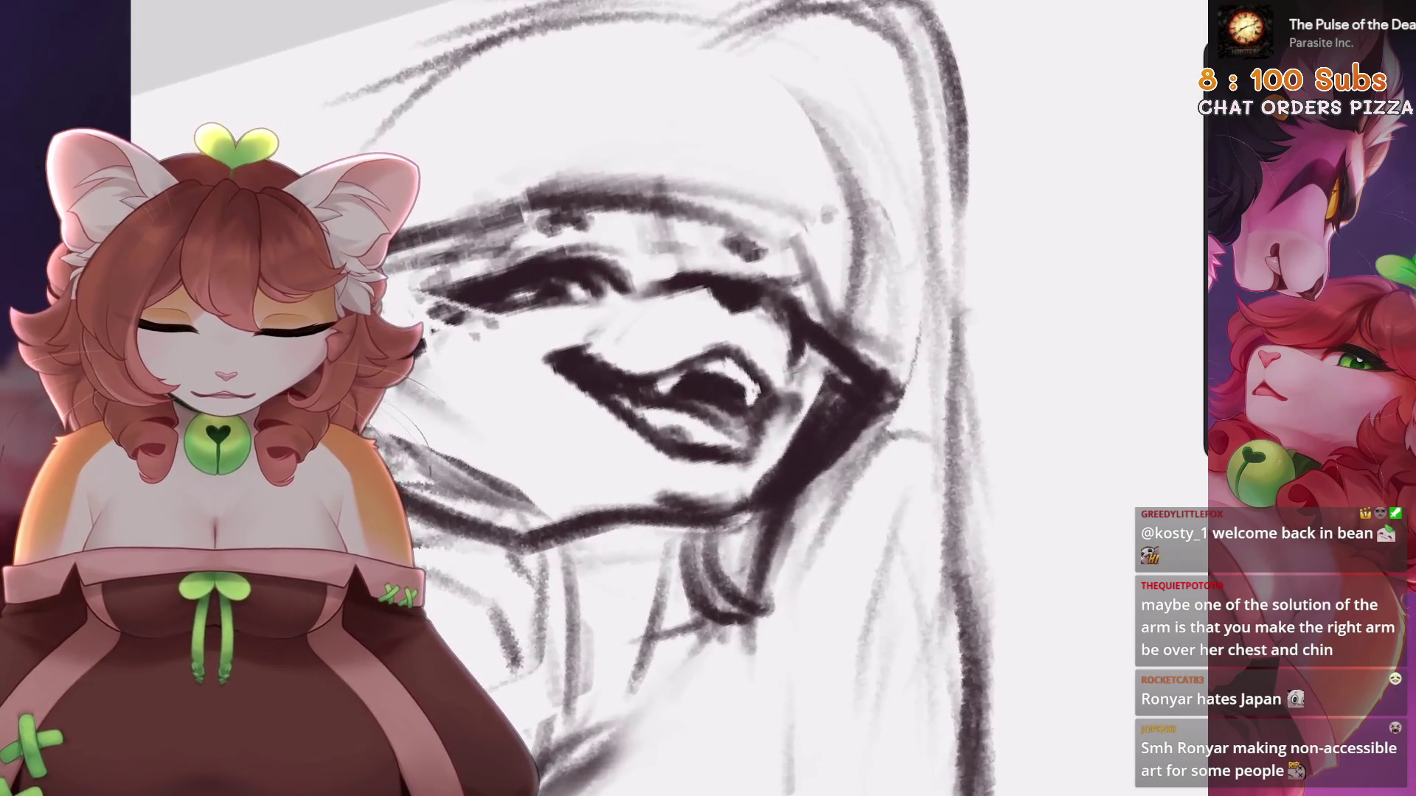
key("s")
scroll(701, 332, "up", 2)
scroll(737, 332, "up", 2)
scroll(708, 398, "down", 2)
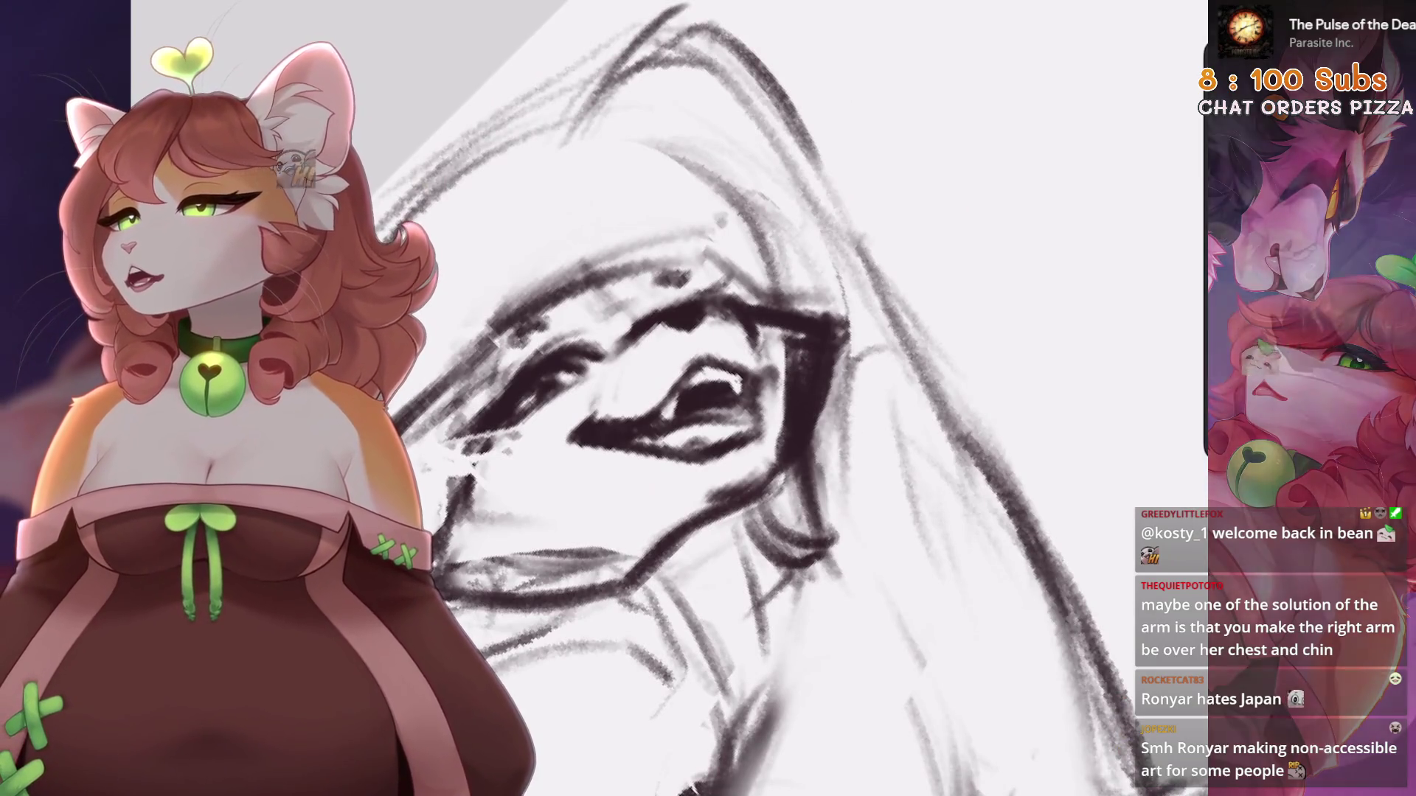
scroll(738, 369, "up", 3)
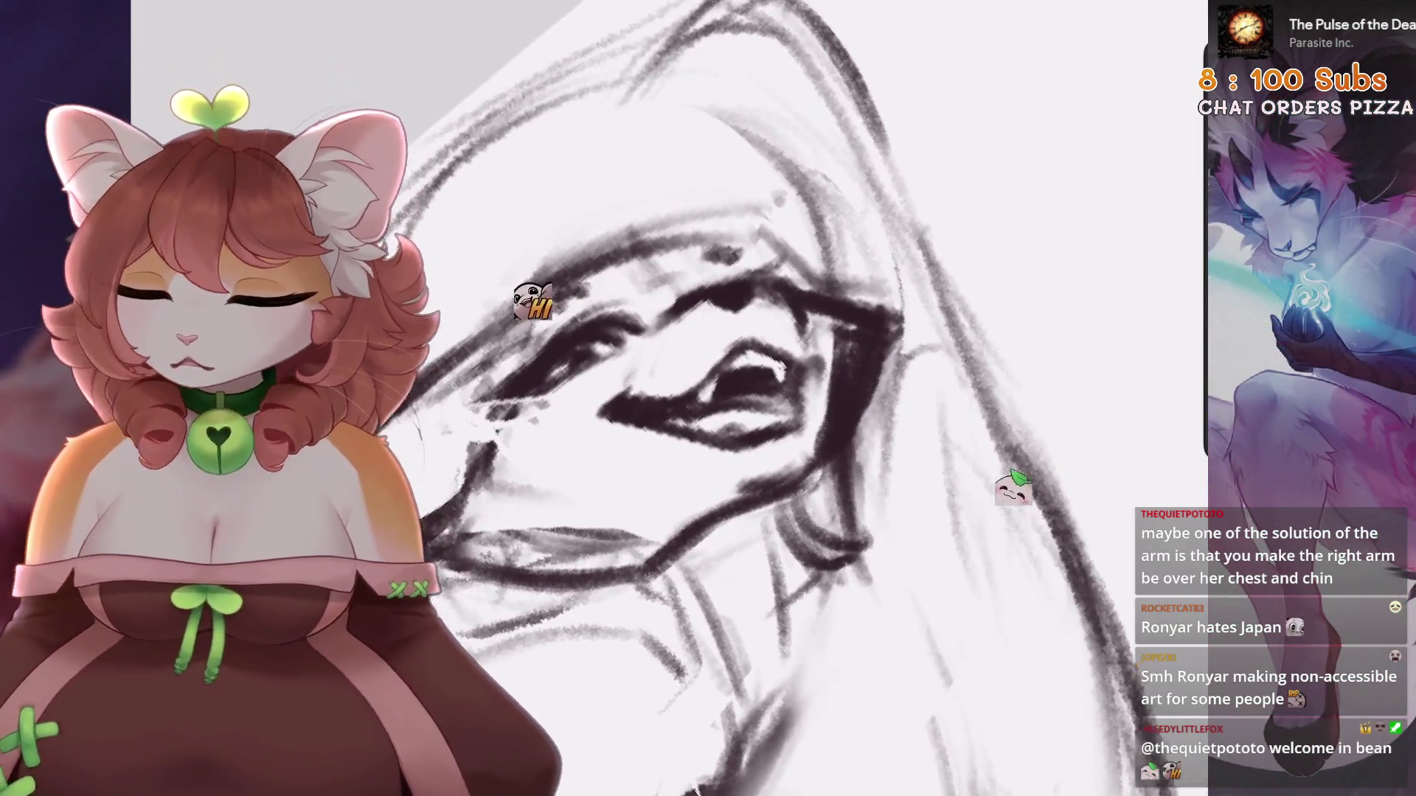
key("s")
Select the mouth, nudge and reshape it with Transform, and commit the change
mouse_move(773, 284)
left_mouse_down()
mouse_move(751, 325)
mouse_move(773, 284)
left_mouse_up()
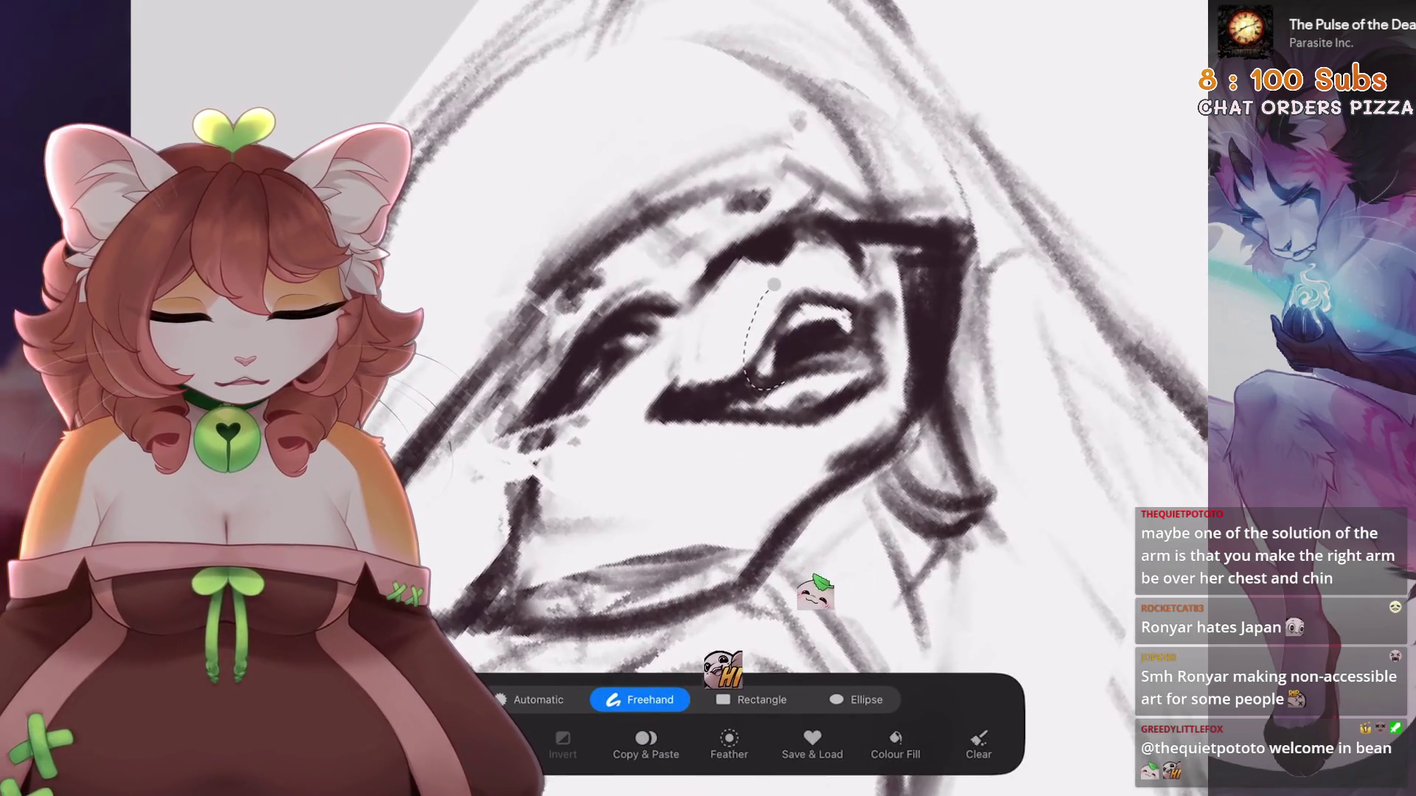
scroll(708, 398, "down", 2)
key("v")
left_click_drag(605, 424, 627, 436)
key("Return")
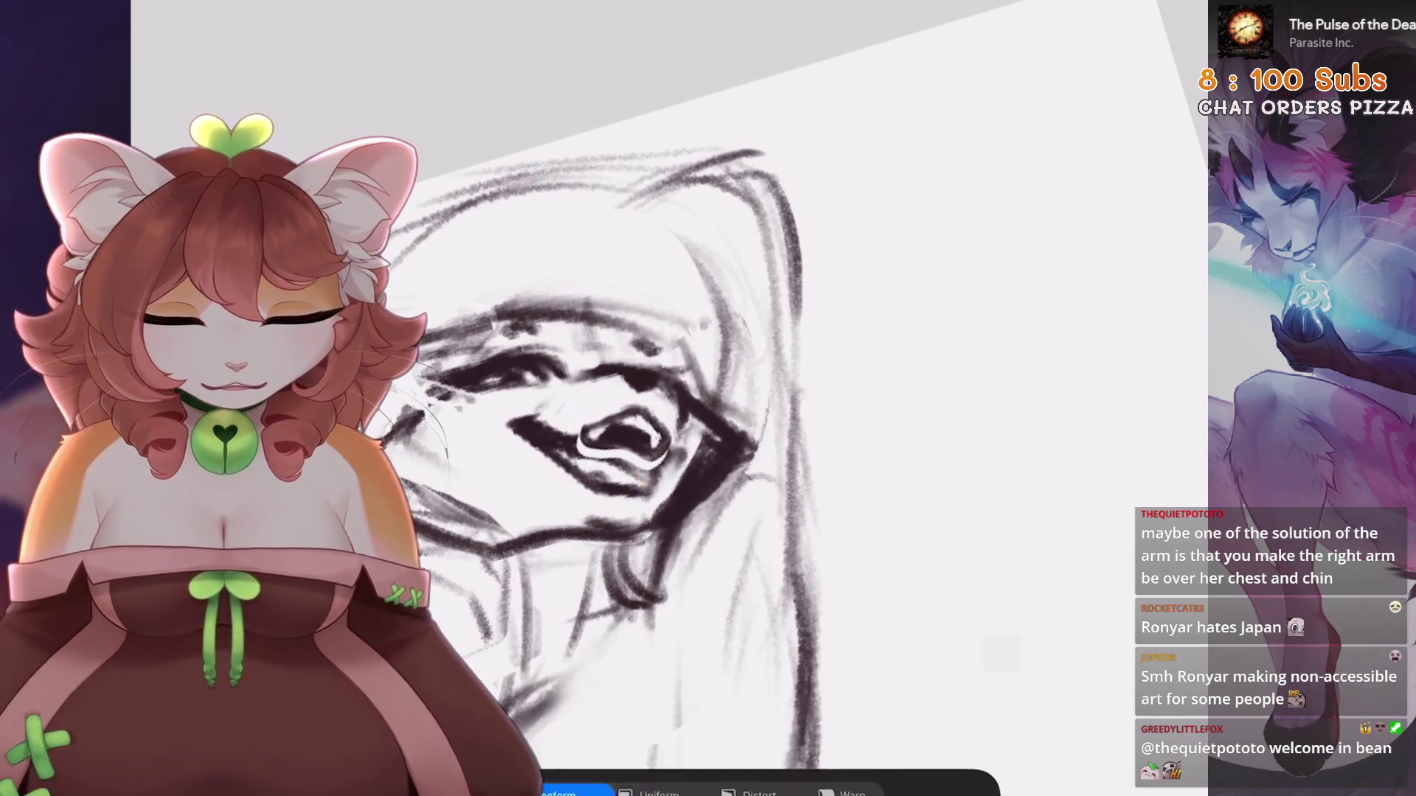
scroll(664, 398, "up", 2)
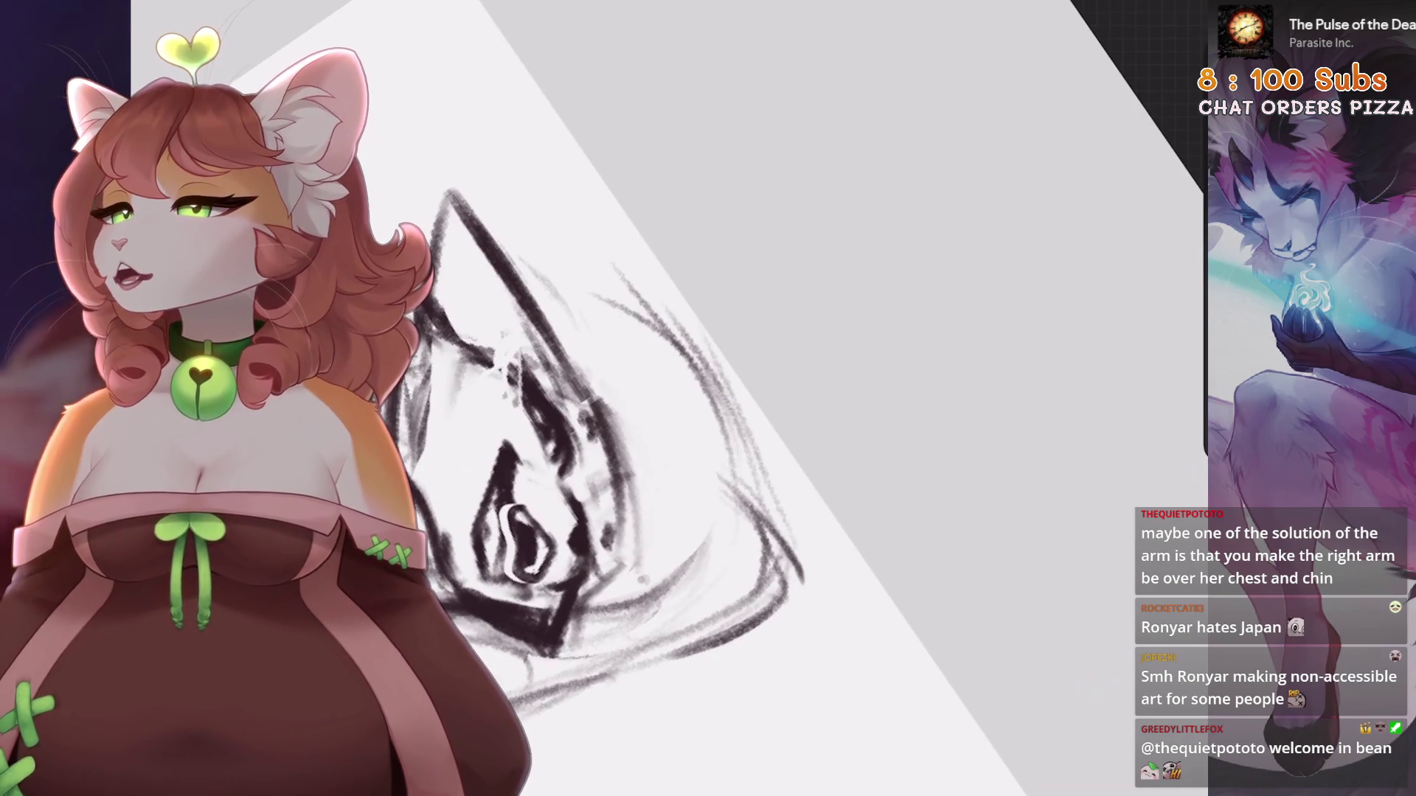
Check the brush and paint darker pencil strokes inside the sketched eye
scroll(664, 398, "down", 3)
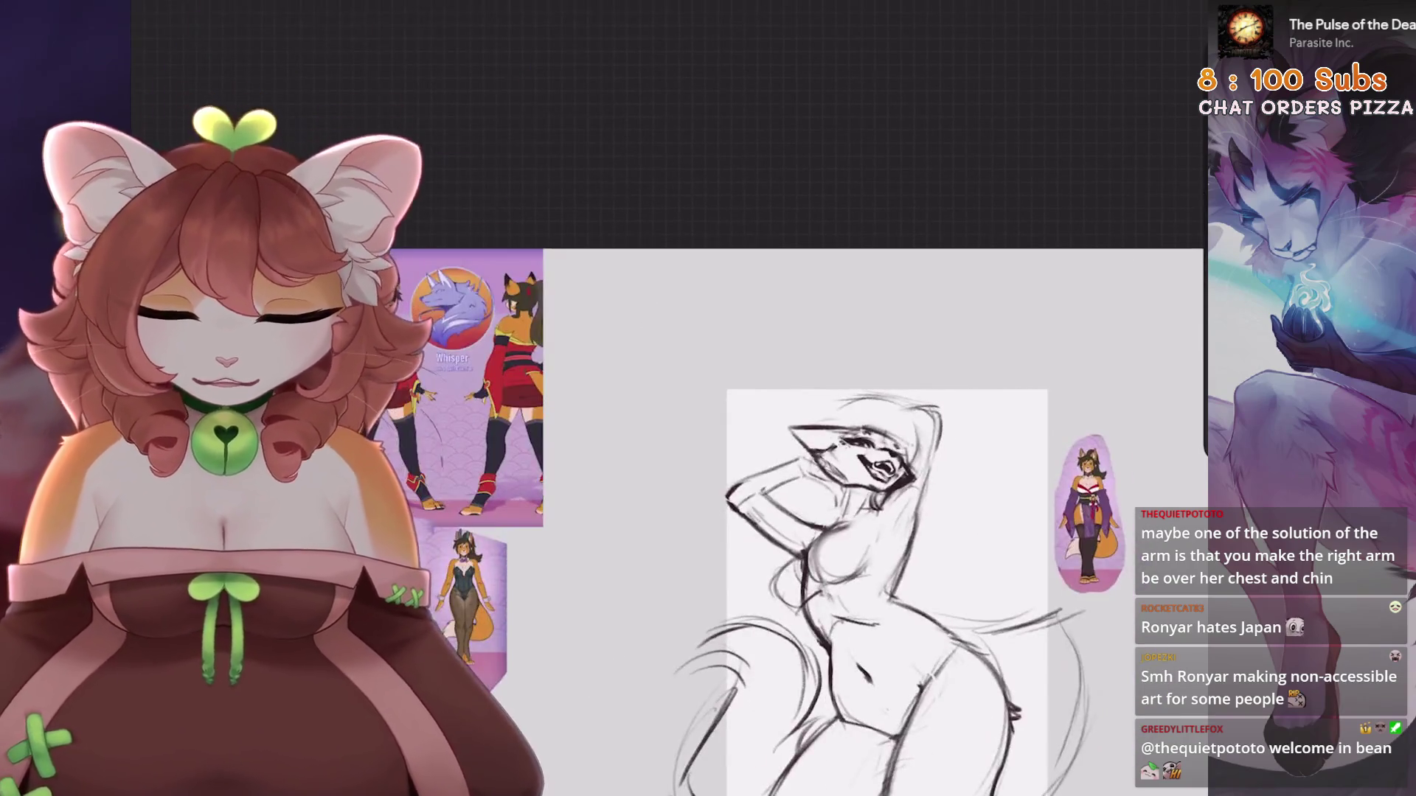
scroll(663, 399, "down", 2)
scroll(738, 295, "up", 5)
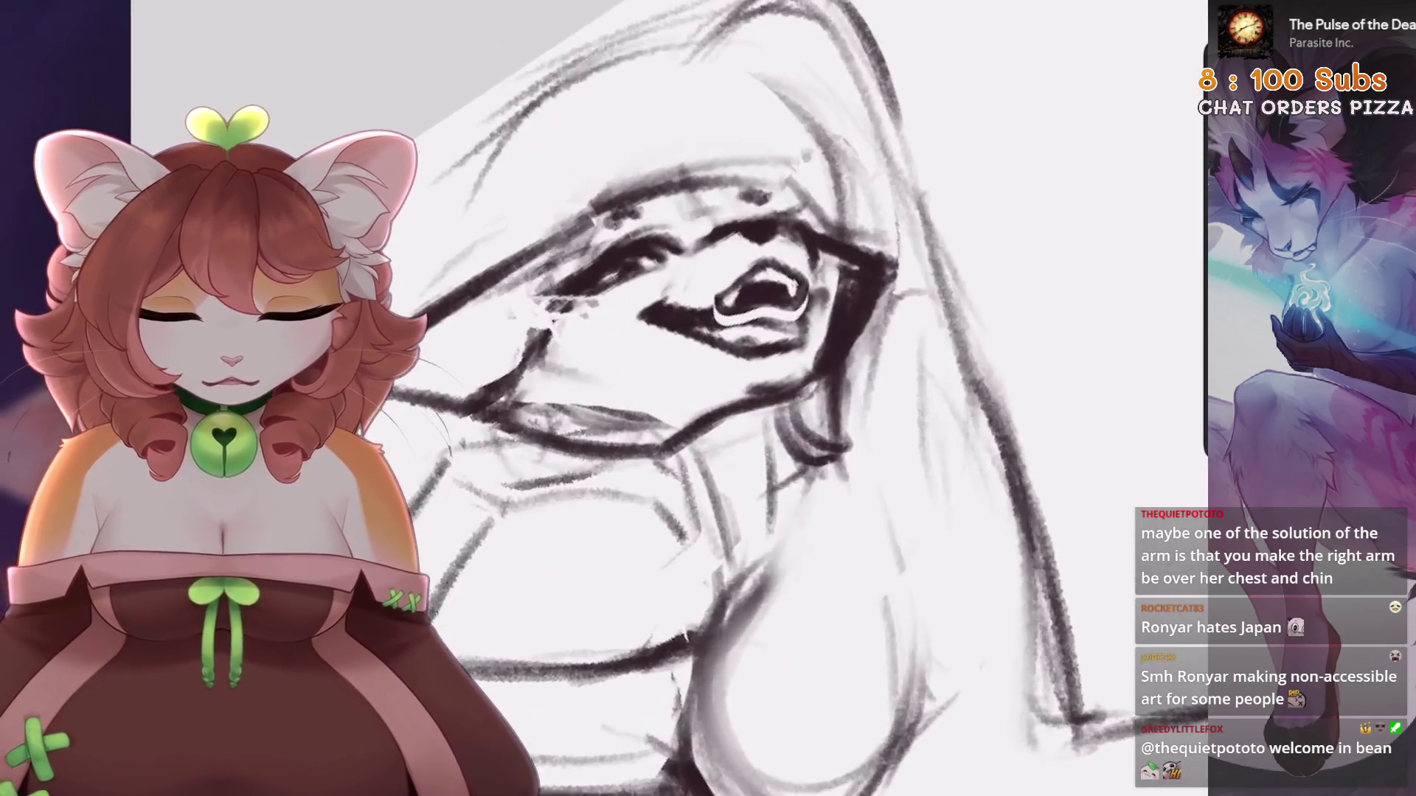
left_click(1172, 11)
scroll(827, 319, "up", 3)
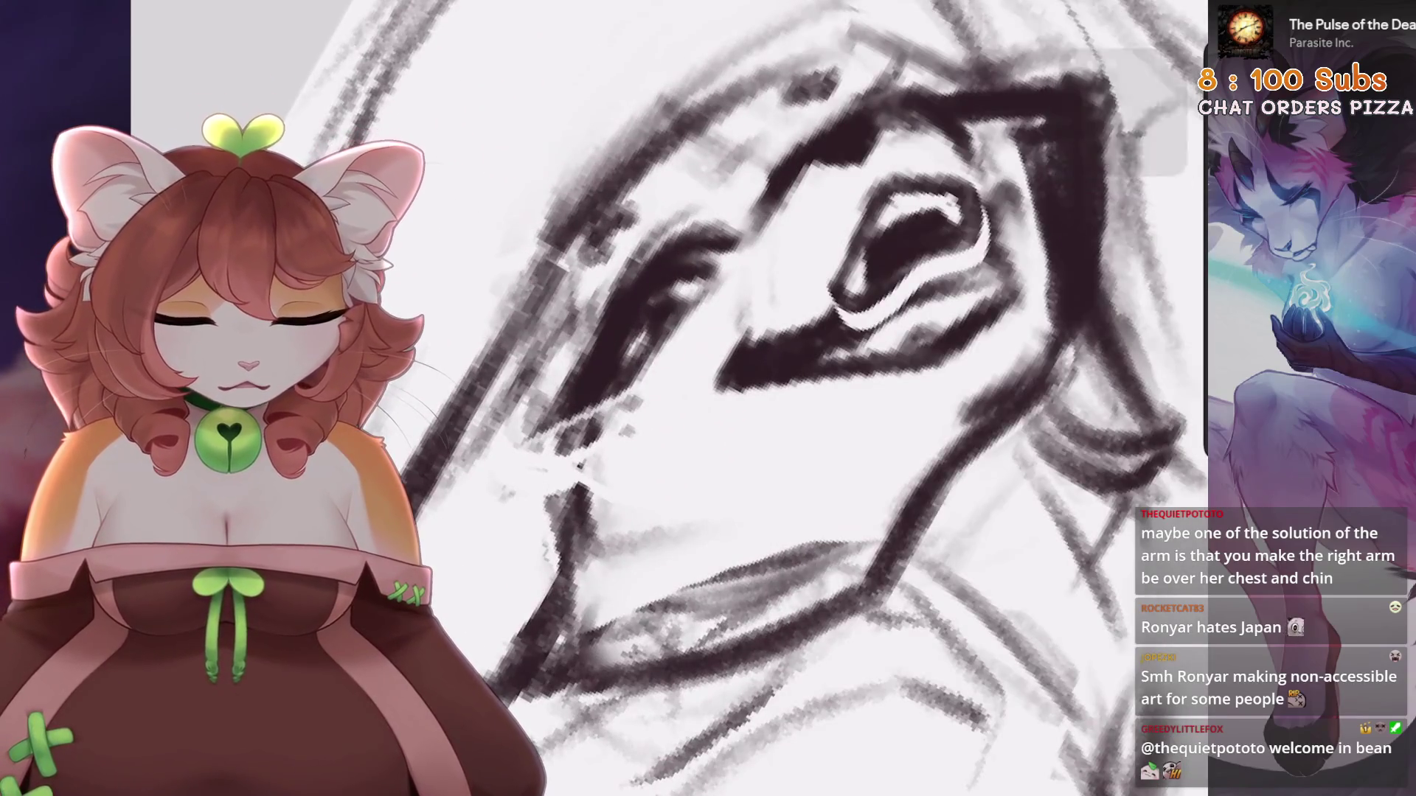
mouse_move(841, 337)
left_mouse_down()
mouse_move(914, 272)
mouse_move(956, 265)
left_mouse_up()
left_click_drag(738, 398, 656, 410)
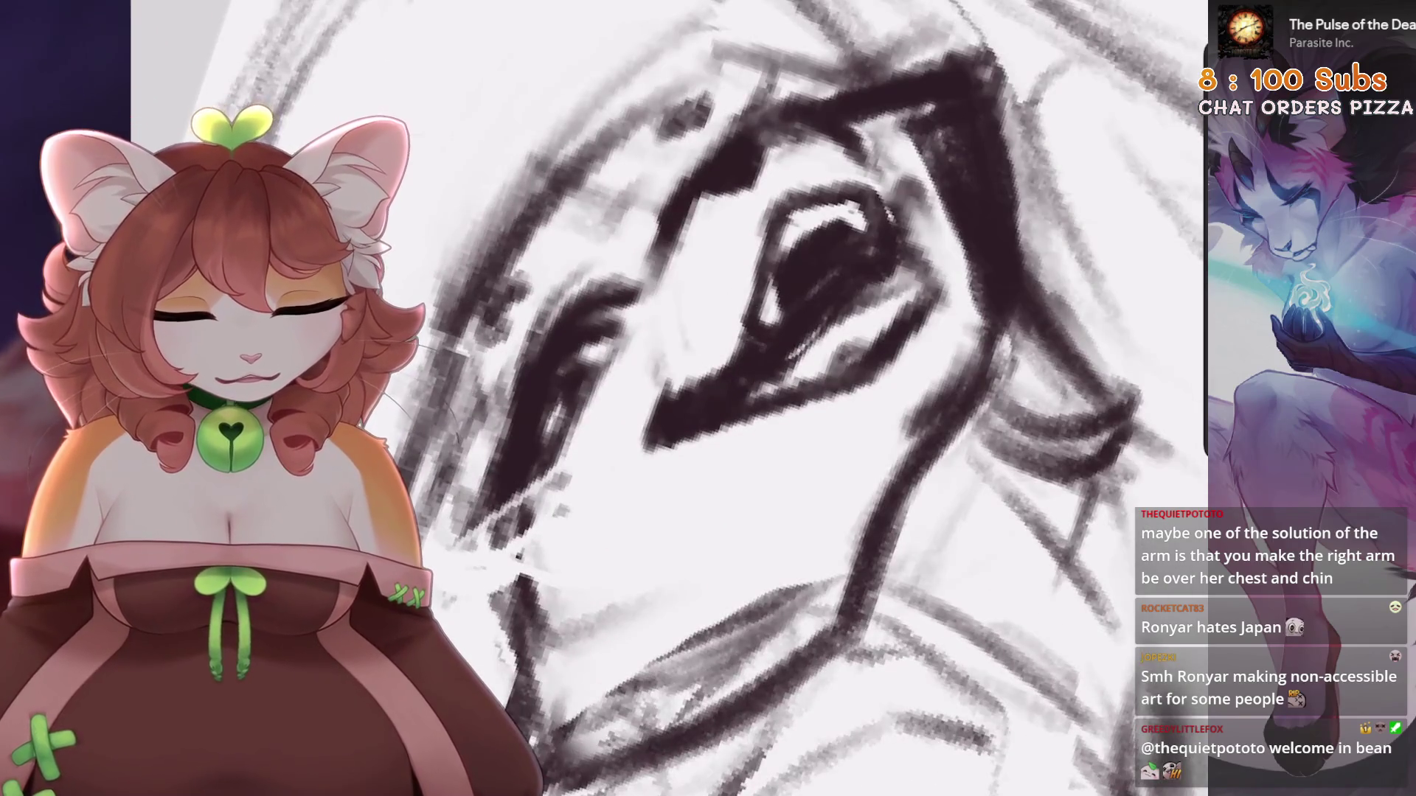
scroll(737, 398, "down", 3)
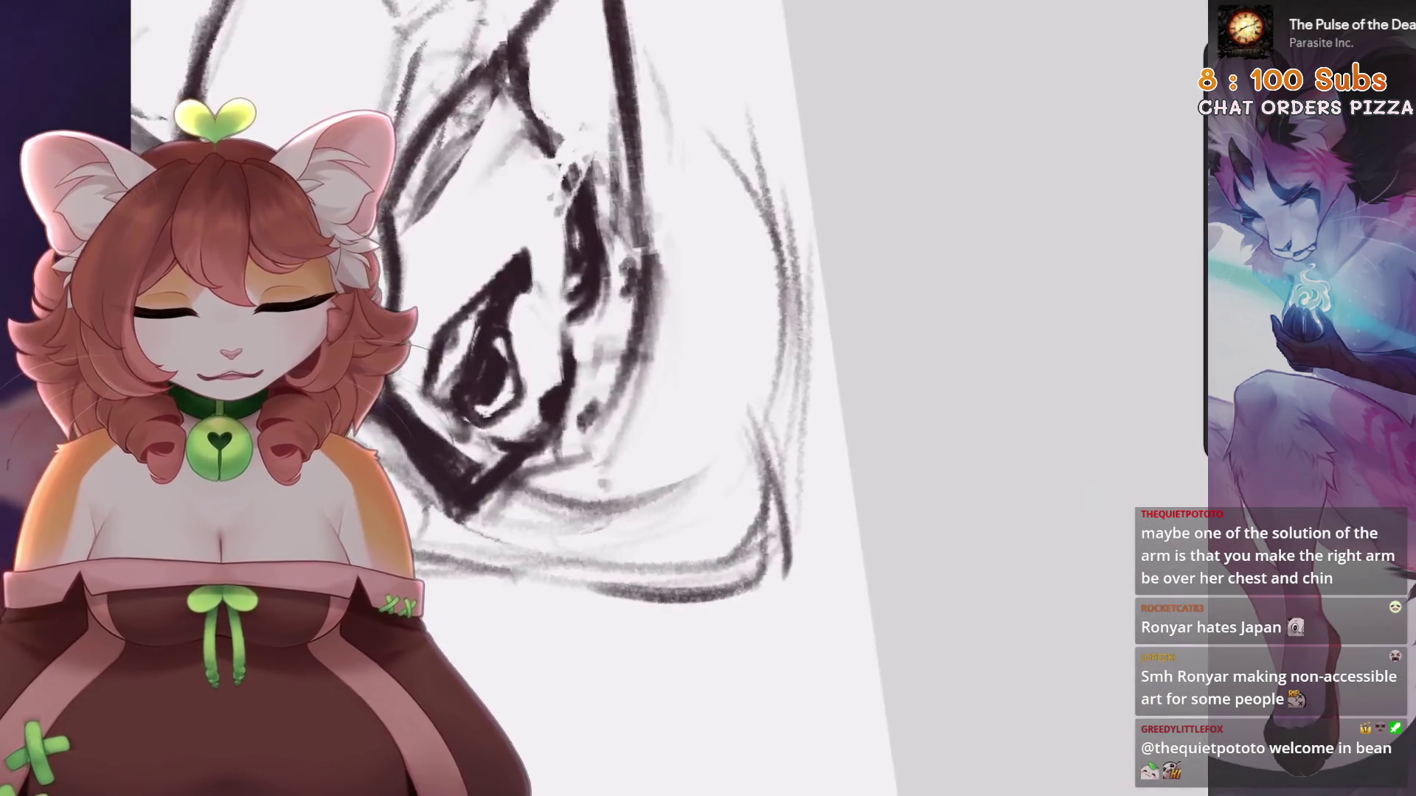
scroll(737, 398, "up", 5)
scroll(737, 398, "up", 2)
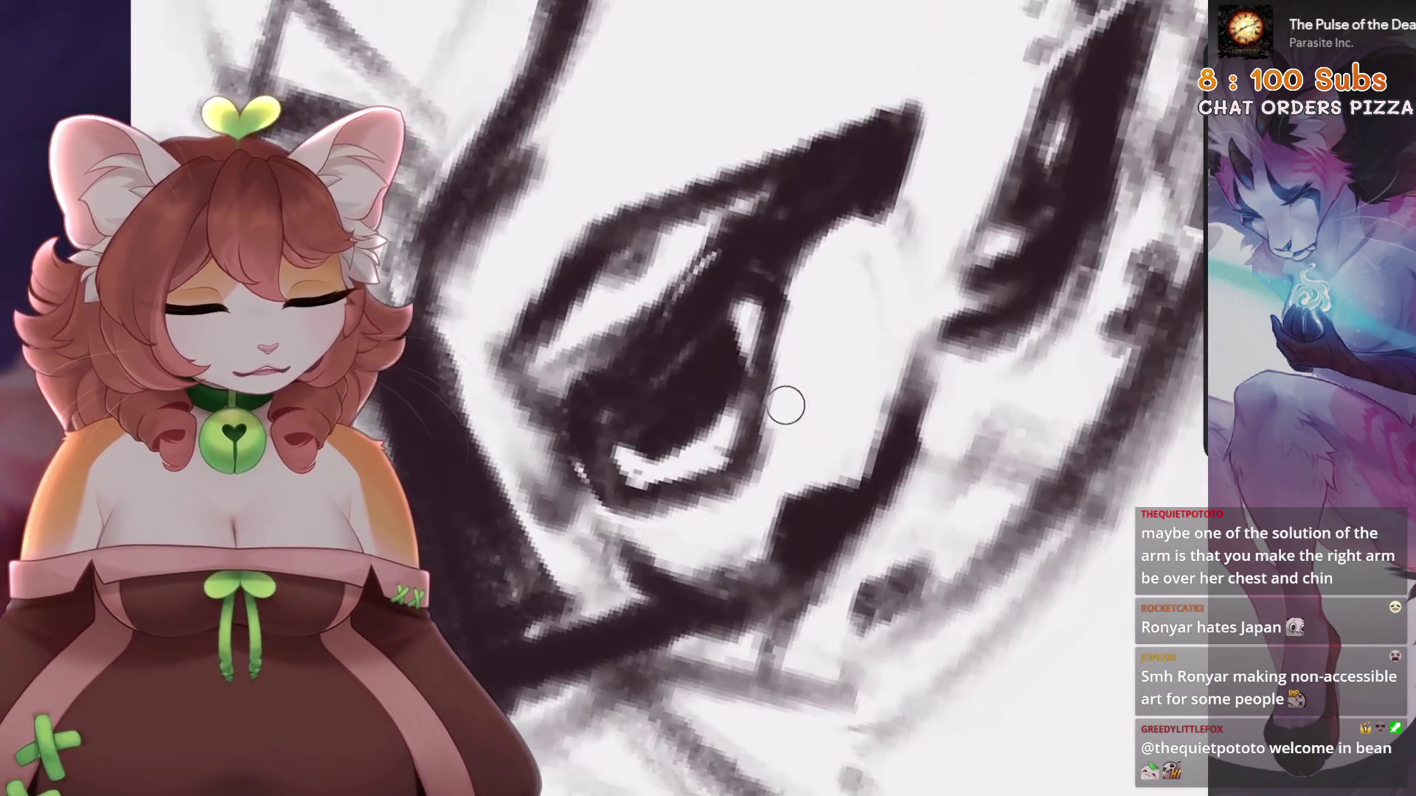
Undo the stray thick stroke beside the eye and reframe the view on the head
scroll(692, 516, "down", 3)
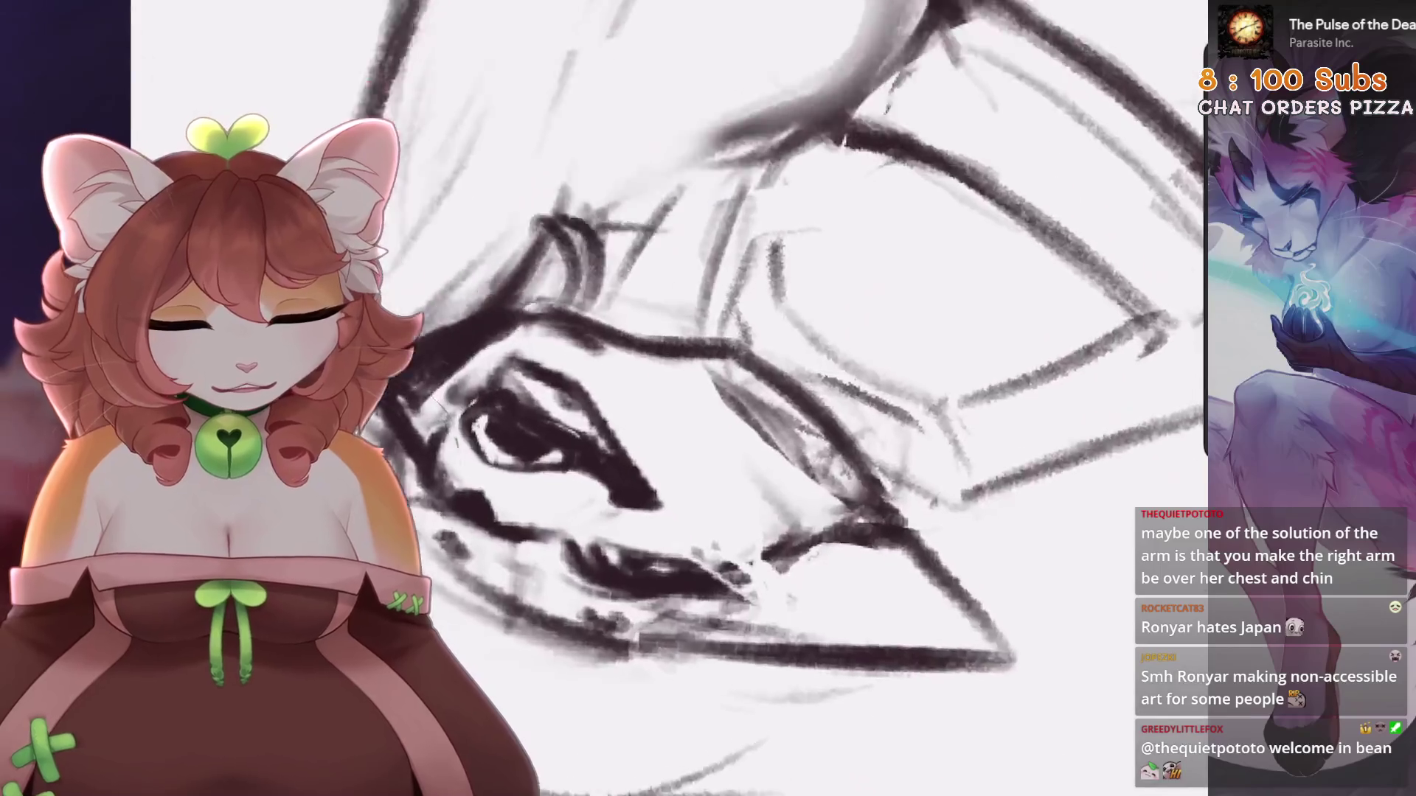
scroll(691, 516, "up", 2)
scroll(691, 398, "up", 2)
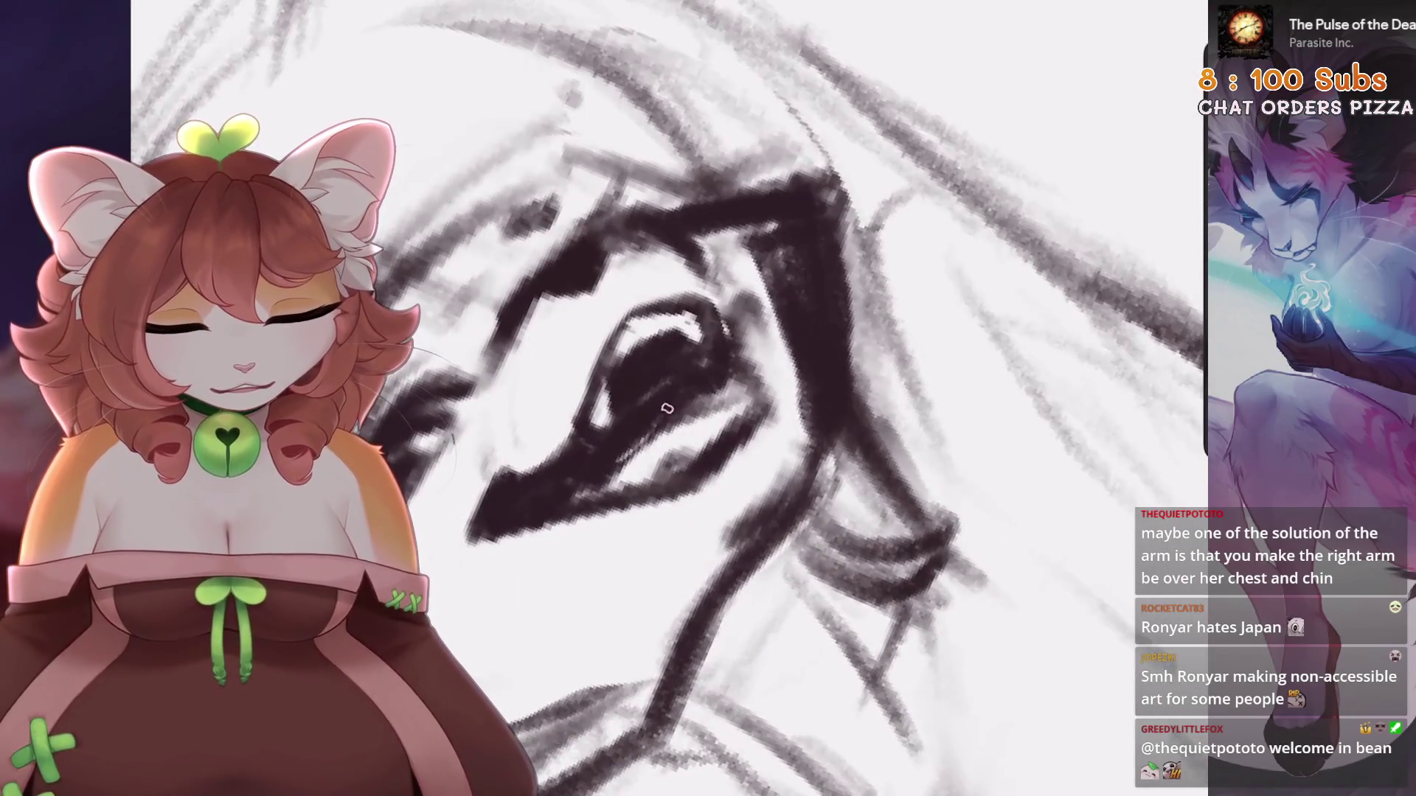
scroll(664, 419, "down", 2)
scroll(663, 419, "down", 3)
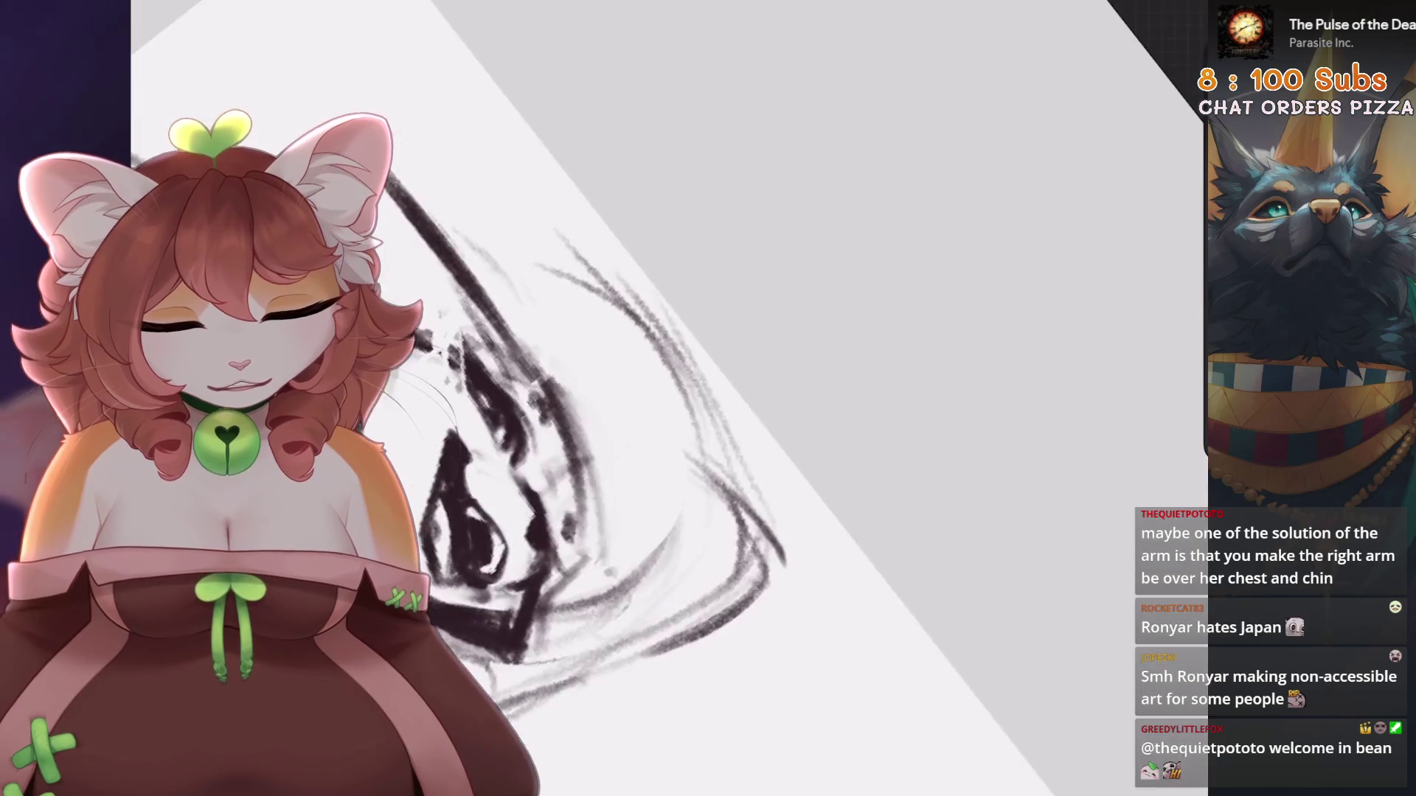
scroll(664, 369, "up", 5)
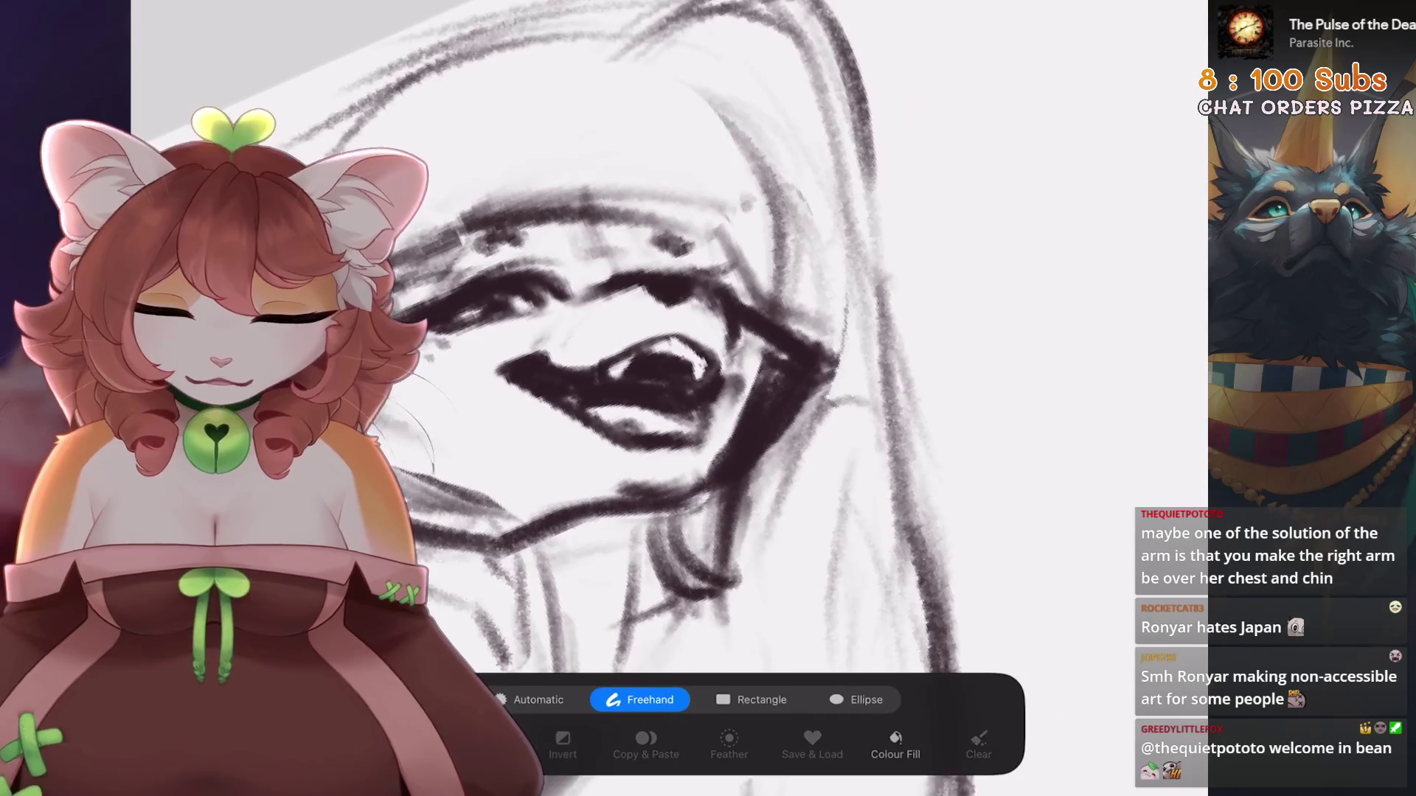
scroll(664, 399, "up", 3)
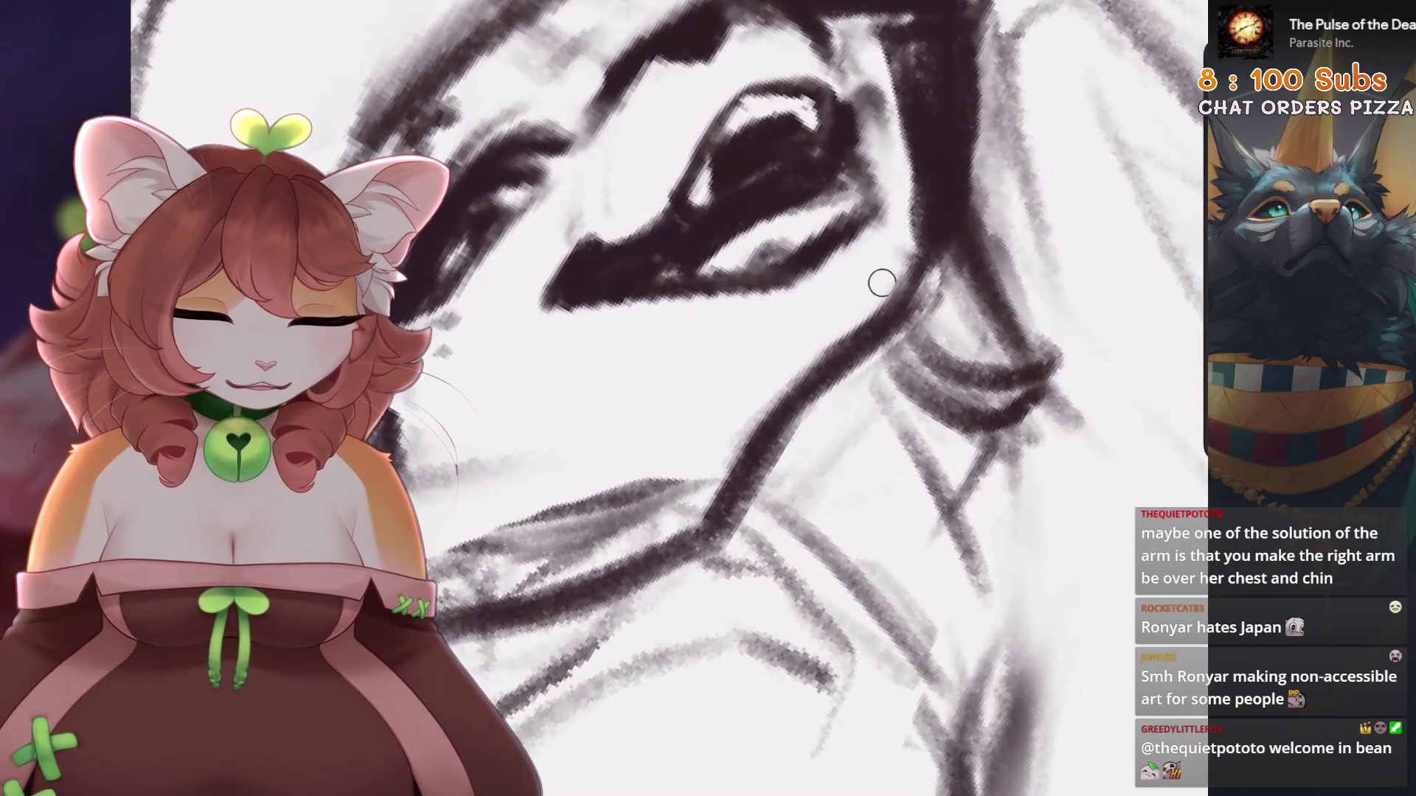
scroll(882, 282, "down", 5)
key("ctrl+z")
scroll(663, 399, "up", 1)
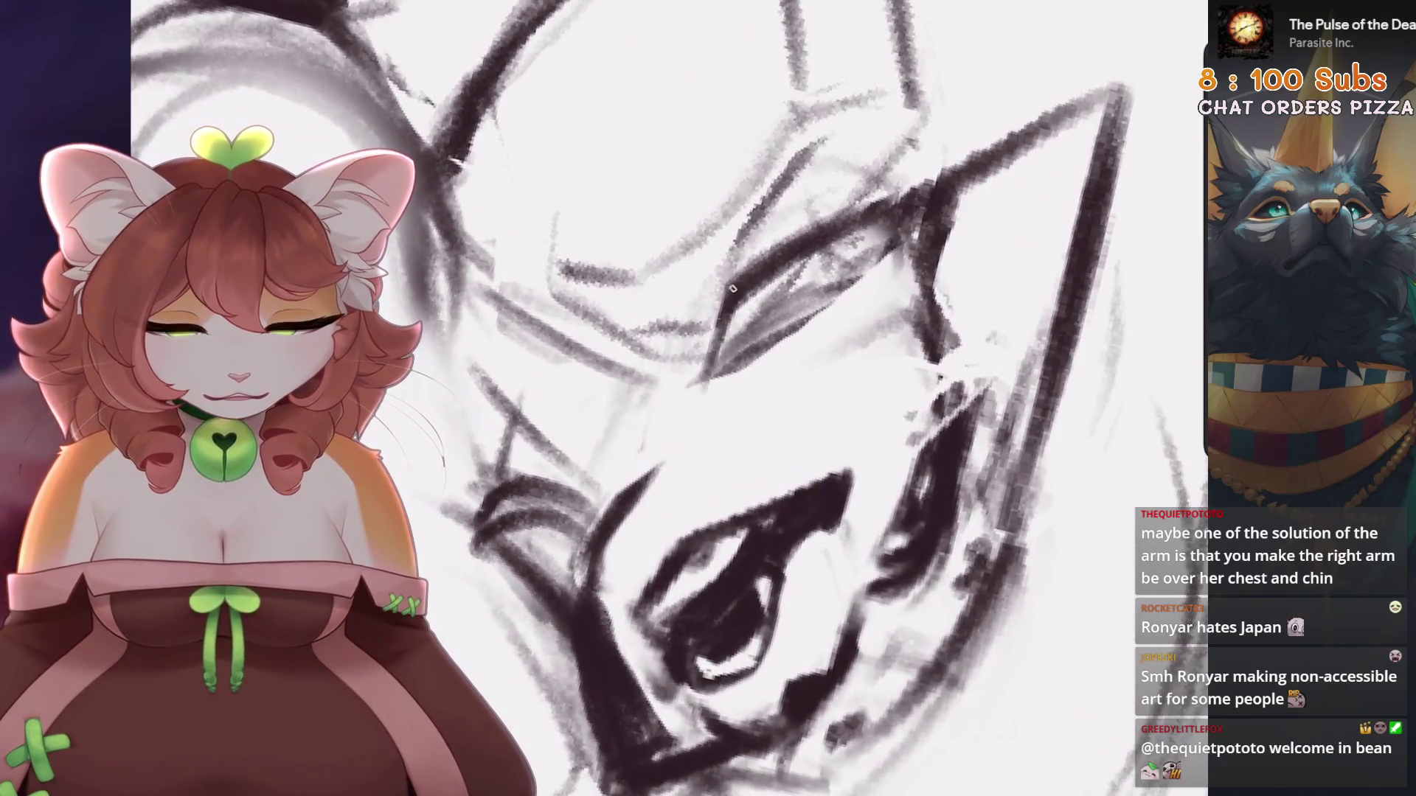
scroll(736, 286, "down", 1)
left_click_drag(758, 317, 749, 455)
left_click_drag(811, 398, 812, 486)
mouse_move(402, 413)
left_mouse_down()
mouse_move(405, 428)
mouse_move(402, 413)
left_mouse_up()
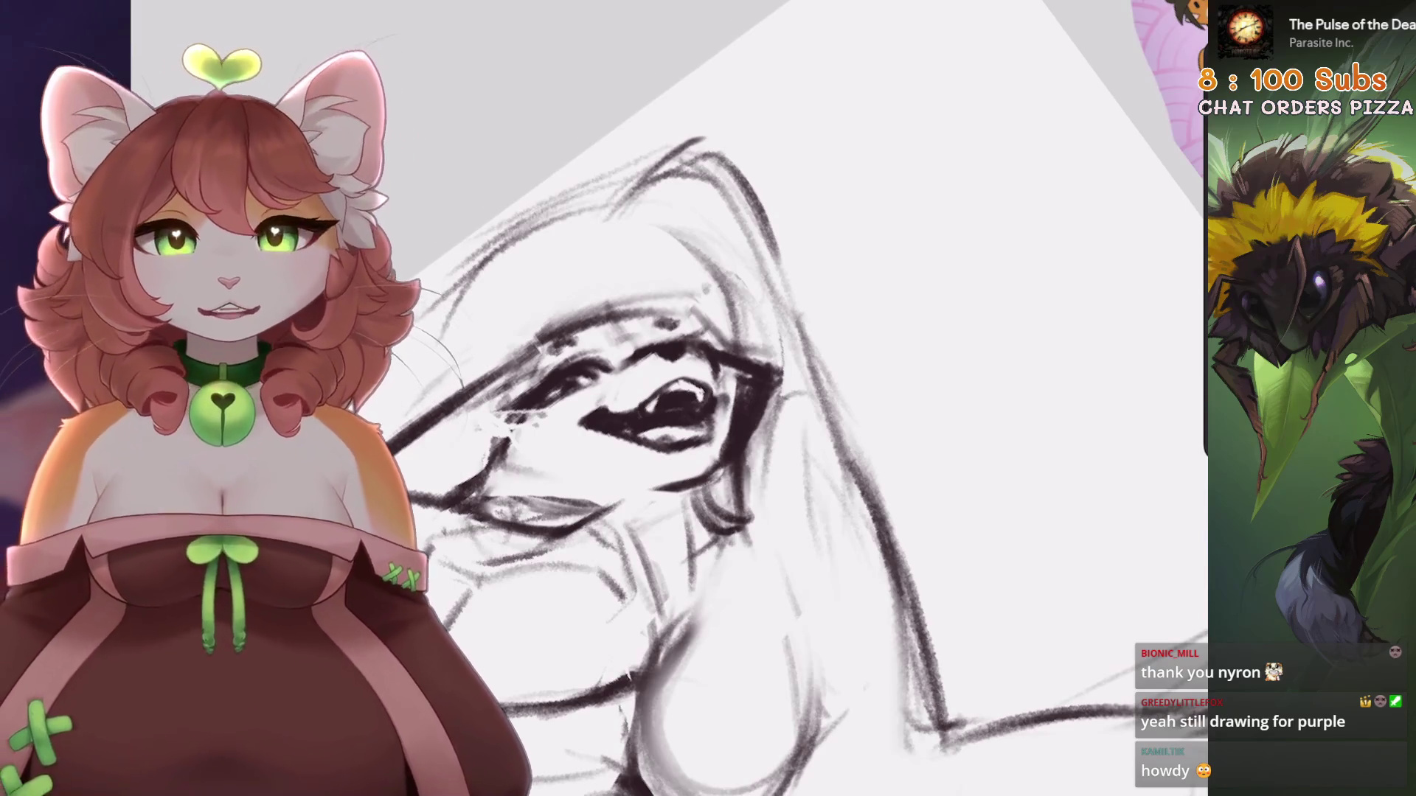
Lasso the eye, try a Warp transform on it, then undo the warp
scroll(737, 413, "down", 5)
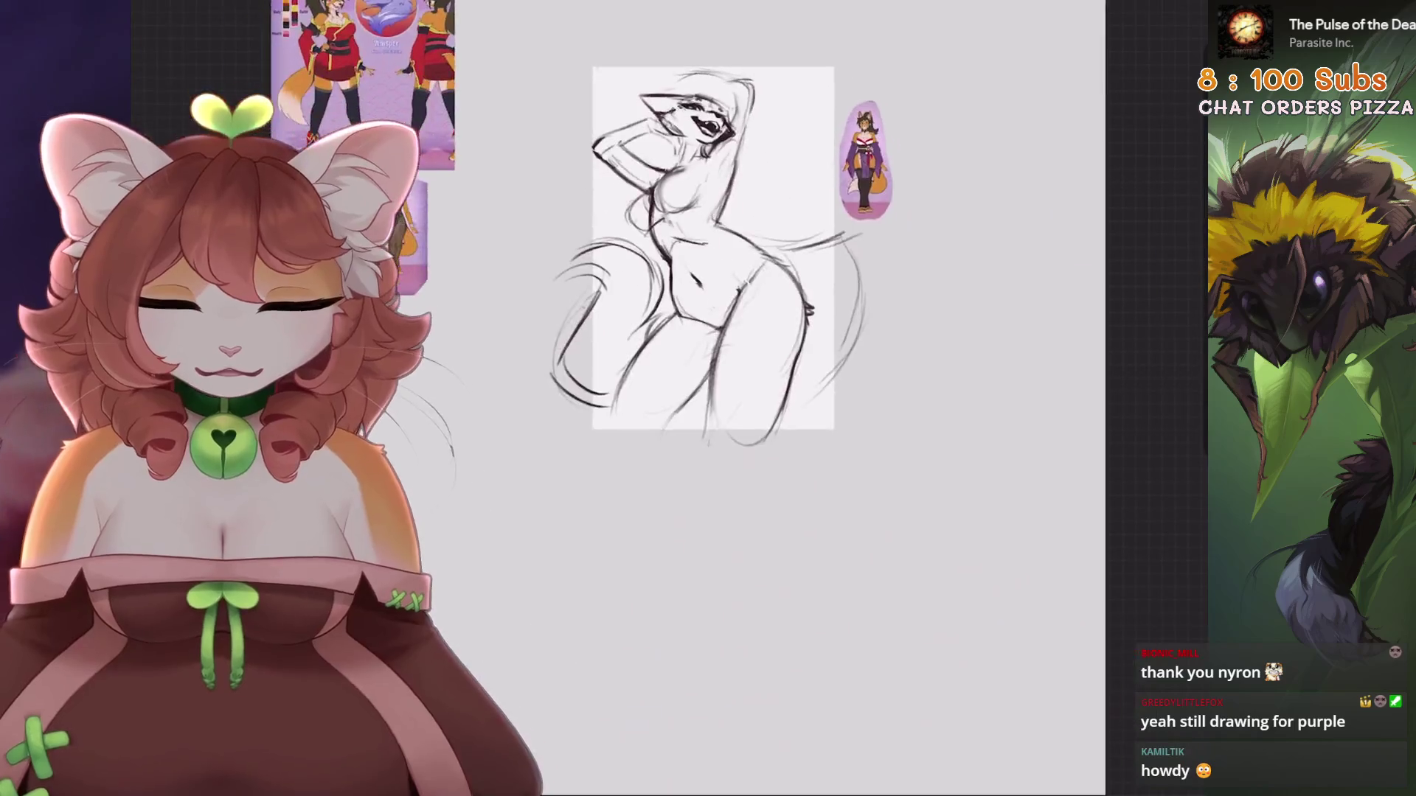
scroll(737, 413, "up", 4)
scroll(686, 339, "up", 3)
scroll(686, 339, "down", 3)
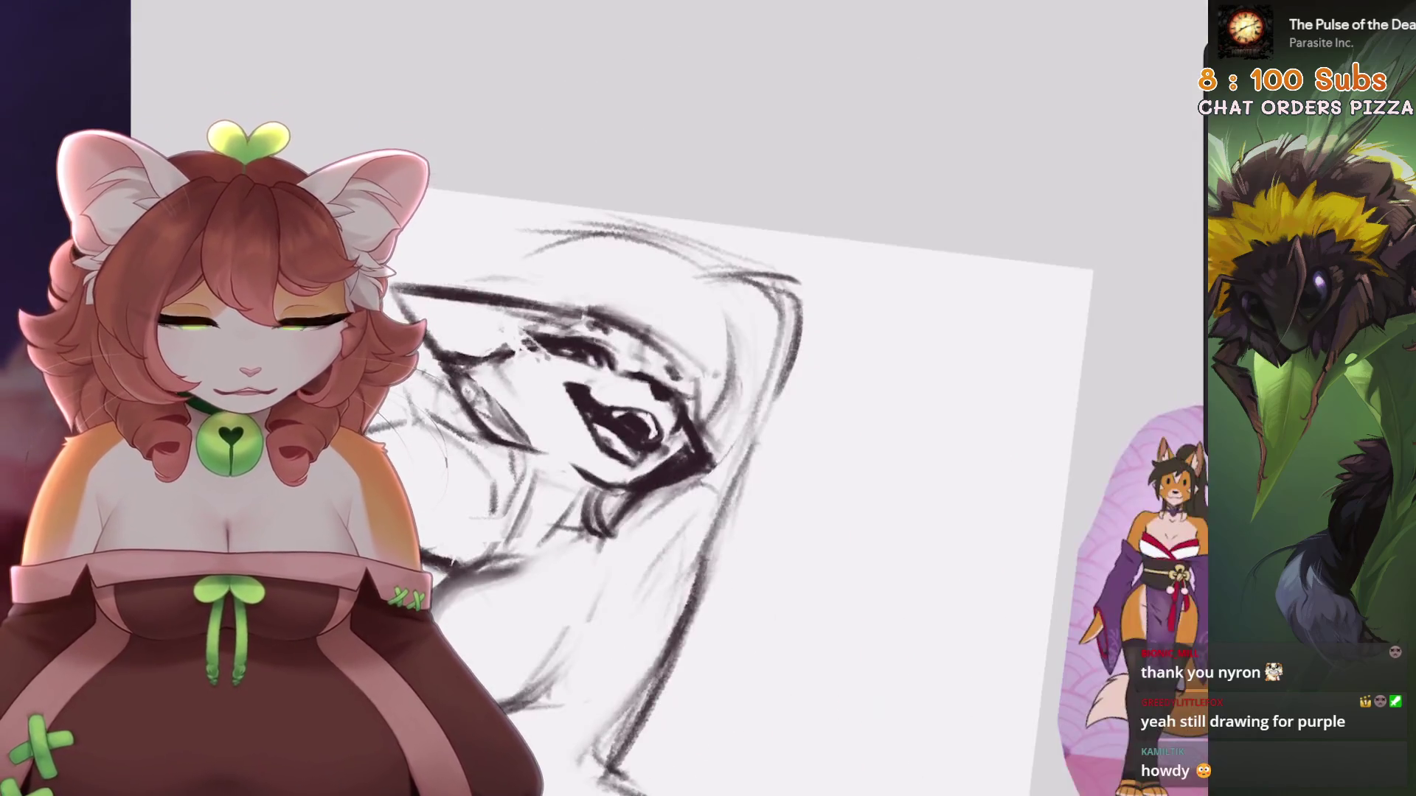
scroll(686, 339, "up", 5)
key("s")
scroll(686, 339, "up", 3)
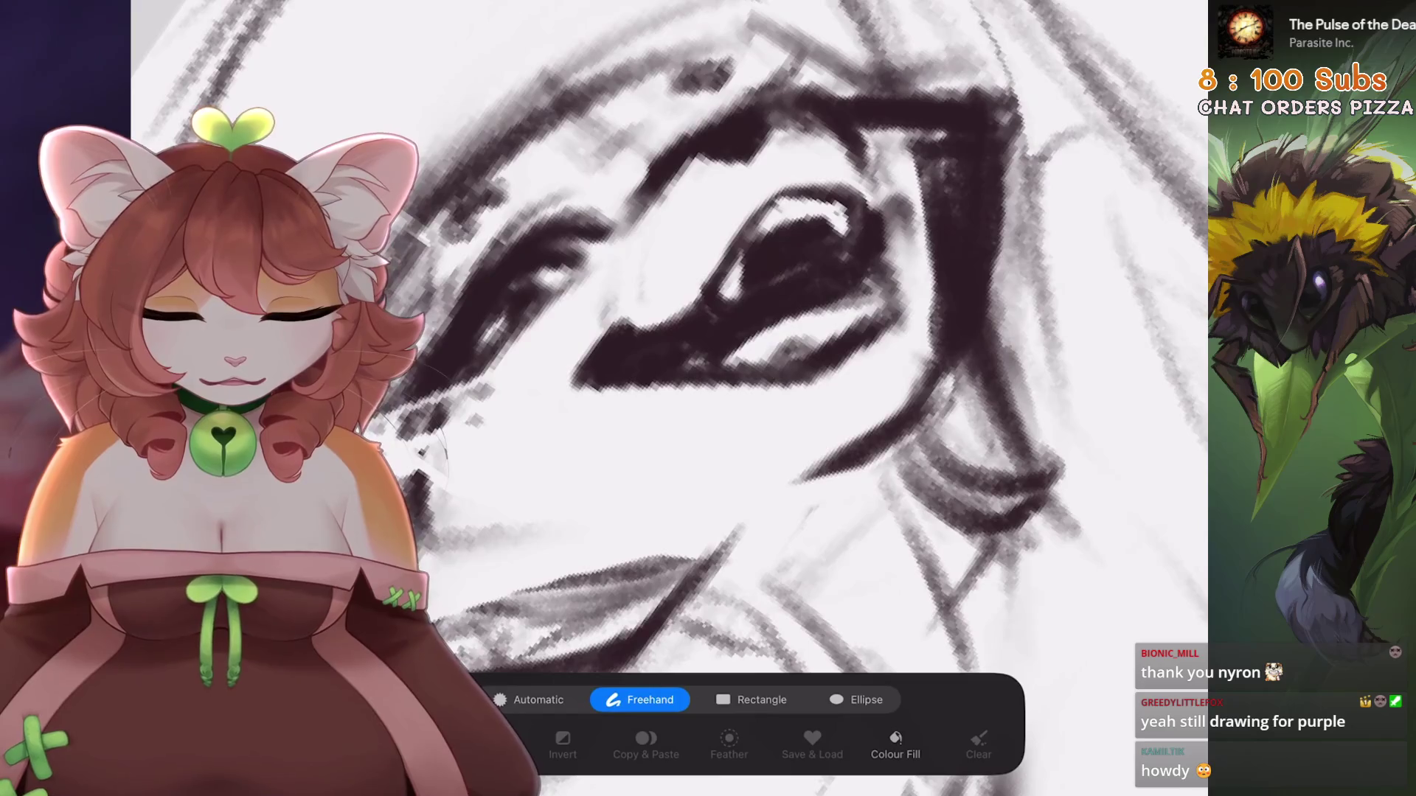
left_click_drag(684, 441, 855, 340)
left_click_drag(527, 382, 684, 442)
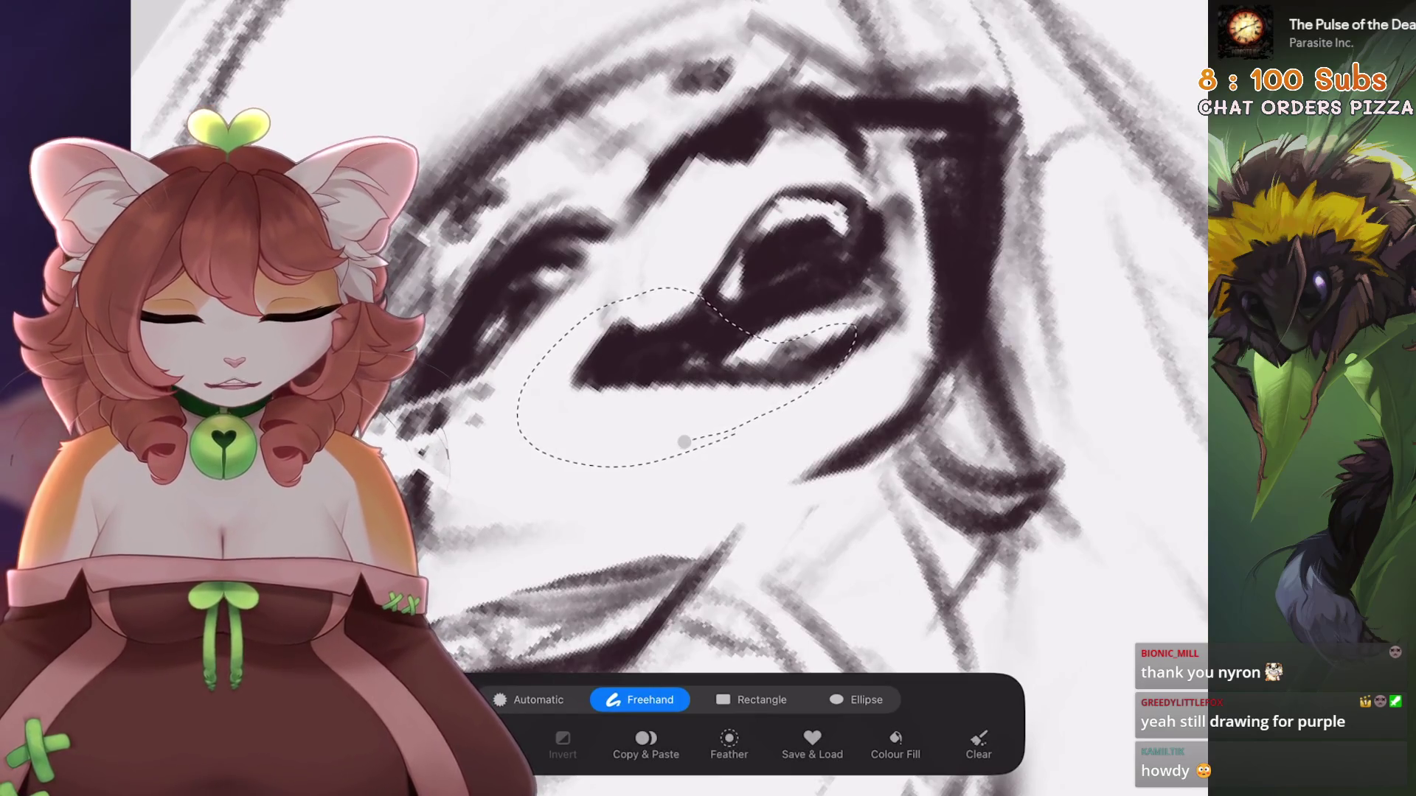
key("v")
left_click(842, 699)
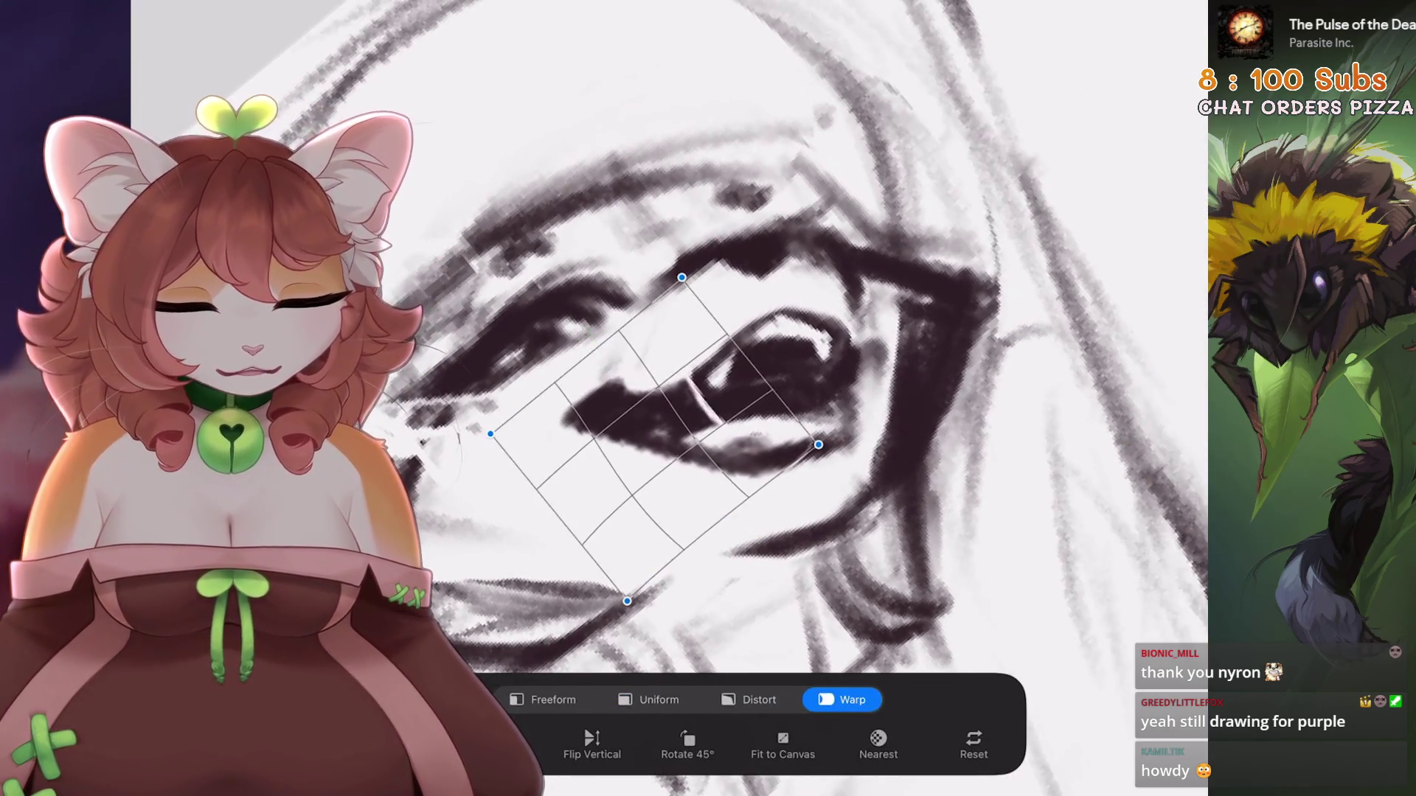
scroll(686, 339, "down", 3)
scroll(686, 339, "up", 5)
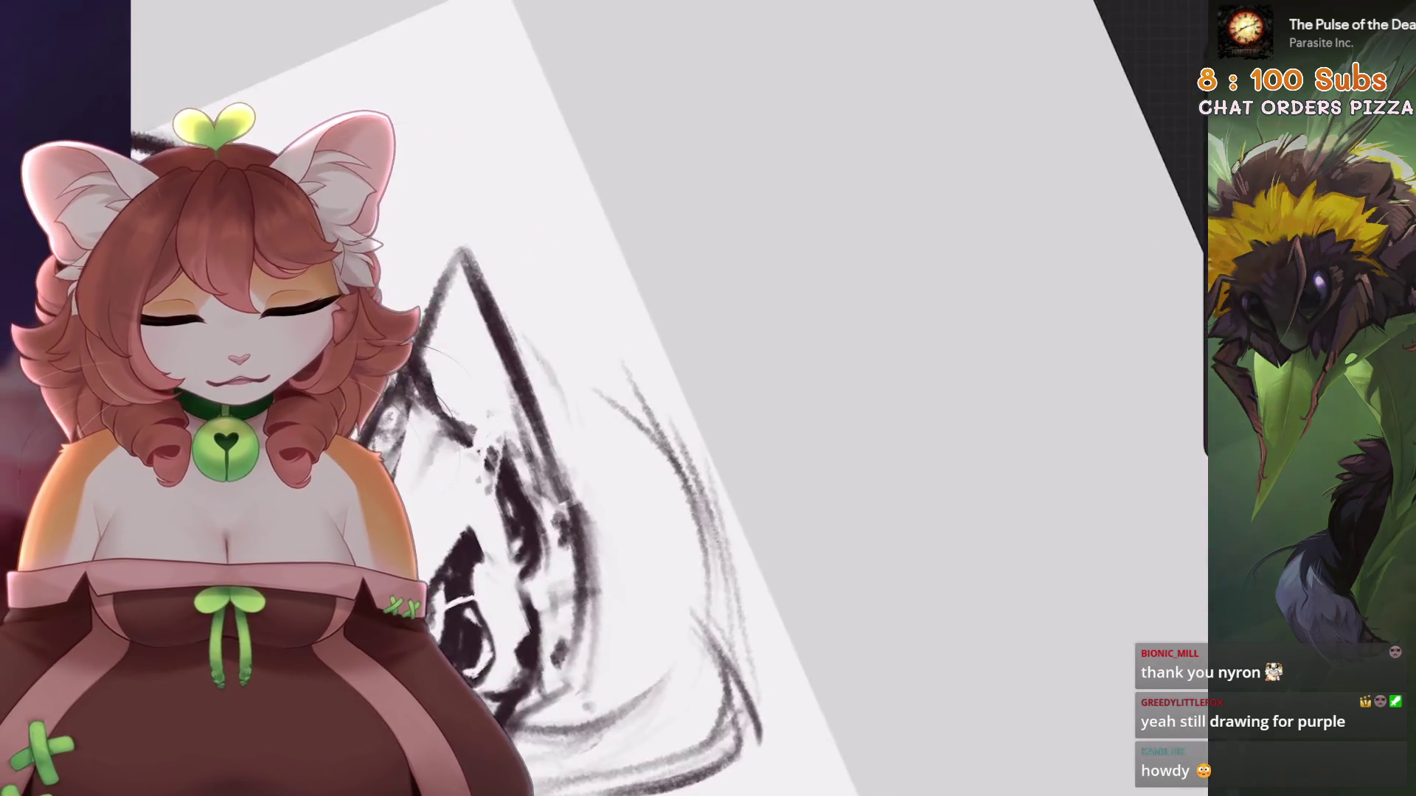
scroll(664, 398, "down", 3)
key("ctrl+z")
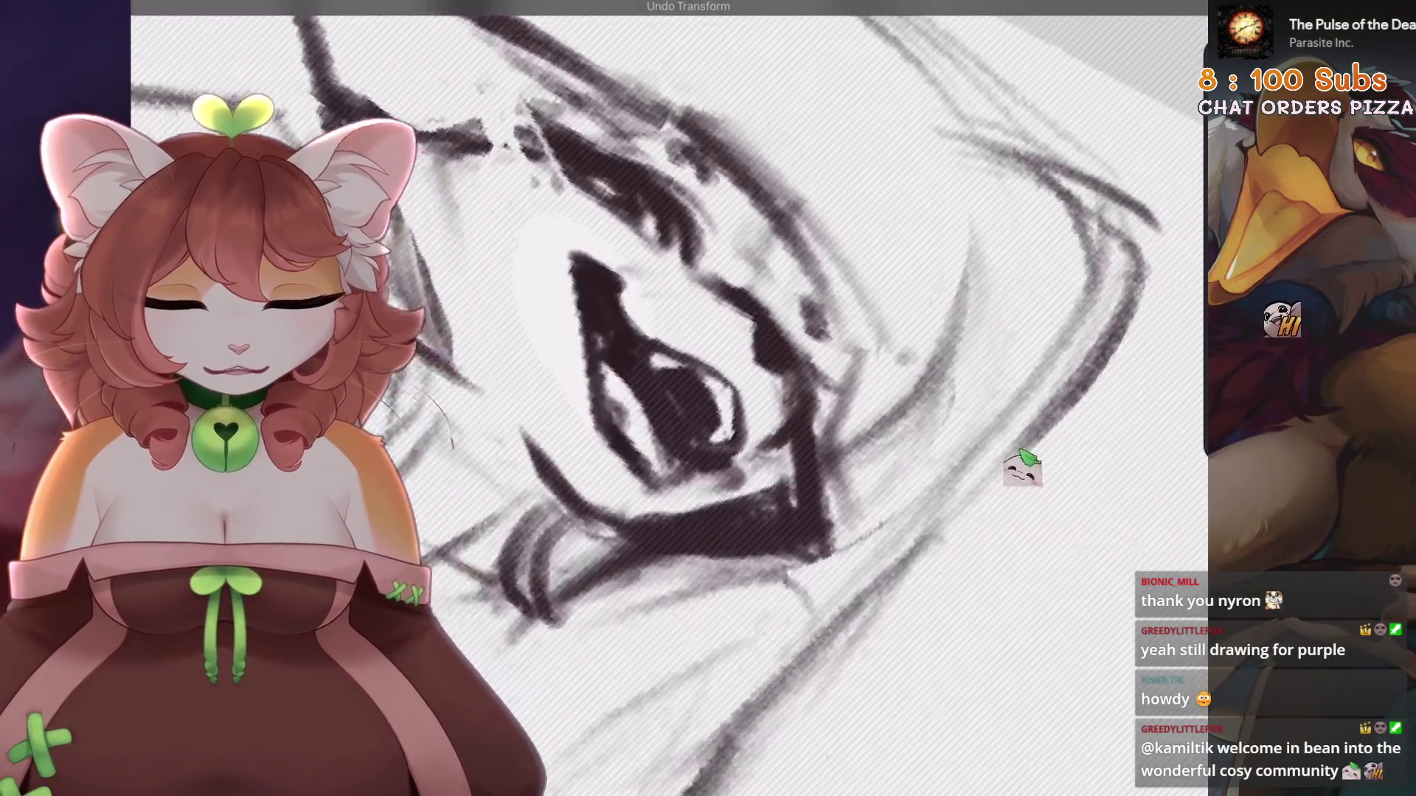
Push the face lines slightly with Adjustments > Liquify, keeping the redone liquify change
left_click(147, 22)
left_click(221, 118)
mouse_move(815, 398)
left_mouse_down()
mouse_move(648, 343)
mouse_move(582, 221)
mouse_move(544, 300)
mouse_move(513, 298)
mouse_move(612, 332)
mouse_move(649, 309)
left_mouse_up()
scroll(727, 373, "down", 3)
key("ctrl+shift+z")
mouse_move(649, 310)
left_mouse_down()
mouse_move(590, 339)
mouse_move(649, 309)
left_mouse_up()
Toggle the From selection layer's visibility and undo several recent mouth strokes
left_click(1152, 4)
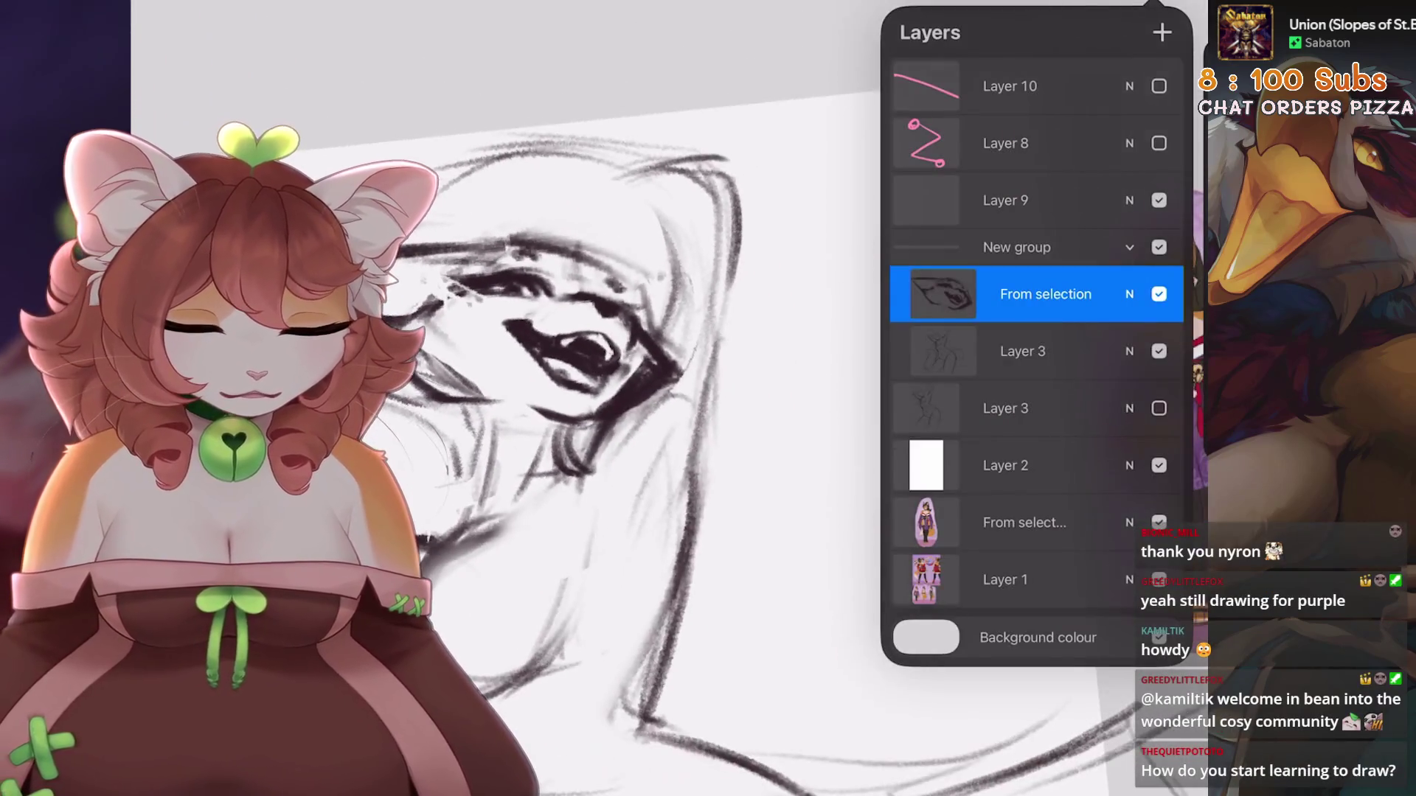
left_click(1159, 294)
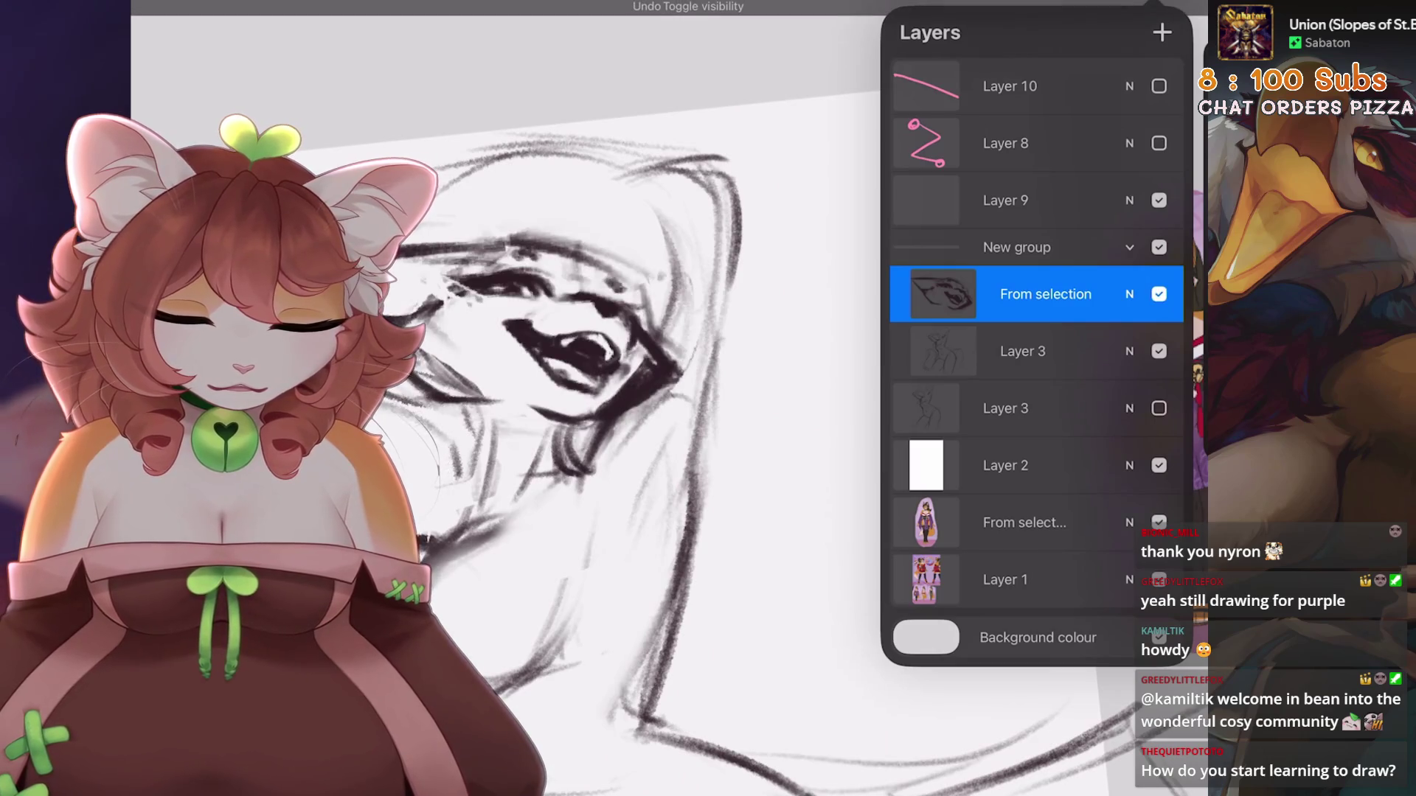
key("ctrl+z")
key("ctrl+z")
key("ctrl+z")
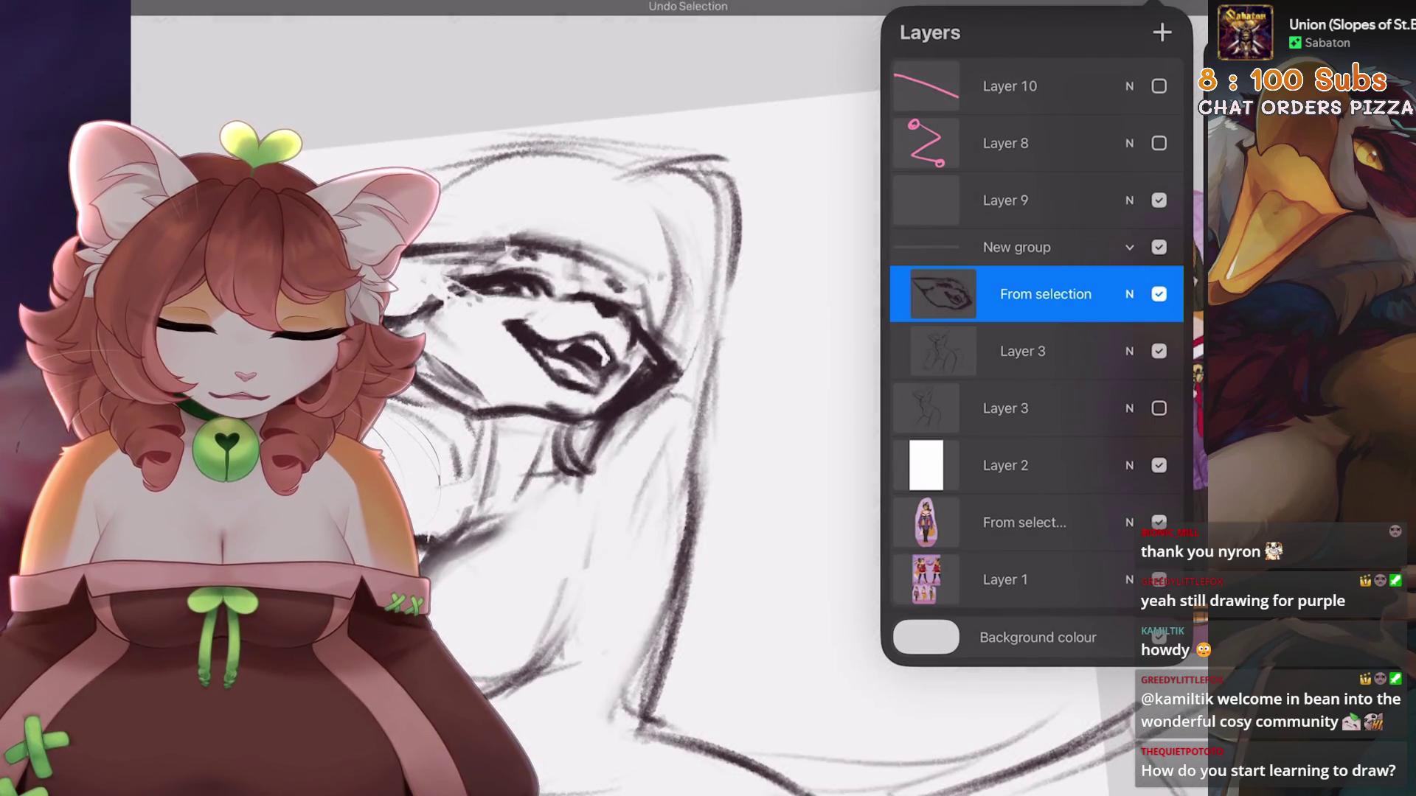
key("ctrl+shift+z")
key("ctrl+z")
key("ctrl+z")
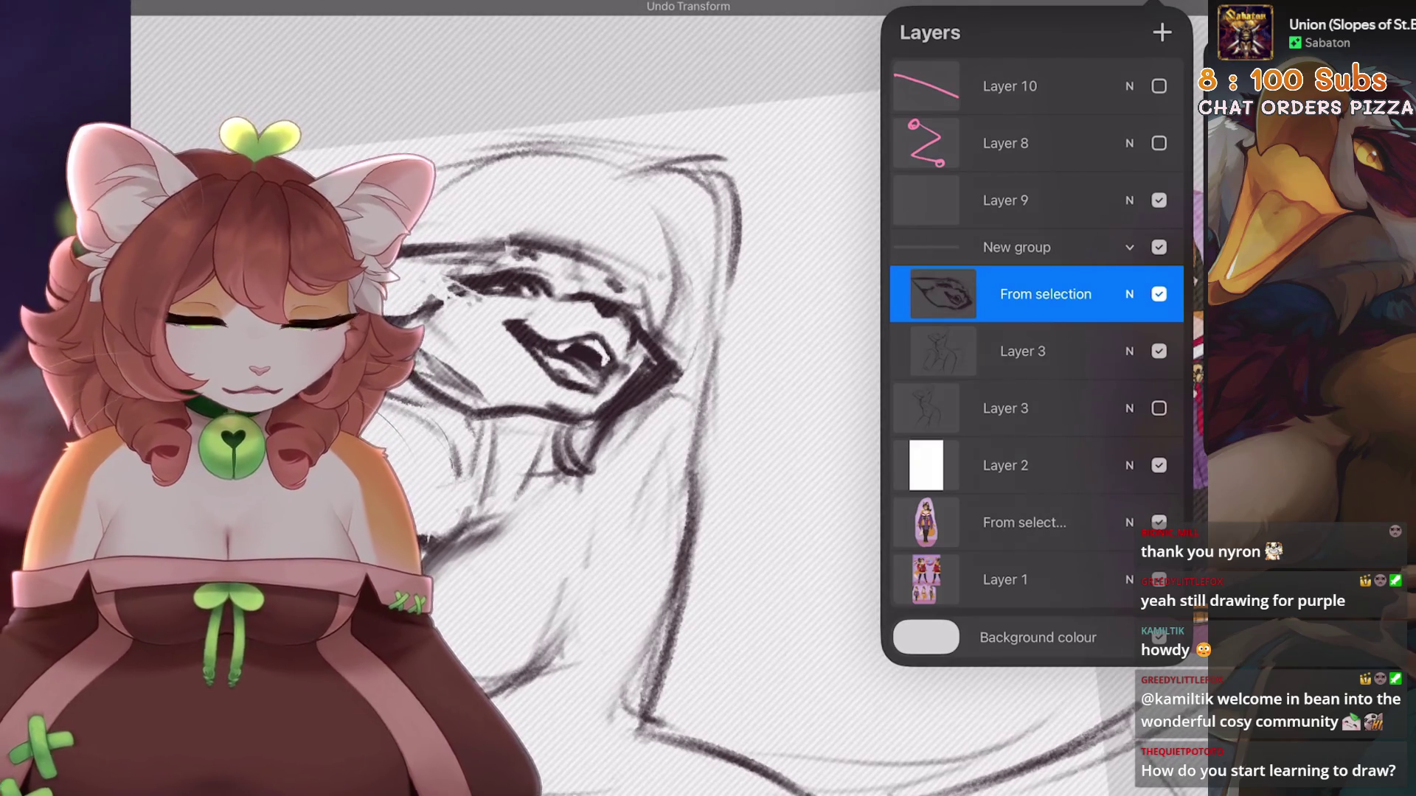
Expand New group, make From selection active, and erase part of the thick mouth stroke
left_click(1051, 247)
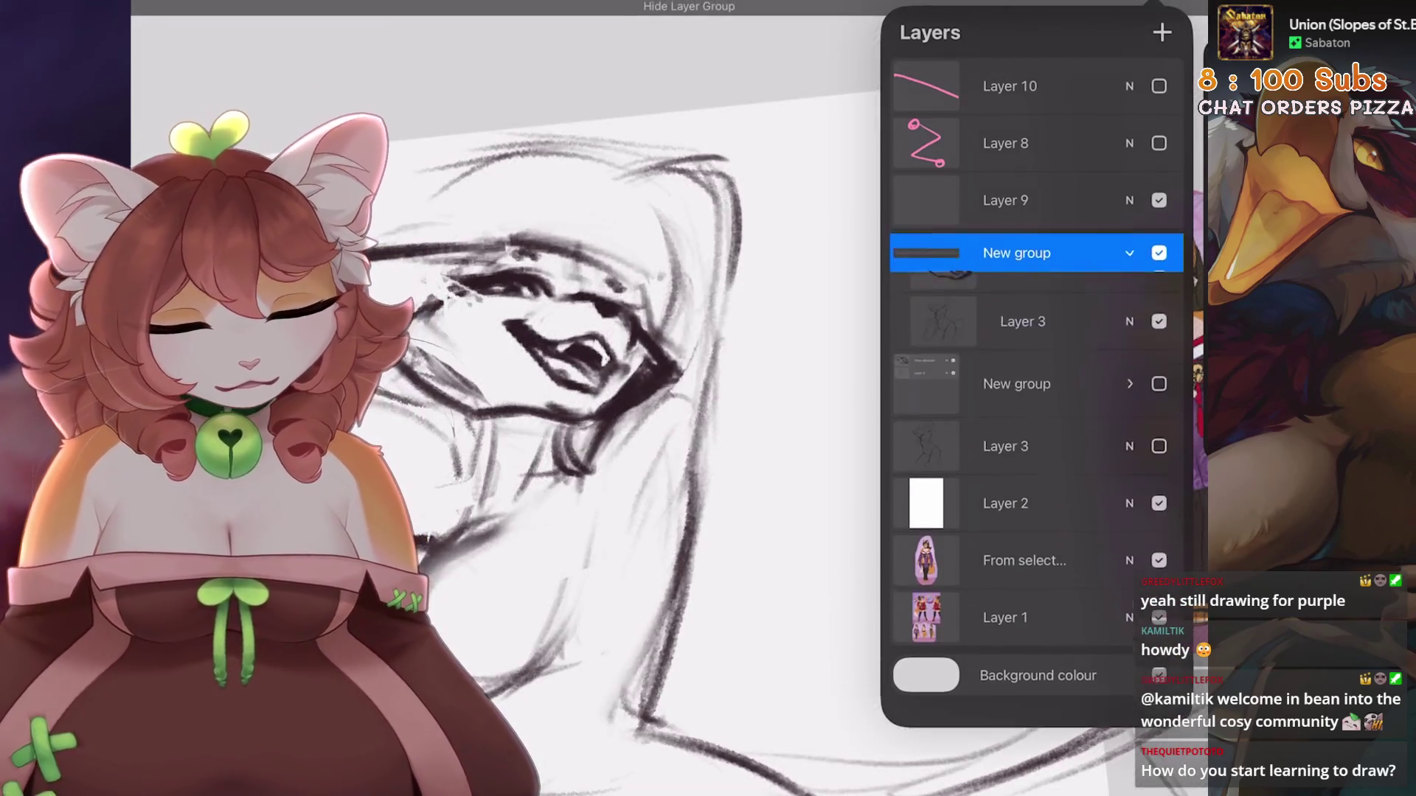
left_click(1129, 262)
left_click(1041, 294)
left_click_drag(848, 339, 714, 496)
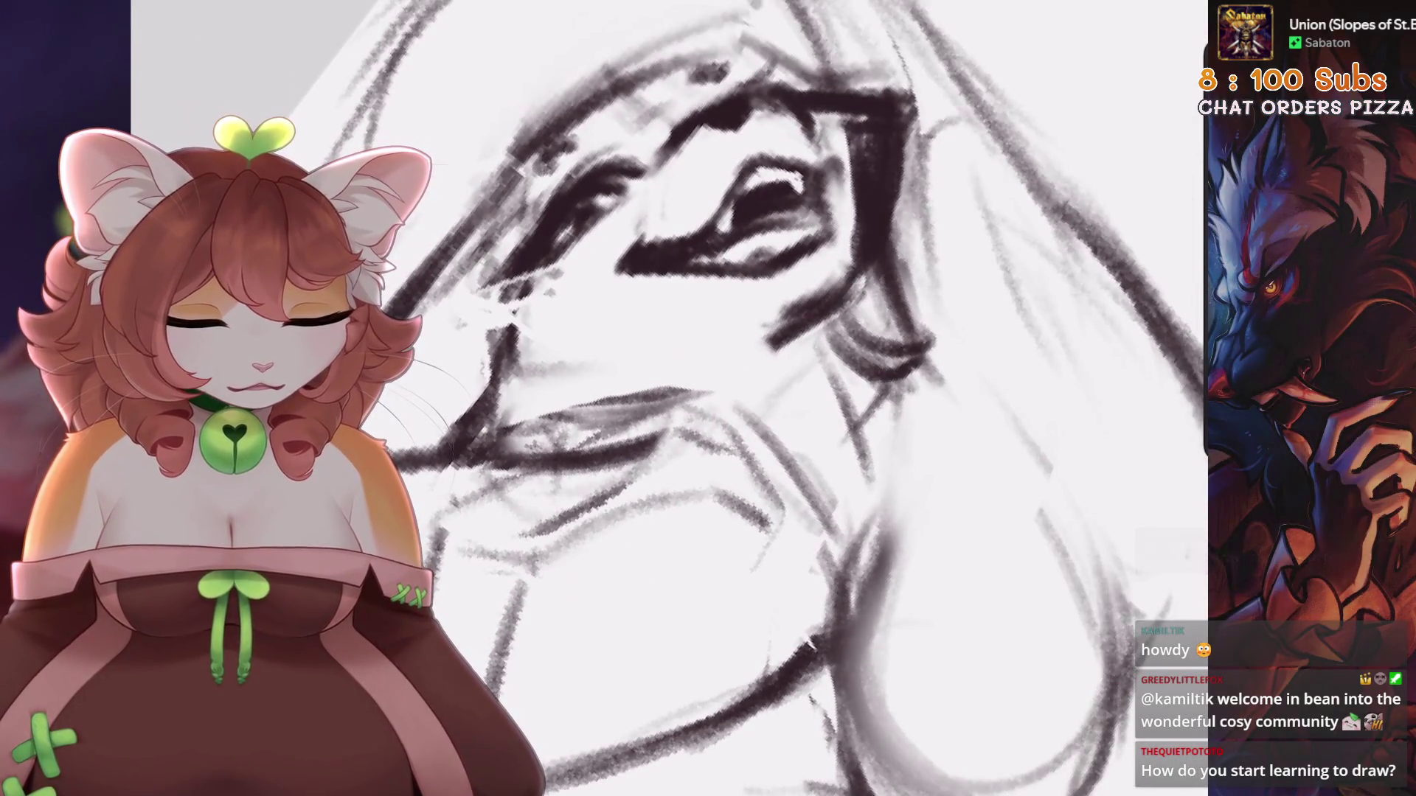
Touch up the mouth by erasing patches and darkening the lines around the lips
left_click_drag(829, 354, 767, 329)
left_click_drag(660, 435, 642, 450)
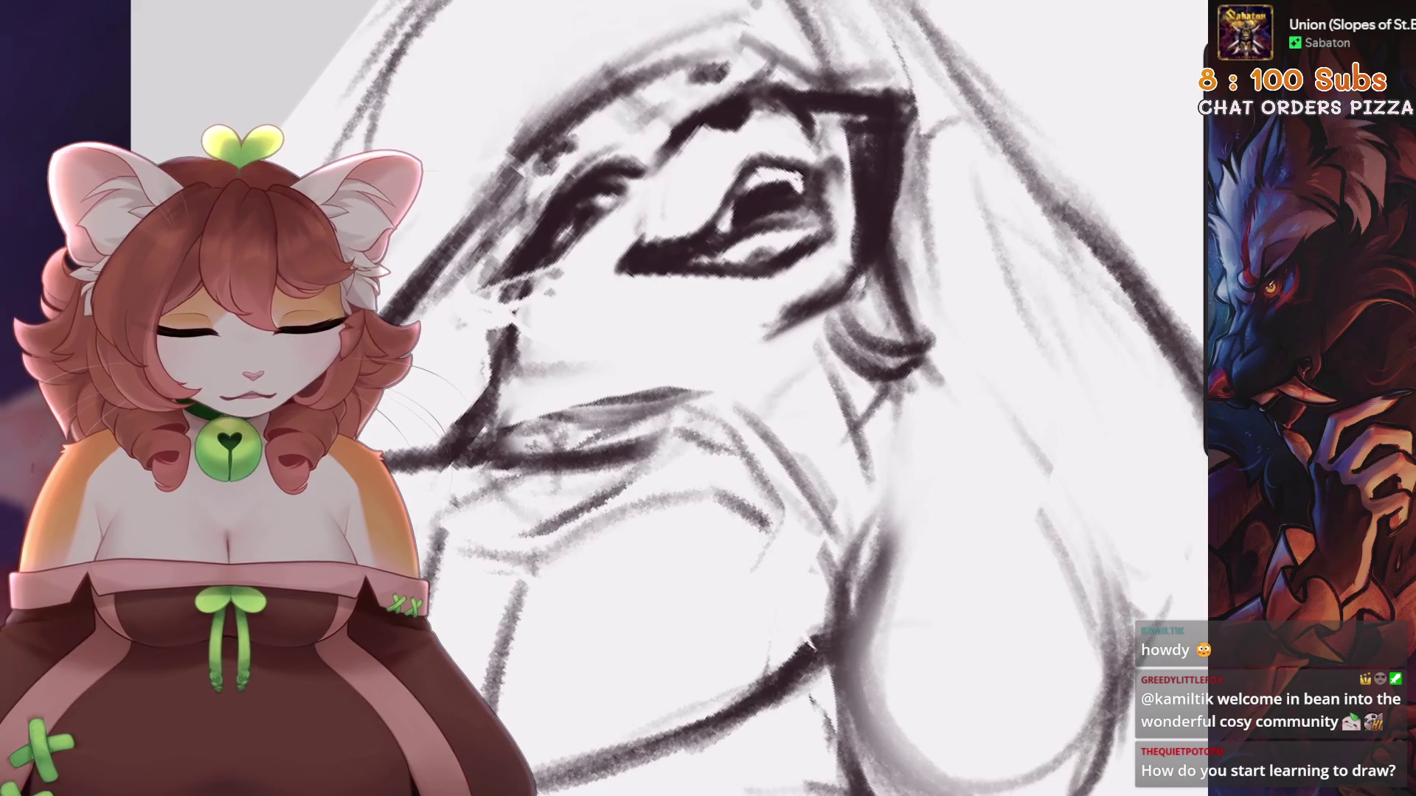
left_click_drag(738, 361, 642, 464)
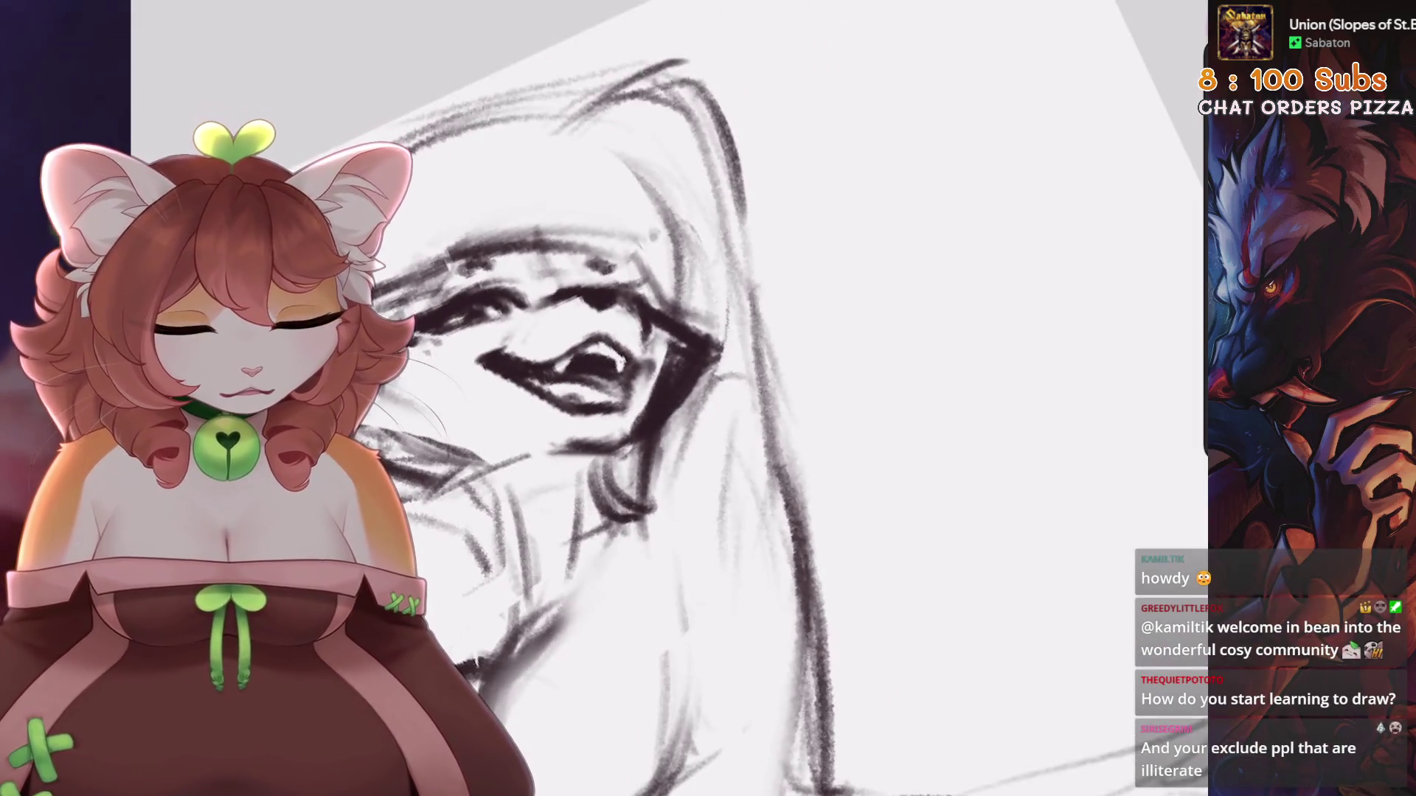
mouse_move(667, 350)
left_mouse_down()
mouse_move(645, 406)
mouse_move(689, 430)
left_mouse_up()
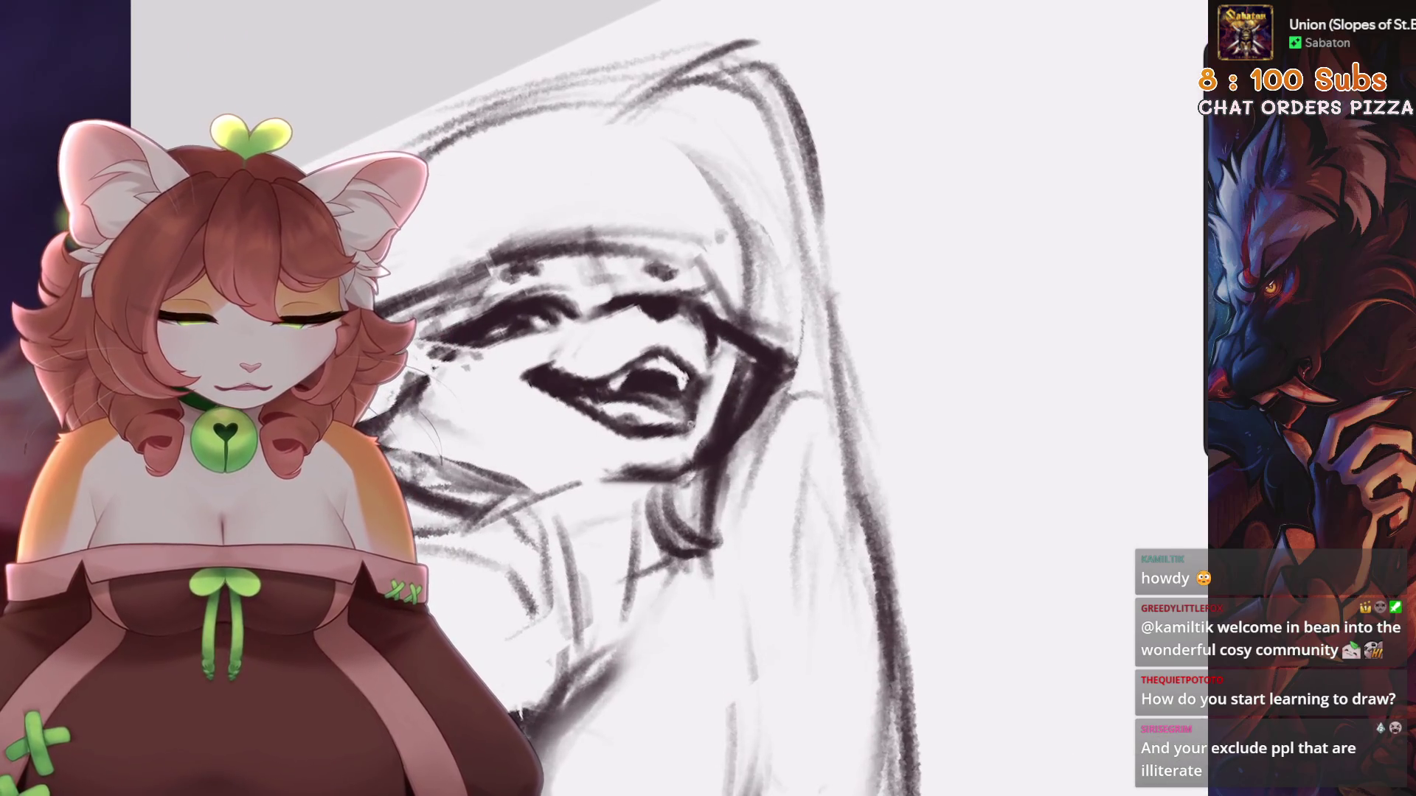
Lasso the eye with Freehand selection and warp it into a new shape
key("s")
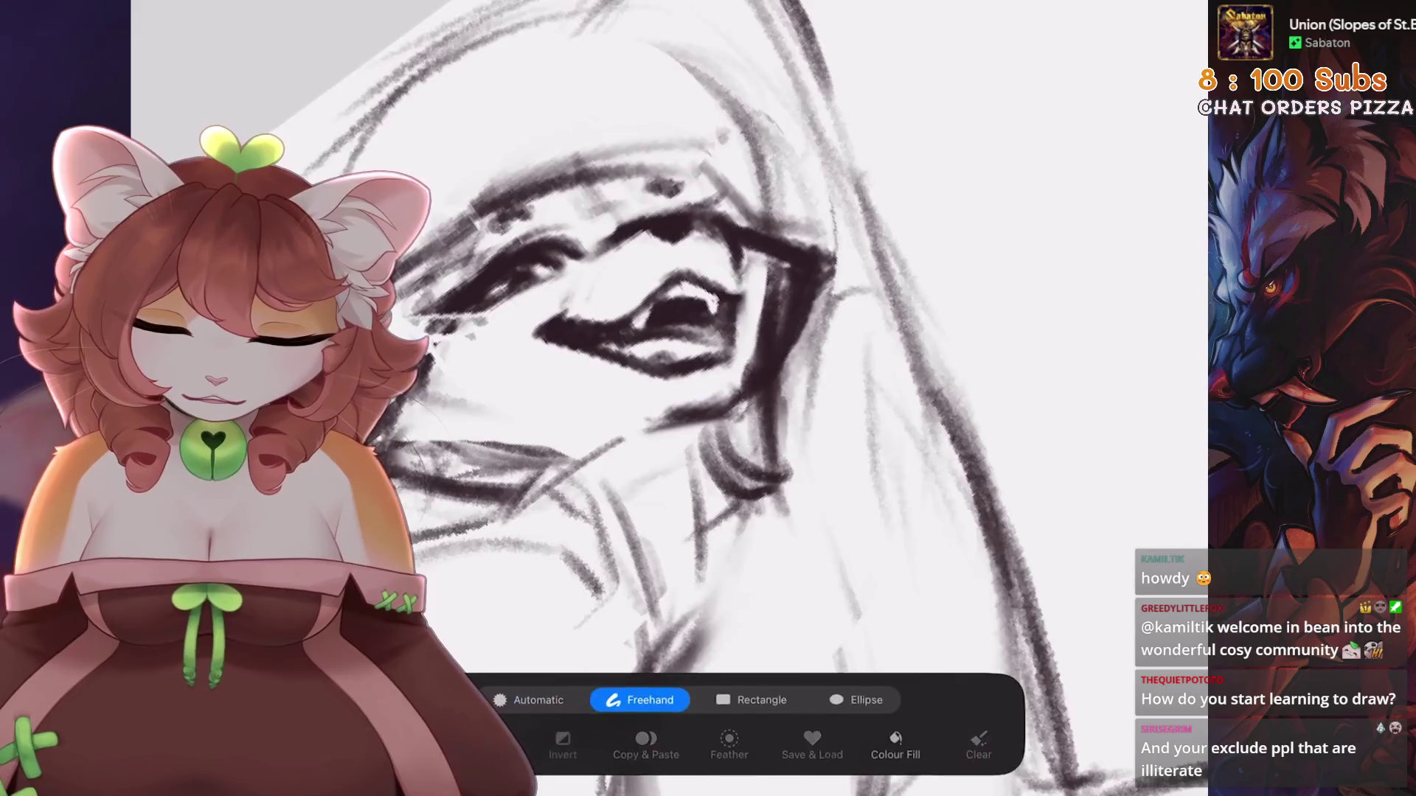
mouse_move(728, 317)
left_mouse_down()
mouse_move(782, 251)
mouse_move(693, 258)
mouse_move(686, 325)
left_mouse_up()
key("v")
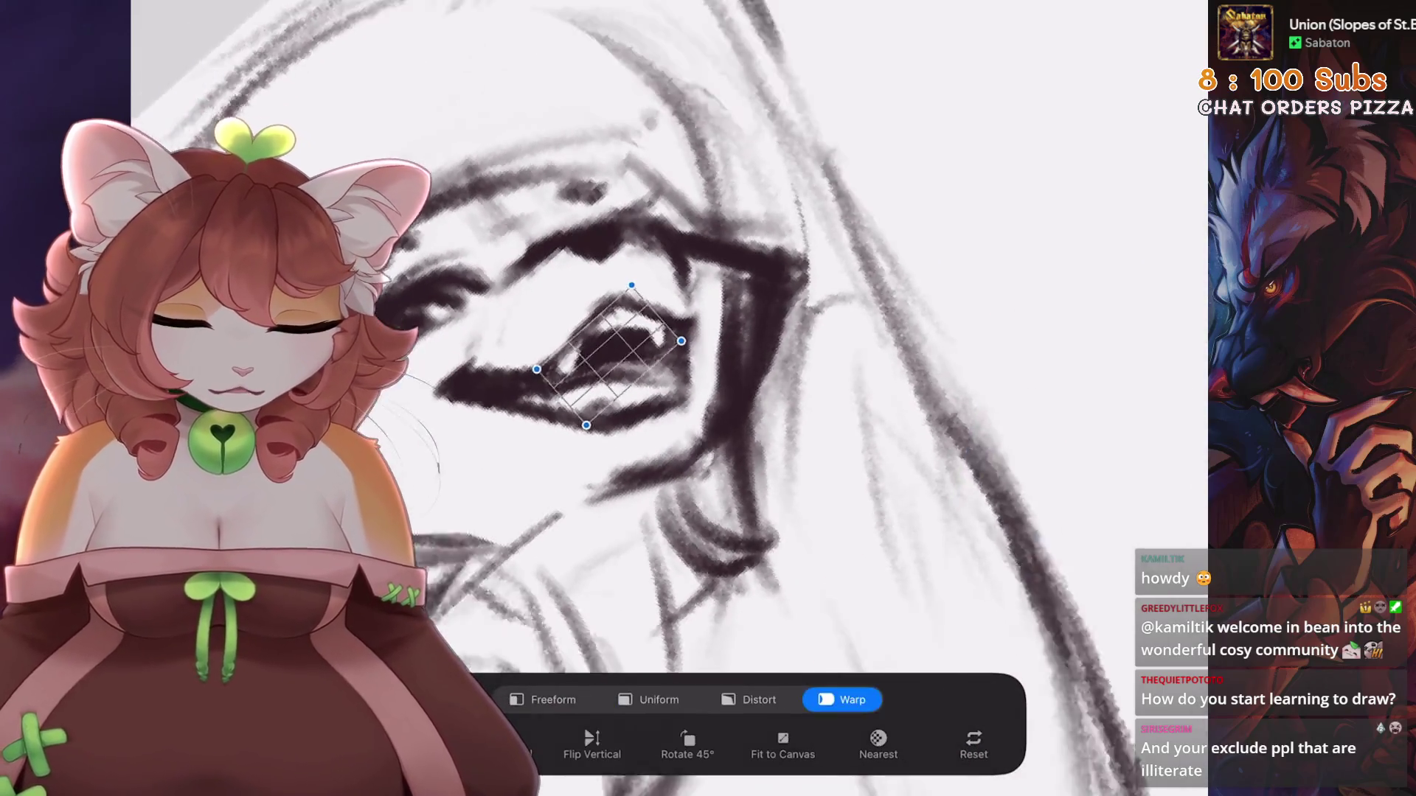
left_click_drag(633, 370, 623, 328)
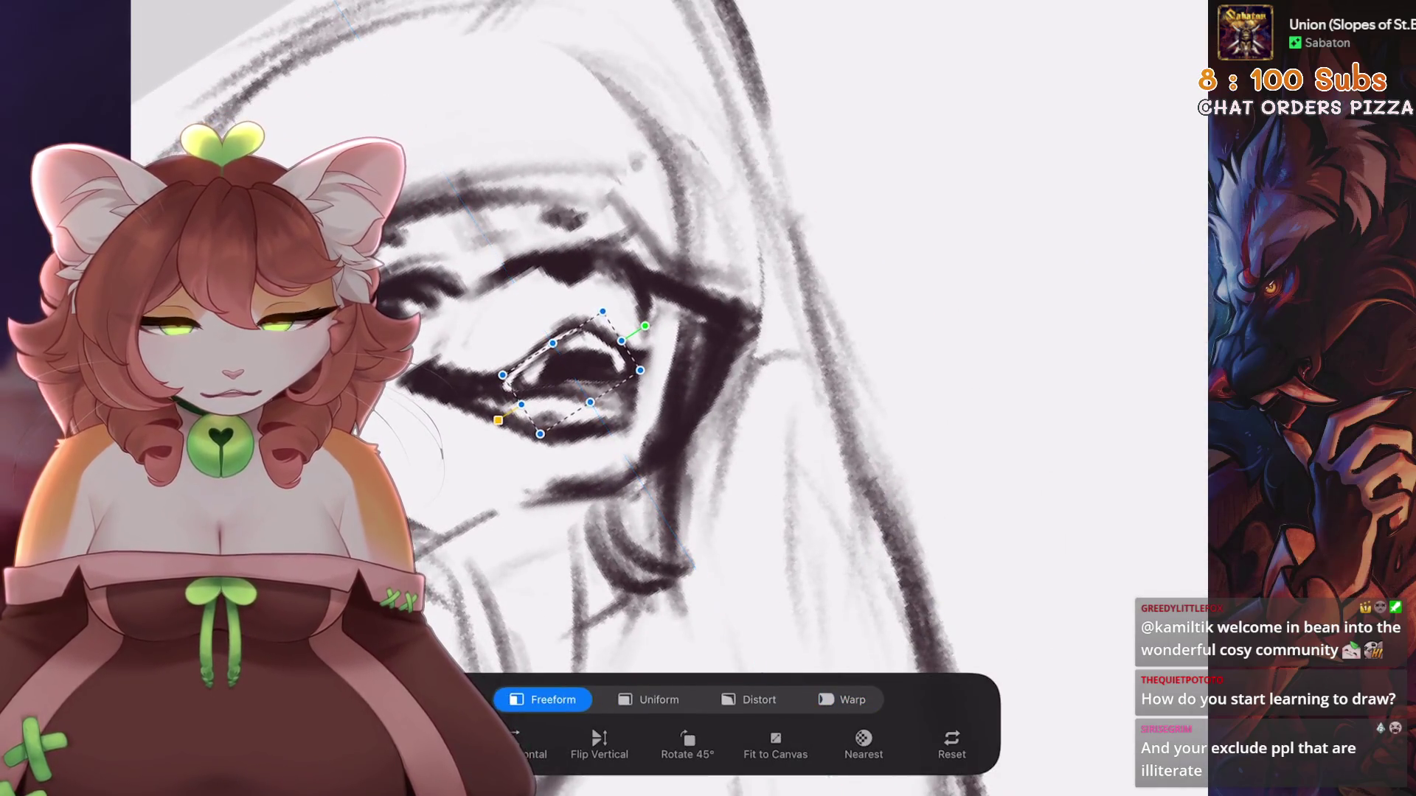
scroll(737, 332, "up", 5)
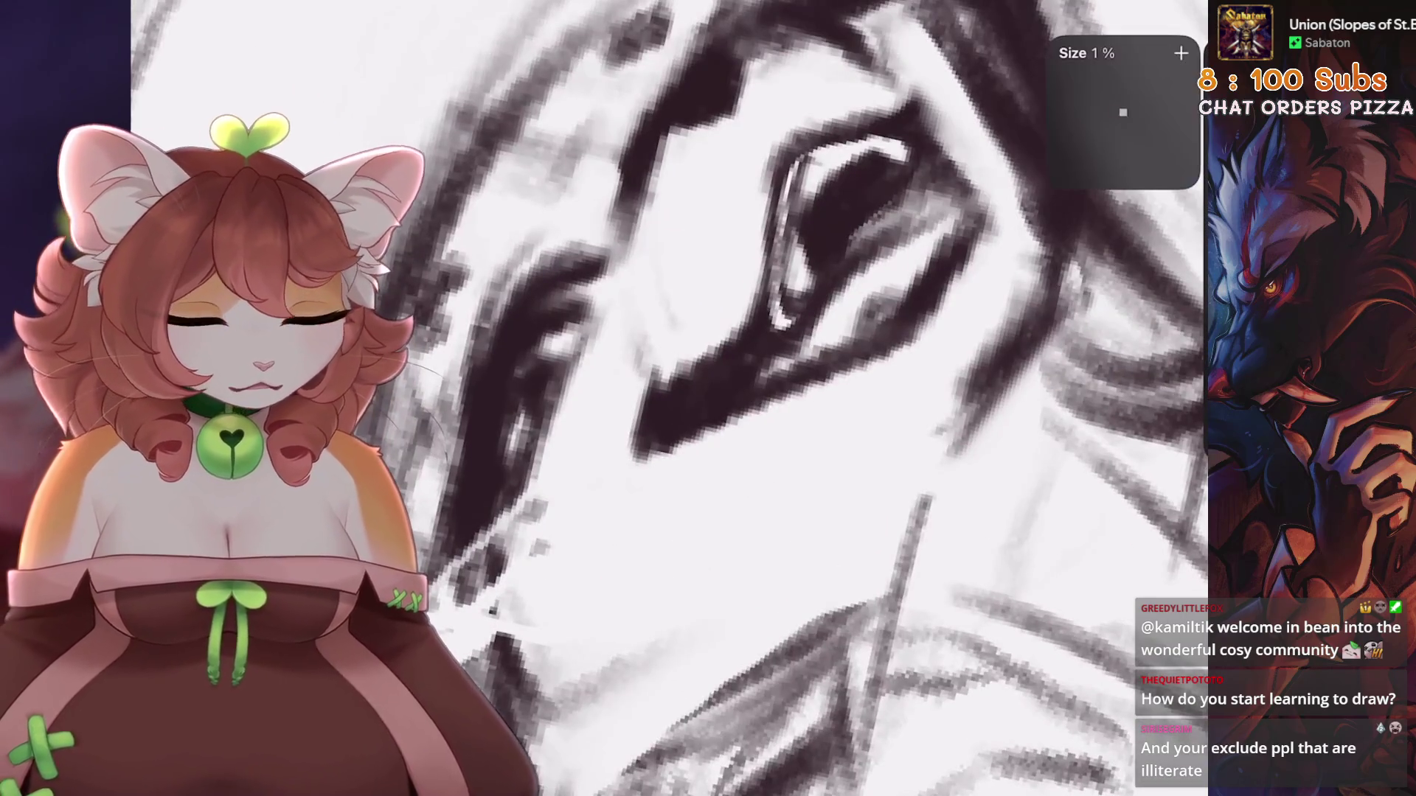
scroll(819, 163, "down", 3)
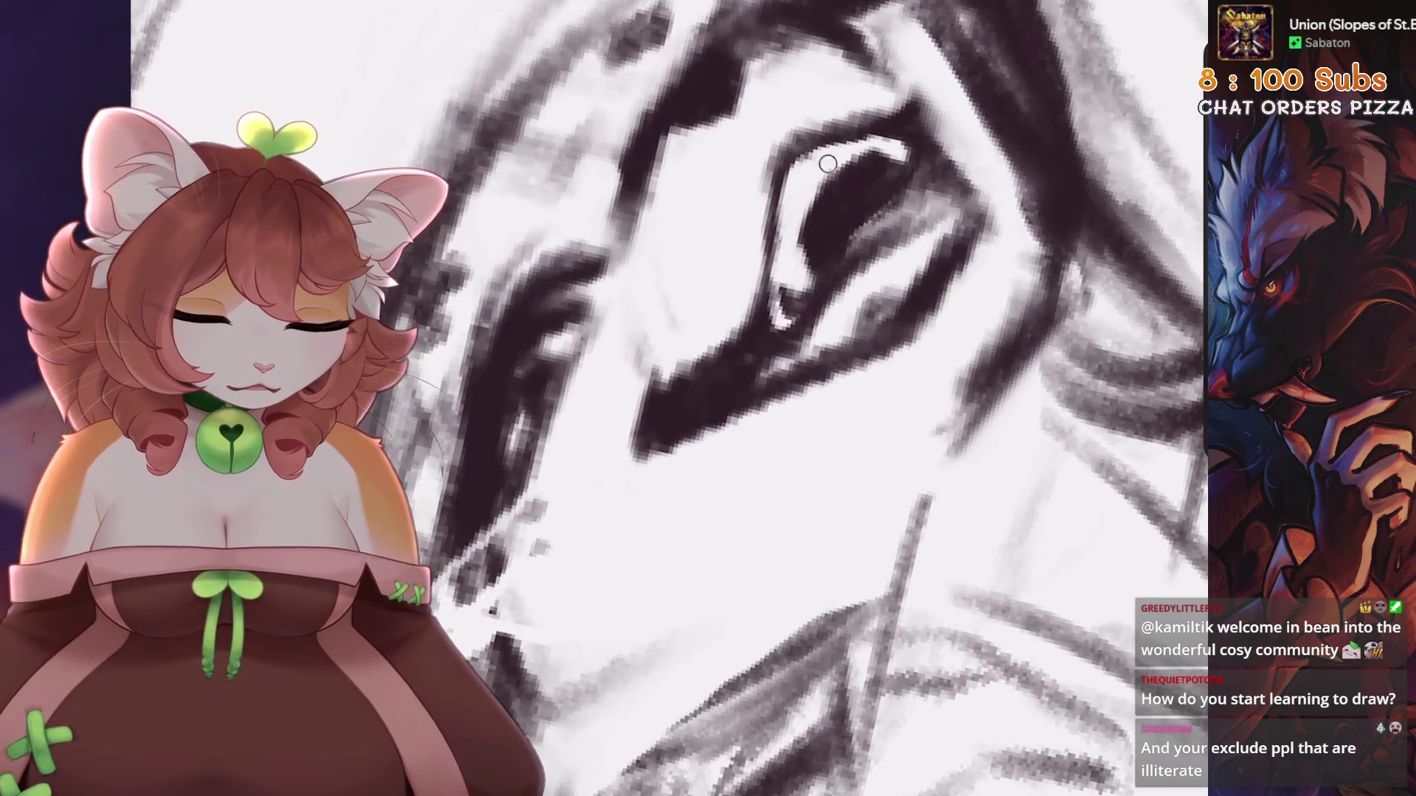
scroll(822, 158, "down", 3)
scroll(664, 369, "up", 4)
Redraw the eye's right contour darker and add dark marks beside the iris
left_click_drag(684, 326, 687, 441)
left_click_drag(690, 358, 682, 454)
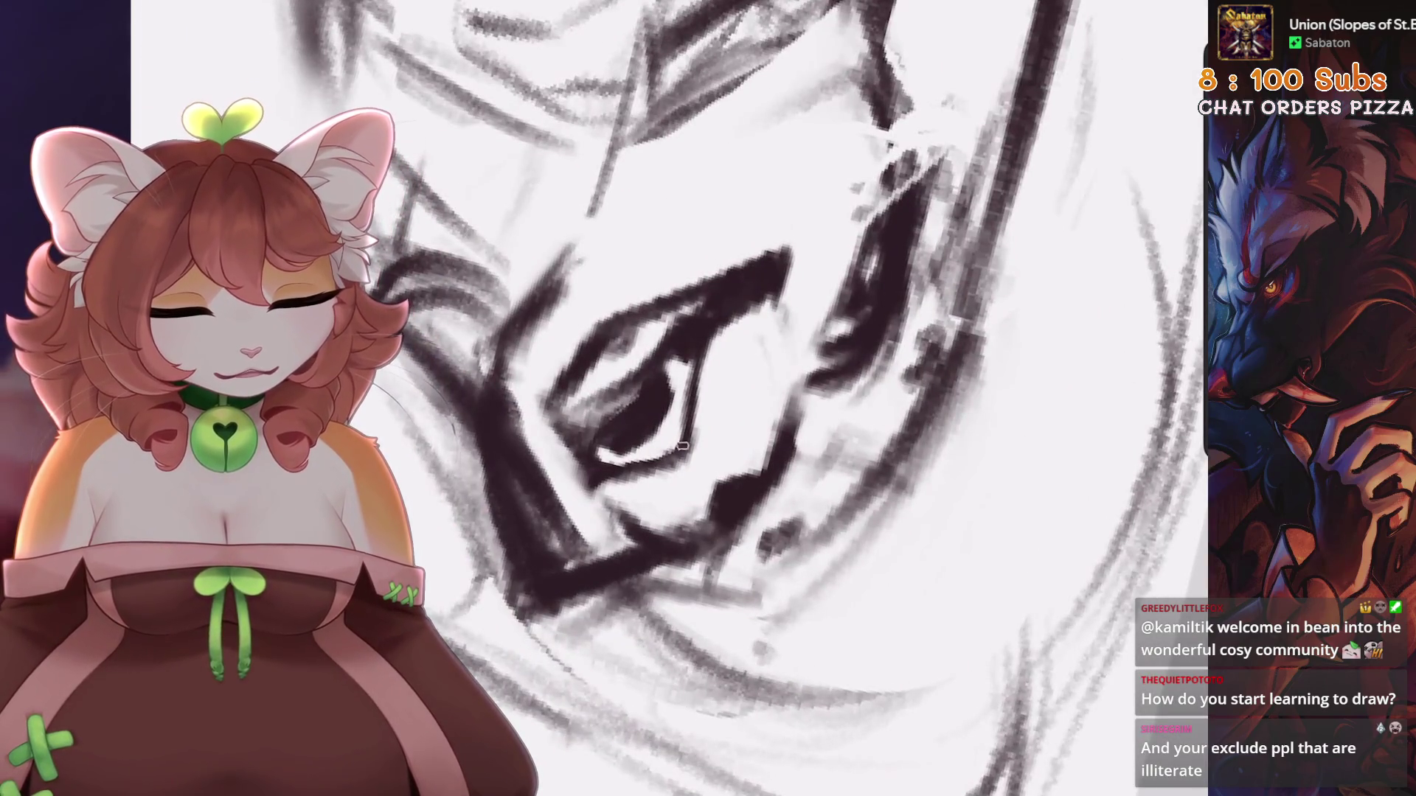
scroll(686, 398, "down", 3)
scroll(685, 398, "up", 5)
scroll(664, 398, "down", 3)
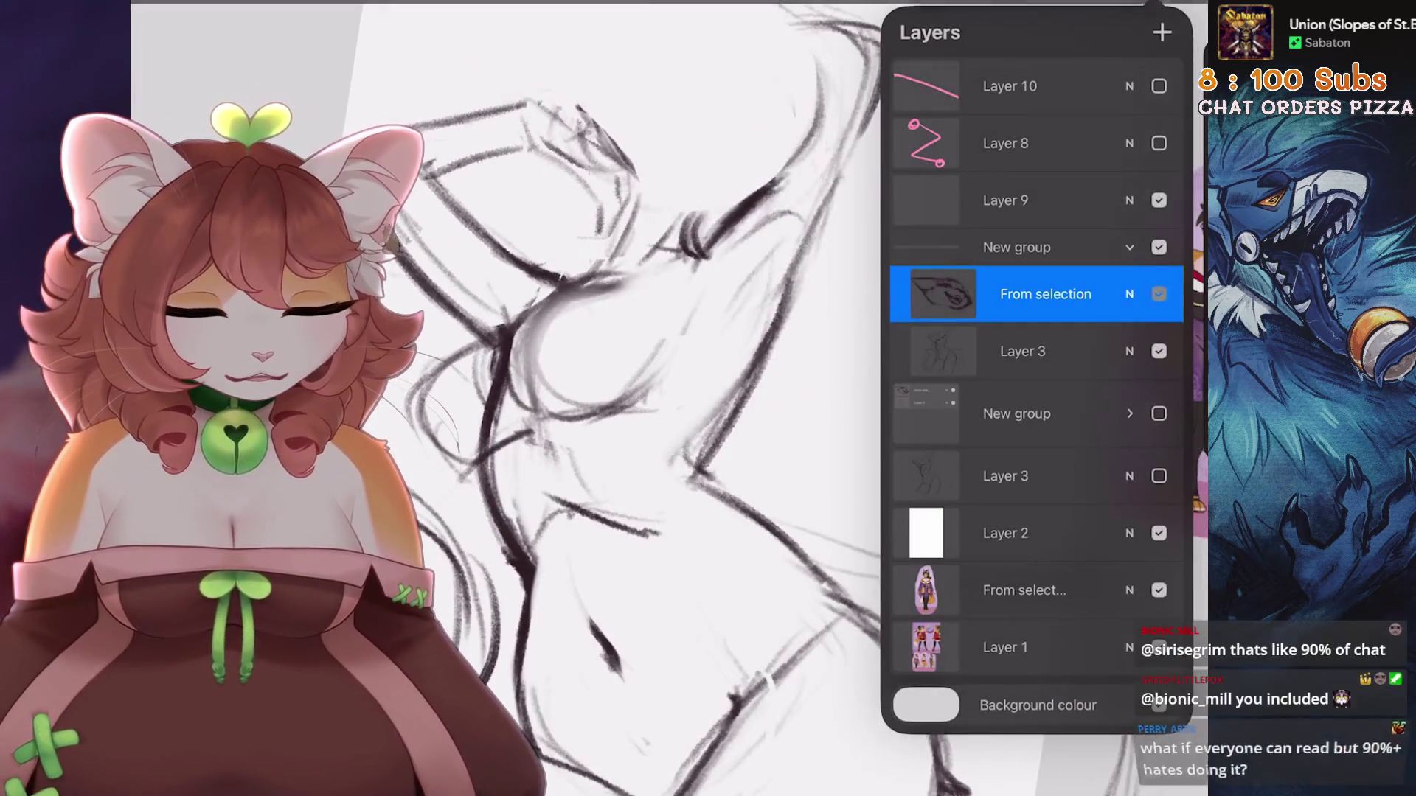
left_click(537, 295)
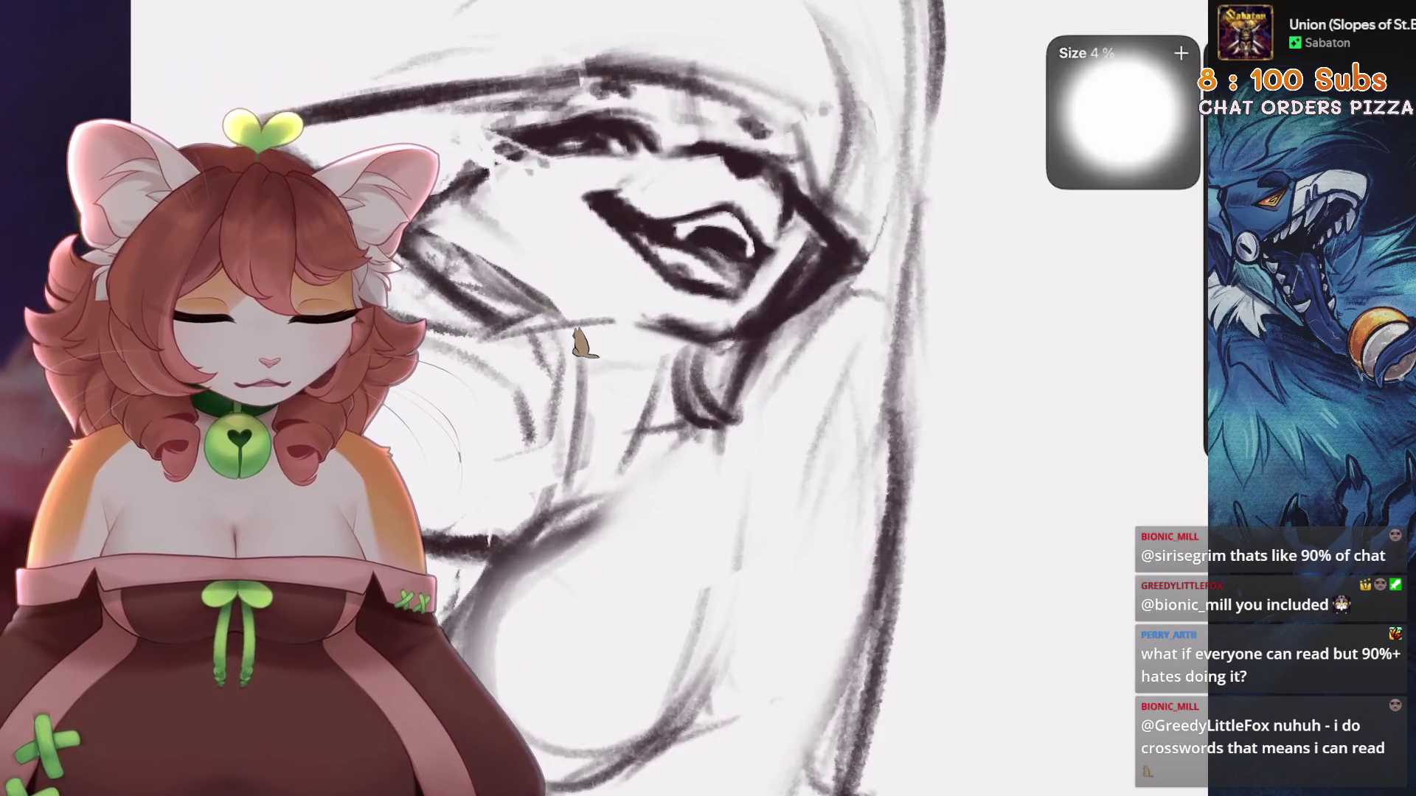
Restore the dark, full outer eye corner with a pointed stroke and by undoing the erase
left_click_drag(808, 191, 857, 236)
key("ctrl+z")
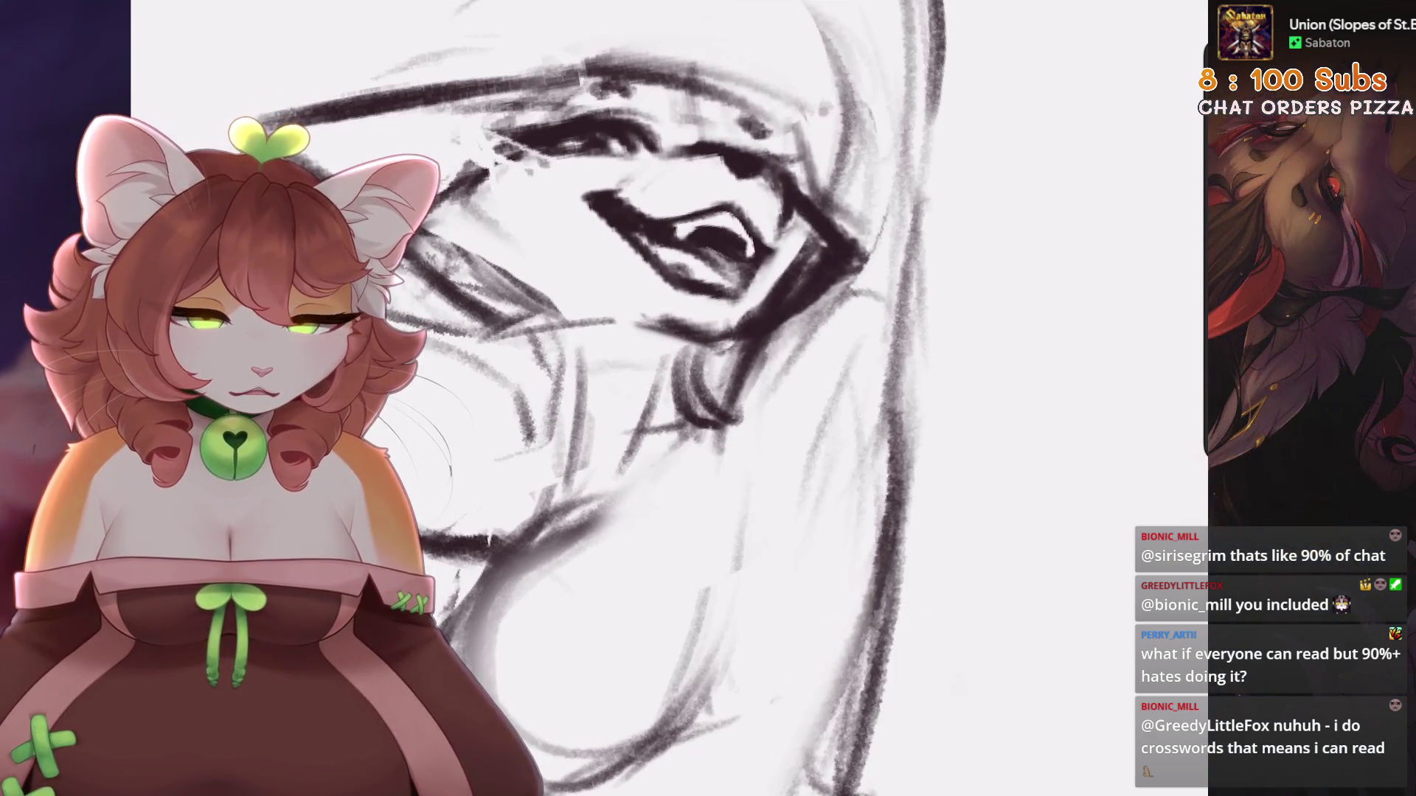
key("bracketleft")
scroll(753, 325, "down", 2)
mouse_move(816, 228)
left_mouse_down()
mouse_move(737, 295)
mouse_move(737, 332)
left_mouse_up()
scroll(797, 246, "up", 5)
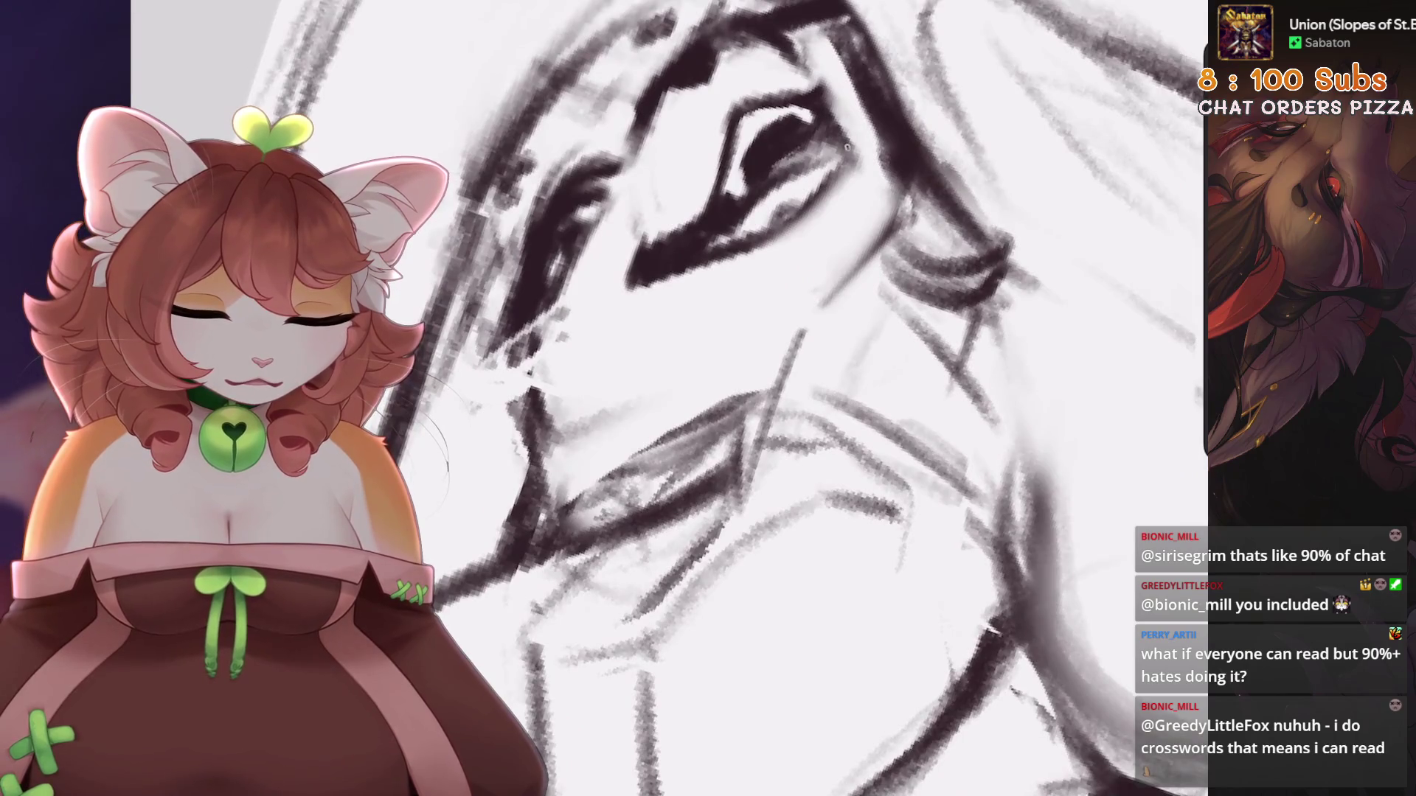
scroll(846, 147, "down", 2)
Rotate the canvas and draw curved short strokes along the eye's lower lid
left_click_drag(846, 147, 888, 123)
scroll(888, 123, "up", 2)
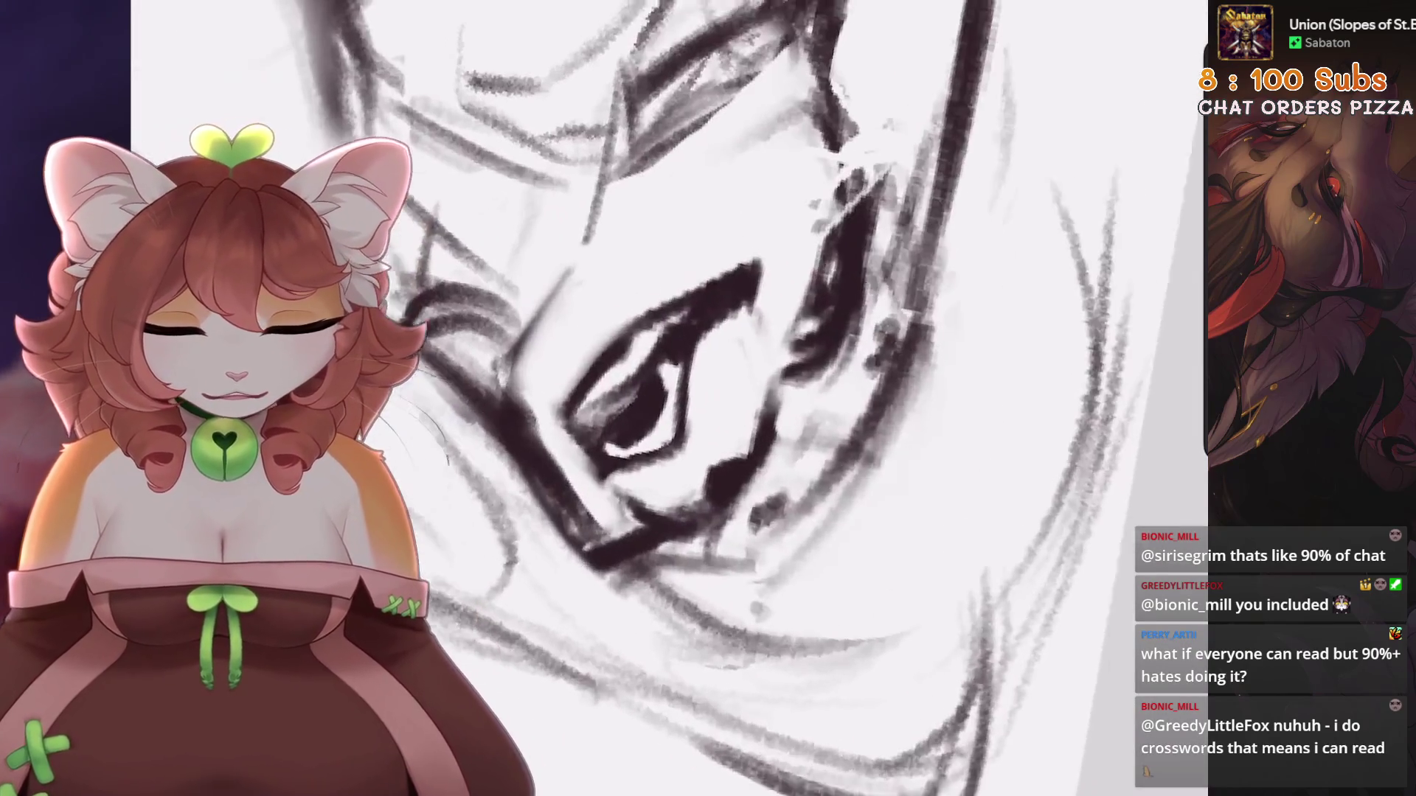
scroll(664, 399, "down", 3)
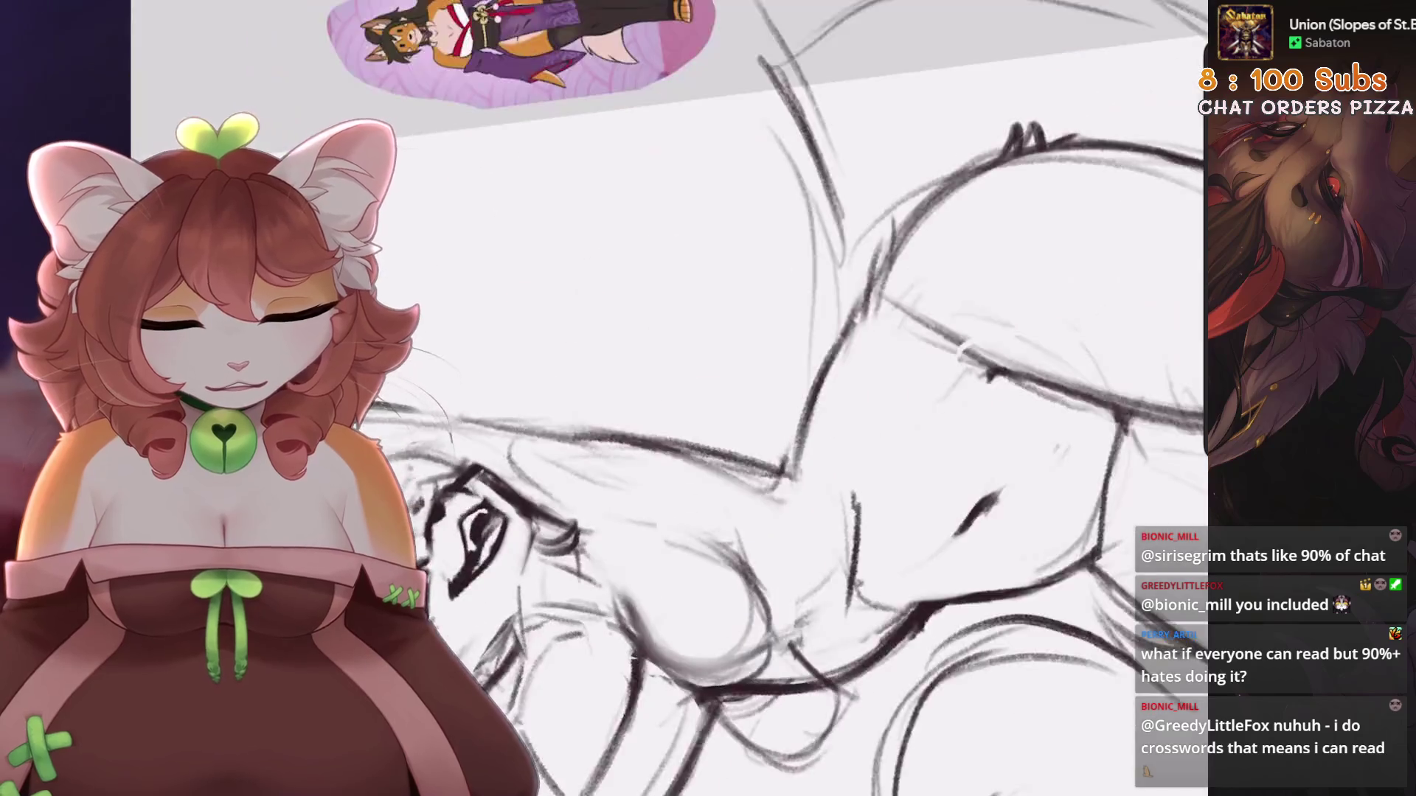
scroll(664, 398, "up", 3)
scroll(664, 398, "down", 2)
scroll(664, 398, "up", 3)
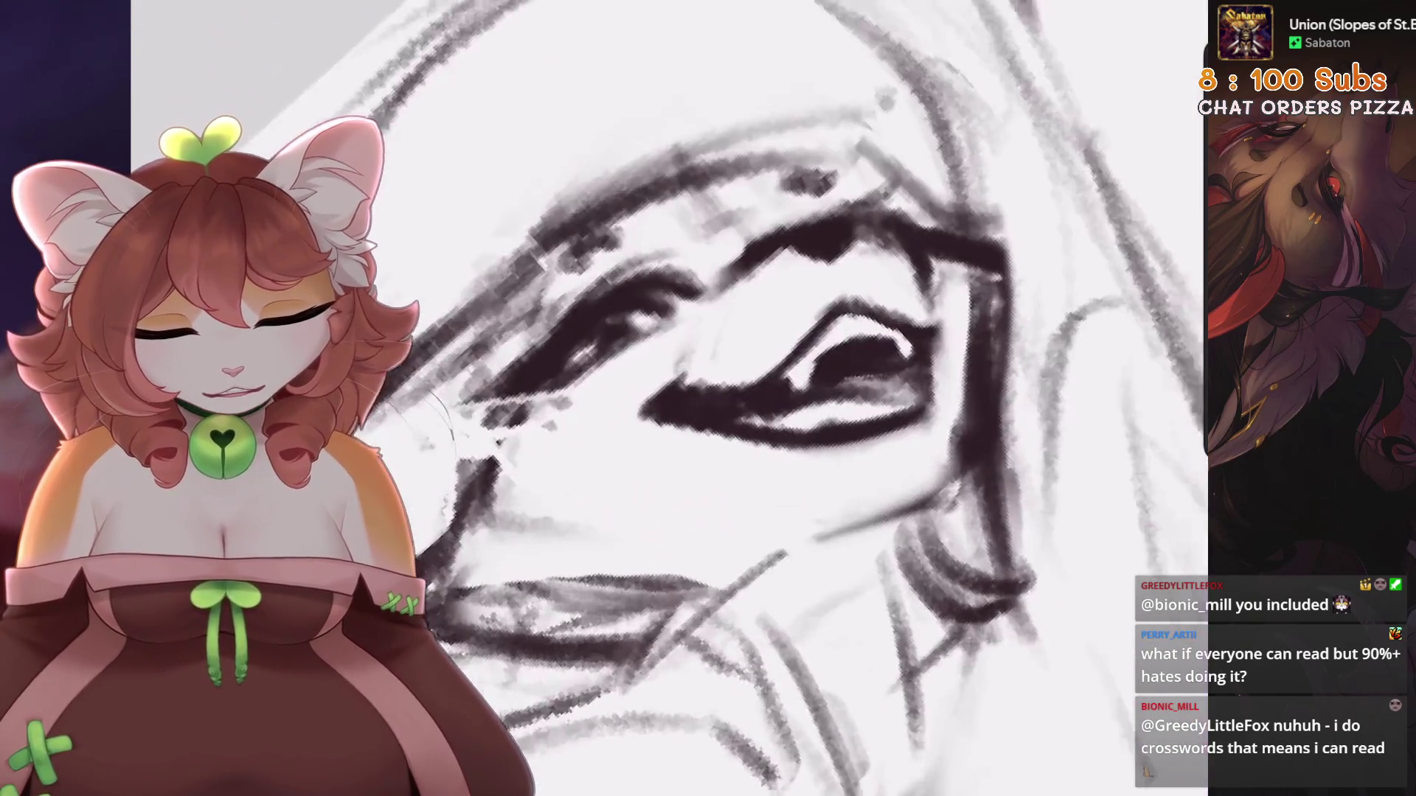
scroll(654, 357, "down", 1)
left_click_drag(654, 357, 708, 413)
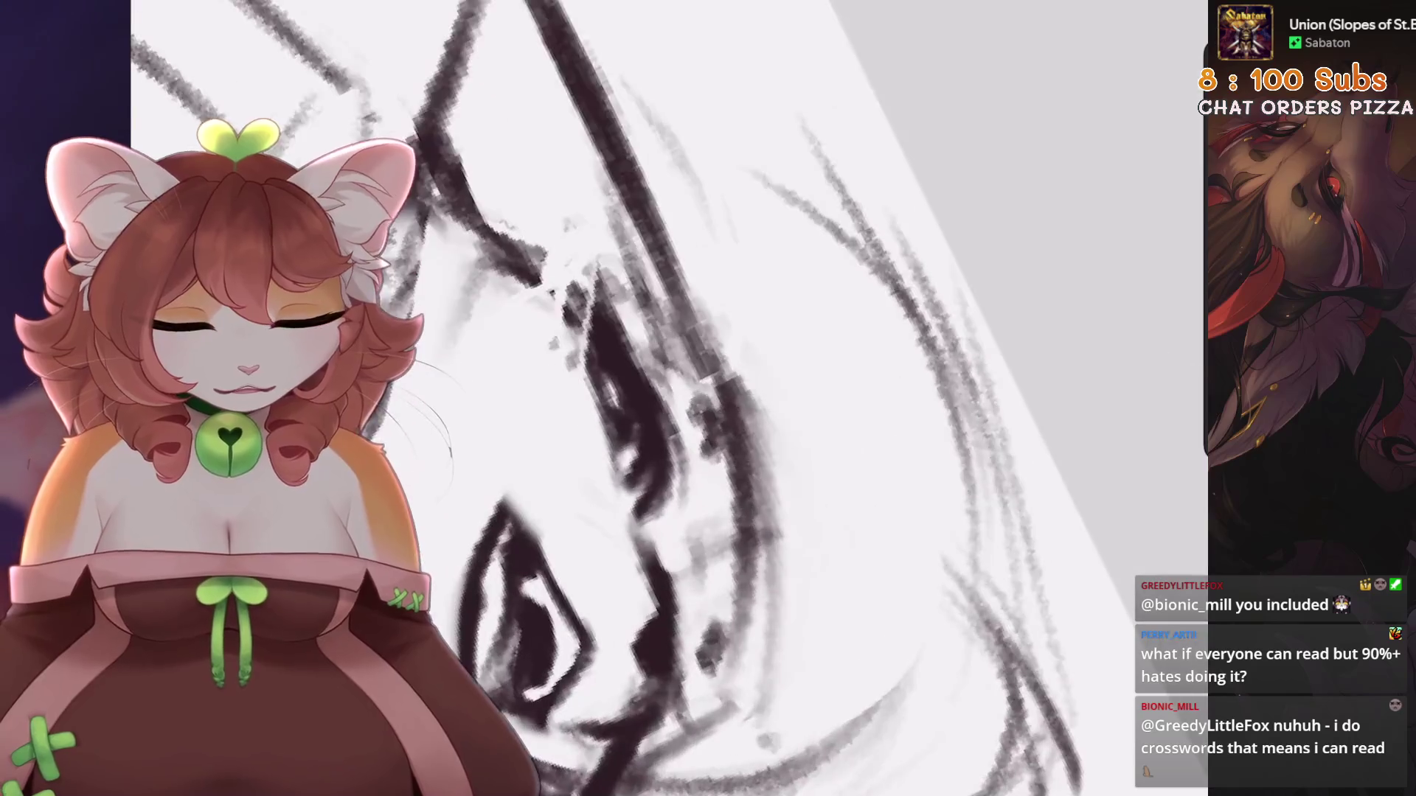
left_click_drag(550, 575, 531, 485)
key("ctrl+z")
mouse_move(566, 417)
left_mouse_down()
mouse_move(523, 511)
mouse_move(550, 590)
left_mouse_up()
left_click_drag(545, 459, 505, 525)
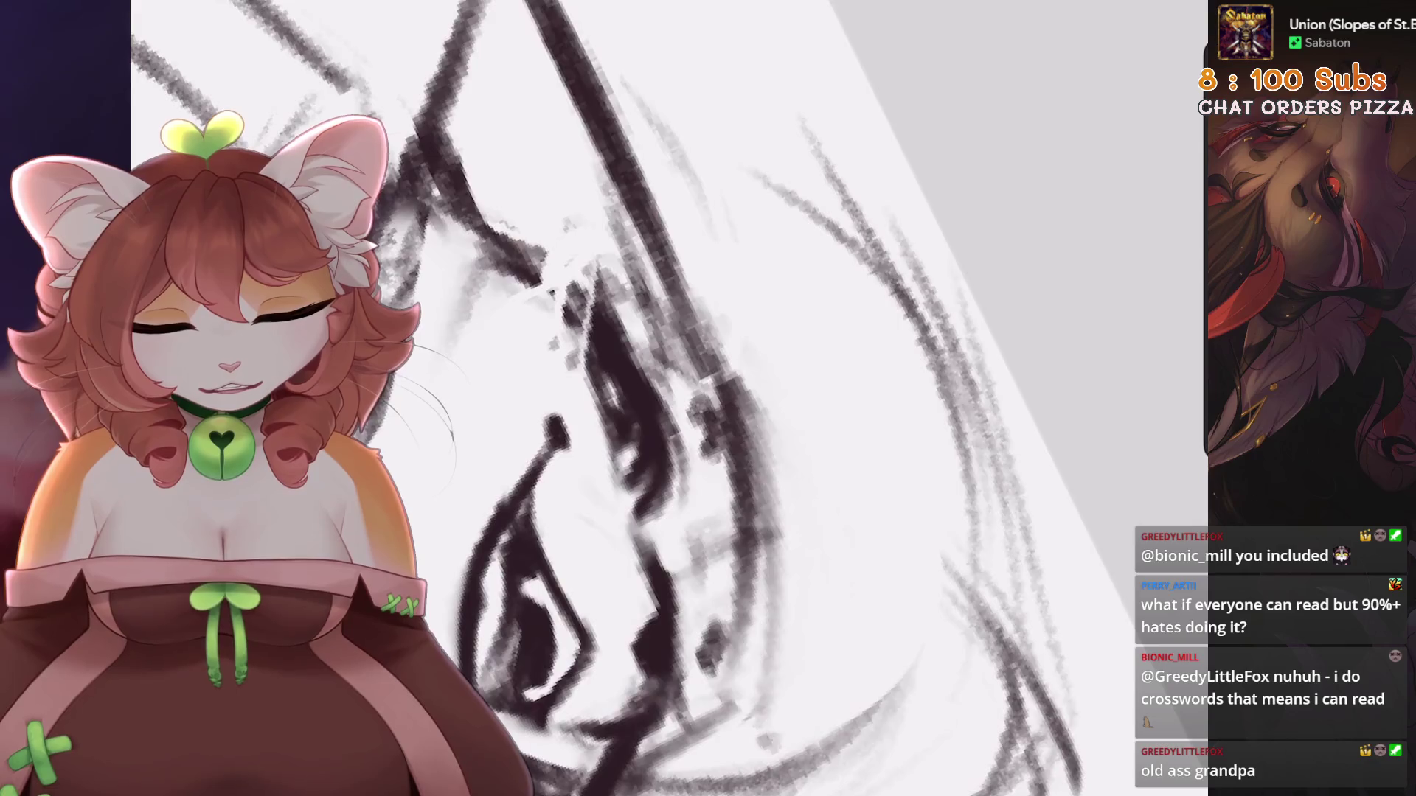
key("ctrl+0")
scroll(664, 354, "up", 1)
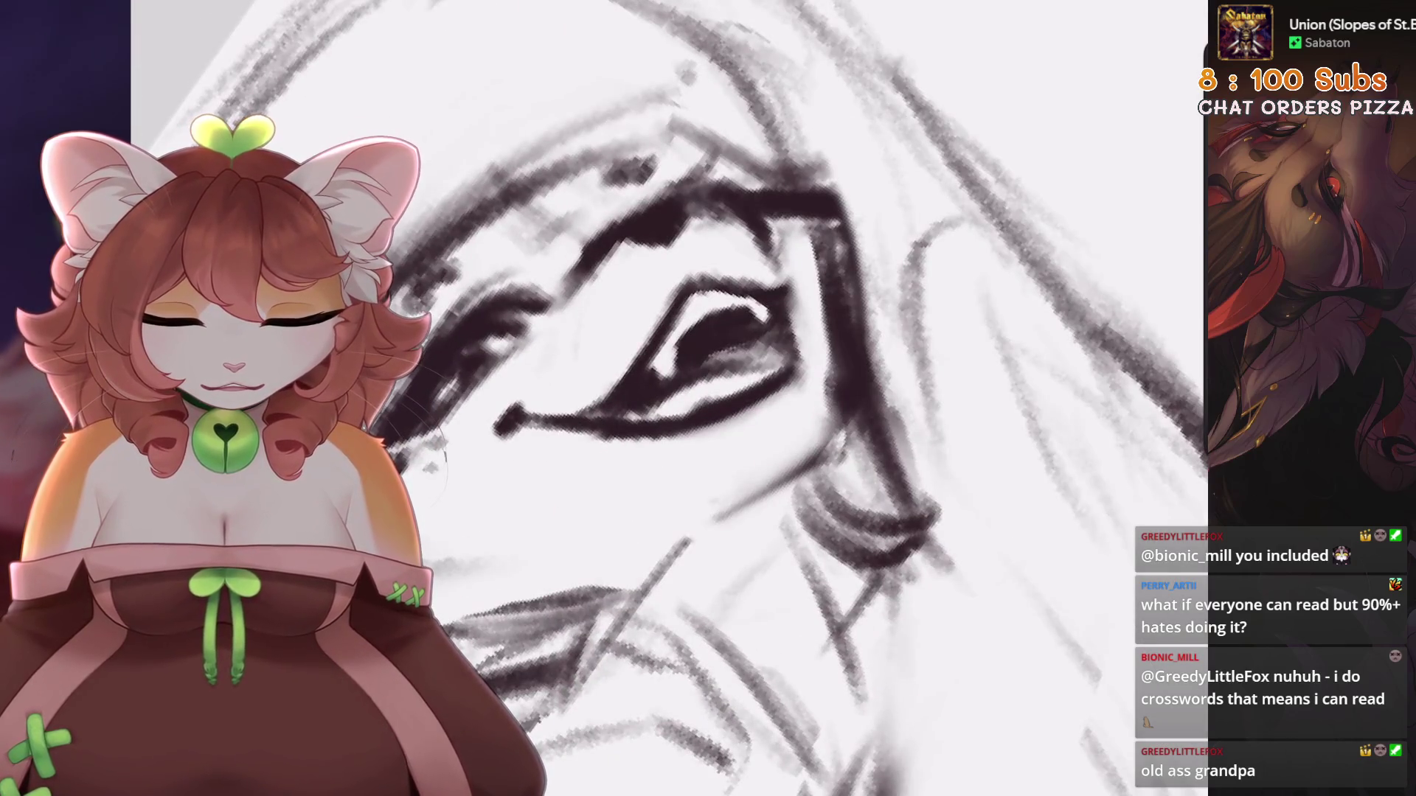
Lasso the inner-corner eye stroke and bend it with Warp into the upper lid line
mouse_move(649, 346)
left_mouse_down()
mouse_move(568, 413)
mouse_move(663, 336)
left_mouse_up()
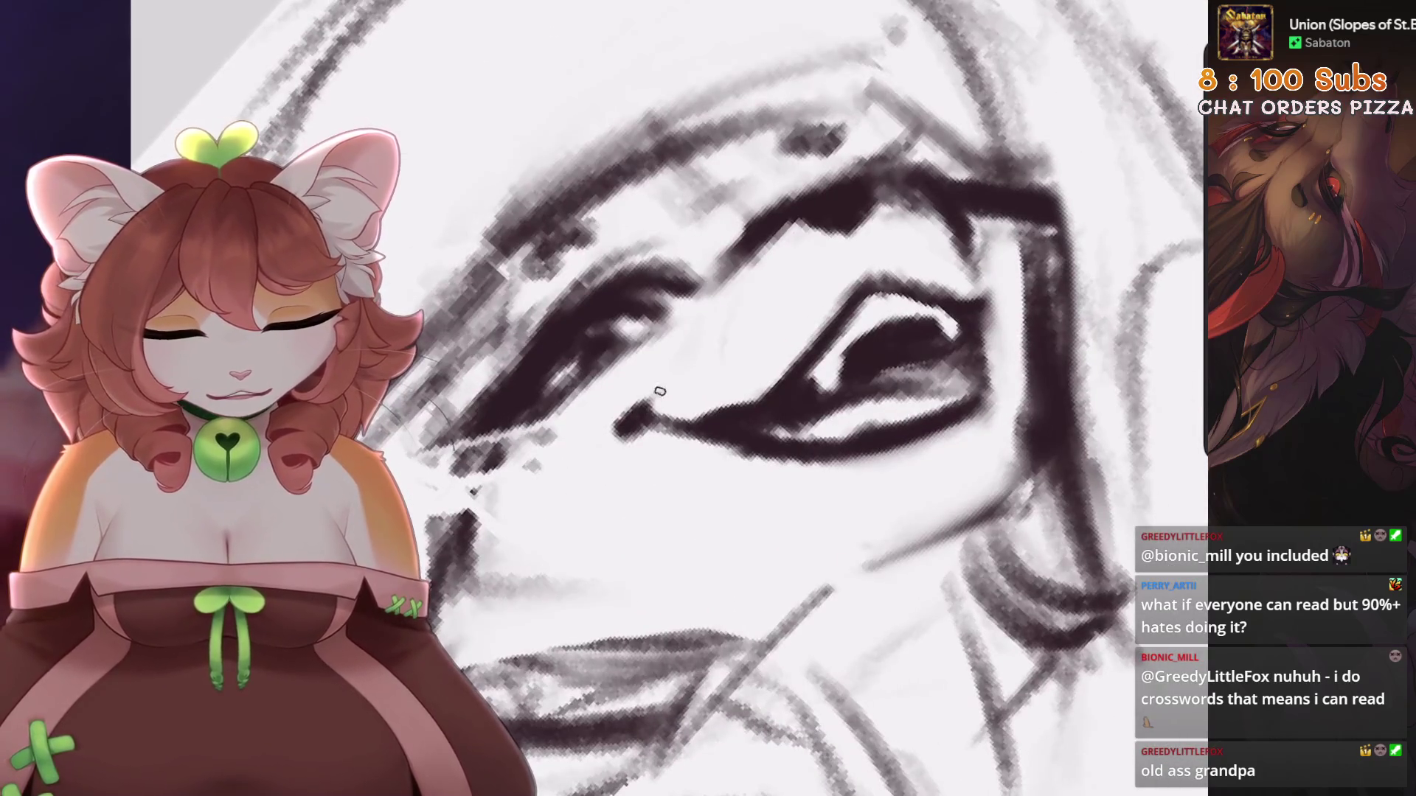
key("s")
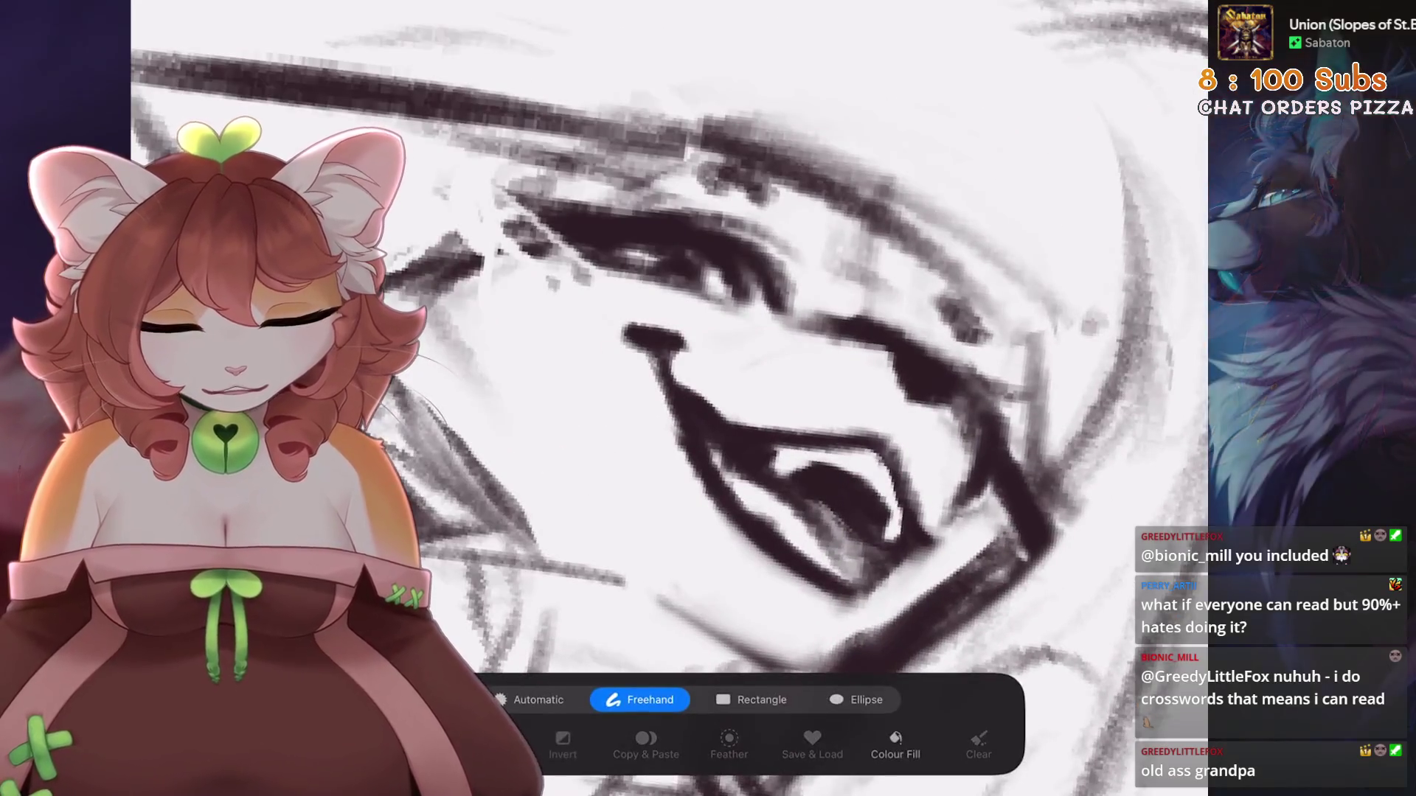
left_click_drag(660, 472, 700, 397)
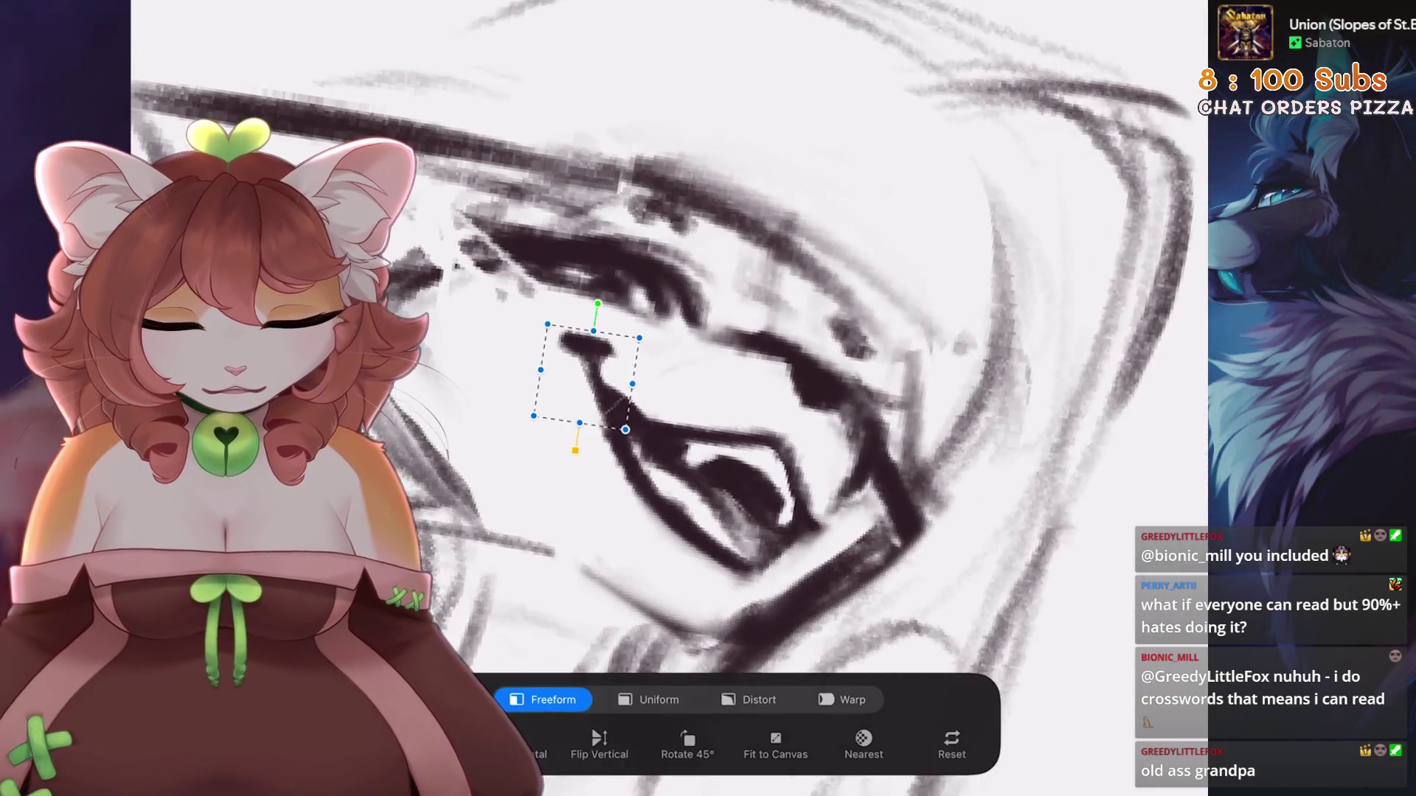
left_click(841, 700)
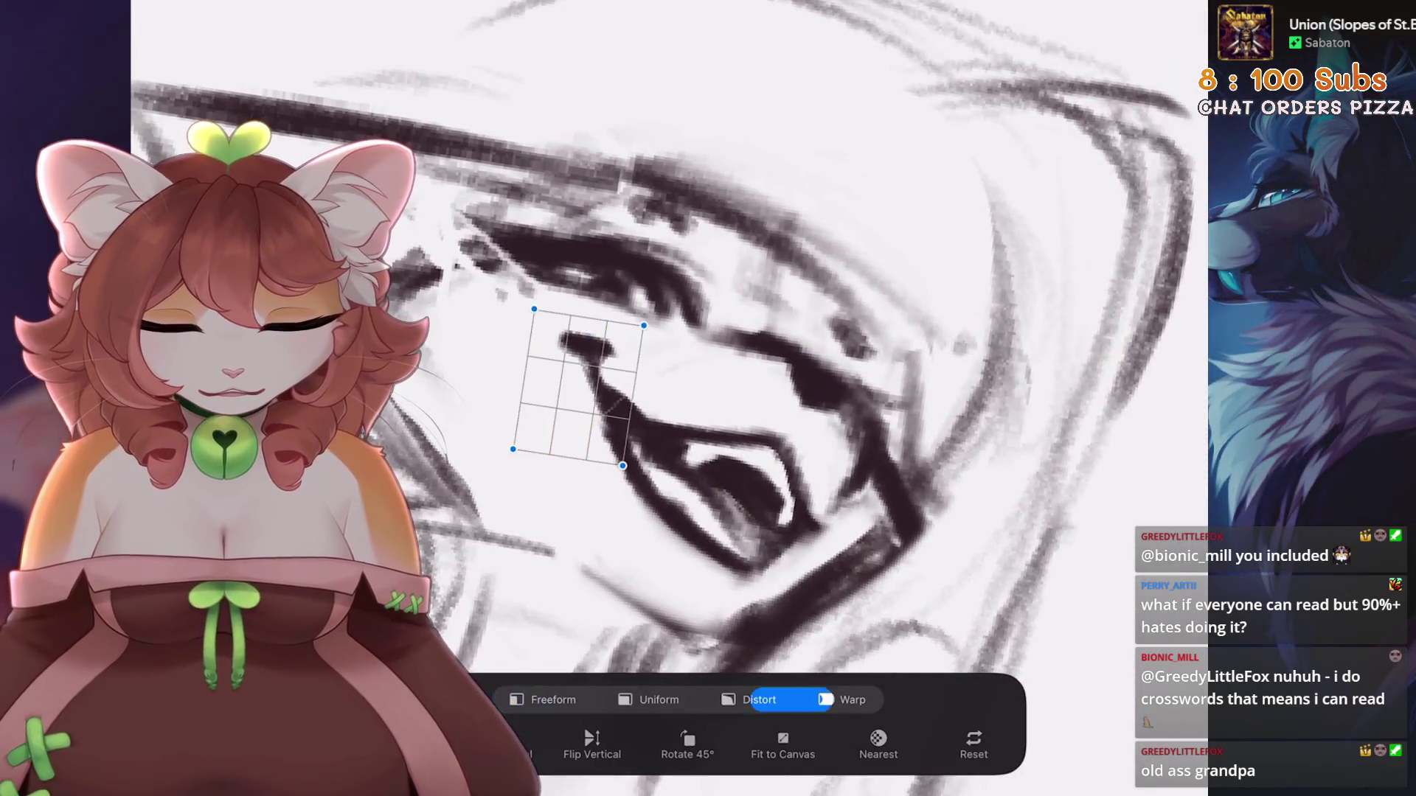
left_click_drag(590, 368, 582, 379)
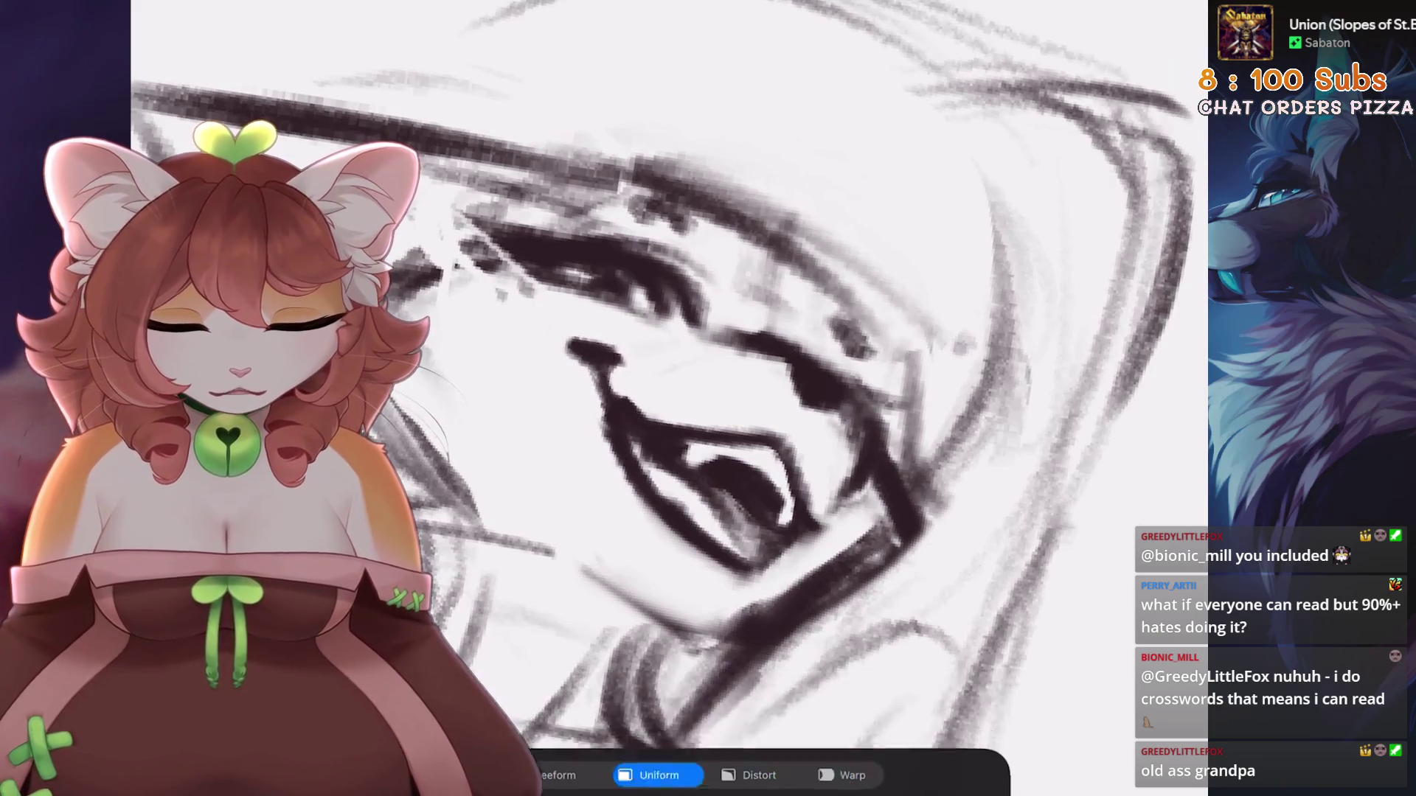
scroll(770, 353, "up", 3)
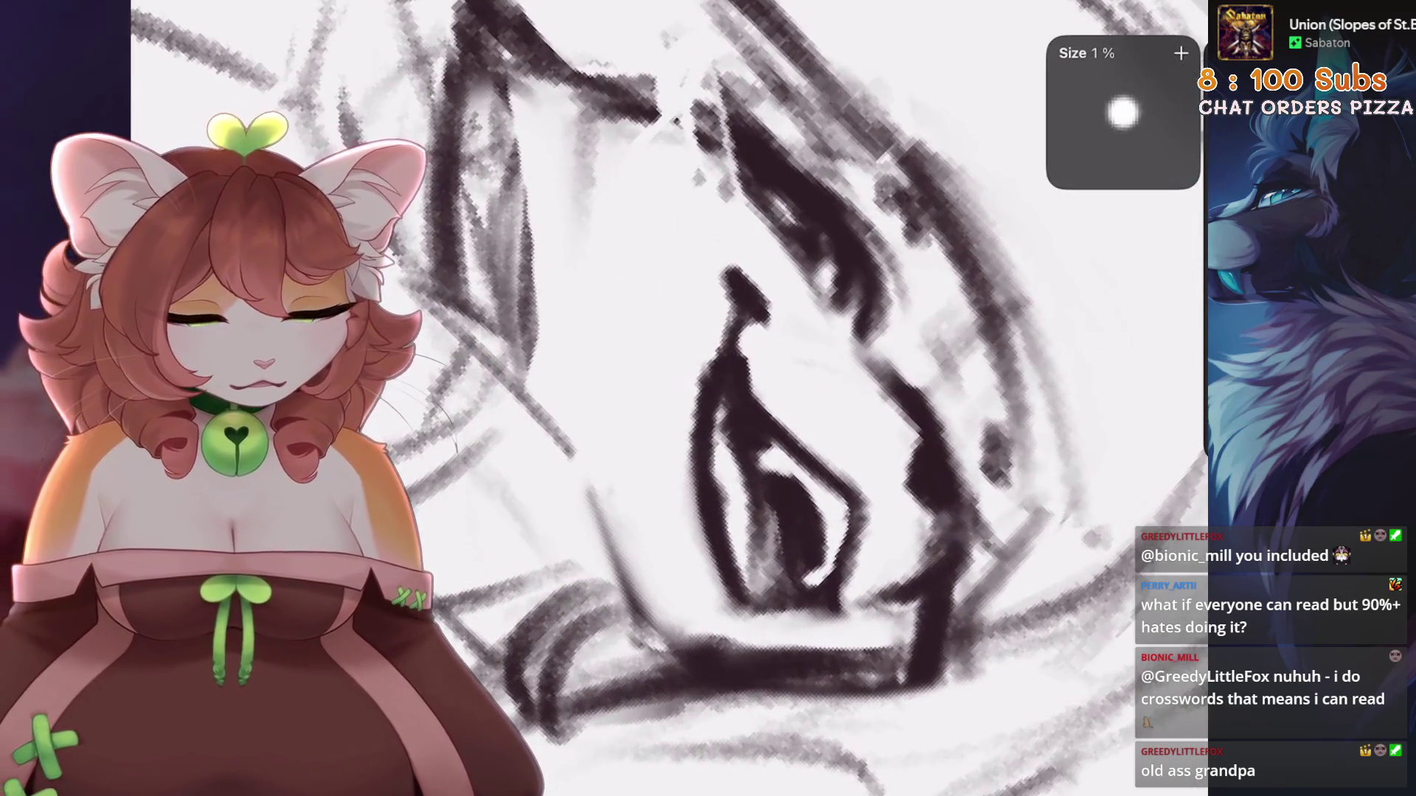
scroll(663, 383, "down", 3)
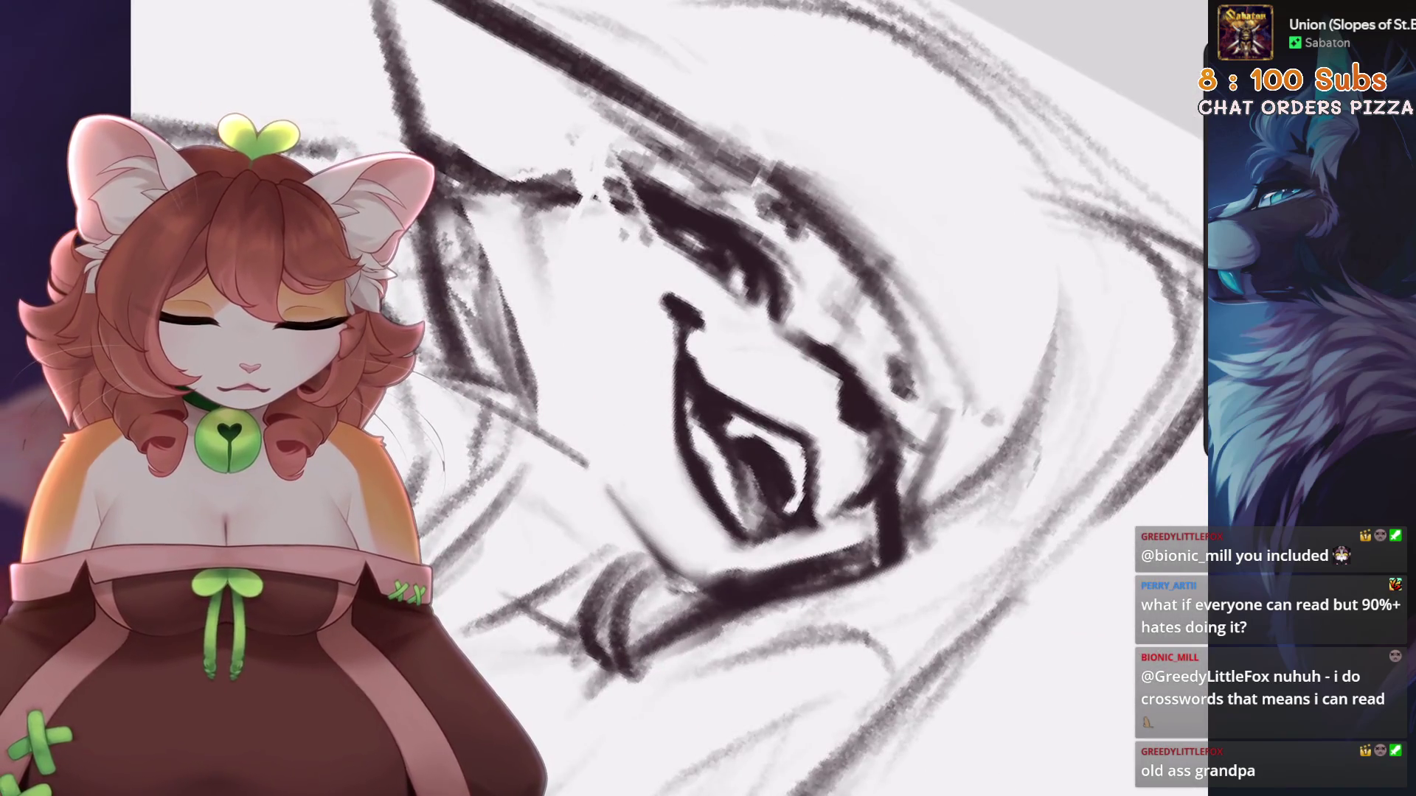
scroll(738, 398, "down", 2)
scroll(738, 398, "up", 3)
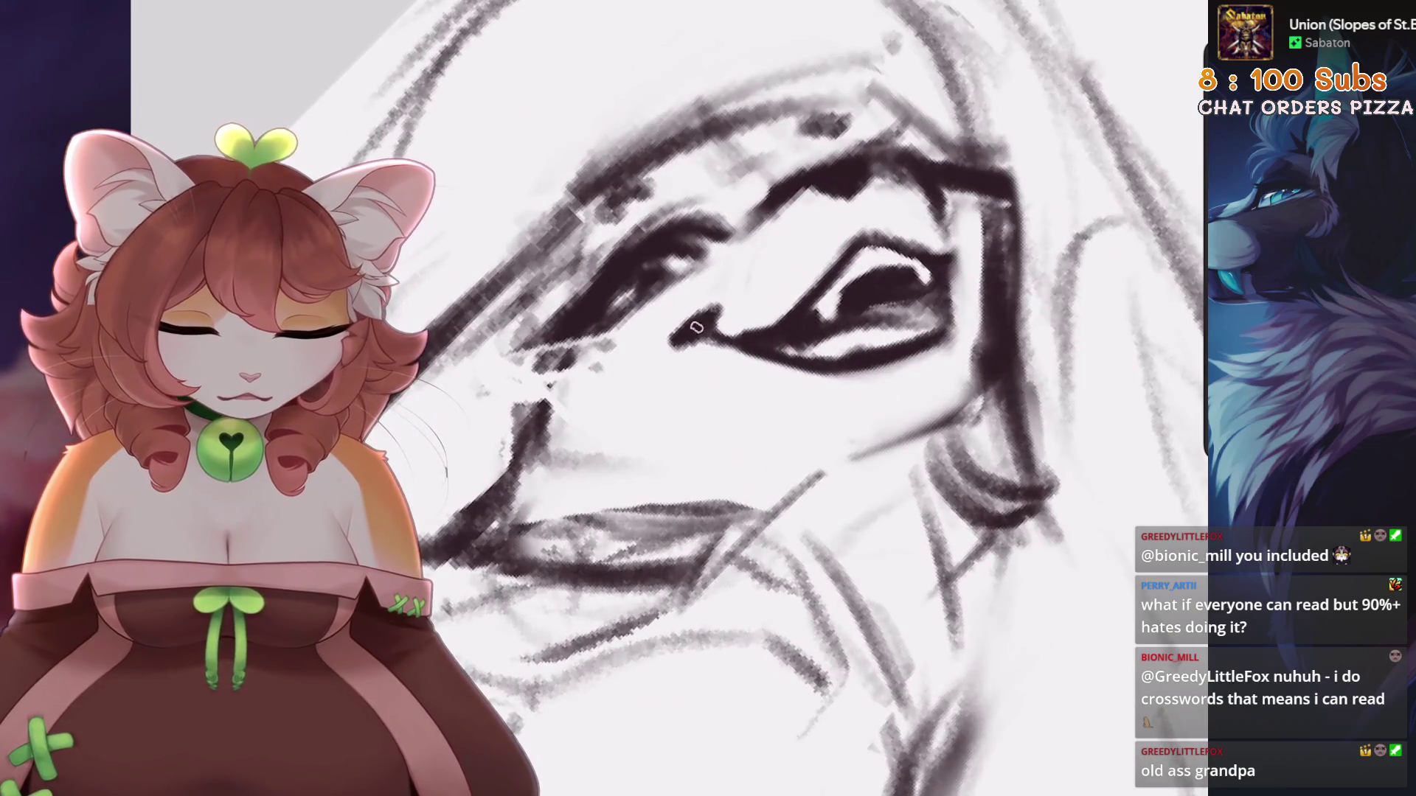
scroll(696, 327, "down", 5)
scroll(696, 326, "up", 2)
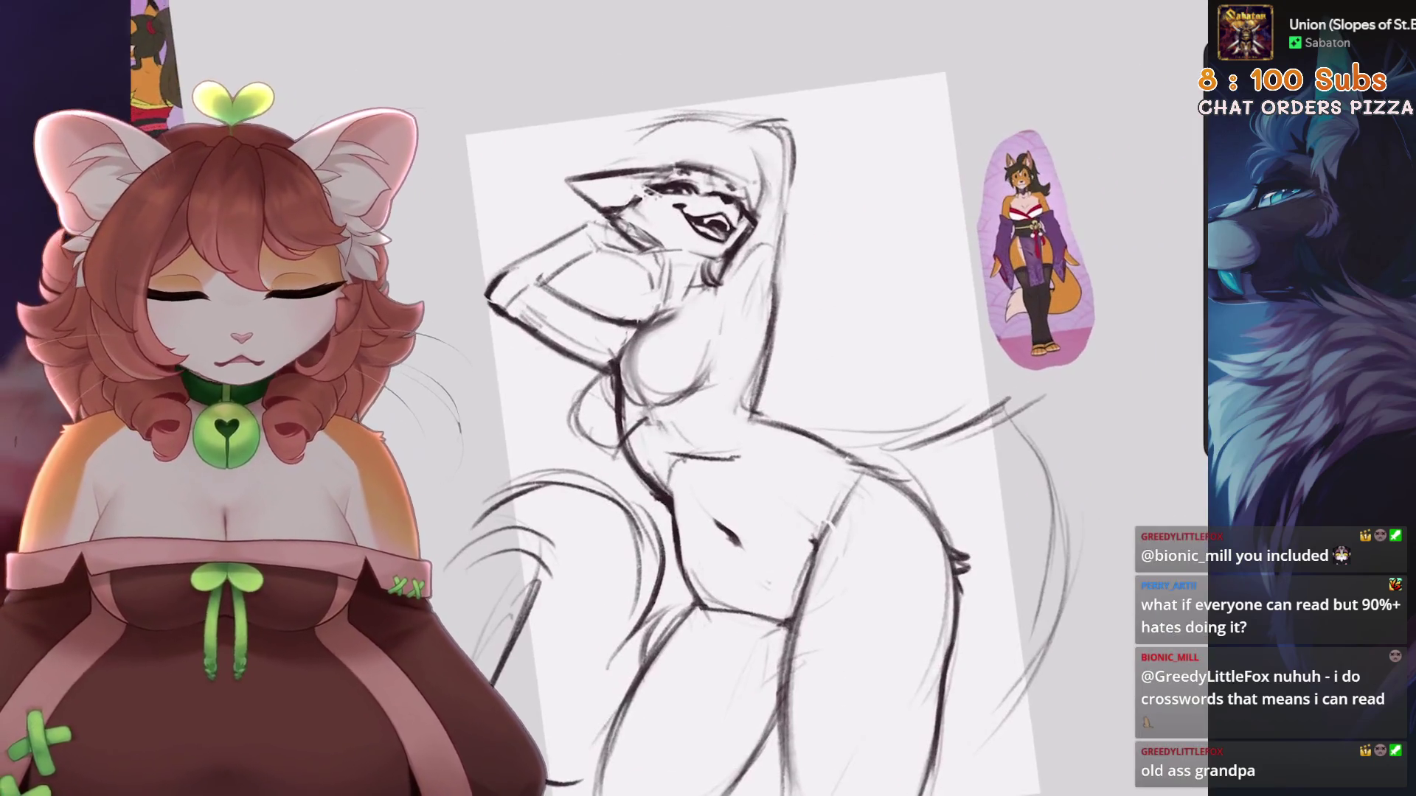
Zoom into the eye, draw a short line at its corner, then undo it
scroll(697, 327, "up", 5)
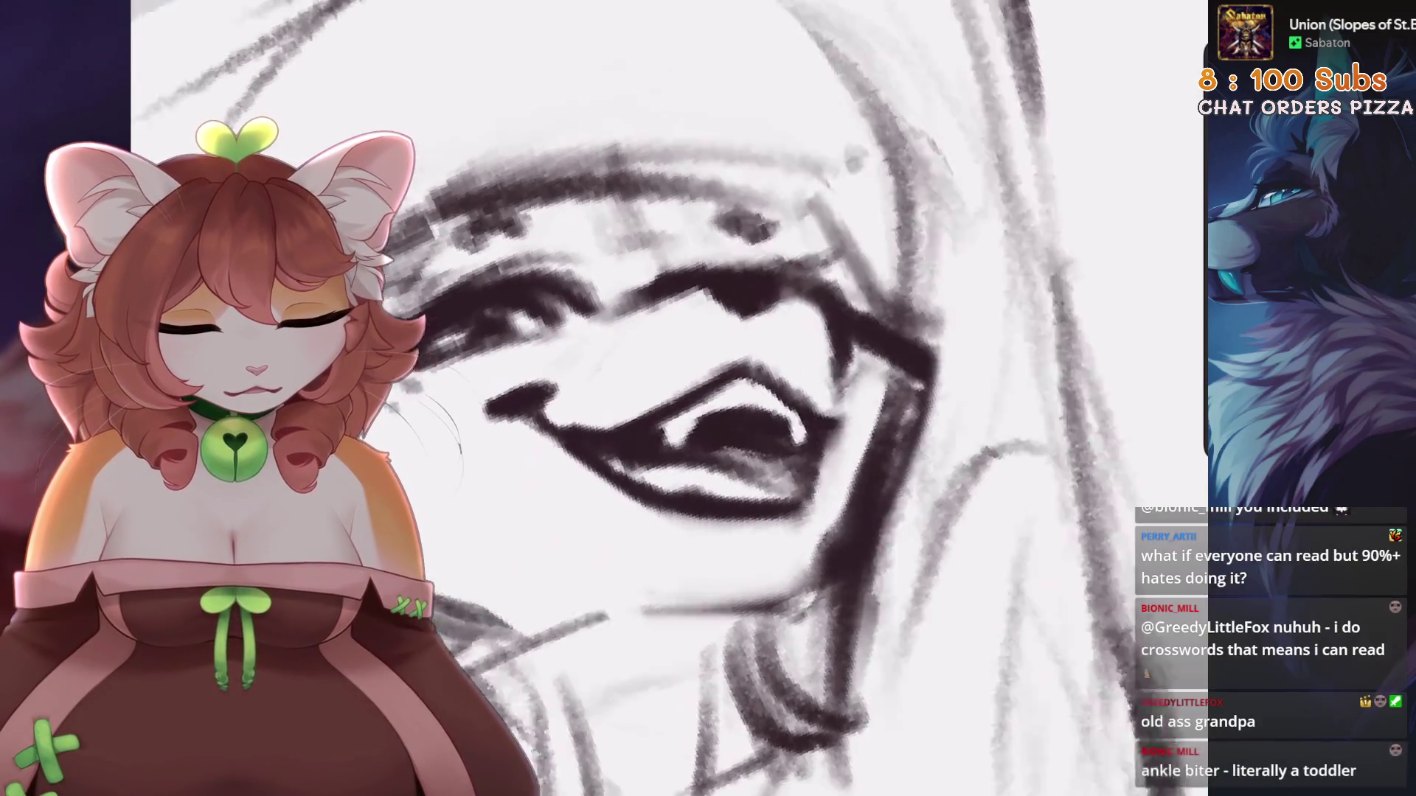
scroll(771, 381, "down", 1)
scroll(771, 381, "up", 1)
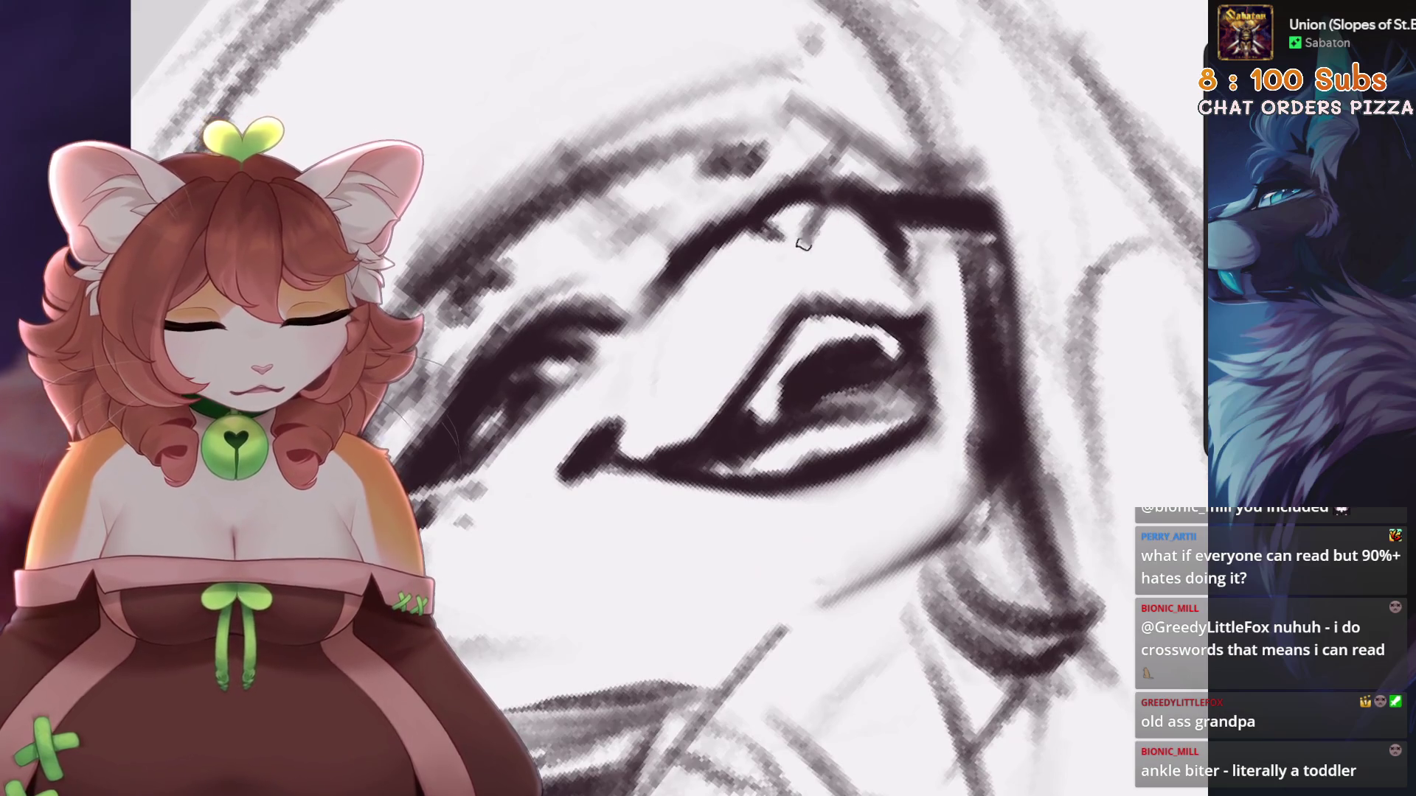
mouse_move(811, 216)
left_mouse_down()
mouse_move(829, 221)
mouse_move(818, 247)
left_mouse_up()
scroll(819, 247, "down", 3)
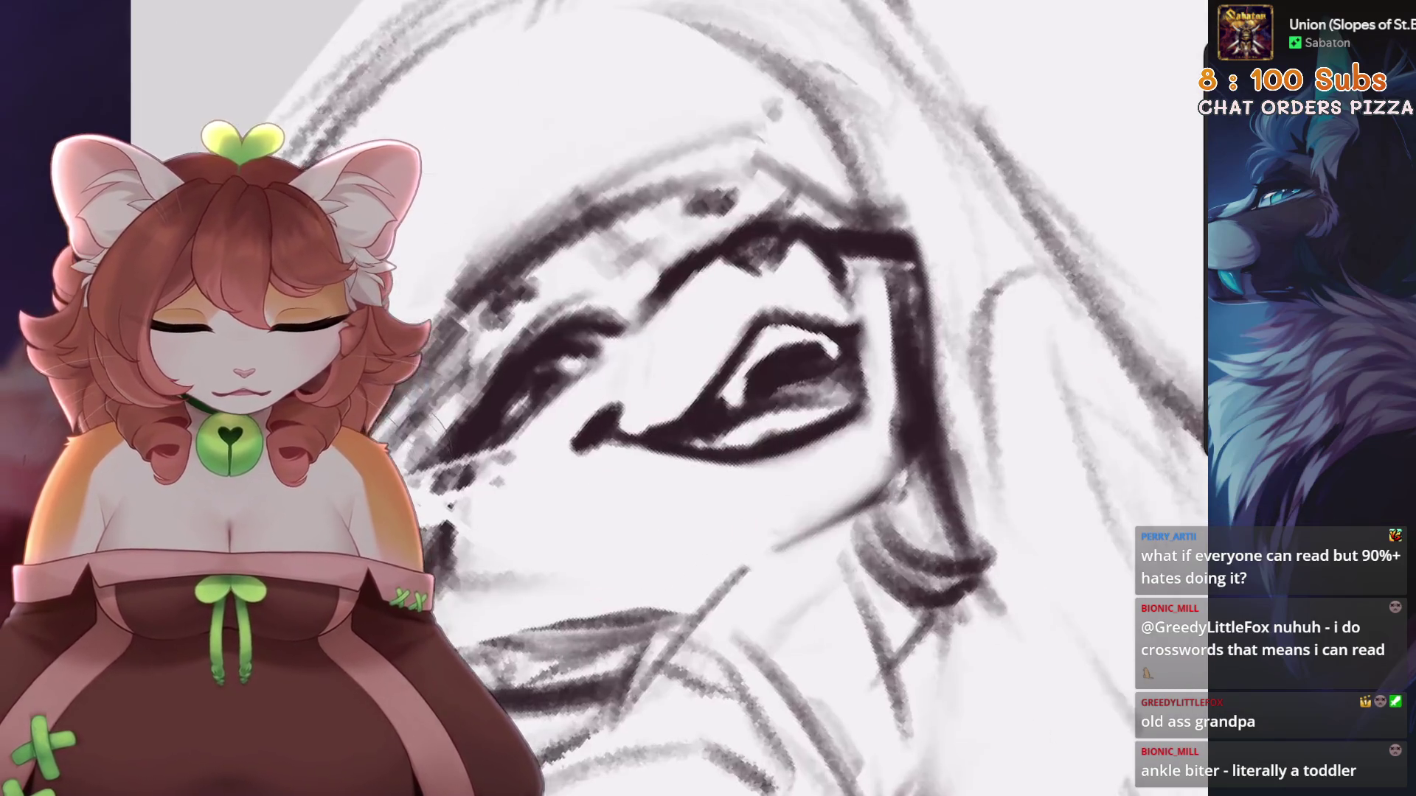
scroll(819, 247, "up", 3)
key("ctrl+z")
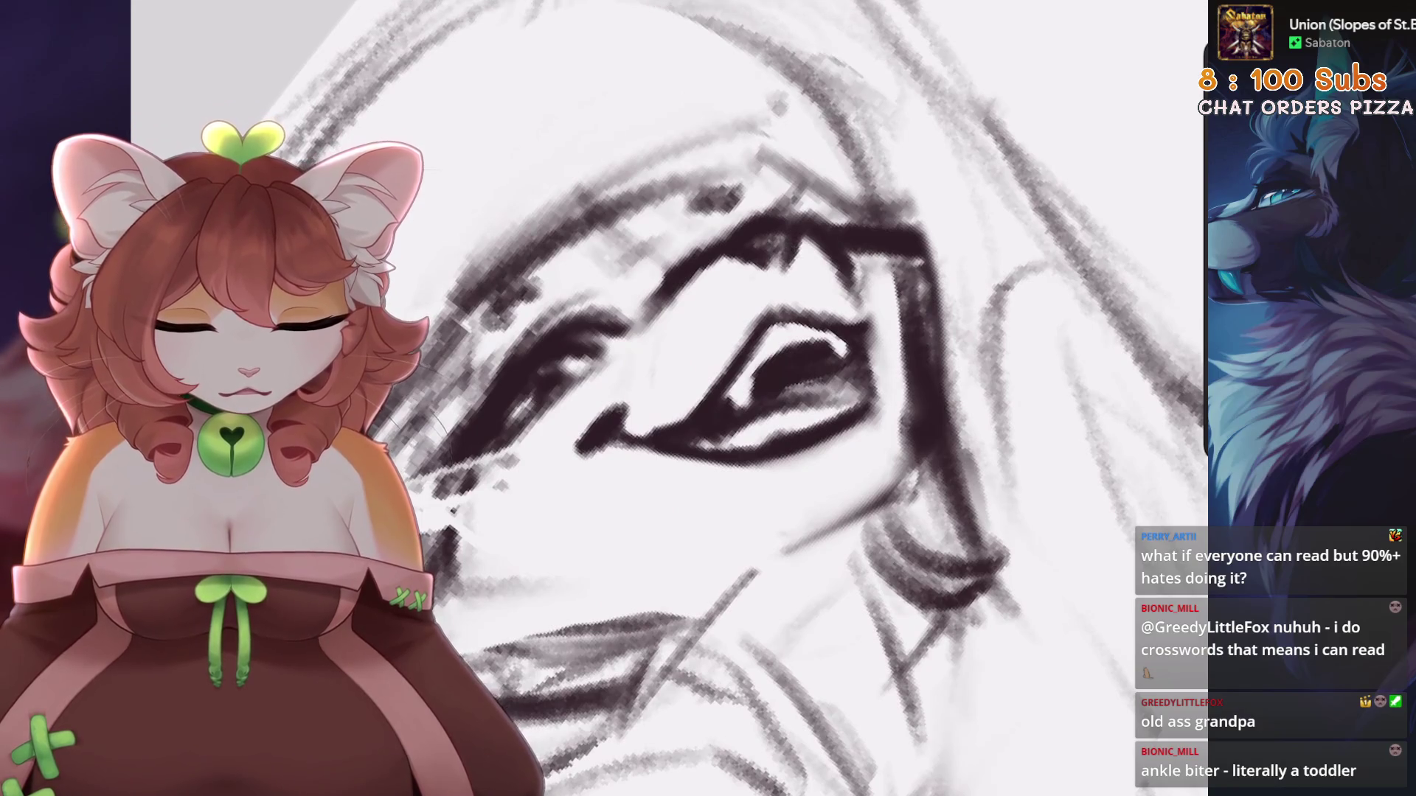
Restore the undone eye-corner stroke and darken the eye's left outline
scroll(669, 398, "down", 3)
scroll(544, 439, "up", 5)
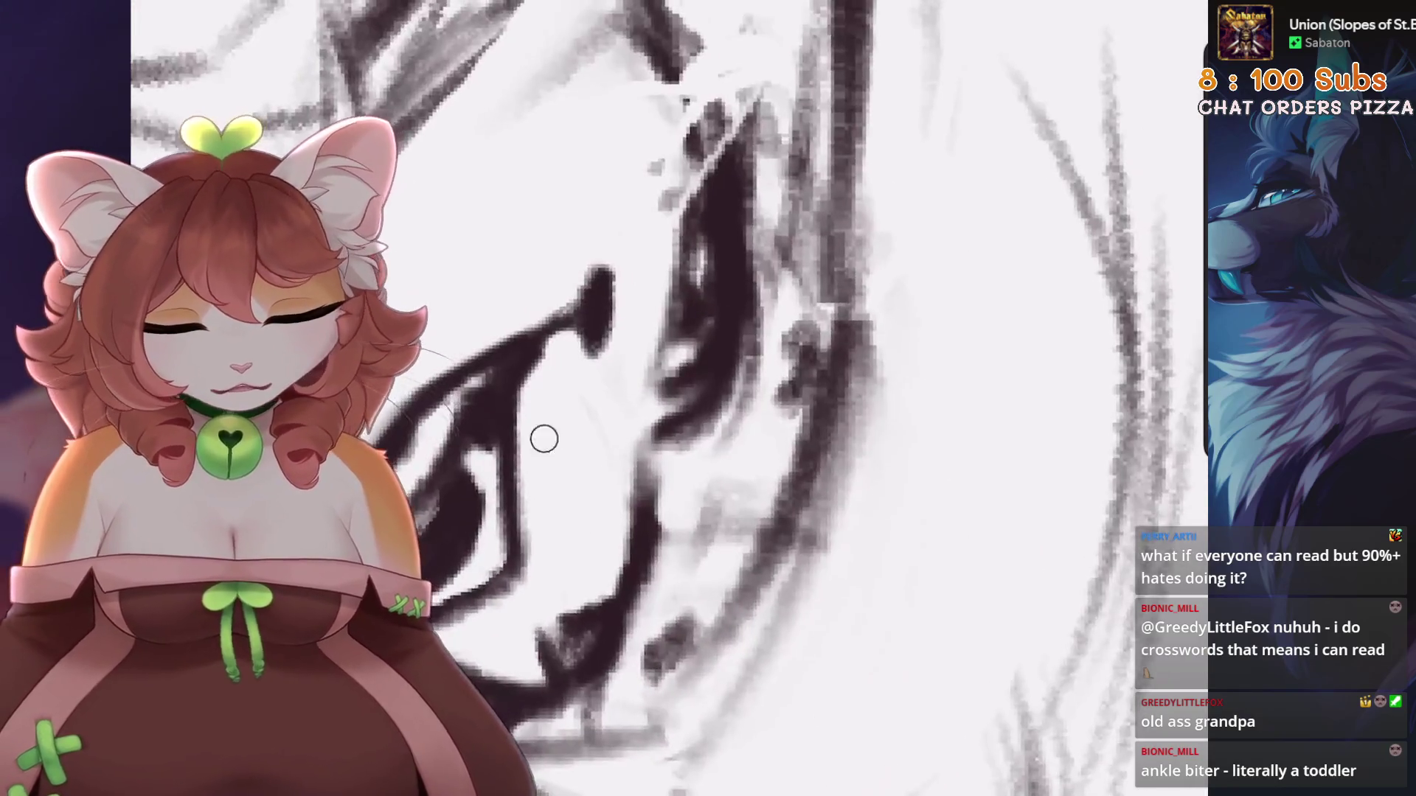
scroll(525, 506, "down", 3)
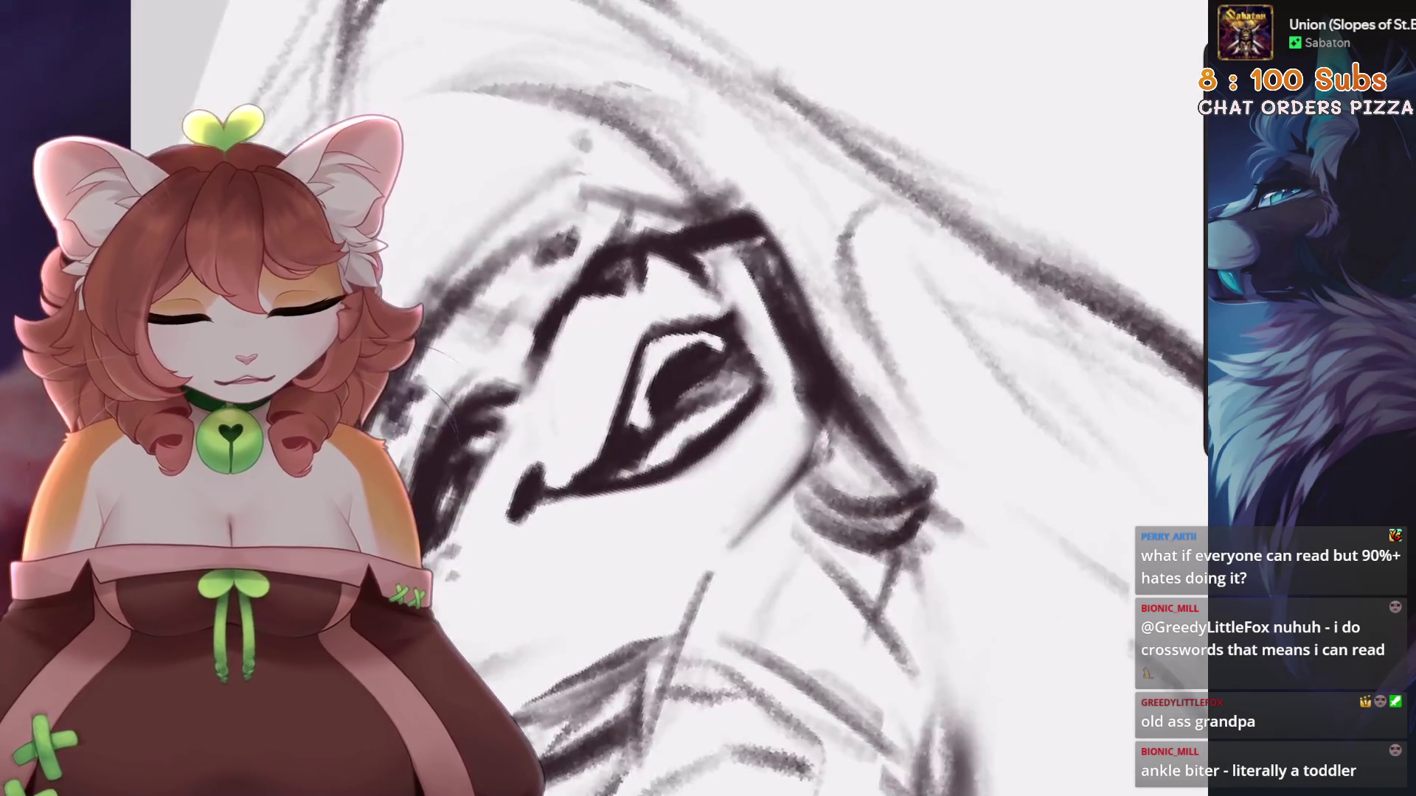
scroll(669, 399, "up", 2)
scroll(738, 399, "up", 2)
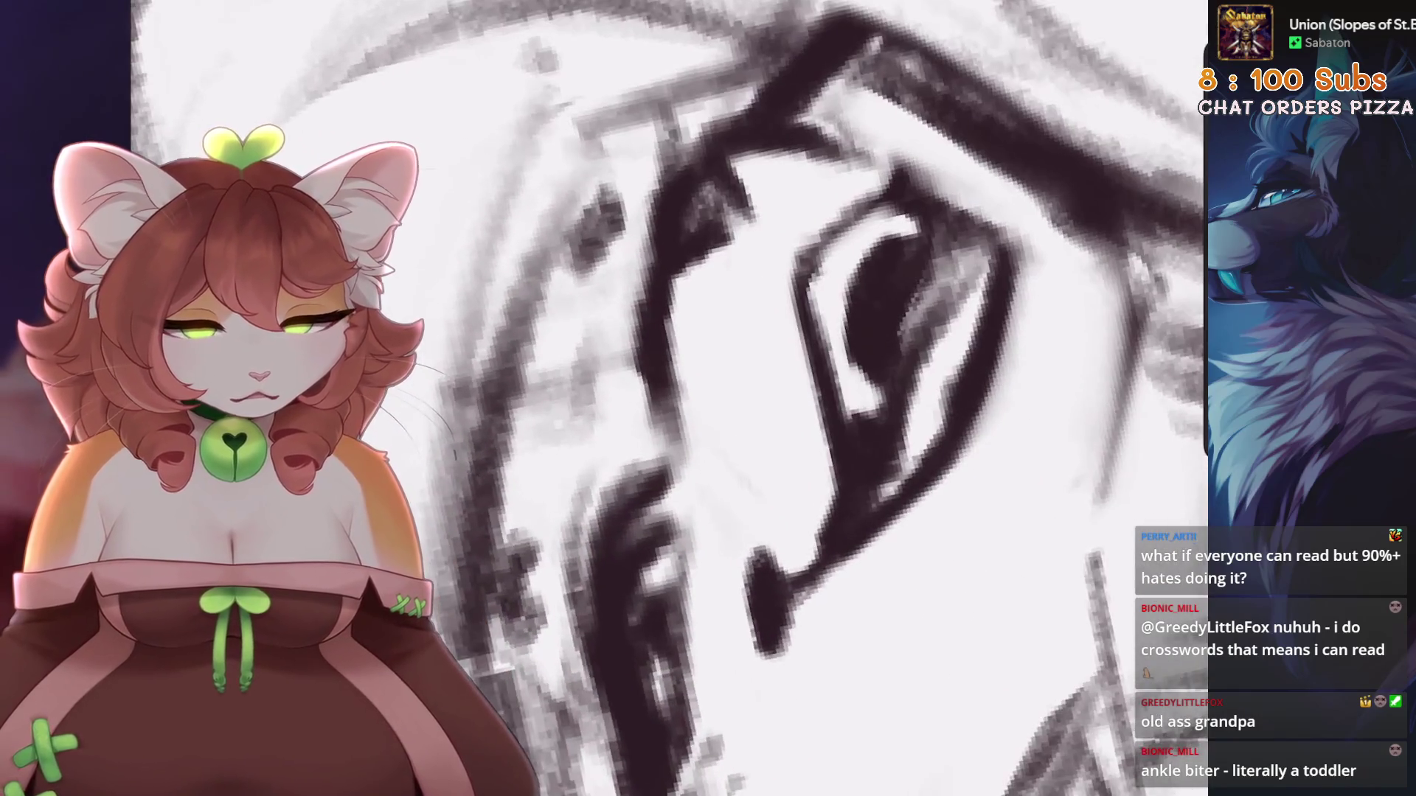
key("ctrl+z")
mouse_move(893, 188)
left_mouse_down()
mouse_move(818, 251)
mouse_move(815, 369)
left_mouse_up()
Browse the brush library and return to drawing without changing brushes
scroll(738, 398, "down", 2)
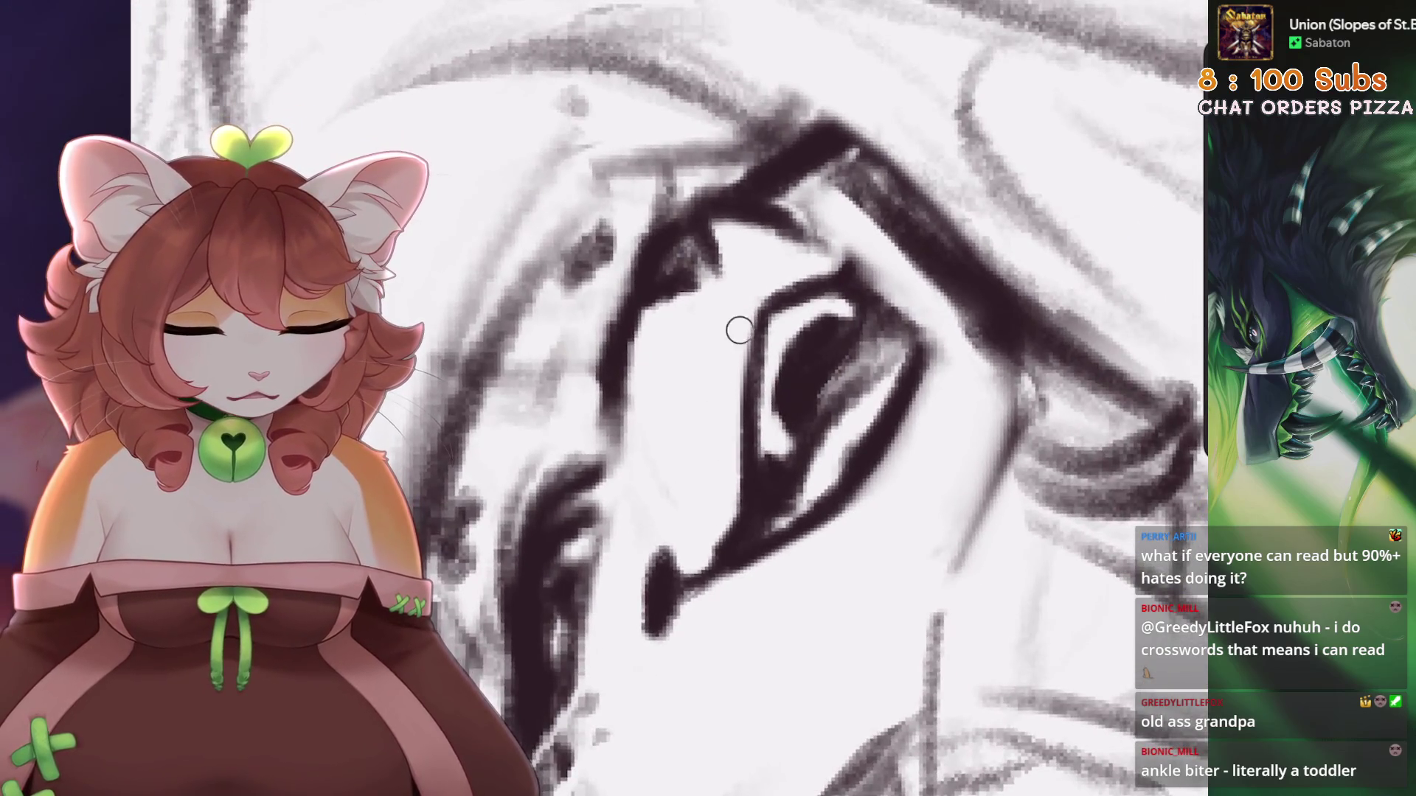
scroll(740, 330, "down", 5)
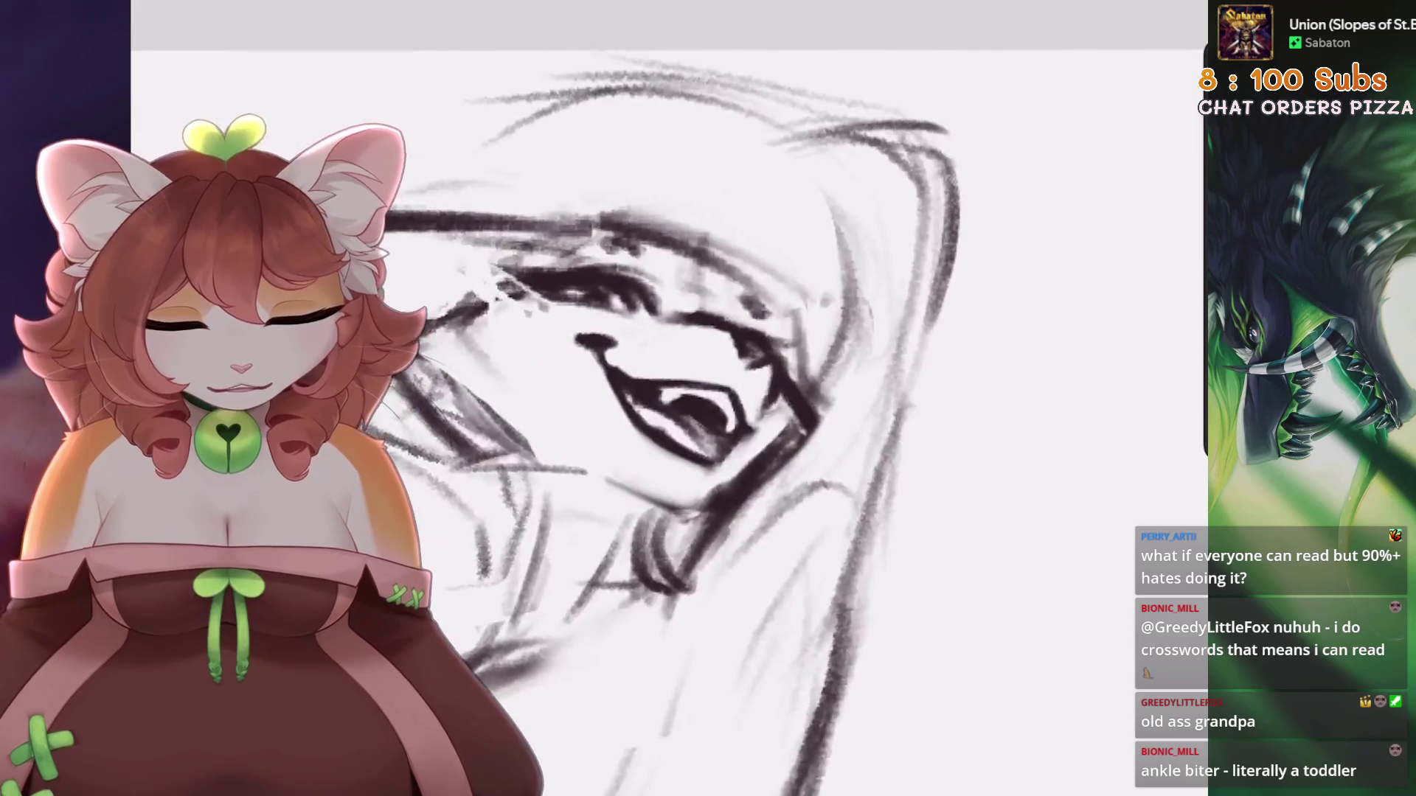
left_click(1012, 22)
left_click(1060, 79)
scroll(738, 399, "up", 4)
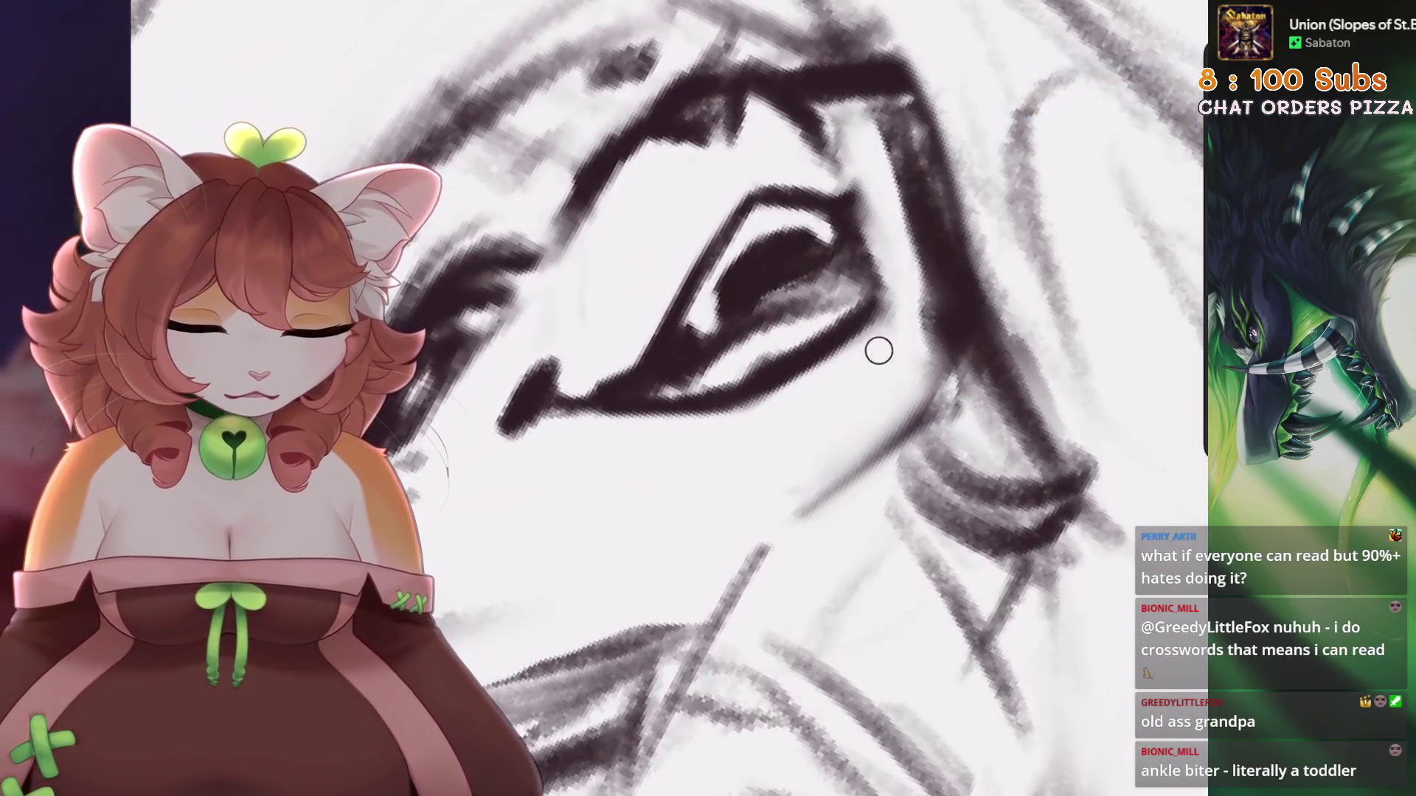
scroll(738, 399, "up", 1)
Erase part of the dark pupil and rework the pupil's shape
scroll(764, 266, "up", 1)
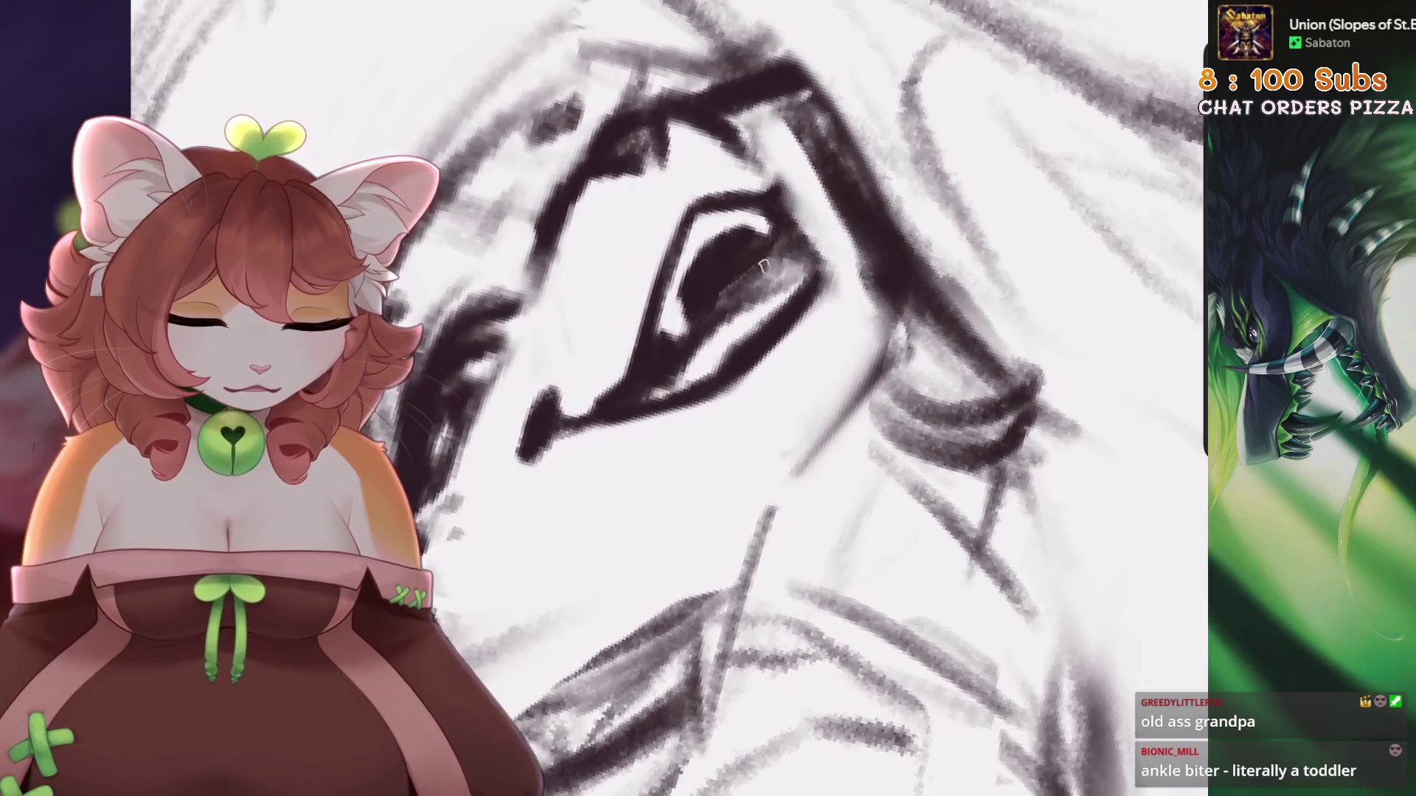
scroll(738, 398, "down", 4)
scroll(737, 398, "up", 3)
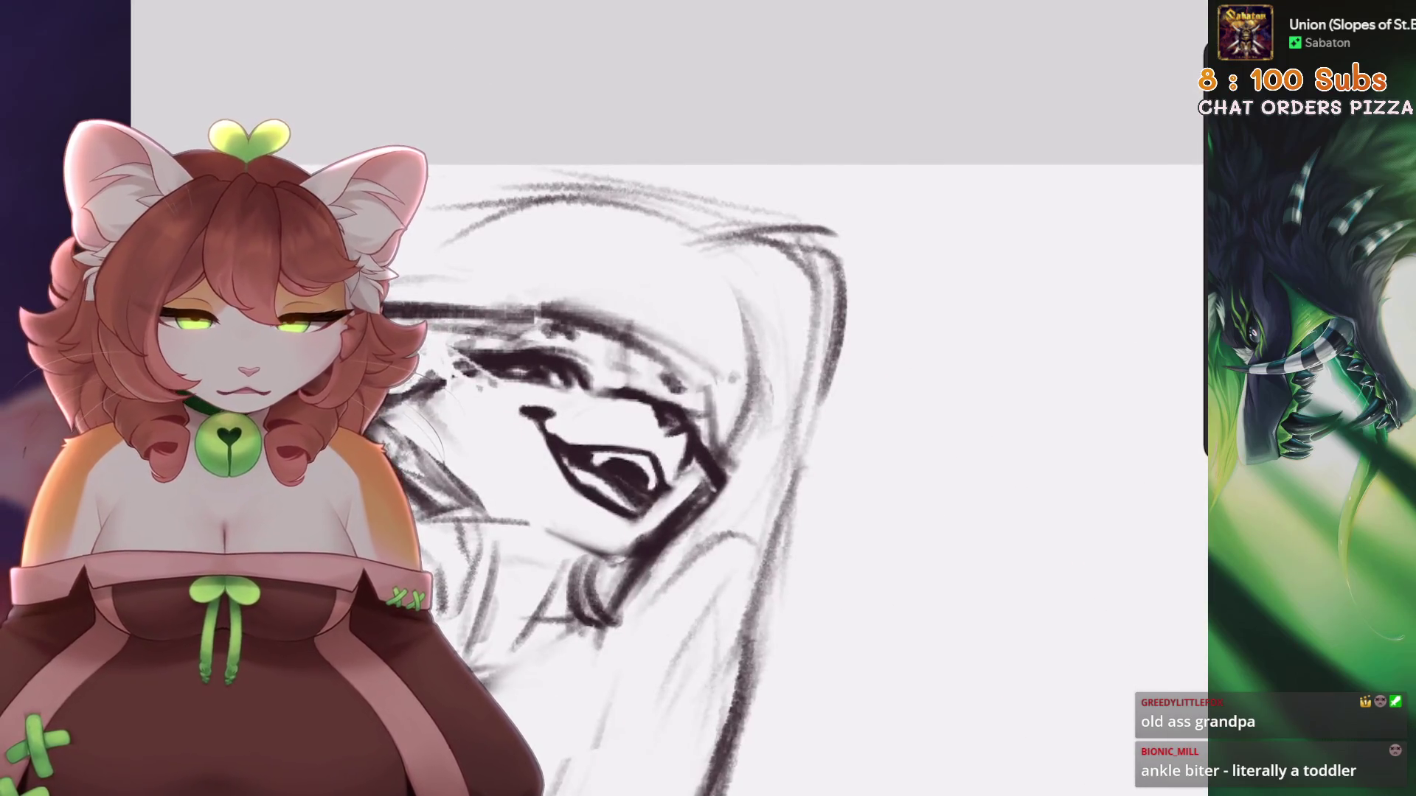
scroll(738, 398, "up", 2)
left_click_drag(826, 347, 732, 430)
mouse_move(812, 346)
left_mouse_down()
mouse_move(738, 428)
mouse_move(671, 302)
left_mouse_up()
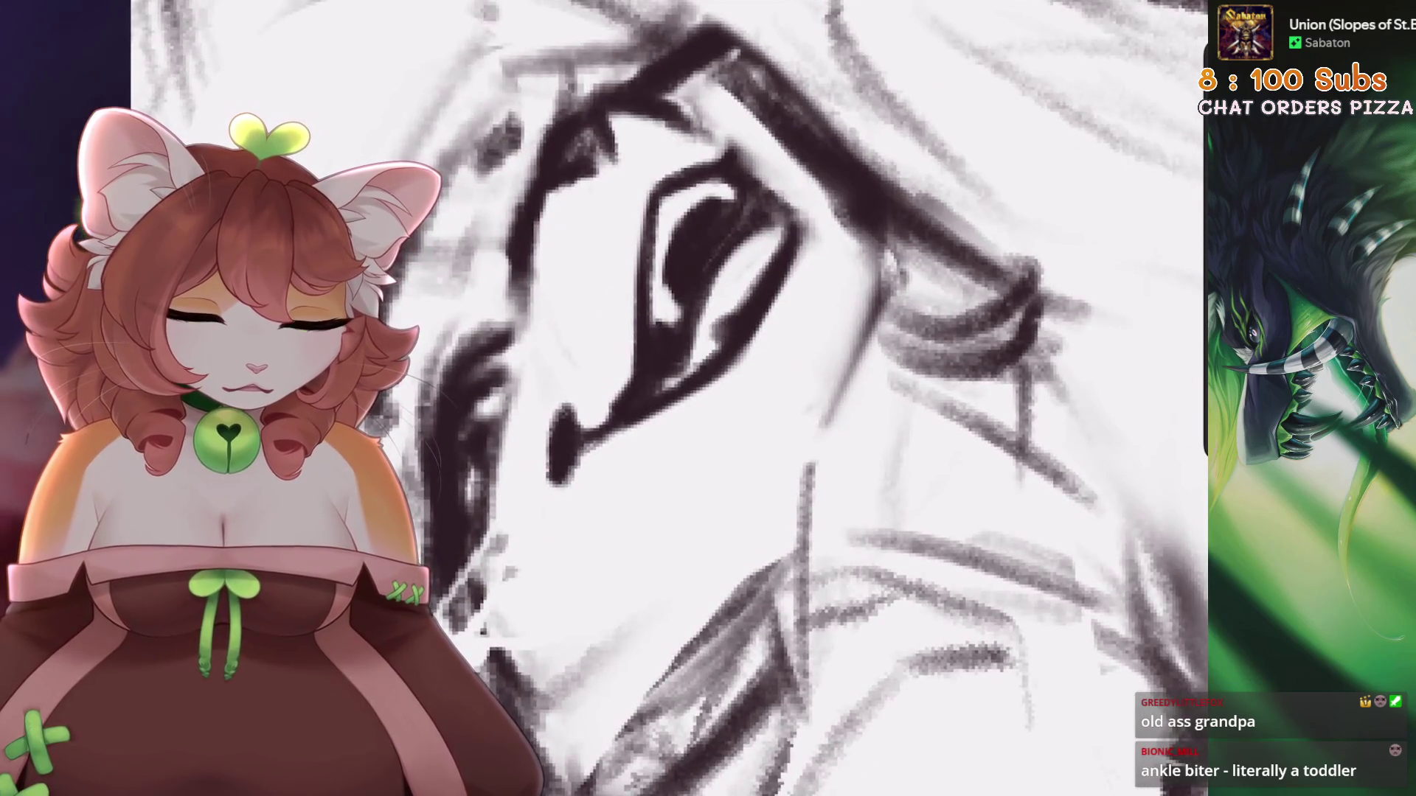
Undo the last paint stroke on the pupil, leaving the eye heavily inked
scroll(738, 399, "down", 3)
scroll(737, 398, "up", 2)
key("ctrl+z")
scroll(737, 398, "up", 2)
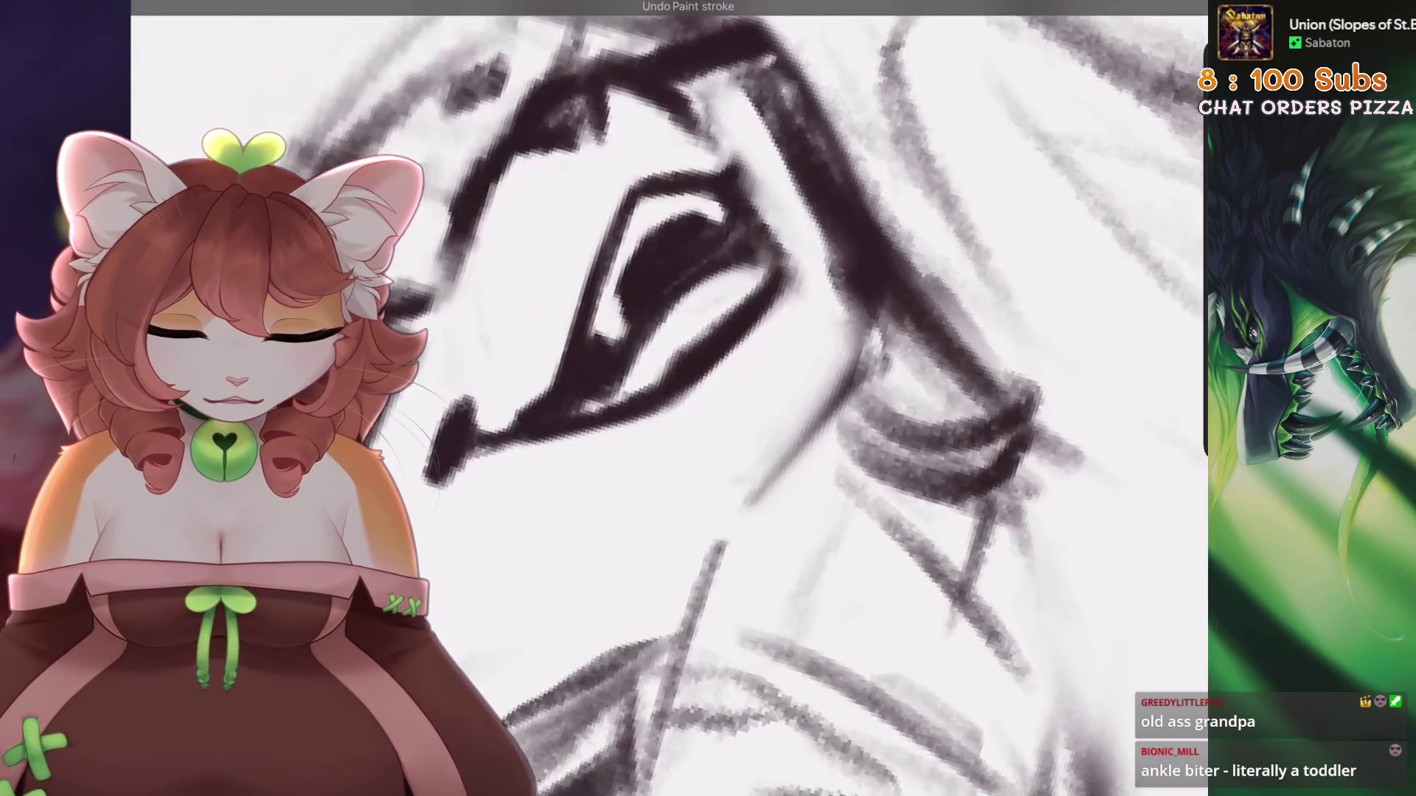
scroll(738, 398, "up", 3)
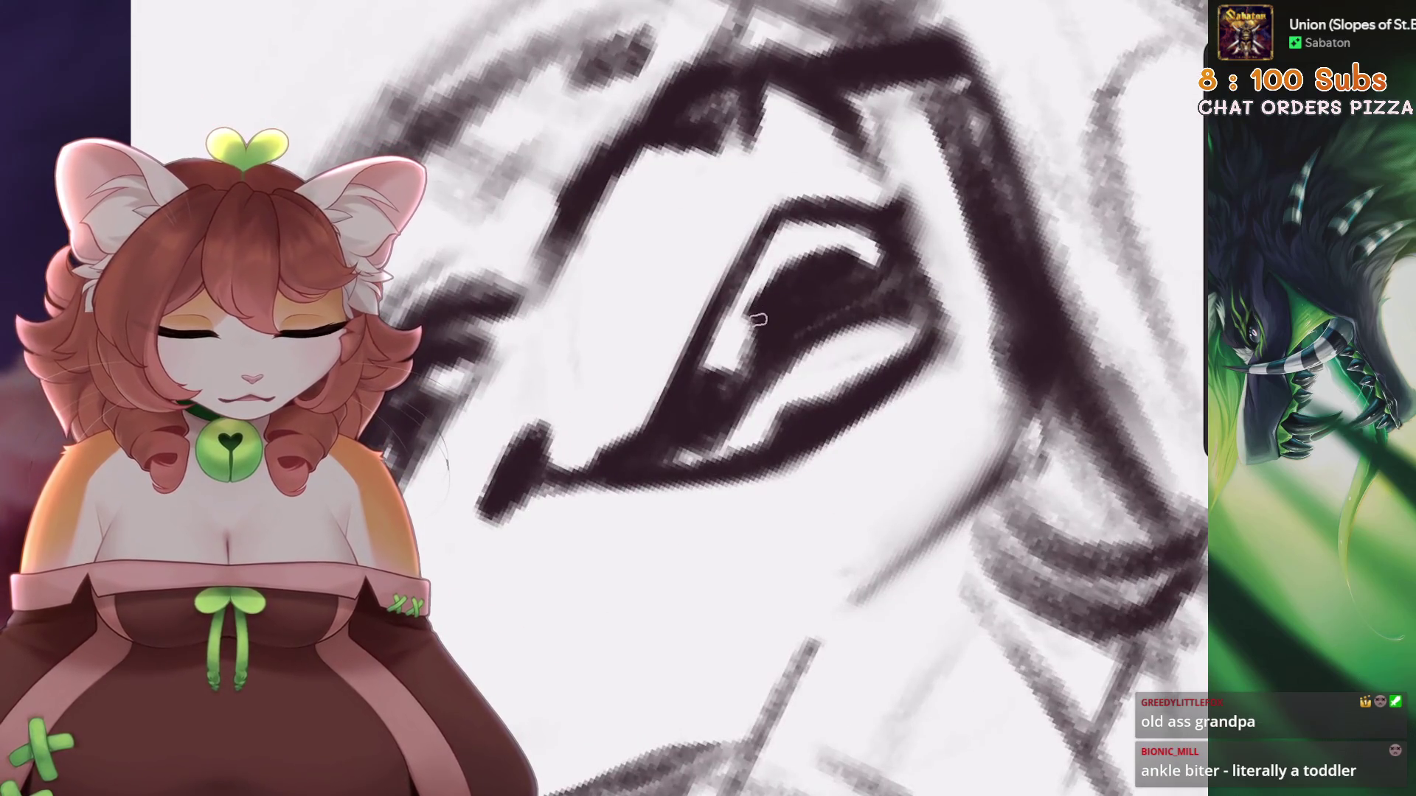
scroll(749, 379, "down", 4)
scroll(751, 420, "up", 1)
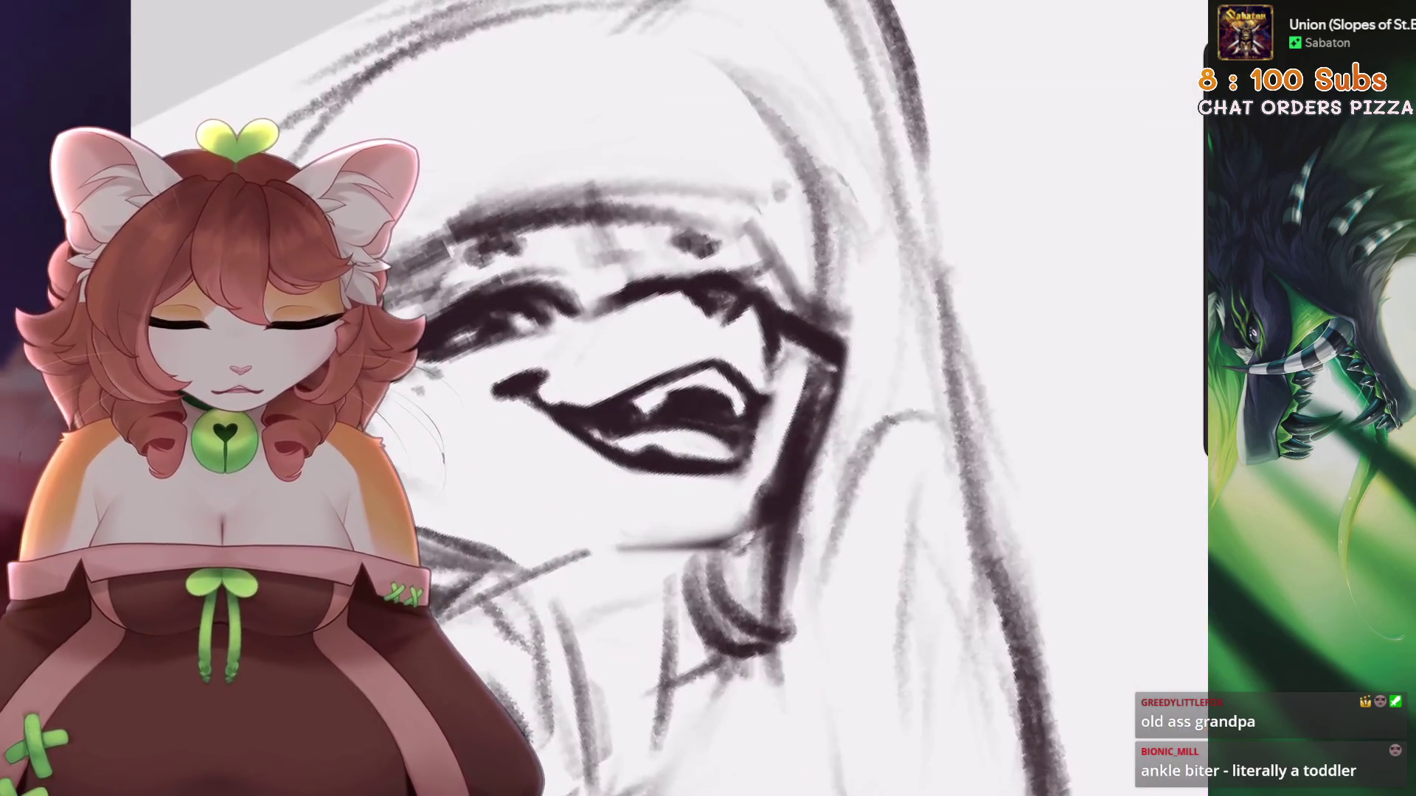
scroll(751, 428, "down", 5)
scroll(751, 429, "up", 5)
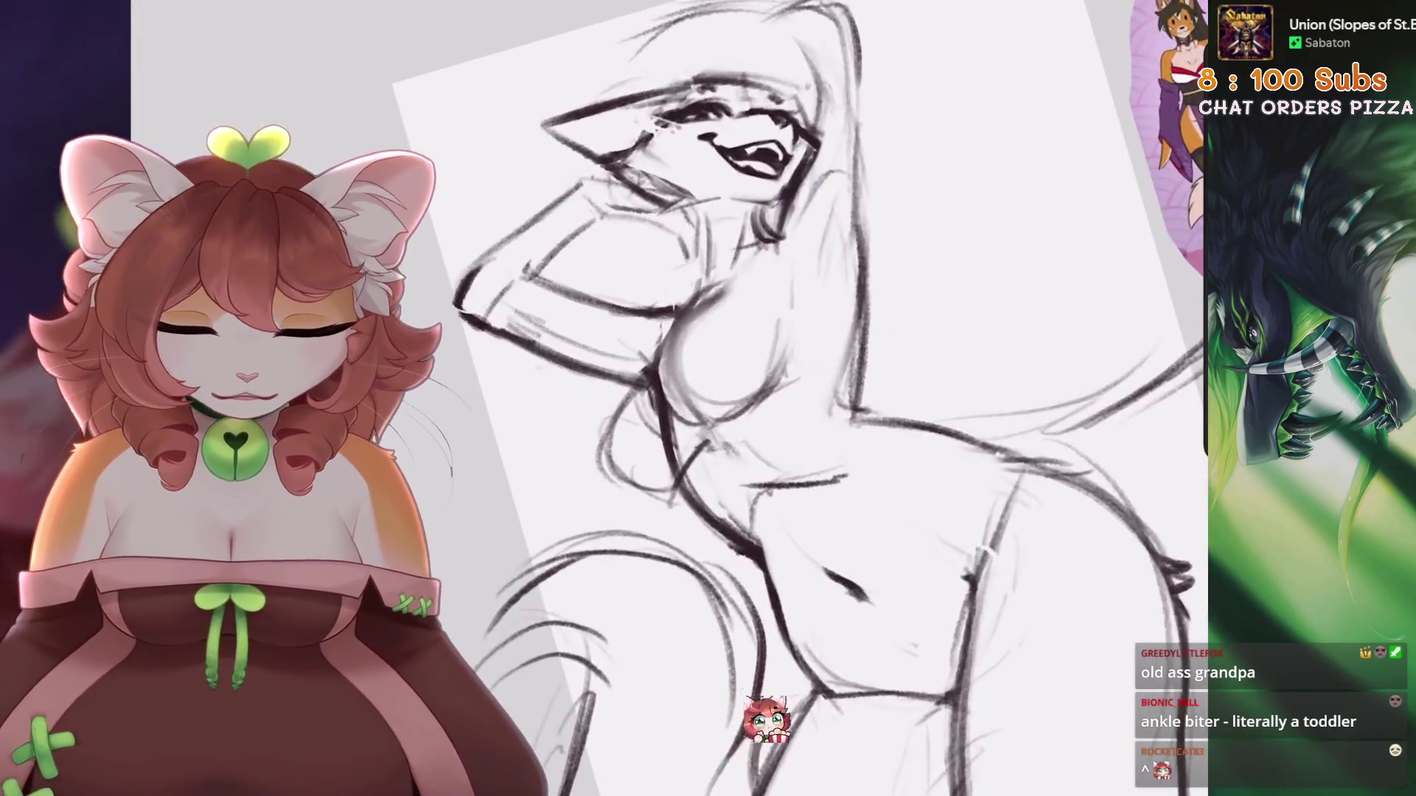
Lasso the eye with a freehand selection, then shift, tilt and commit it
scroll(635, 148, "up", 3)
key("s")
mouse_move(721, 258)
left_mouse_down()
mouse_move(783, 241)
mouse_move(767, 182)
mouse_move(721, 258)
left_mouse_up()
key("v")
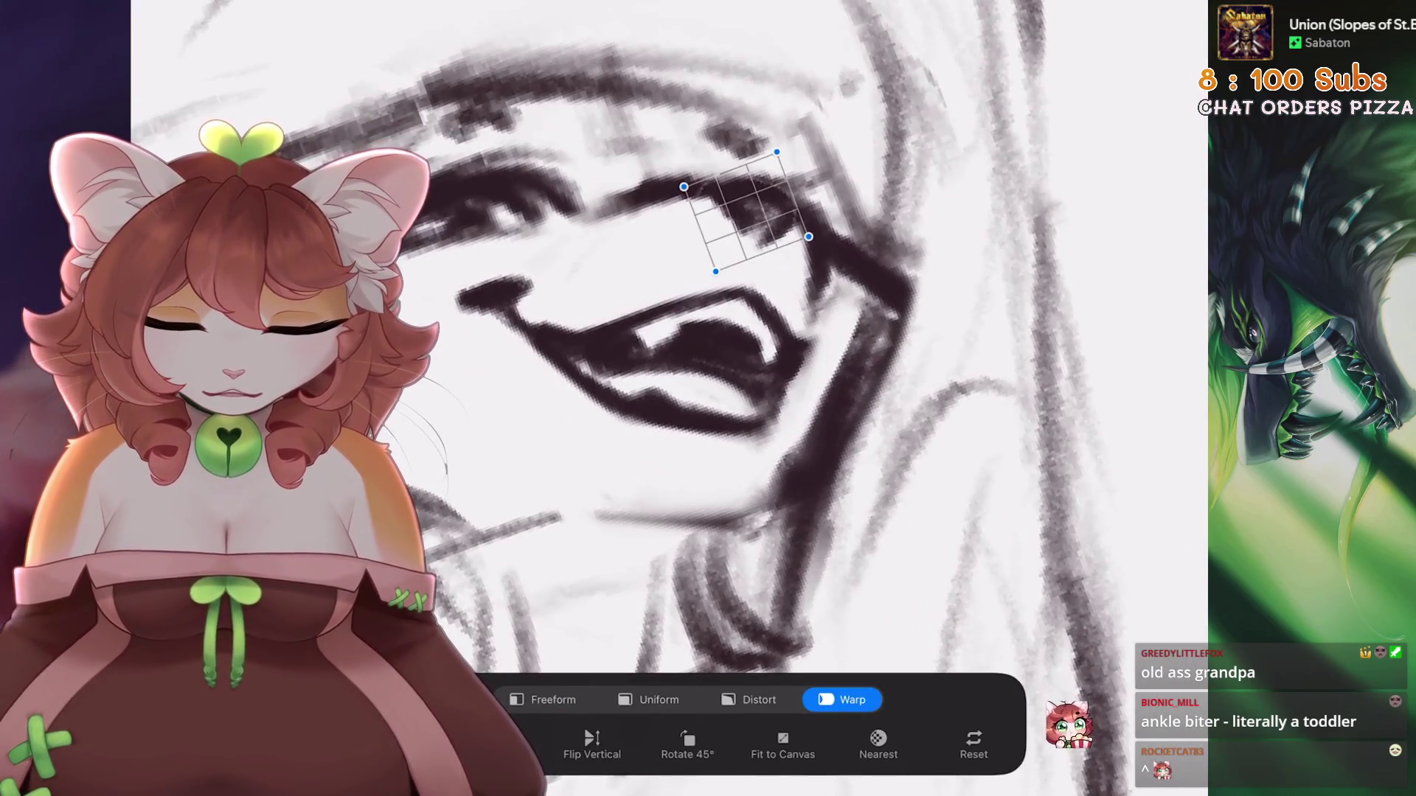
left_click_drag(721, 143, 737, 151)
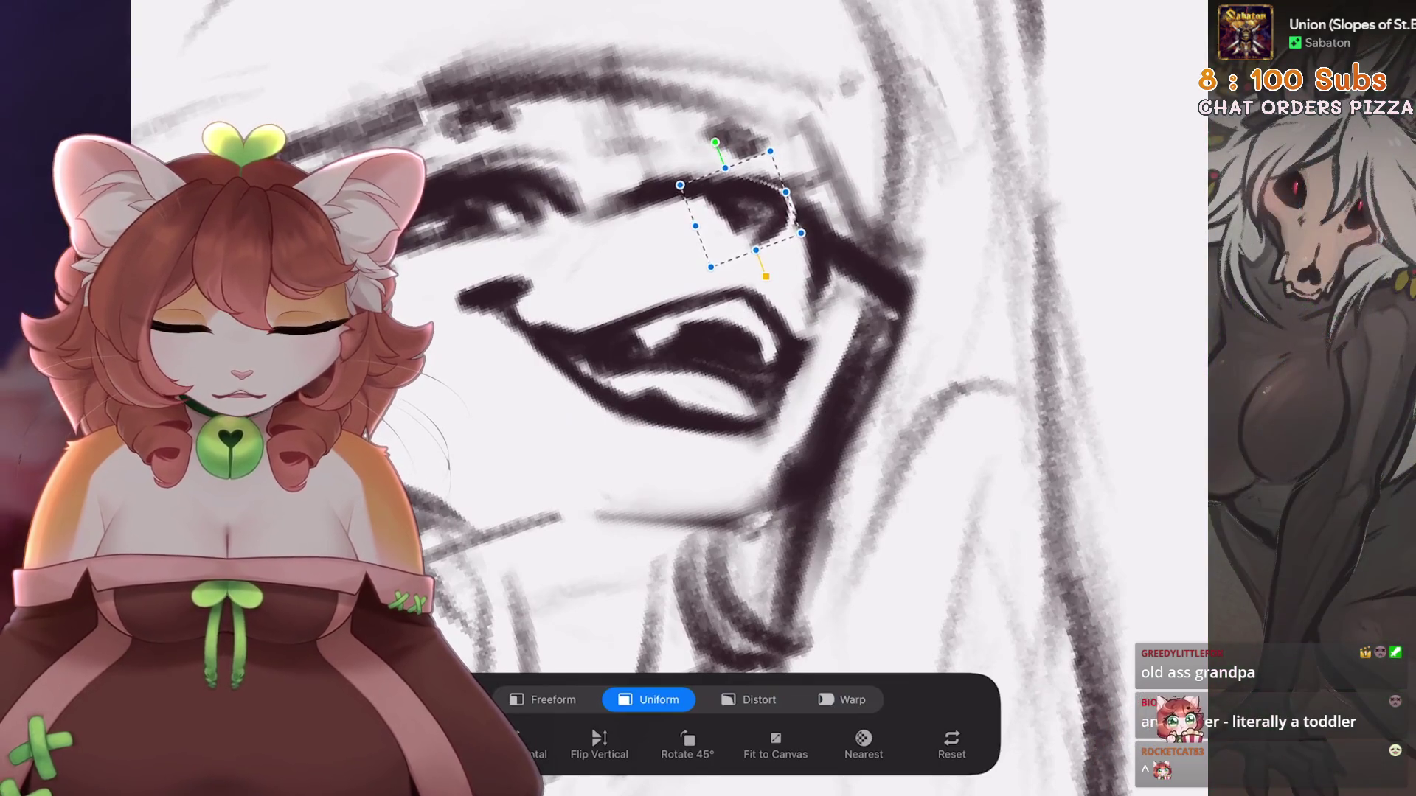
scroll(738, 369, "up", 3)
key("b")
Try a short stroke near the mouth and undo it
scroll(737, 350, "up", 3)
scroll(811, 331, "down", 3)
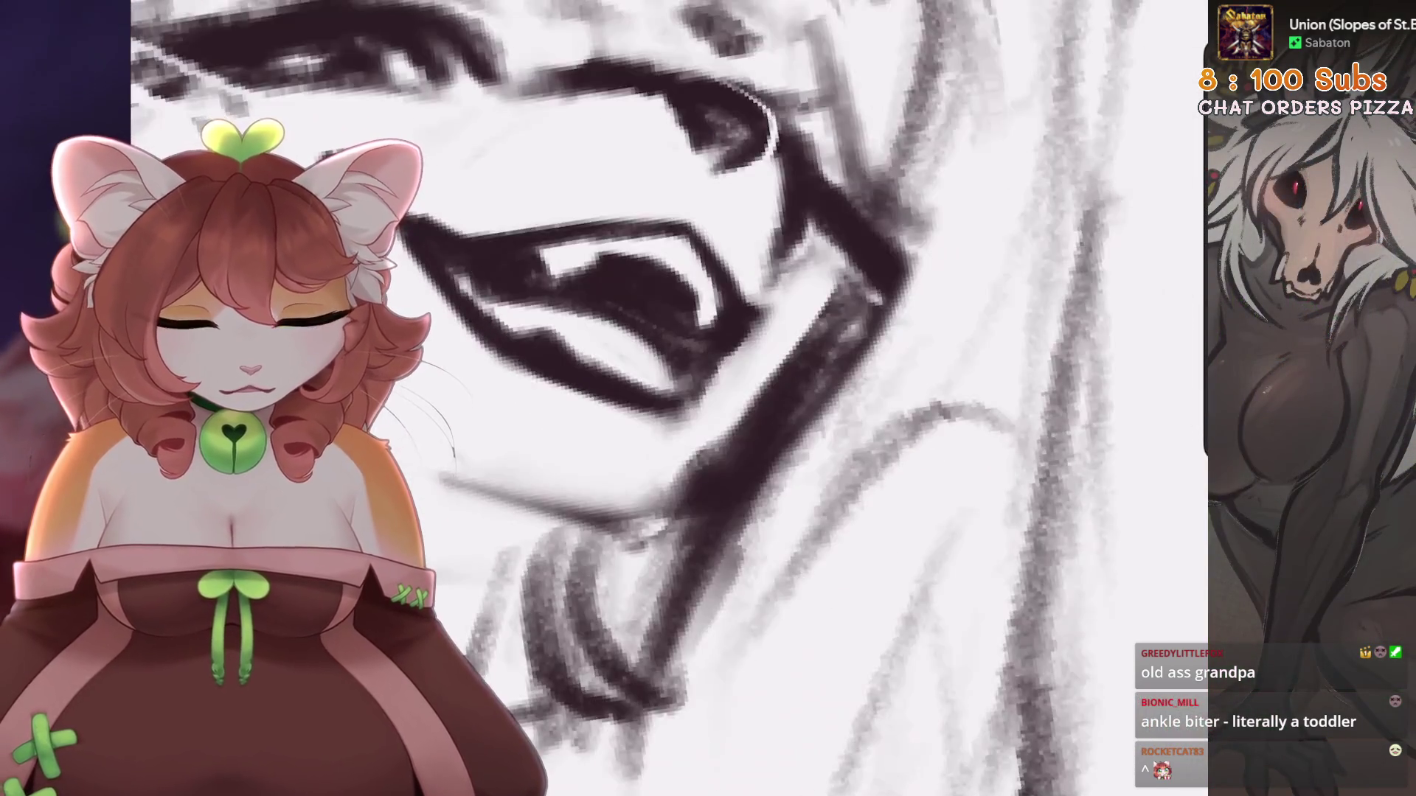
scroll(790, 171, "up", 2)
left_click_drag(834, 176, 855, 317)
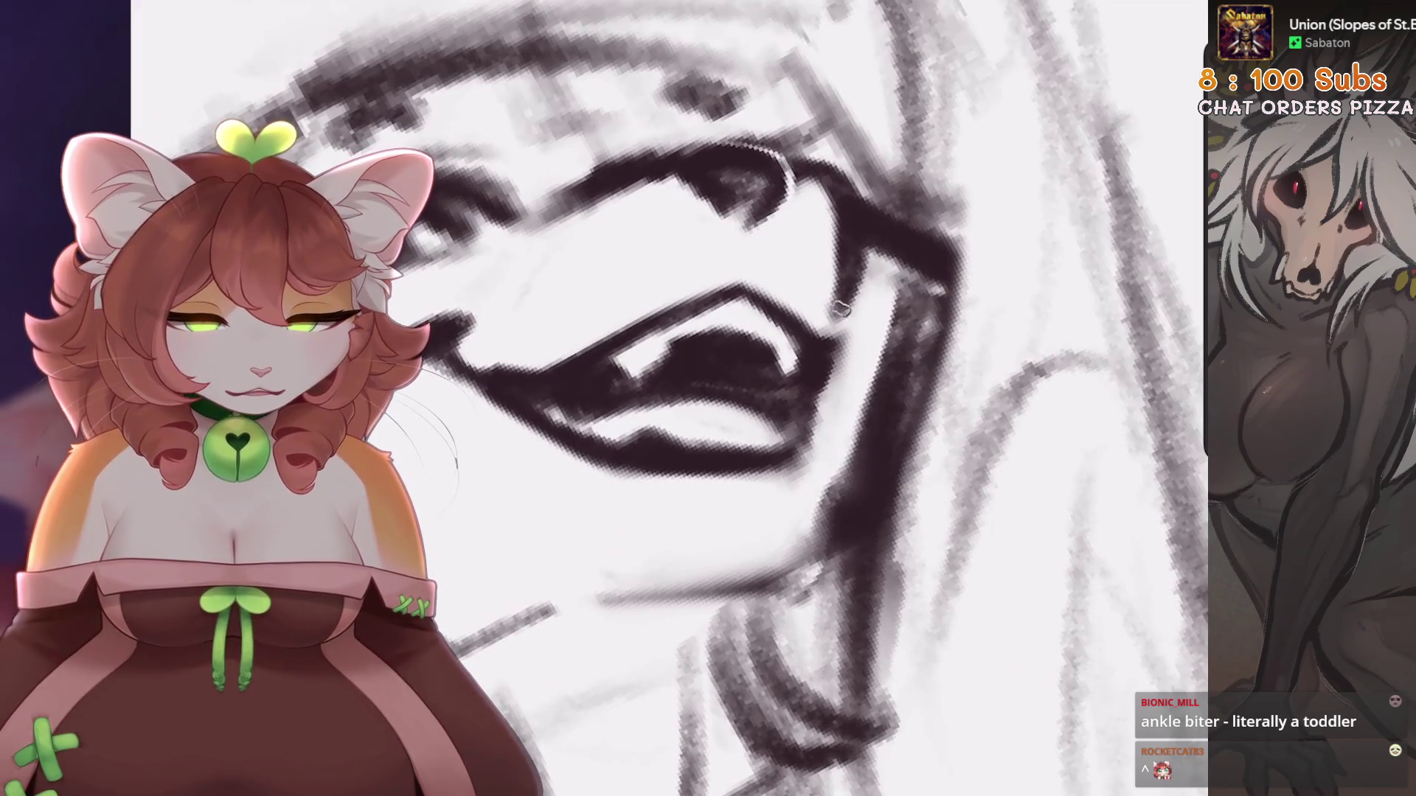
scroll(856, 317, "up", 1)
key("ctrl+z")
Draw a curved line left of the mouth, undoing and redrawing it once
scroll(708, 369, "up", 1)
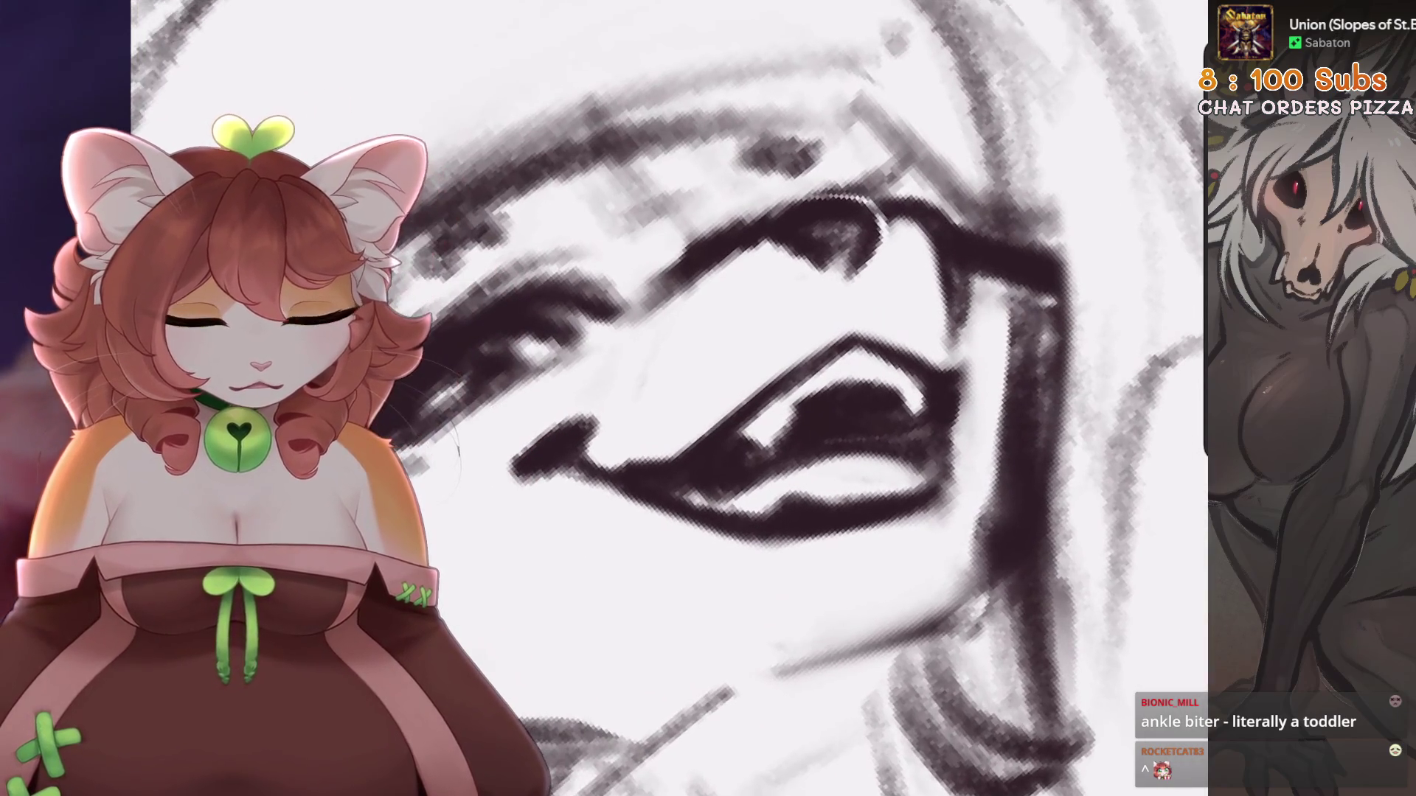
left_click_drag(708, 273, 656, 435)
key("ctrl+z")
left_click_drag(667, 317, 664, 427)
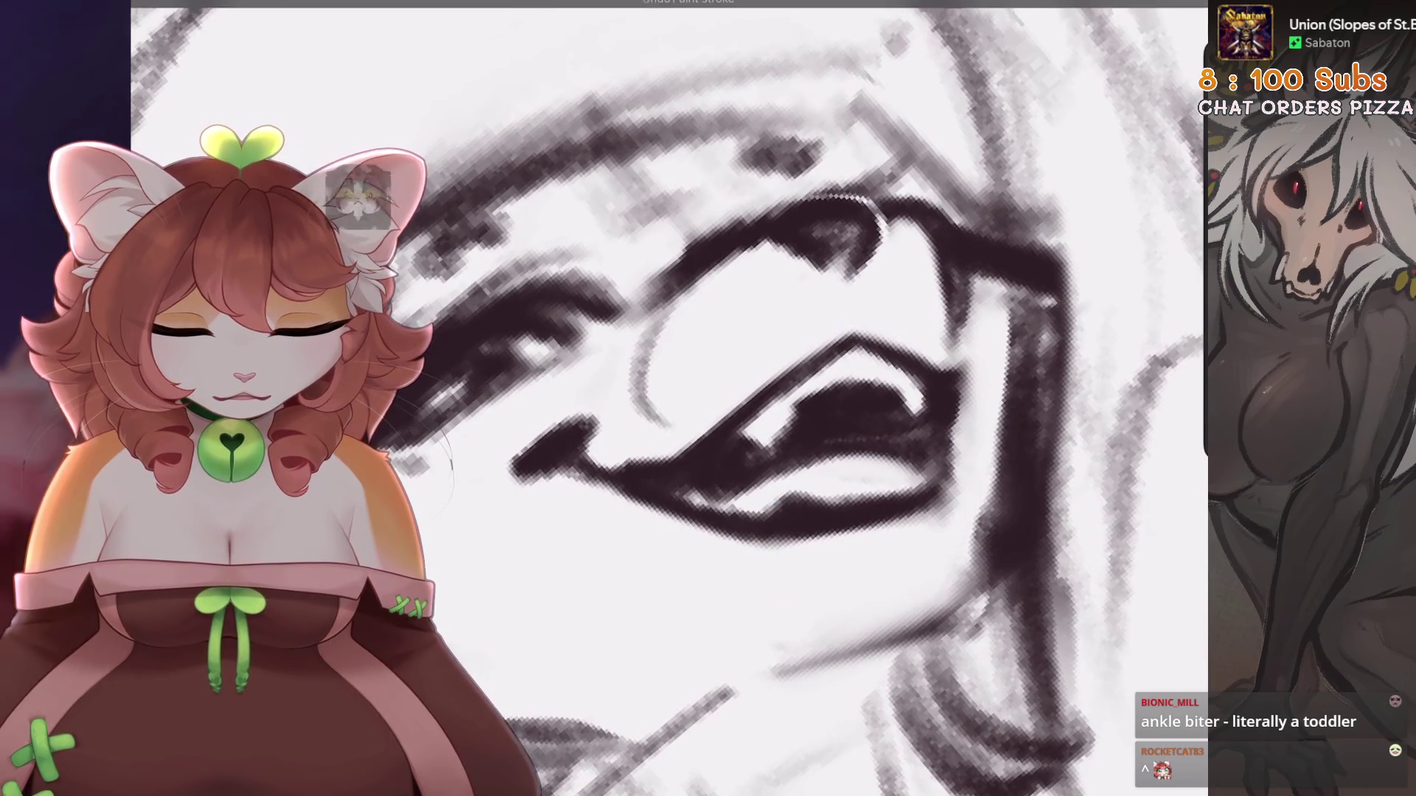
scroll(708, 398, "down", 3)
scroll(575, 354, "up", 4)
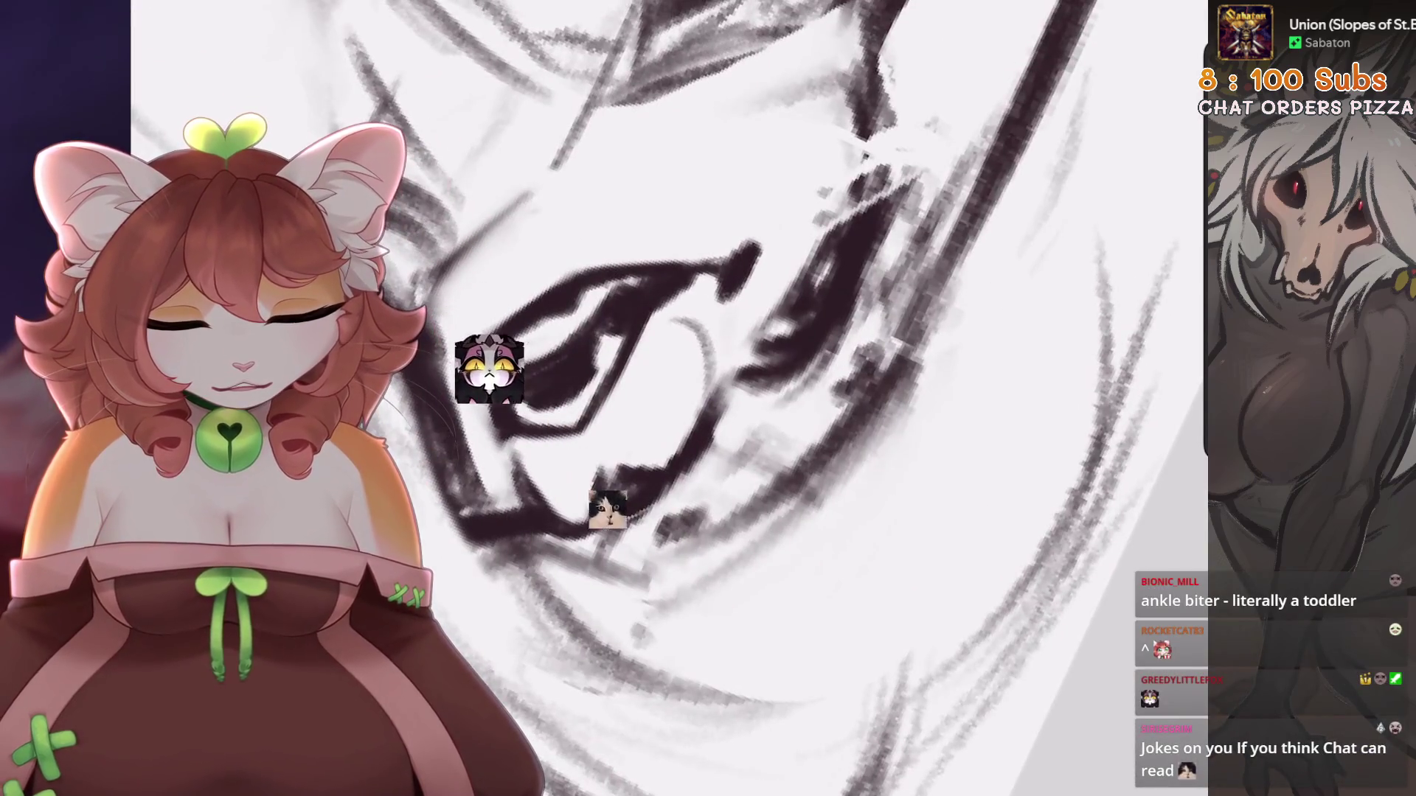
scroll(708, 398, "down", 4)
scroll(708, 398, "down", 5)
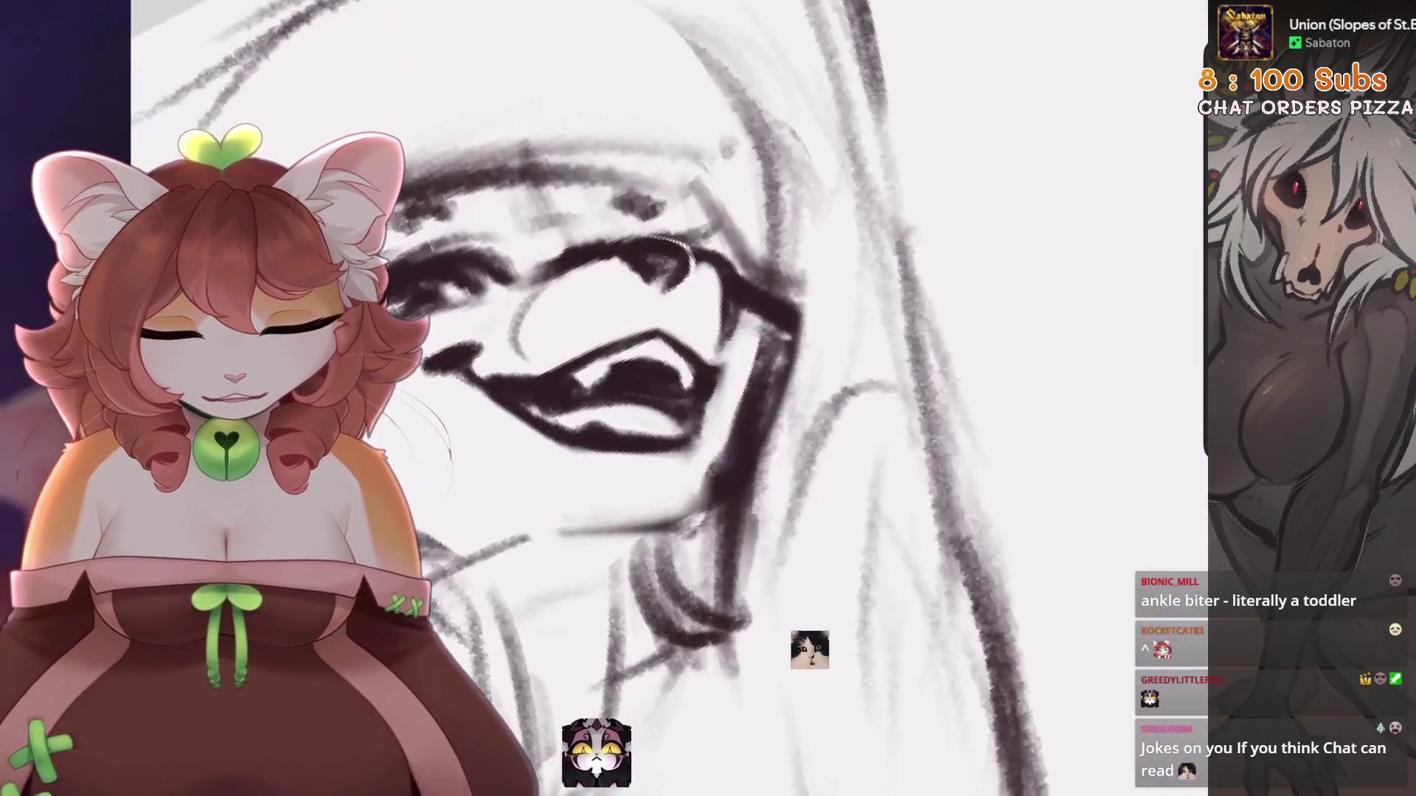